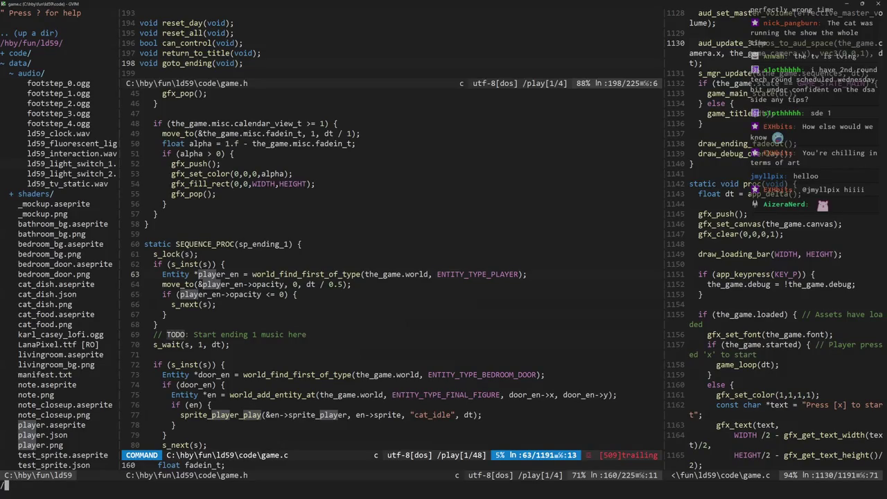
Search entity.c for 'foots' and reach the play_footstep new_frame_index condition
{"action": "type", "text": "s"}
{"action": "key", "text": "Return"}
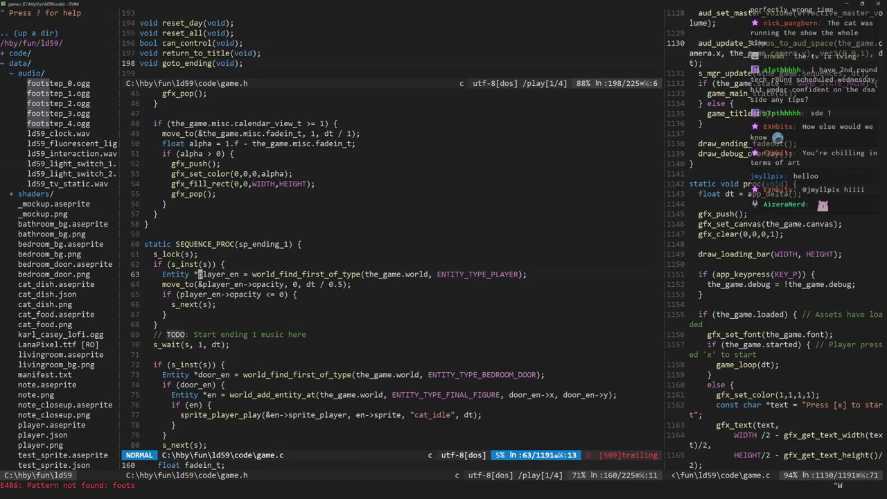
{"action": "key", "text": "n"}
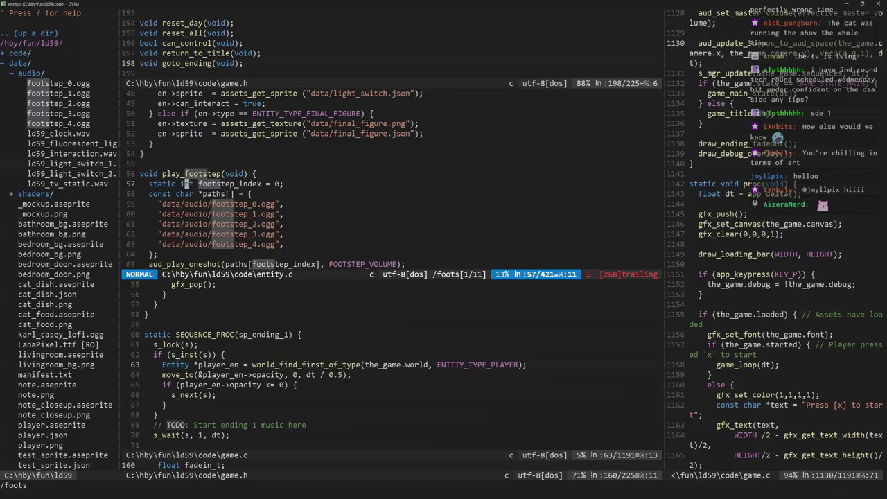
{"action": "key", "text": "n"}
{"action": "key", "text": "n"}
{"action": "key", "text": "n"}
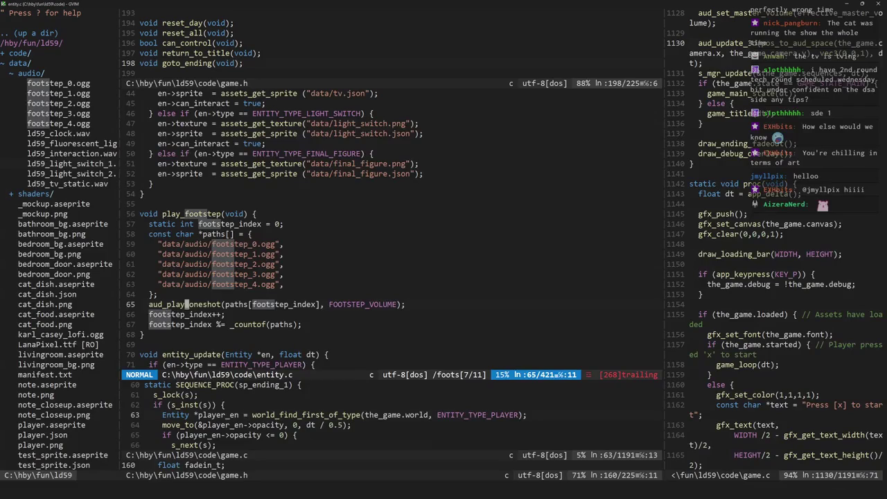
{"action": "key", "text": "asterisk"}
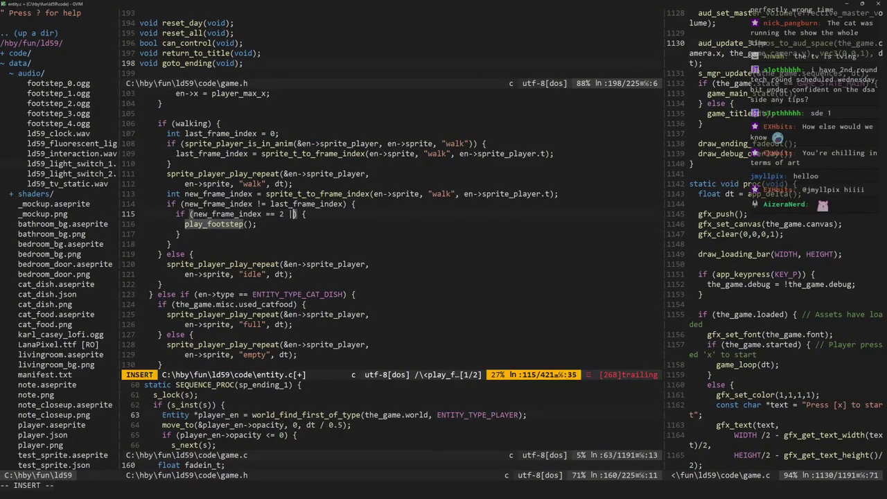
{"action": "key", "text": "l"}
{"action": "key", "text": "l"}
{"action": "key", "text": "Escape"}
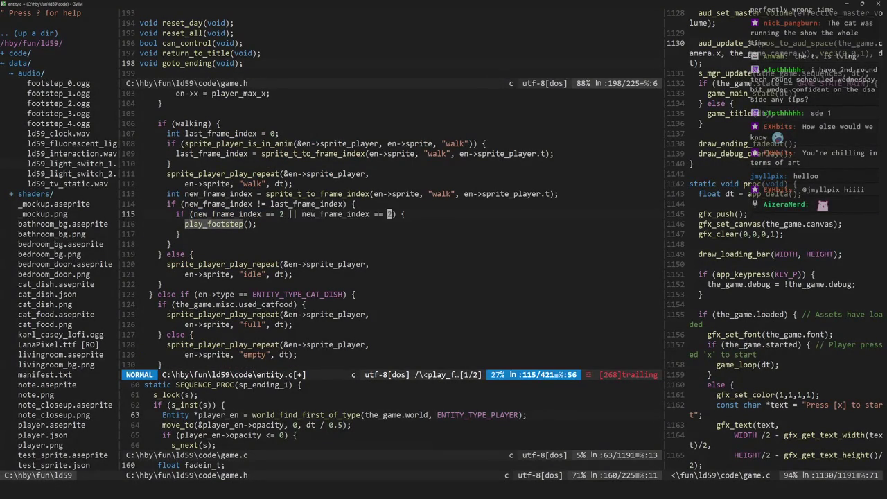
Check frame 7 of the walk animation in Aseprite, then return to GVim
{"action": "key", "text": "alt+Tab"}
{"action": "left_click", "coordinate": [297, 464]}
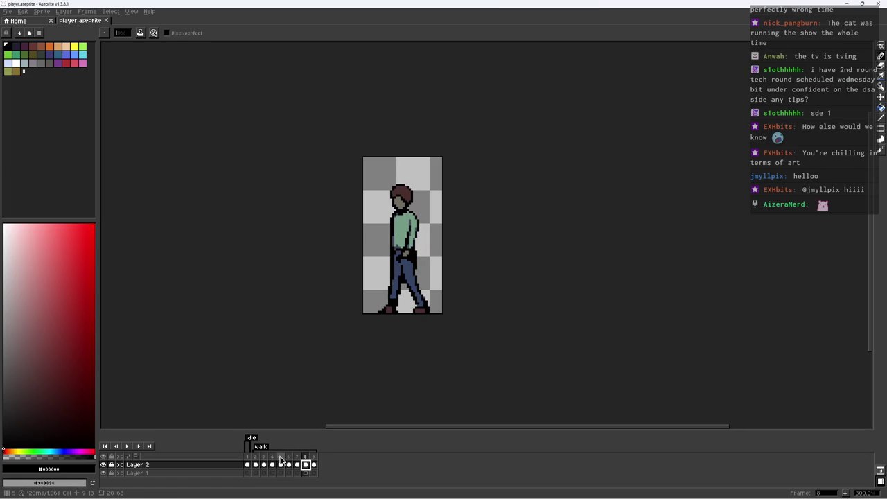
{"action": "key", "text": "alt+Tab"}
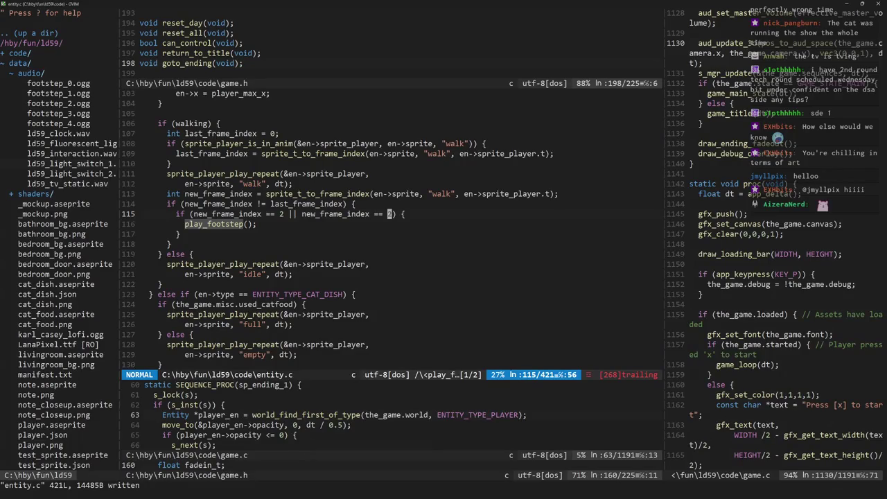
{"action": "key", "text": "F5"}
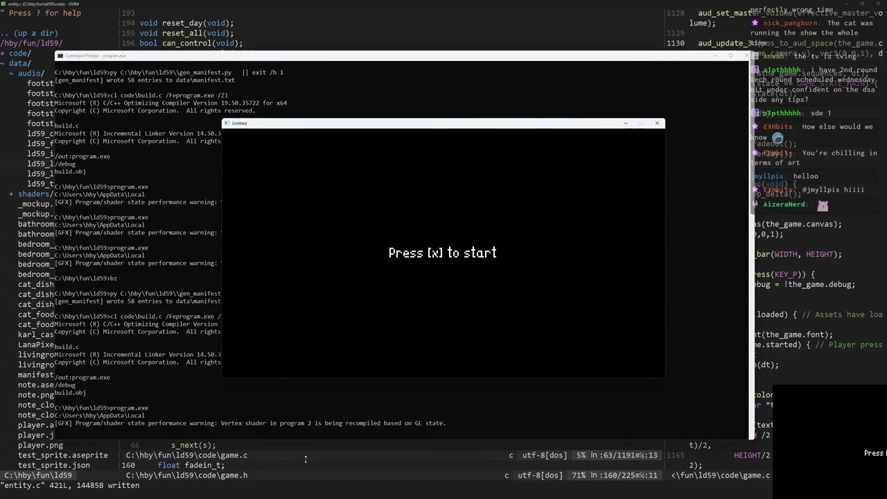
{"action": "key", "text": "x"}
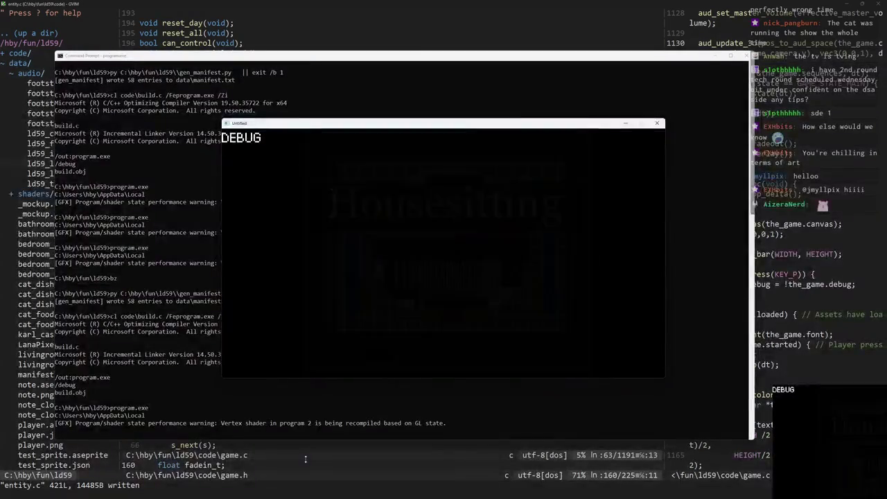
{"action": "key", "text": "Left"}
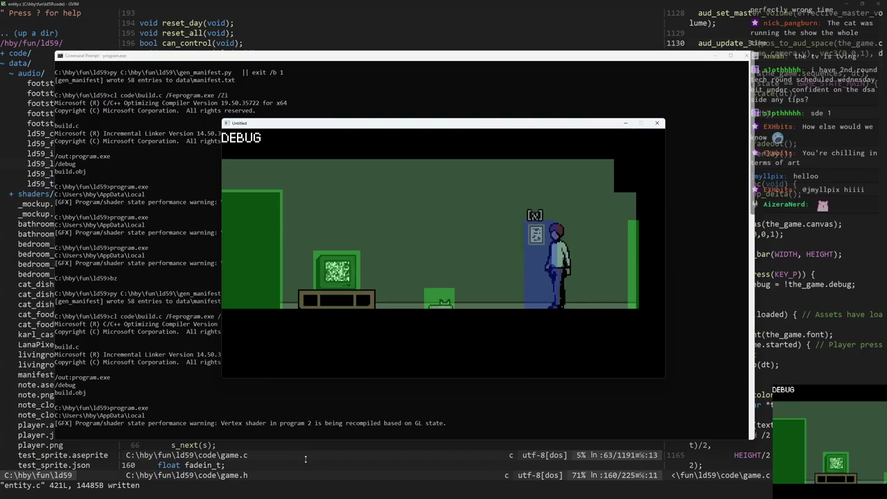
{"action": "key", "text": "p"}
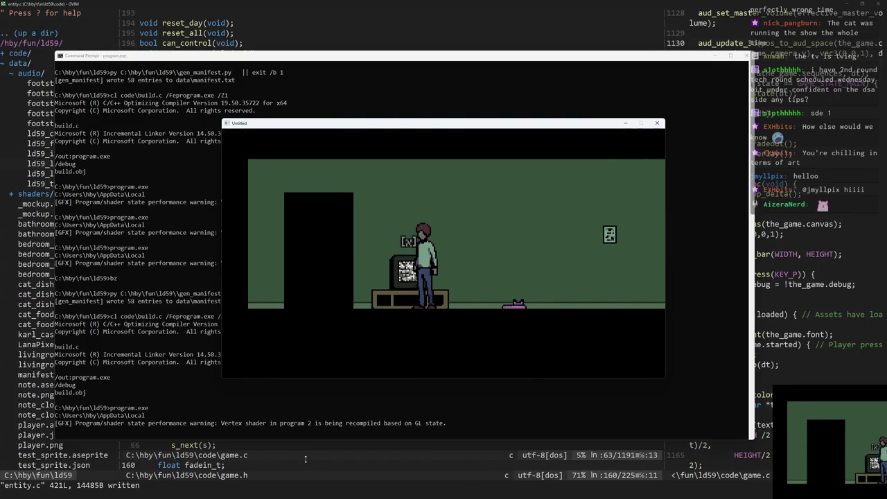
{"action": "key", "text": "Right"}
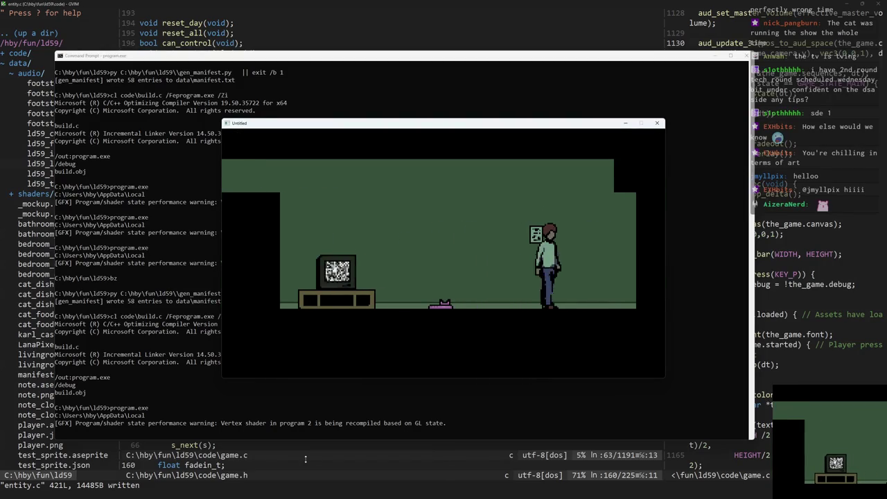
{"action": "key", "text": "Left"}
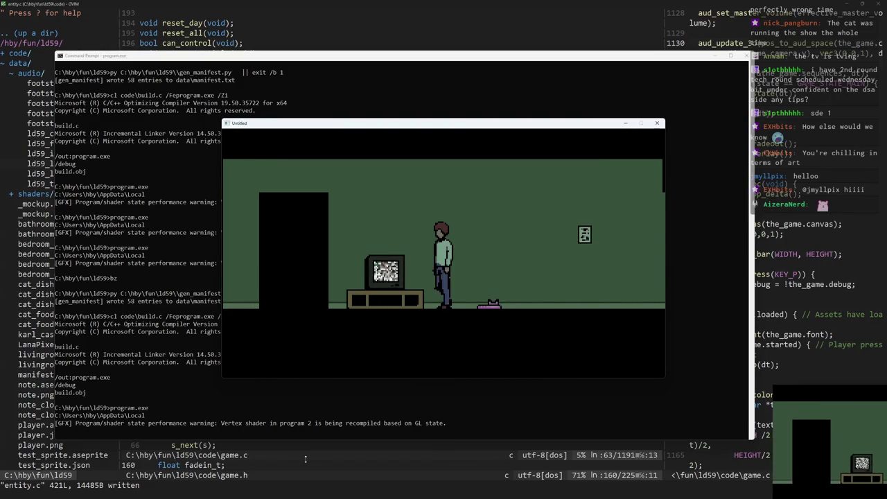
{"action": "key", "text": "x"}
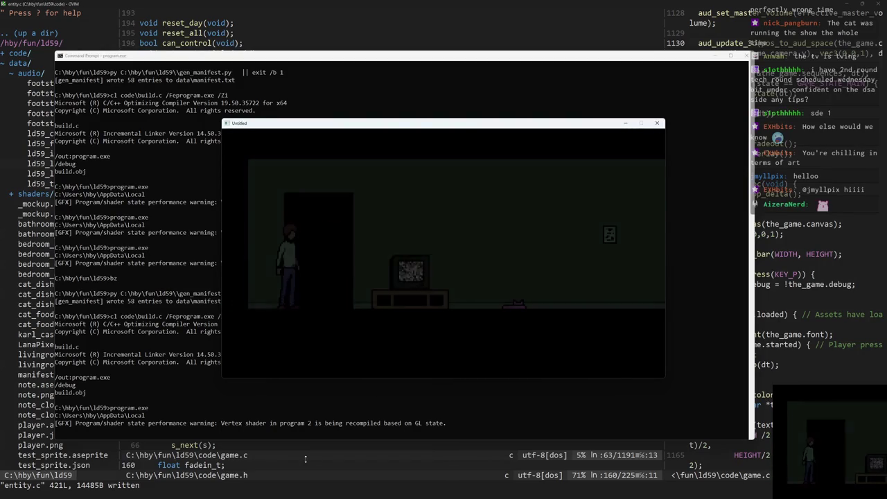
{"action": "key", "text": "Right"}
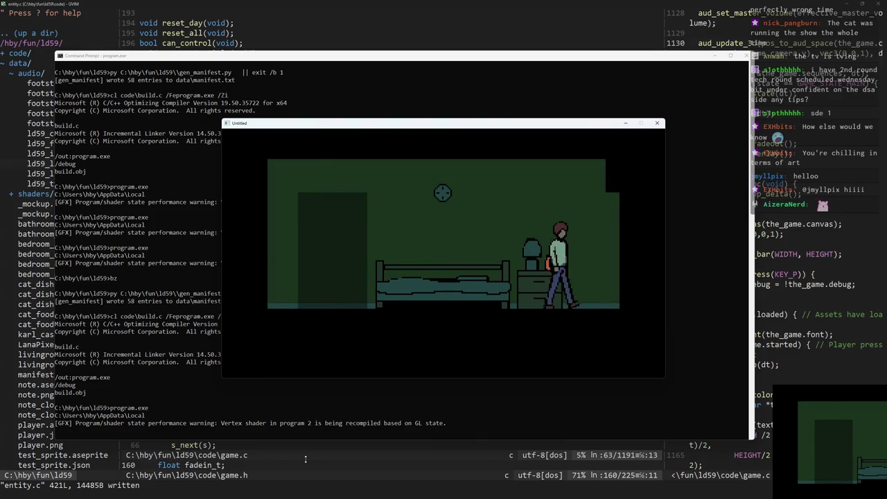
{"action": "key", "text": "Left"}
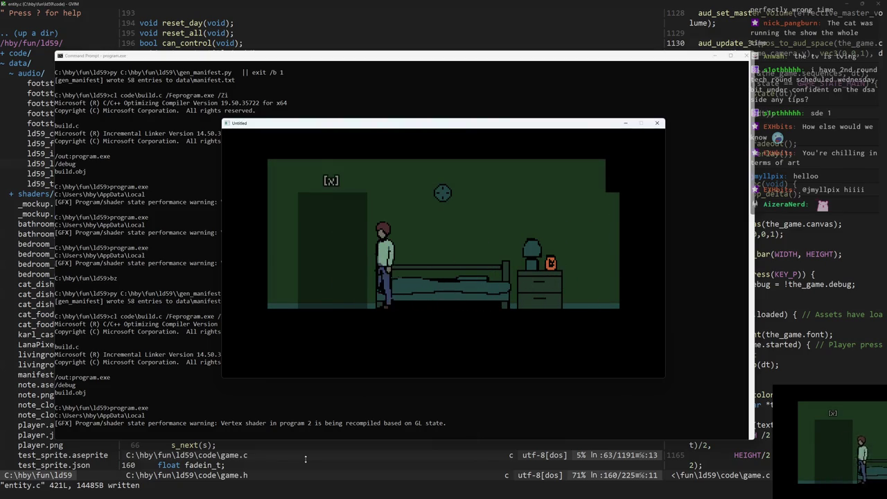
{"action": "key", "text": "Right"}
{"action": "key", "text": "Right"}
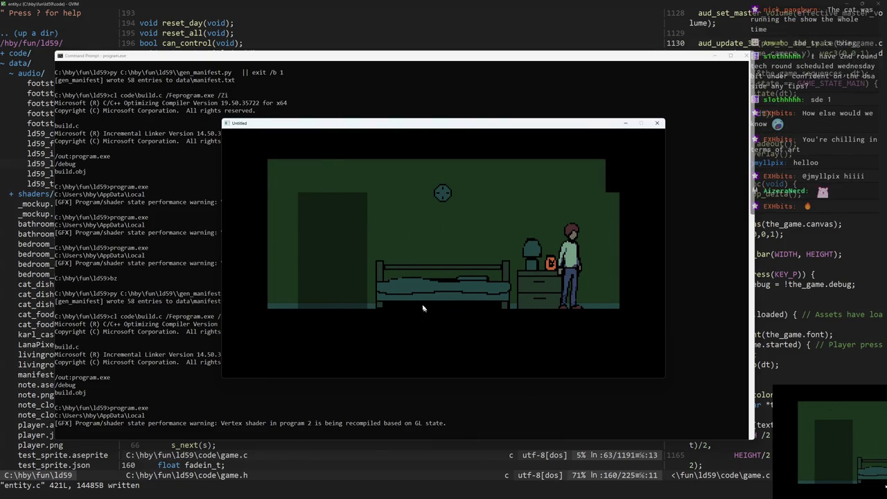
{"action": "key", "text": "Escape"}
{"action": "left_click", "coordinate": [224, 242]}
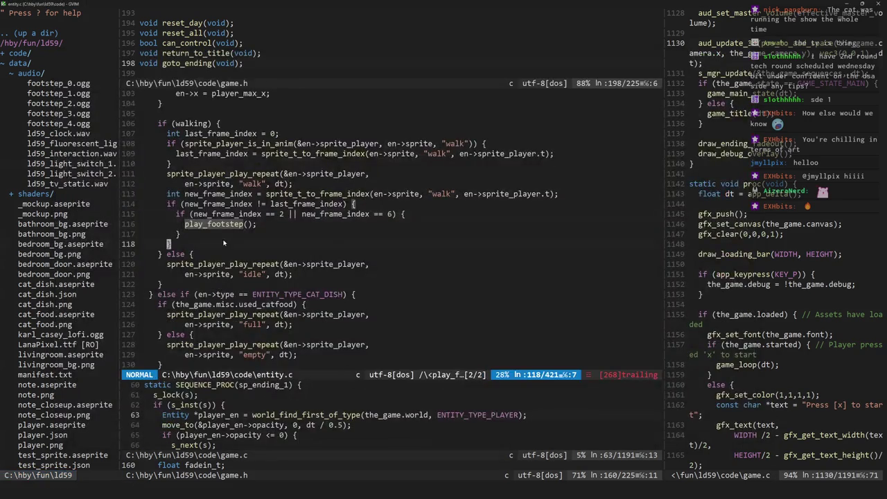
Lower the player speed from 100 to 85 in entity.c, save, and rebuild with F5
{"action": "key", "text": "ctrl+u"}
{"action": "key", "text": "ctrl+u"}
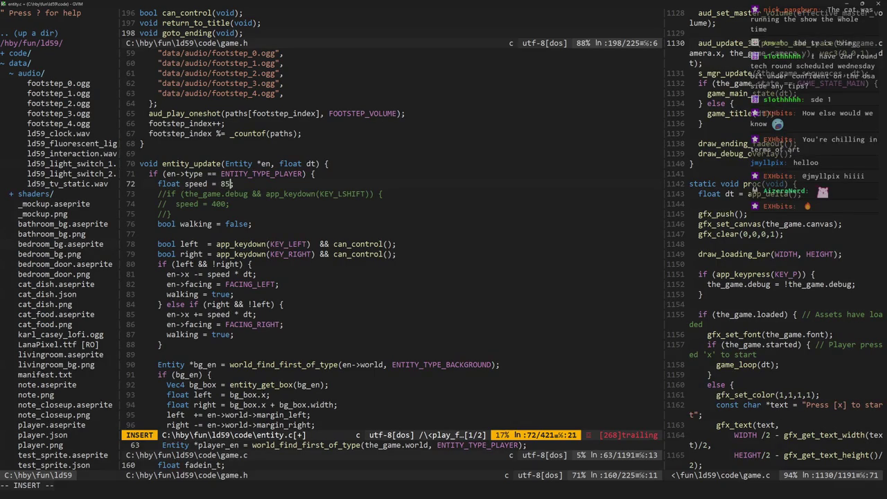
{"action": "key", "text": "F5"}
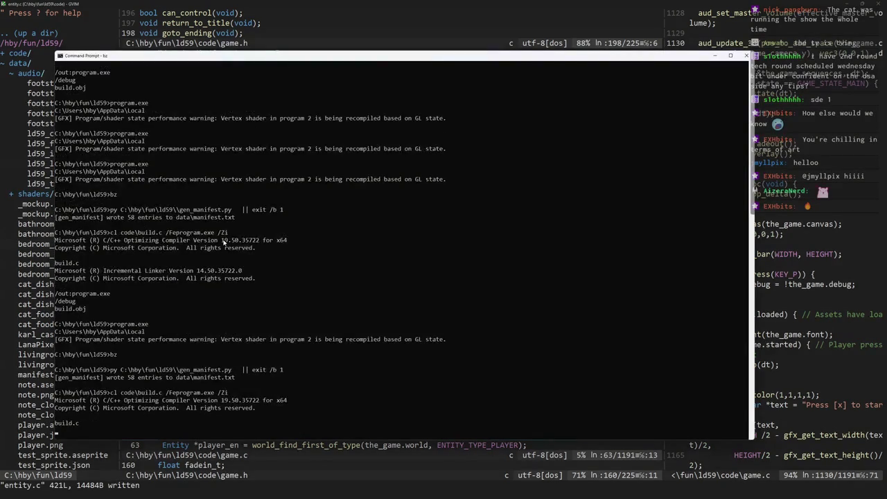
Start the game, turn off the debug overlay, and walk to the TV for a close-up
{"action": "key", "text": "x"}
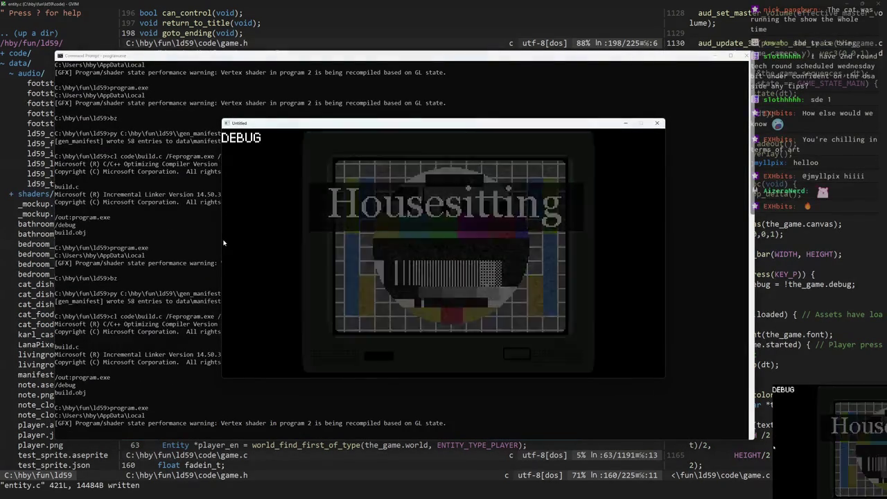
{"action": "key", "text": "Left"}
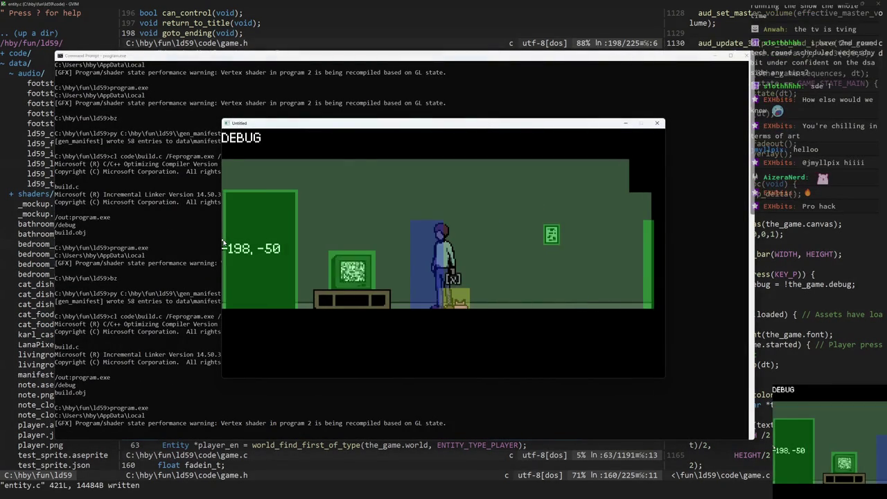
{"action": "key", "text": "Right"}
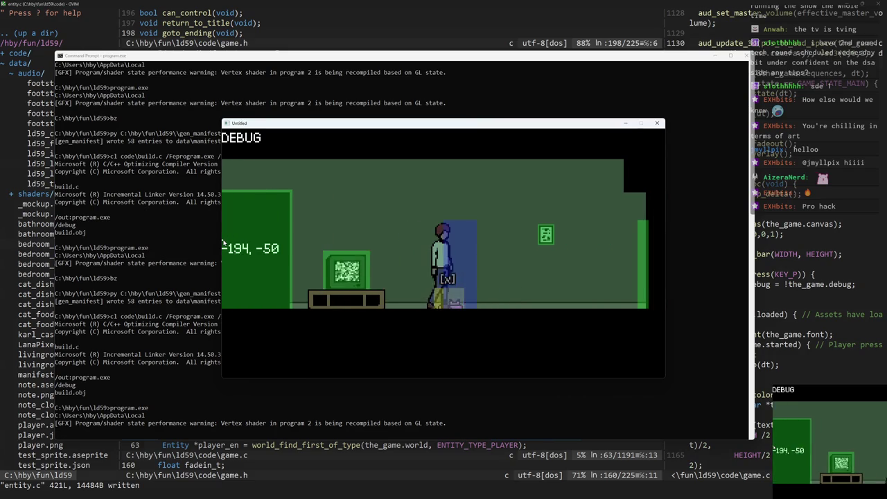
{"action": "key", "text": "Left"}
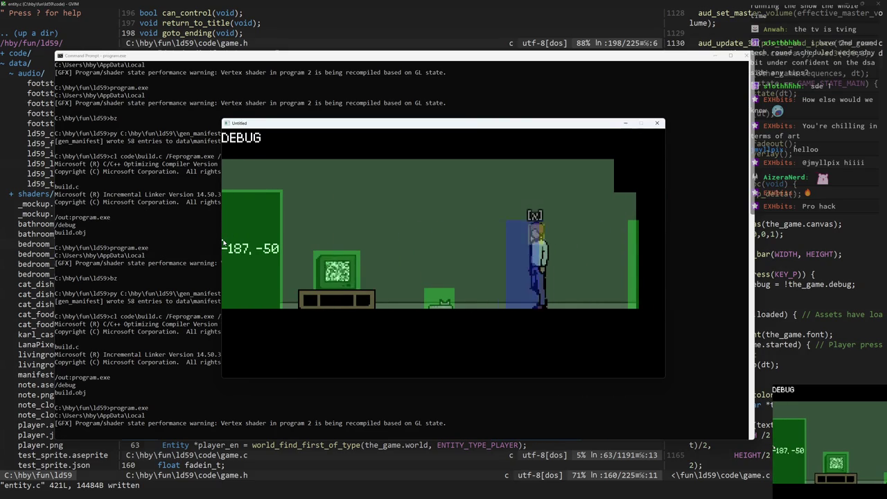
{"action": "key", "text": "Left"}
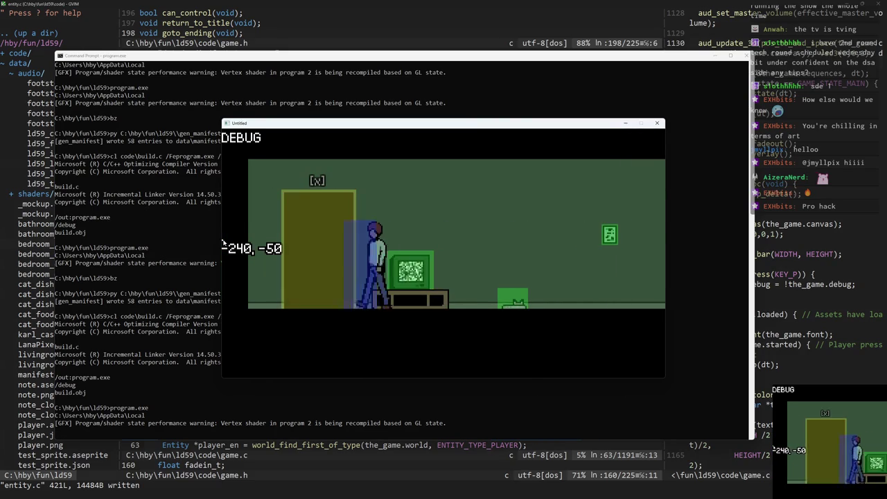
{"action": "key", "text": "p"}
{"action": "key", "text": "Right"}
{"action": "key", "text": "Right"}
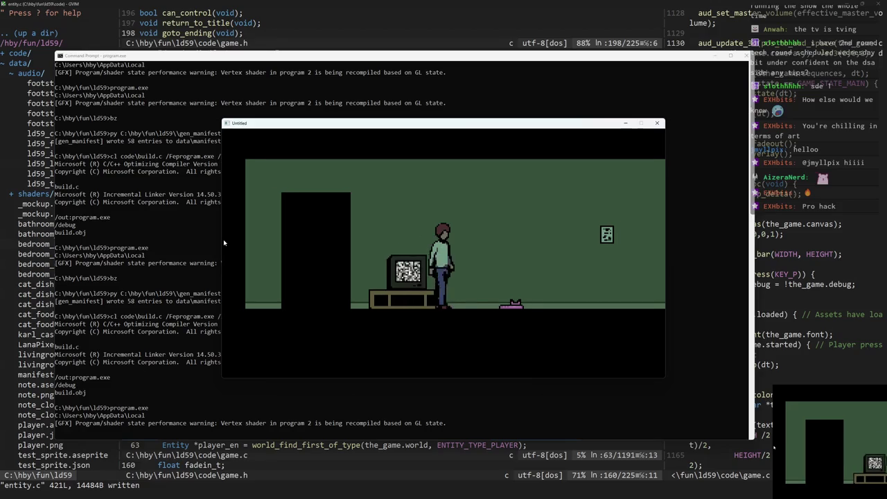
{"action": "key", "text": "Left"}
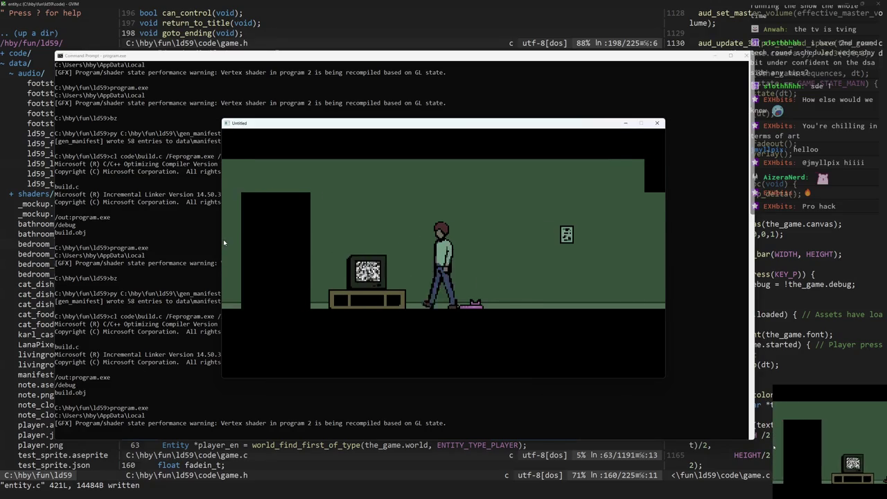
{"action": "key", "text": "Right"}
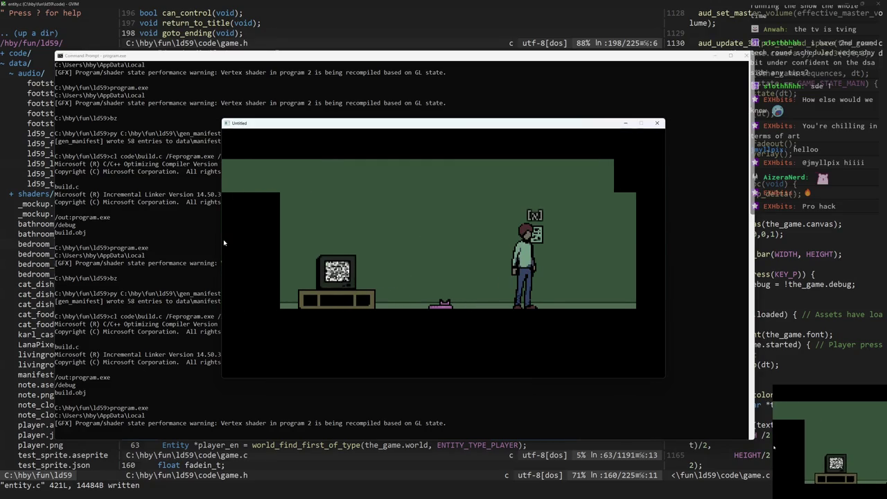
{"action": "key", "text": "Left"}
{"action": "key", "text": "w"}
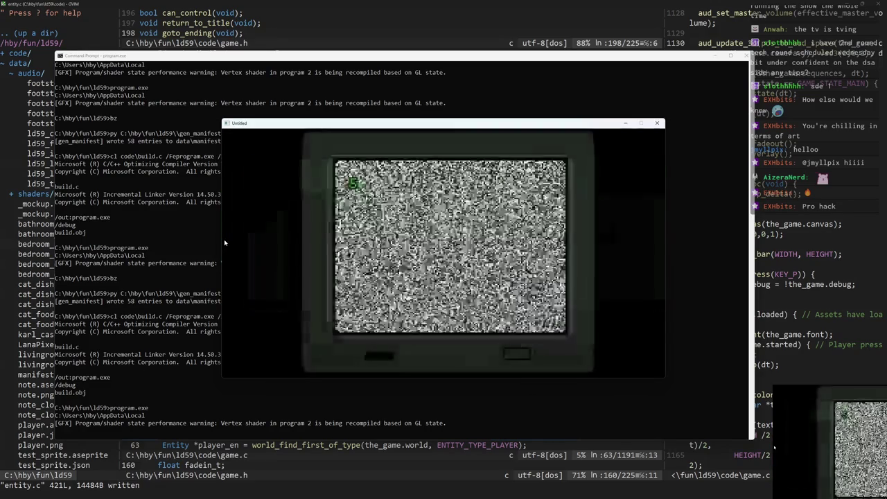
Visit the bedroom and bathroom, then read the living room wall note and enter the right door
{"action": "key", "text": "Left"}
{"action": "key", "text": "w"}
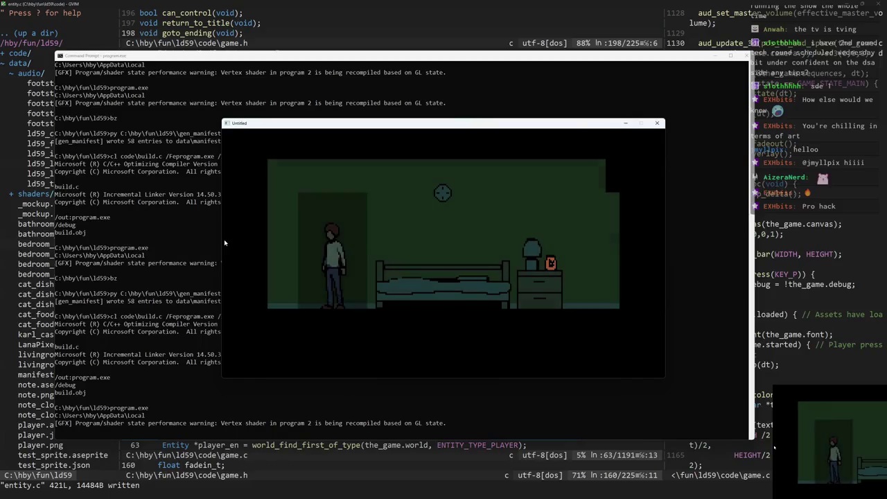
{"action": "key", "text": "Right"}
{"action": "key", "text": "Right"}
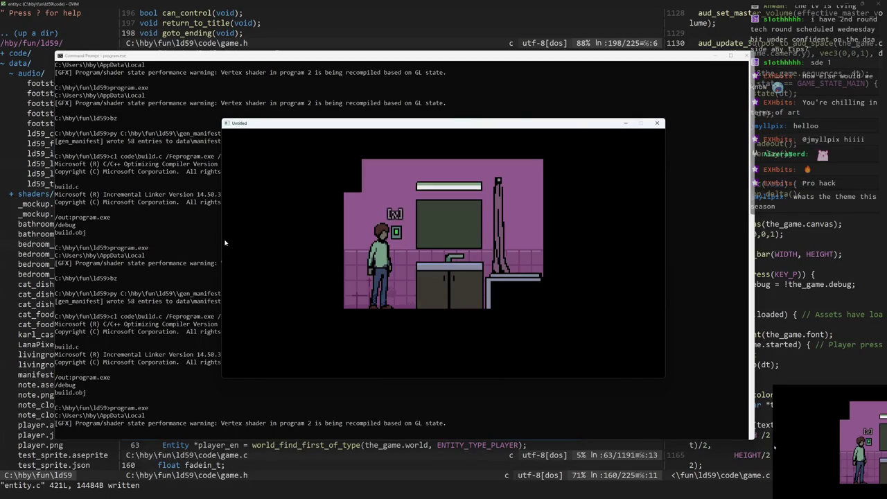
{"action": "key", "text": "Left"}
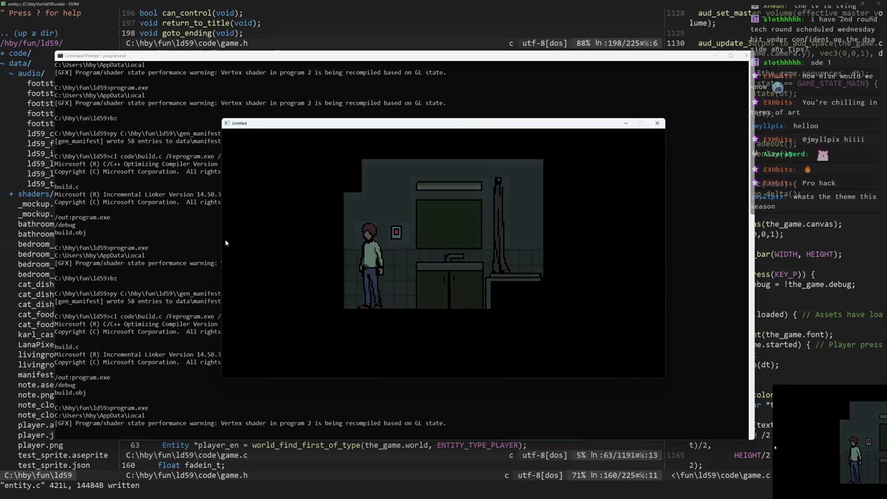
{"action": "key", "text": "Left"}
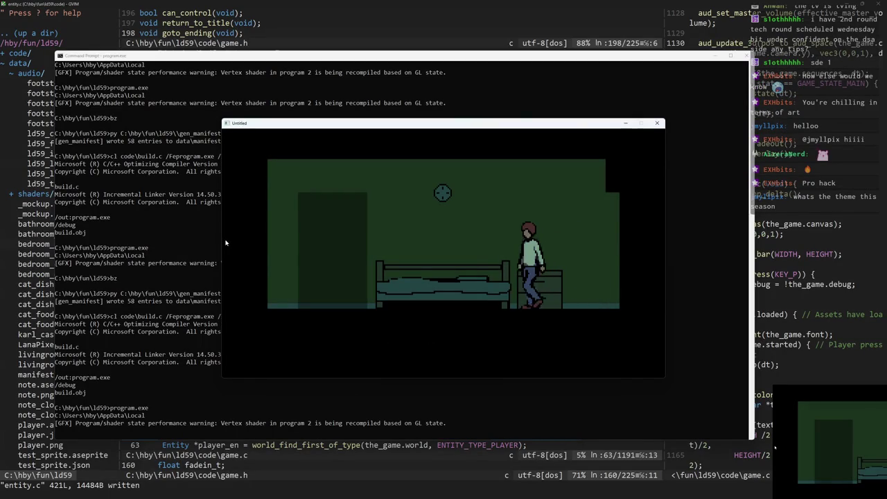
{"action": "key", "text": "x"}
{"action": "key", "text": "Right"}
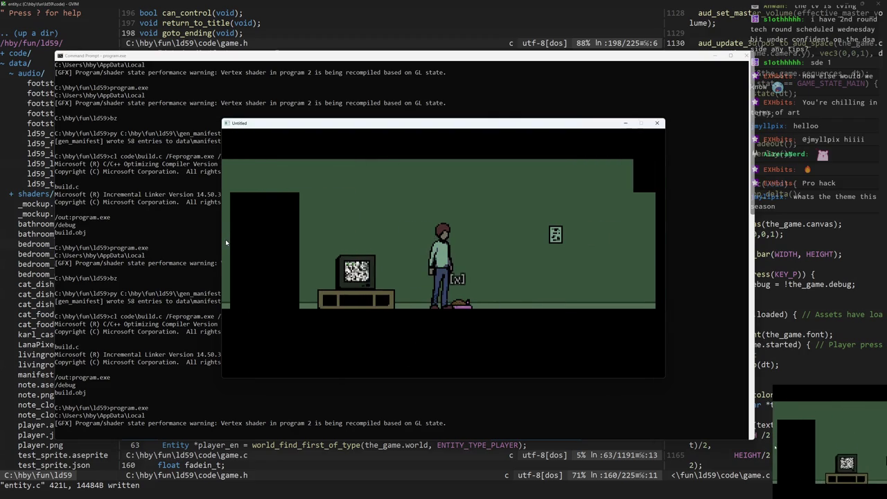
{"action": "key", "text": "Right"}
{"action": "key", "text": "x"}
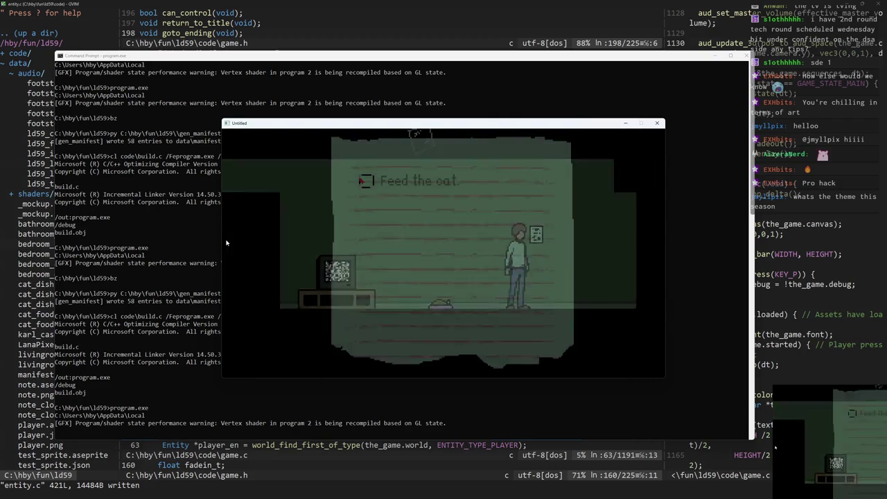
{"action": "key", "text": "x"}
{"action": "key", "text": "Right"}
{"action": "key", "text": "x"}
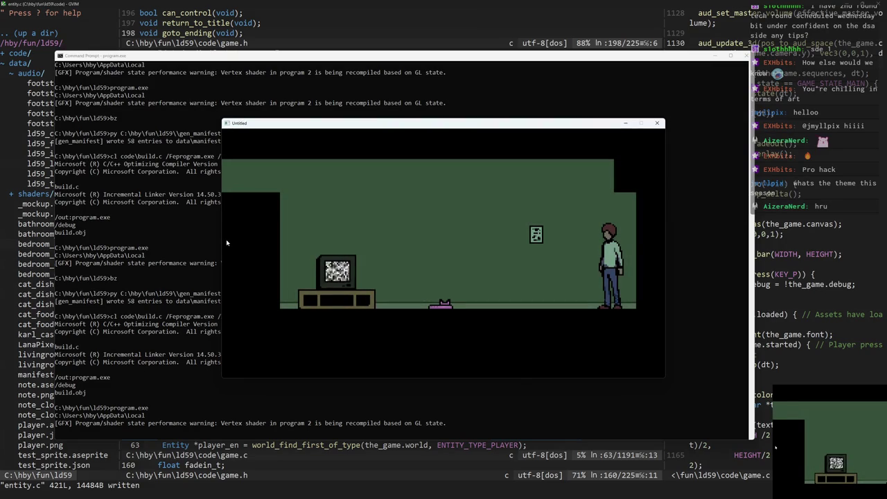
Walk back through the bedroom and bathroom, then open and close the checklist note
{"action": "key", "text": "Left"}
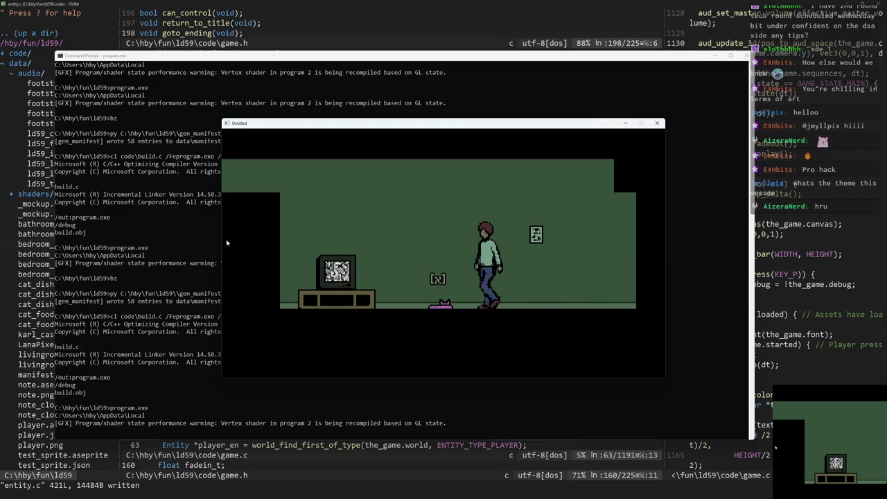
{"action": "key", "text": "Left"}
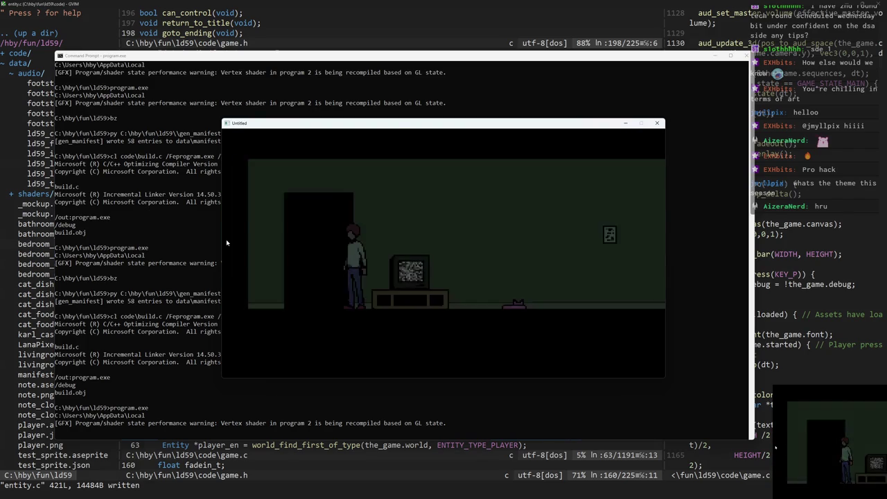
{"action": "key", "text": "Right"}
{"action": "key", "text": "Right"}
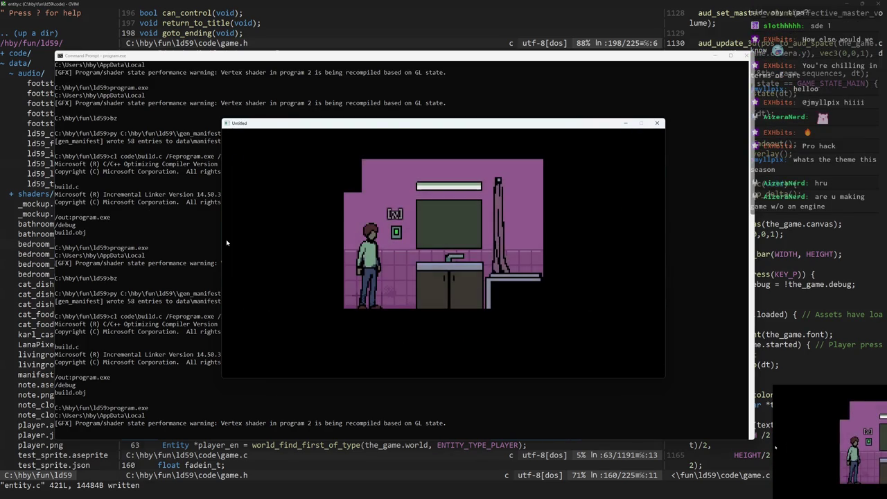
{"action": "key", "text": "Right"}
{"action": "key", "text": "Left"}
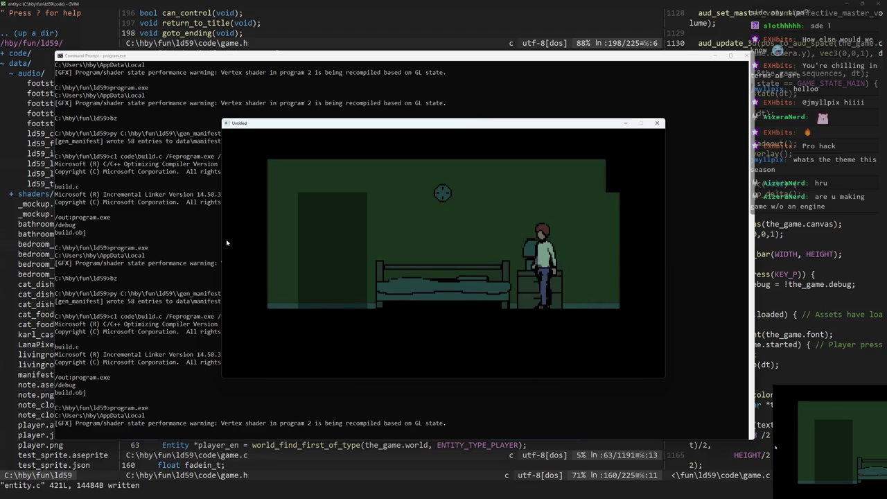
{"action": "key", "text": "Left"}
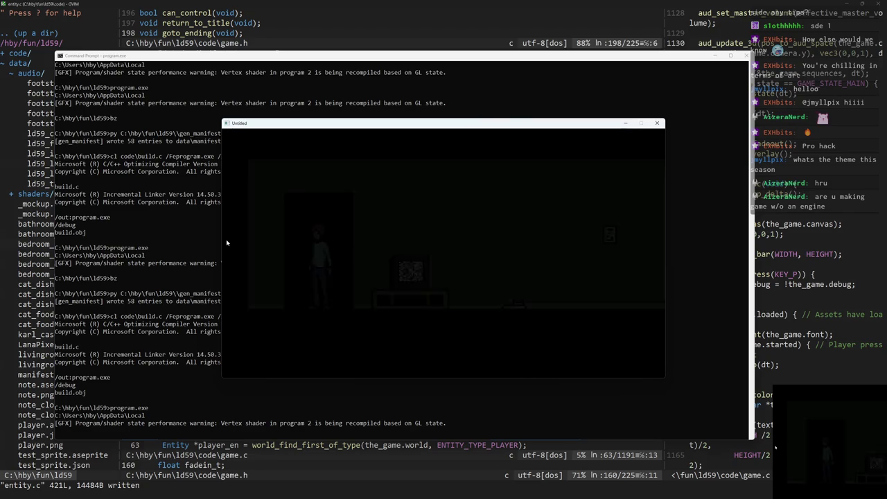
{"action": "key", "text": "Right"}
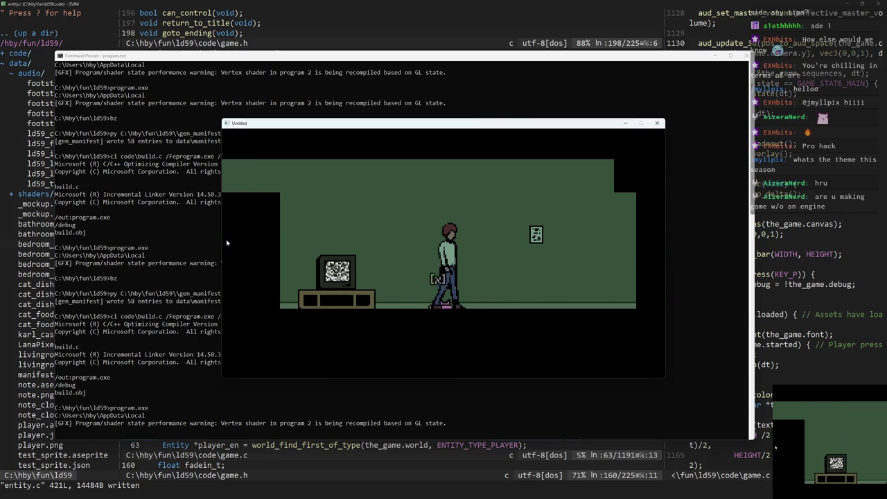
{"action": "key", "text": "e"}
{"action": "key", "text": "e"}
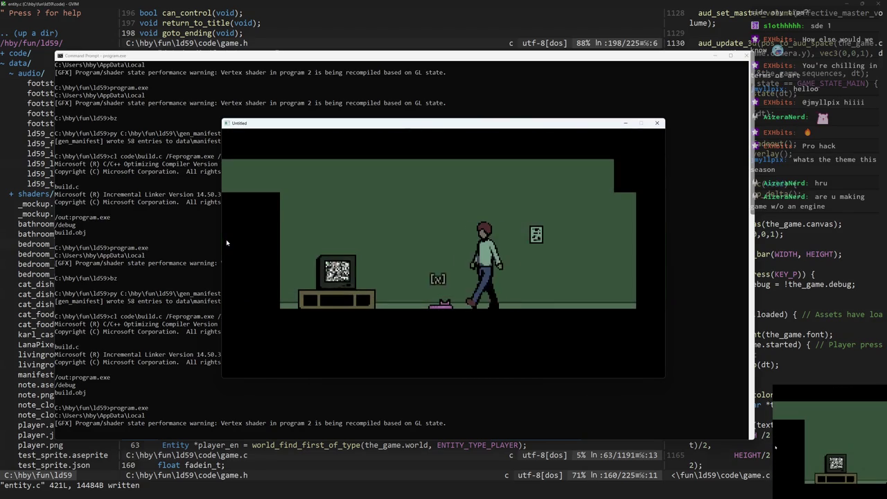
{"action": "key", "text": "e"}
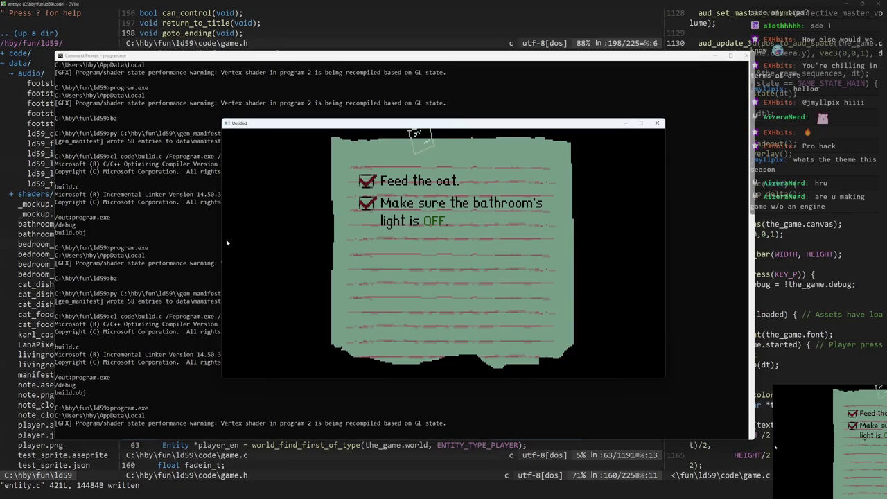
{"action": "key", "text": "e"}
View the TV close-up, then after the Day 3 / 7 card read the to-do note and cat food dialogue
{"action": "key", "text": "a"}
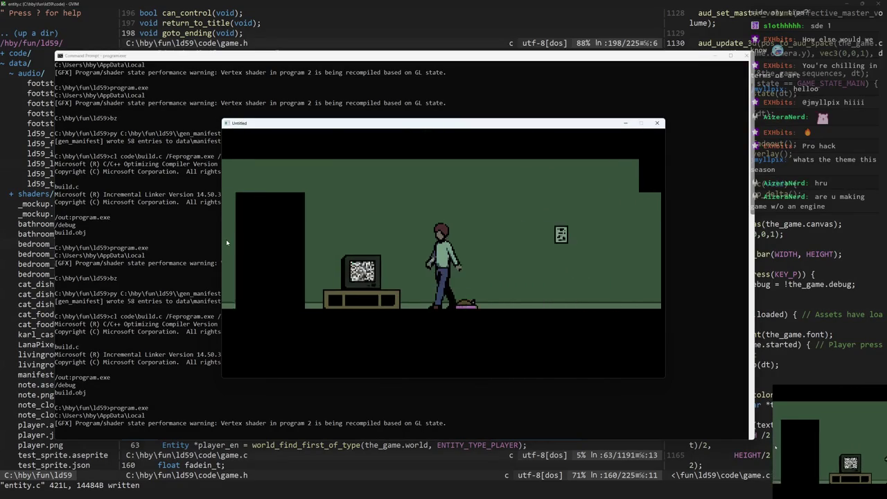
{"action": "key", "text": "e"}
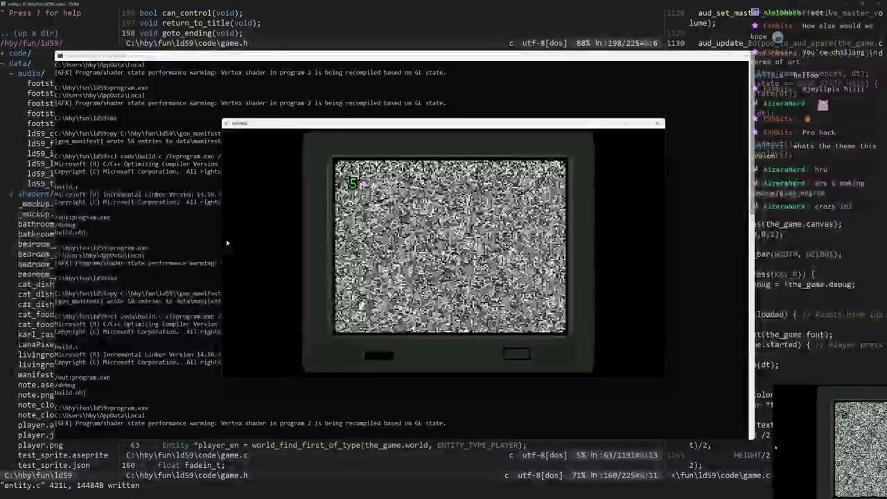
{"action": "key", "text": "e"}
{"action": "key", "text": "d"}
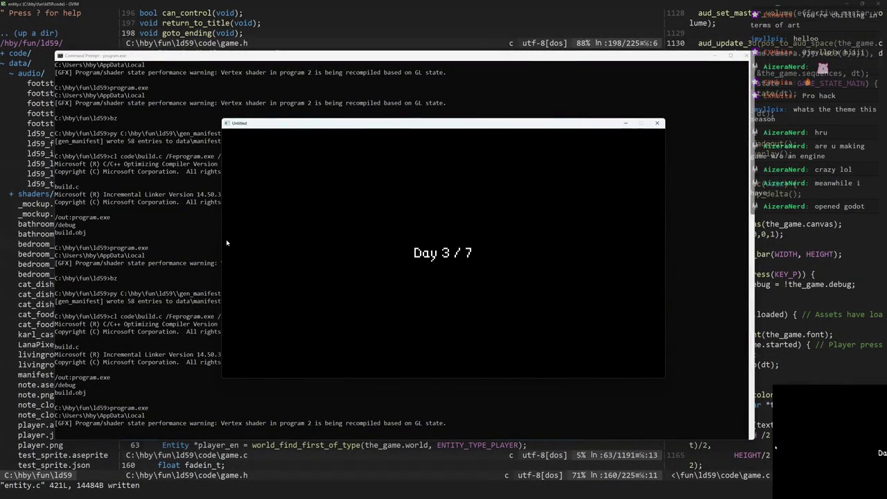
{"action": "key", "text": "a"}
{"action": "key", "text": "w"}
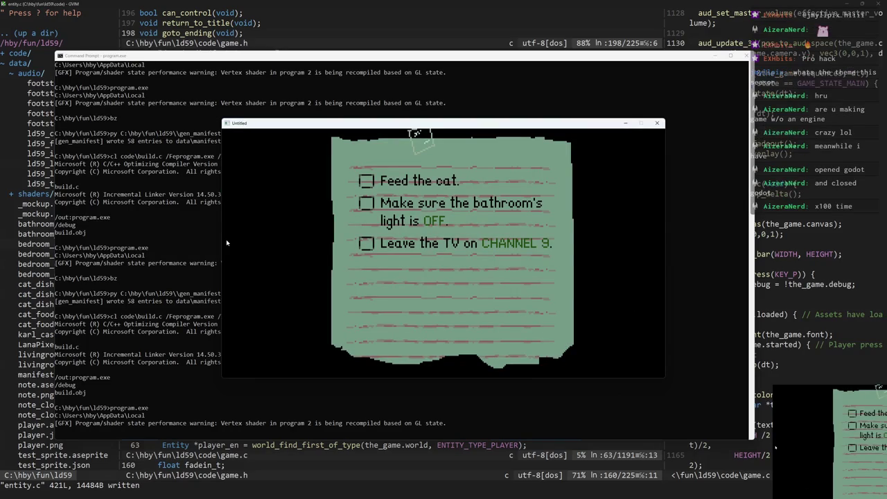
{"action": "key", "text": "w"}
{"action": "key", "text": "a"}
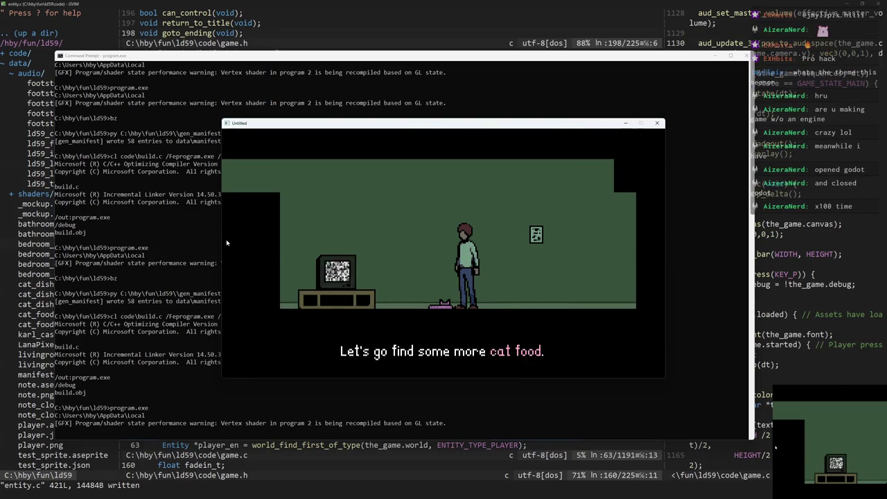
{"action": "key", "text": "a"}
Walk through the bedroom and bathroom back to the living room, then quit the game
{"action": "key", "text": "x"}
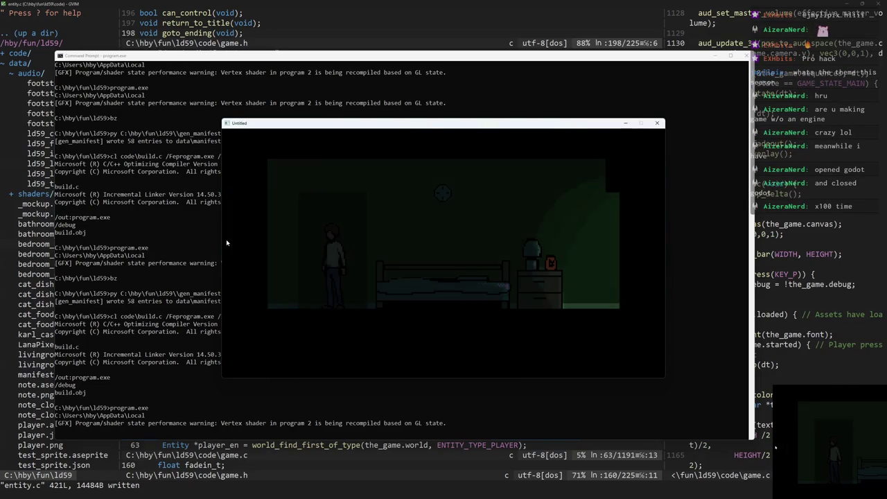
{"action": "key", "text": "d"}
{"action": "key", "text": "d"}
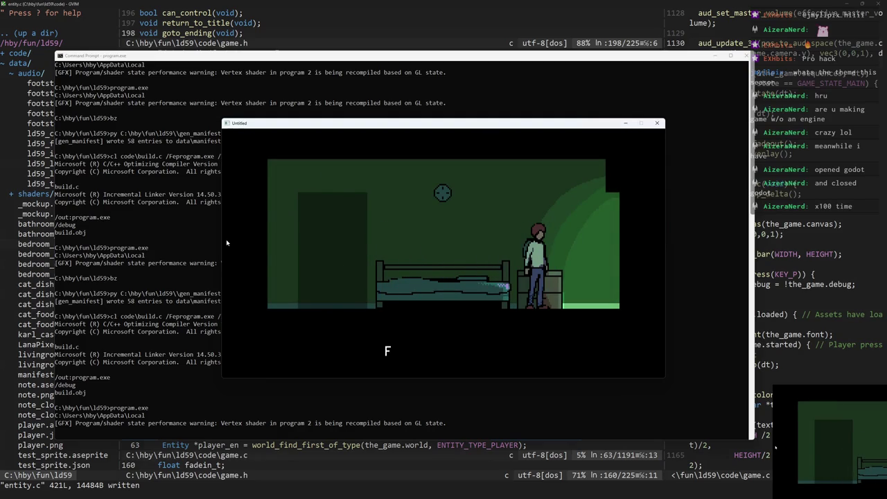
{"action": "key", "text": "d"}
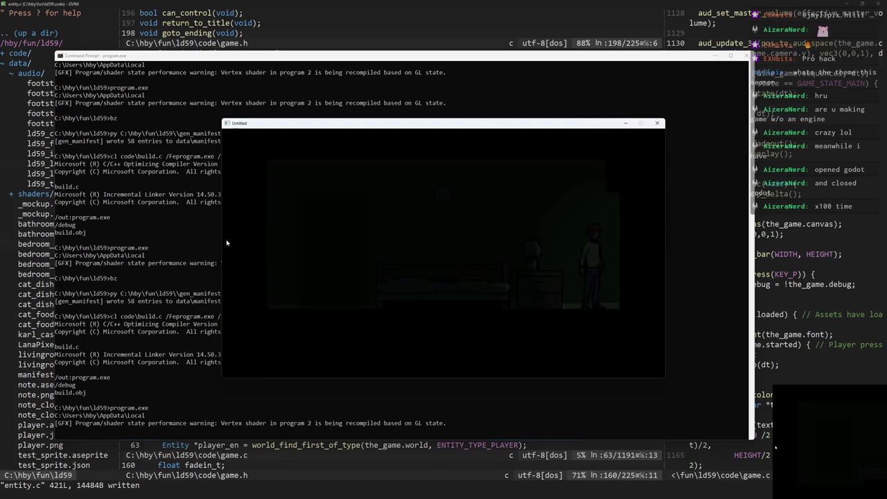
{"action": "key", "text": "x"}
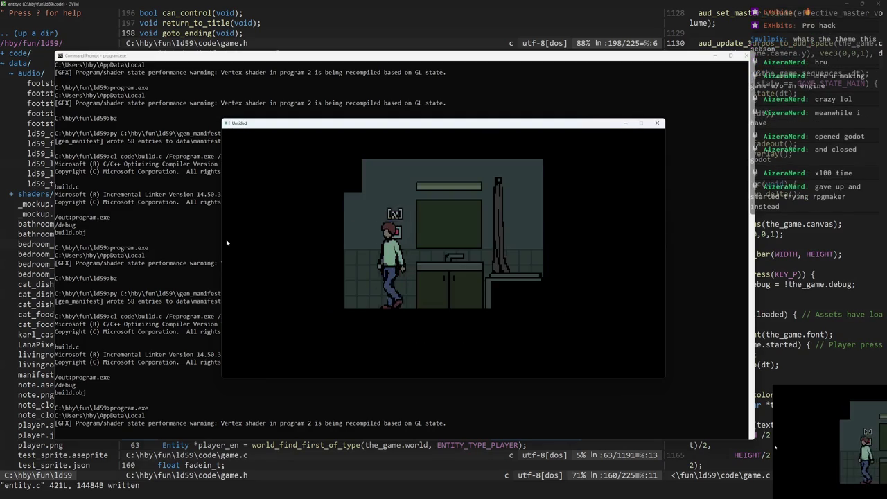
{"action": "key", "text": "a"}
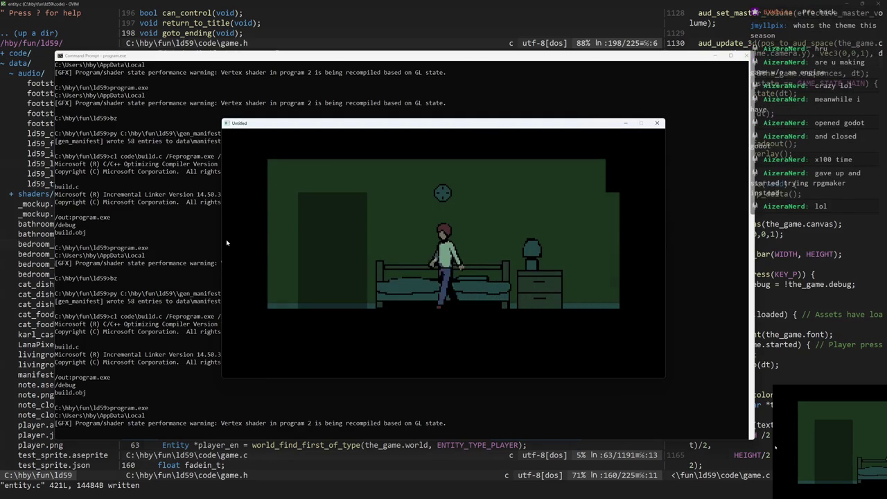
{"action": "key", "text": "x"}
{"action": "key", "text": "d"}
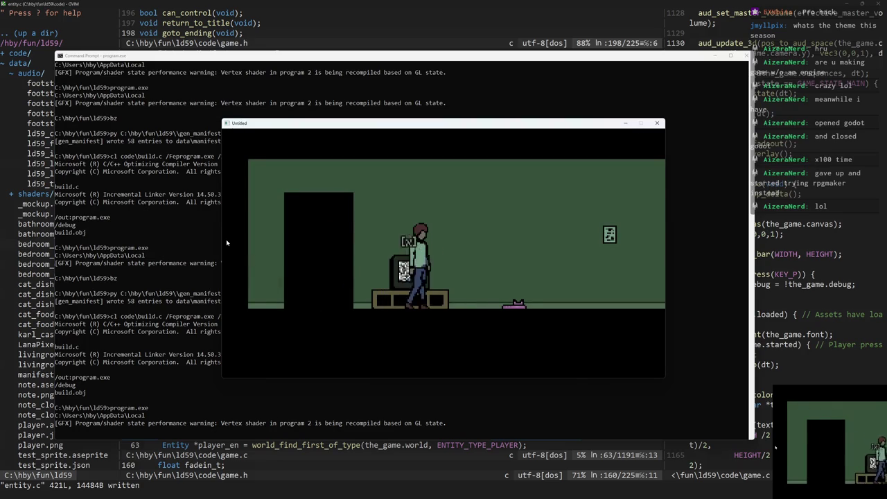
{"action": "key", "text": "Escape"}
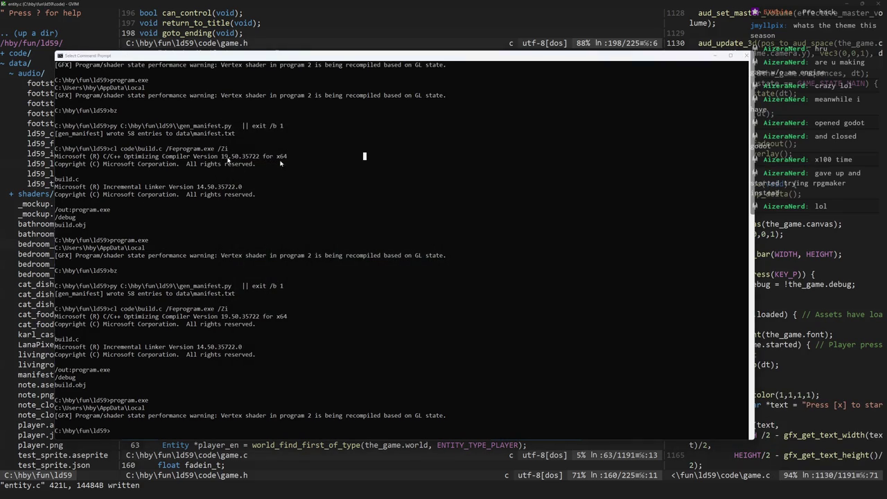
{"action": "key", "text": "alt+Tab"}
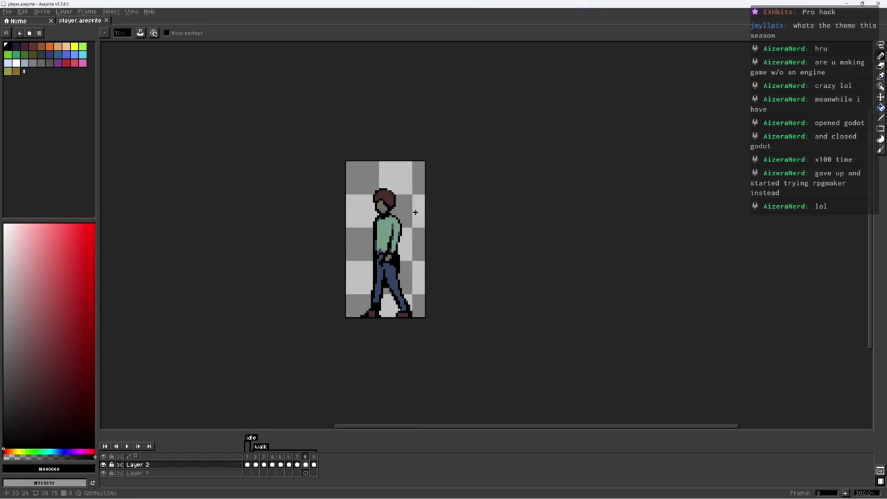
Stop the walk animation on frame 1, pick the jeans blue, and save player.aseprite
{"action": "left_click", "coordinate": [247, 464]}
{"action": "scroll", "coordinate": [319, 284], "scroll_direction": "up", "scroll_amount": 4}
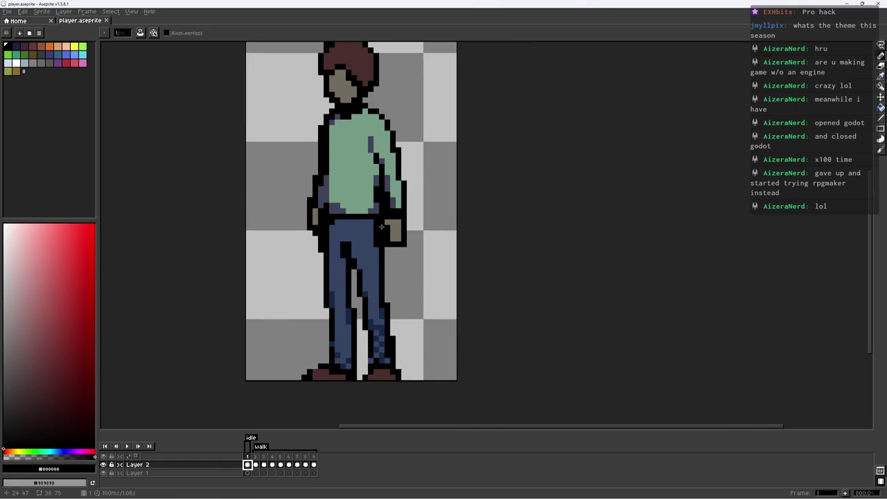
{"action": "left_click", "coordinate": [337, 205], "text": "alt"}
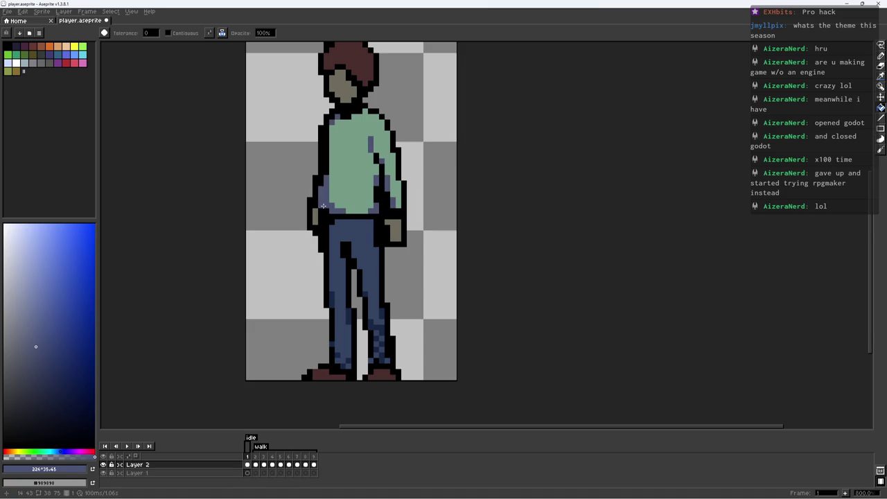
{"action": "scroll", "coordinate": [323, 206], "scroll_direction": "down", "scroll_amount": 2}
{"action": "scroll", "coordinate": [332, 212], "scroll_direction": "down", "scroll_amount": 1}
{"action": "key", "text": "ctrl+s"}
Retouch the jeans shading with the dark blue pencil, then show frame 2's walking pose
{"action": "scroll", "coordinate": [348, 220], "scroll_direction": "down", "scroll_amount": 1}
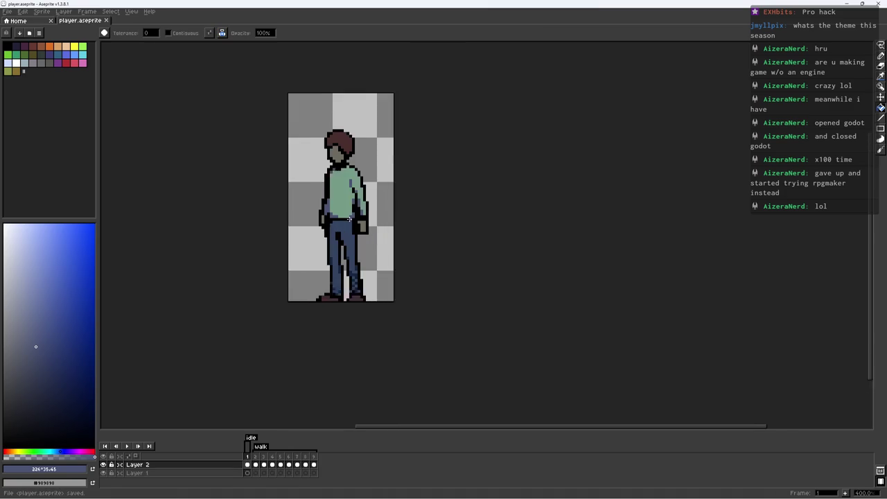
{"action": "scroll", "coordinate": [348, 220], "scroll_direction": "up", "scroll_amount": 3}
{"action": "scroll", "coordinate": [326, 236], "scroll_direction": "up", "scroll_amount": 3}
{"action": "key", "text": "b"}
{"action": "left_click", "coordinate": [324, 239], "text": "alt"}
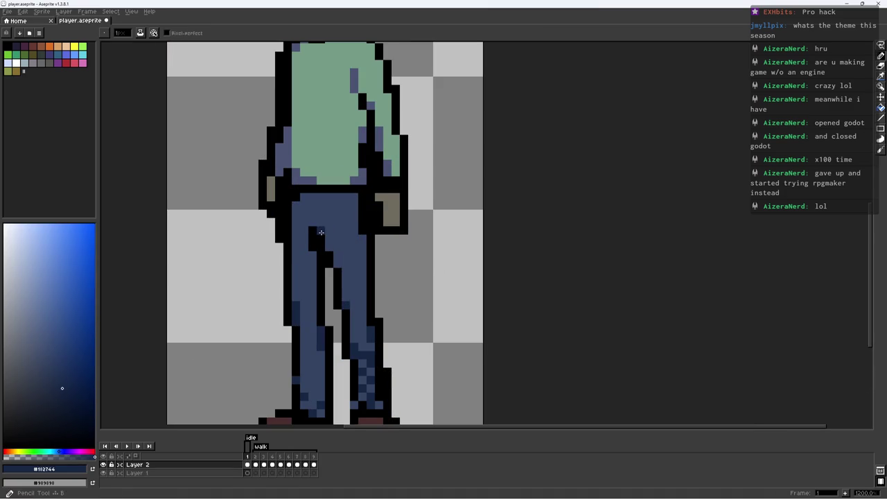
{"action": "scroll", "coordinate": [314, 223], "scroll_direction": "down", "scroll_amount": 6}
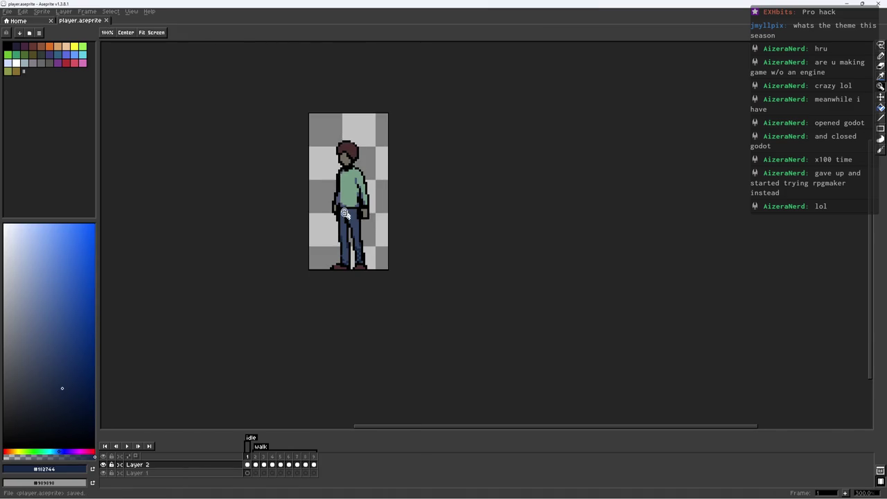
{"action": "scroll", "coordinate": [343, 205], "scroll_direction": "up", "scroll_amount": 7}
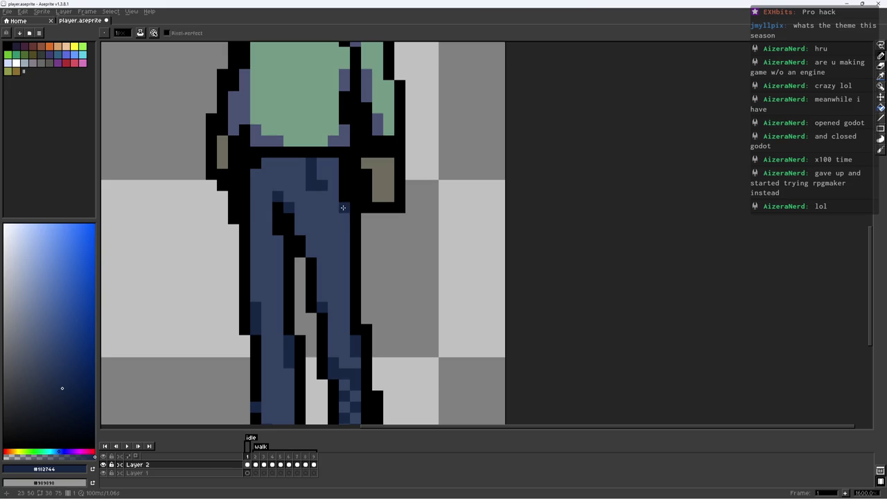
{"action": "scroll", "coordinate": [358, 207], "scroll_direction": "down", "scroll_amount": 7}
{"action": "scroll", "coordinate": [338, 182], "scroll_direction": "up", "scroll_amount": 7}
{"action": "key", "text": "b"}
{"action": "scroll", "coordinate": [337, 194], "scroll_direction": "down", "scroll_amount": 6}
{"action": "scroll", "coordinate": [323, 198], "scroll_direction": "down", "scroll_amount": 2}
{"action": "scroll", "coordinate": [333, 198], "scroll_direction": "up", "scroll_amount": 1}
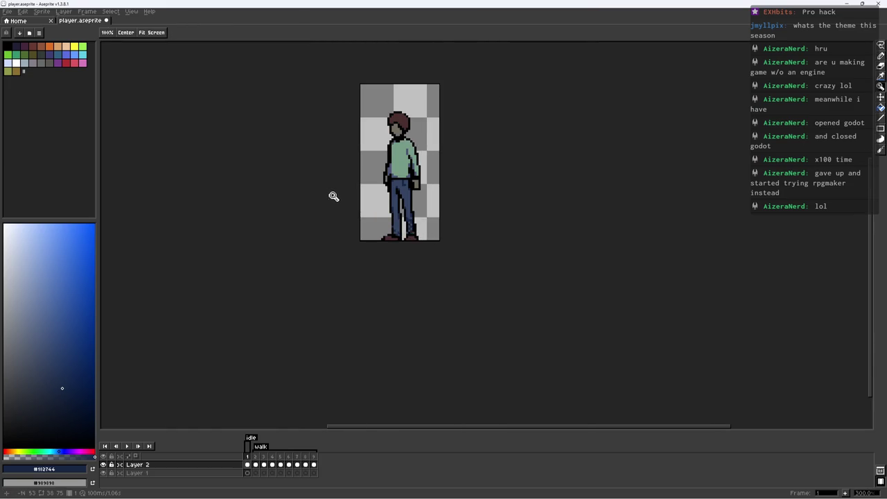
{"action": "left_click", "coordinate": [256, 466]}
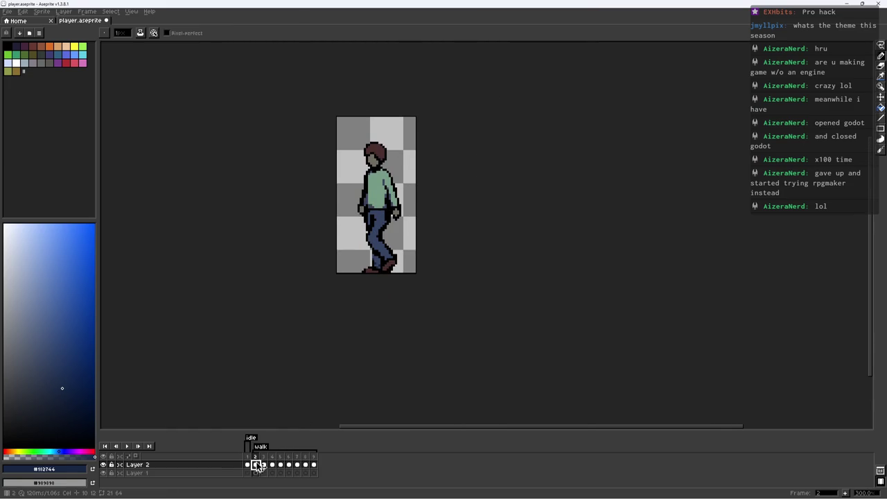
Sample the jeans mid blue and shirt shadow, then play the walk from frame 2
{"action": "scroll", "coordinate": [386, 223], "scroll_direction": "up", "scroll_amount": 3}
{"action": "scroll", "coordinate": [386, 223], "scroll_direction": "up", "scroll_amount": 4}
{"action": "left_click", "coordinate": [386, 223], "text": "alt"}
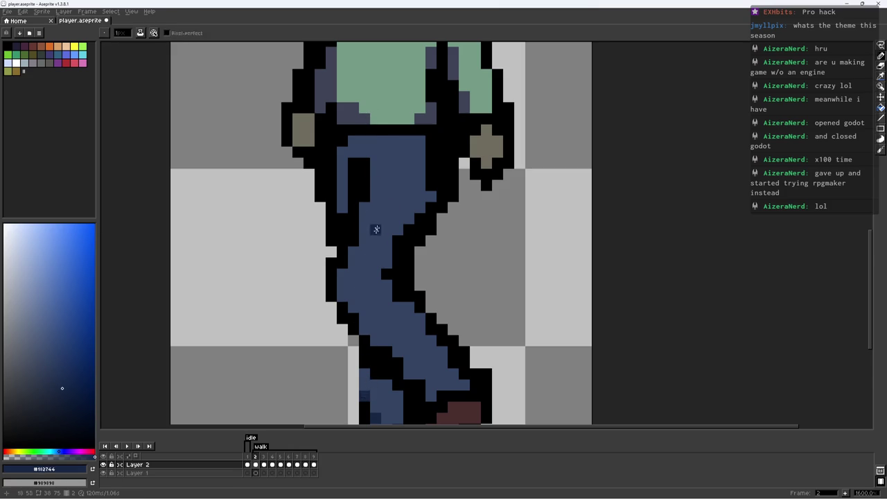
{"action": "scroll", "coordinate": [371, 252], "scroll_direction": "down", "scroll_amount": 3}
{"action": "key", "text": "Left"}
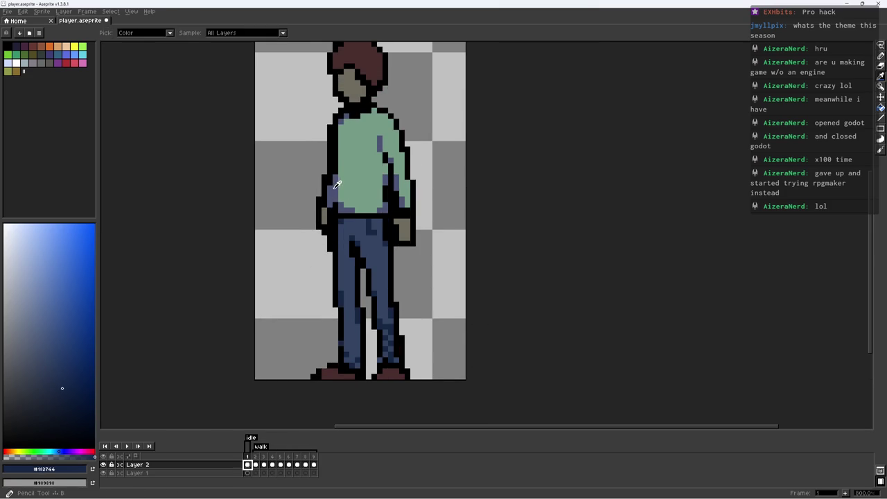
{"action": "left_click", "coordinate": [335, 184], "text": "alt"}
{"action": "left_click", "coordinate": [256, 464]}
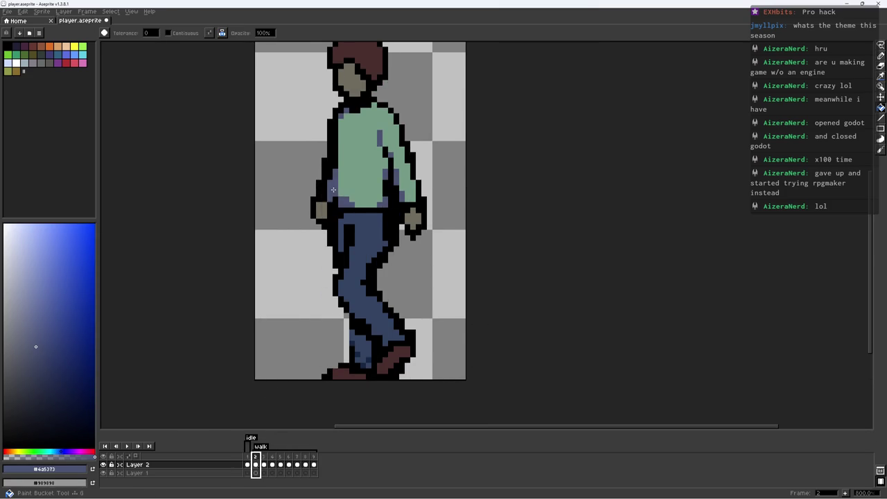
{"action": "key", "text": "Return"}
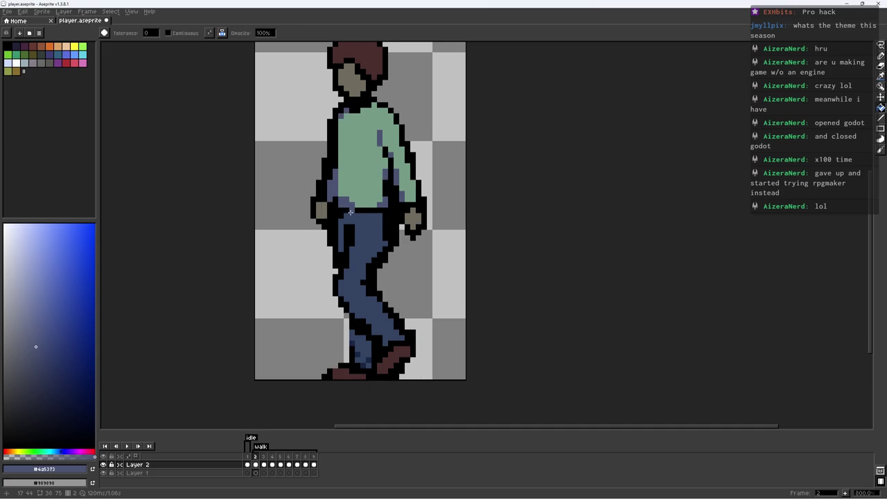
Zoom in on the jeans of walk frame 2, ready to draw with the pencil
{"action": "scroll", "coordinate": [419, 158], "scroll_direction": "down", "scroll_amount": 2}
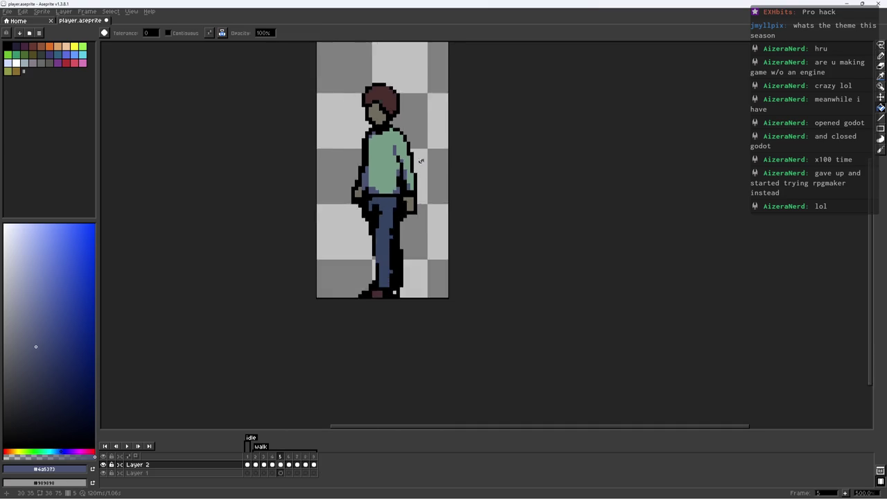
{"action": "scroll", "coordinate": [418, 158], "scroll_direction": "down", "scroll_amount": 2}
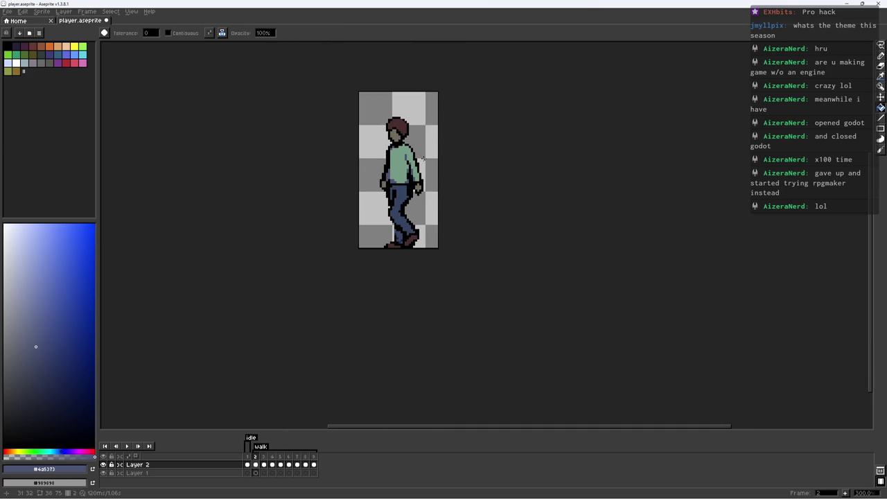
{"action": "scroll", "coordinate": [412, 241], "scroll_direction": "up", "scroll_amount": 7}
{"action": "key", "text": "b"}
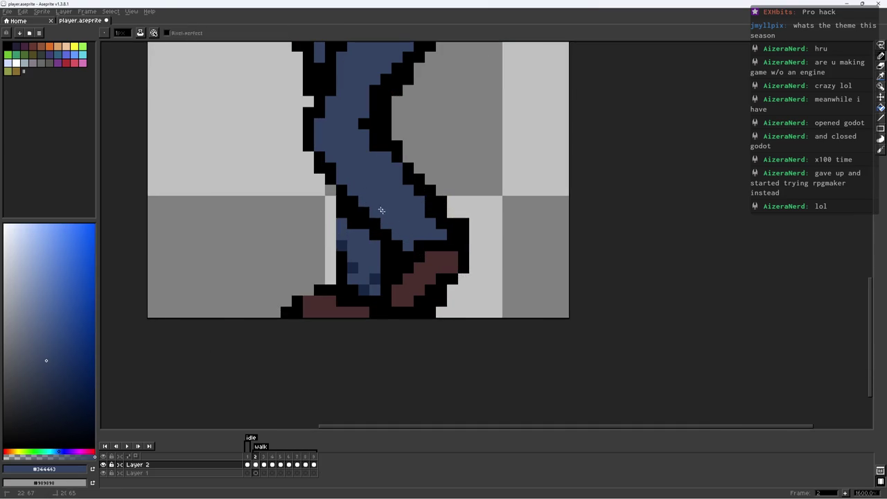
{"action": "key", "text": "e"}
{"action": "scroll", "coordinate": [374, 201], "scroll_direction": "down", "scroll_amount": 4}
{"action": "scroll", "coordinate": [380, 250], "scroll_direction": "down", "scroll_amount": 3}
{"action": "scroll", "coordinate": [424, 286], "scroll_direction": "up", "scroll_amount": 5}
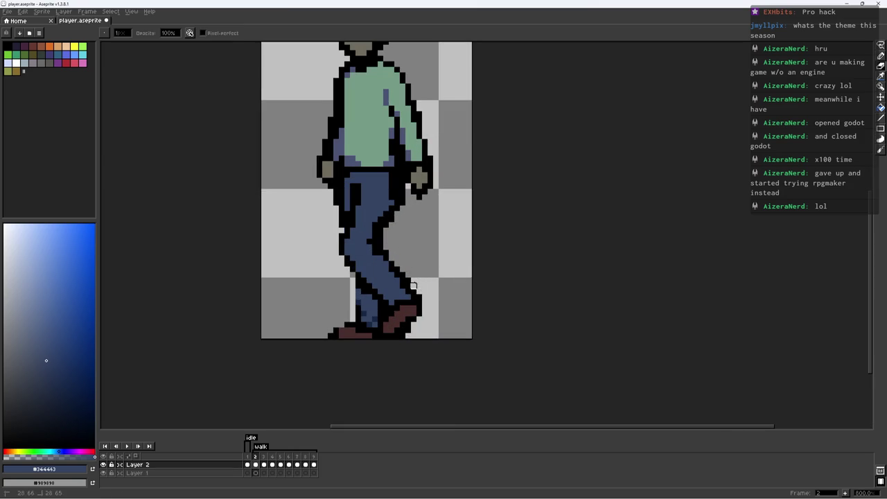
{"action": "key", "text": "z"}
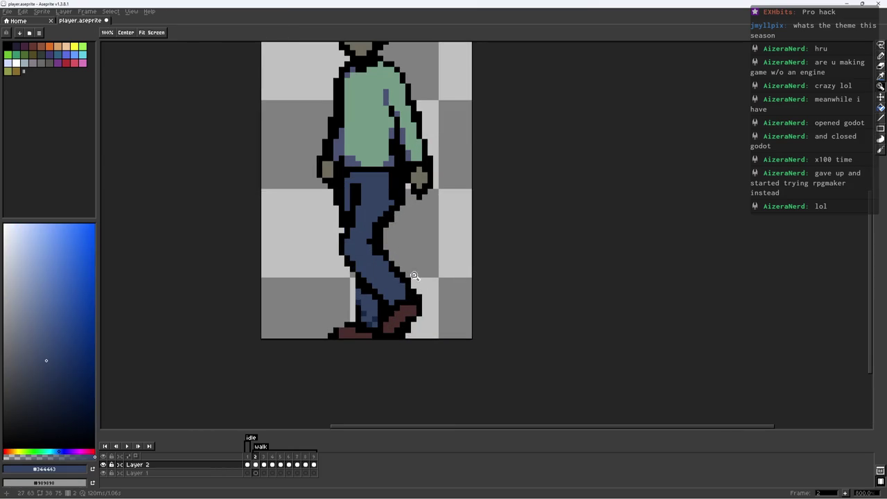
{"action": "key", "text": "b"}
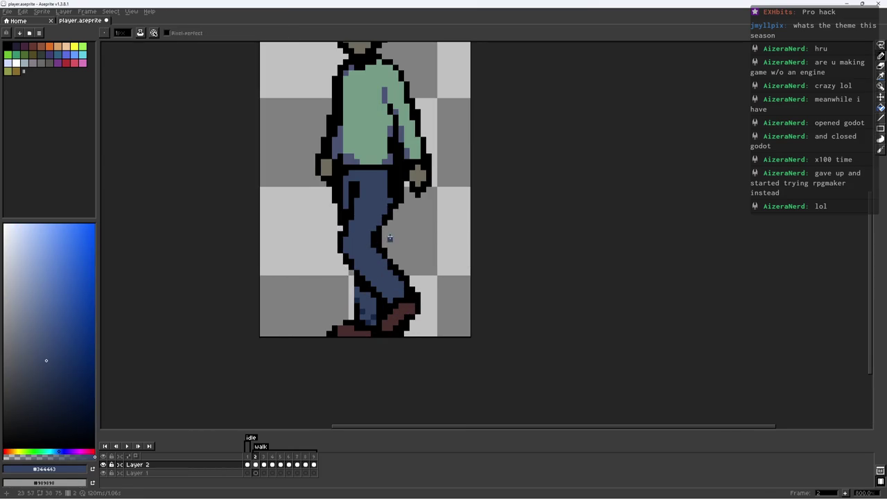
Paint dark blue shading just below the belt on walk frame 2
{"action": "left_click", "coordinate": [368, 304], "text": "alt"}
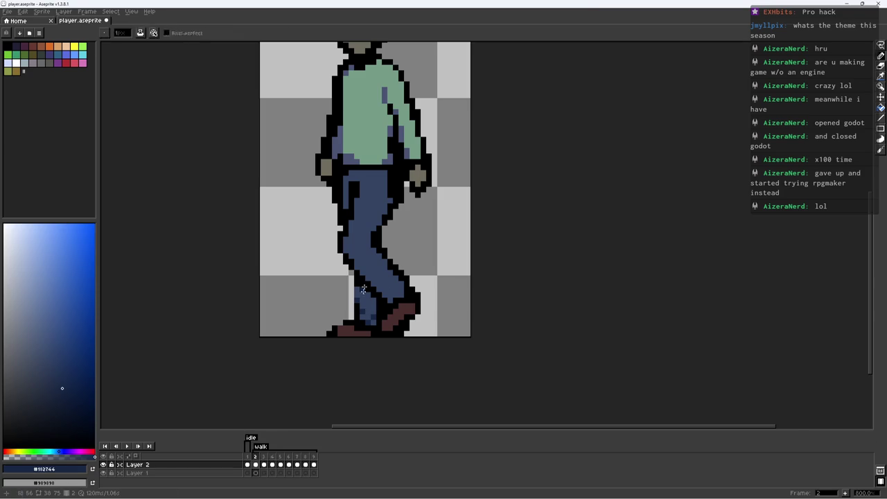
{"action": "scroll", "coordinate": [357, 188], "scroll_direction": "up", "scroll_amount": 3}
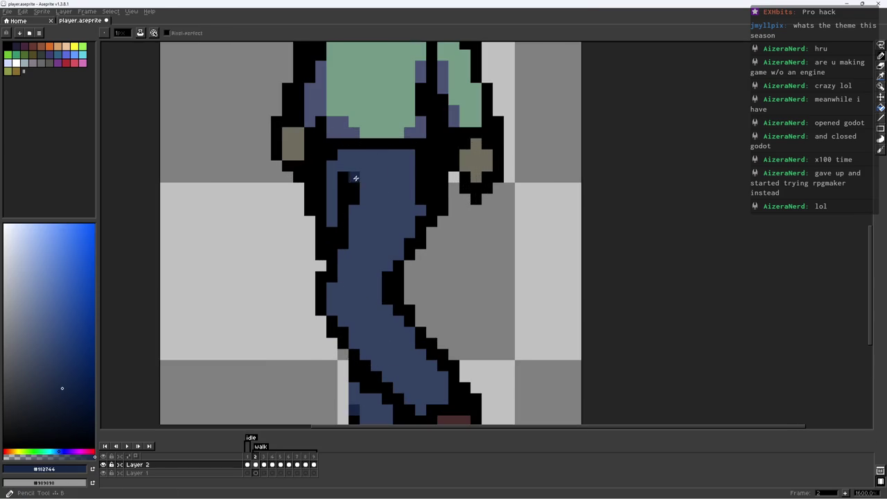
{"action": "scroll", "coordinate": [416, 174], "scroll_direction": "down", "scroll_amount": 6}
{"action": "scroll", "coordinate": [326, 198], "scroll_direction": "up", "scroll_amount": 6}
{"action": "left_click", "coordinate": [400, 152], "text": "alt"}
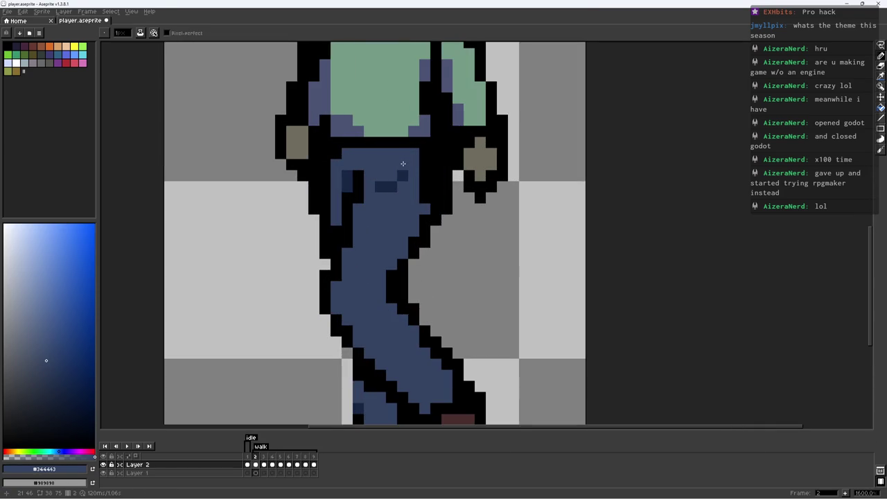
{"action": "scroll", "coordinate": [404, 168], "scroll_direction": "down", "scroll_amount": 2}
{"action": "scroll", "coordinate": [406, 174], "scroll_direction": "down", "scroll_amount": 3}
{"action": "scroll", "coordinate": [416, 173], "scroll_direction": "up", "scroll_amount": 3}
{"action": "scroll", "coordinate": [409, 174], "scroll_direction": "up", "scroll_amount": 2}
{"action": "left_click", "coordinate": [405, 173], "text": "alt"}
{"action": "left_click_drag", "start_coordinate": [406, 173], "coordinate": [388, 170]}
Copy the shaded upper-leg patch onto walk frame 3 with a lasso selection, then deselect
{"action": "scroll", "coordinate": [403, 153], "scroll_direction": "down", "scroll_amount": 5}
{"action": "key", "text": "period"}
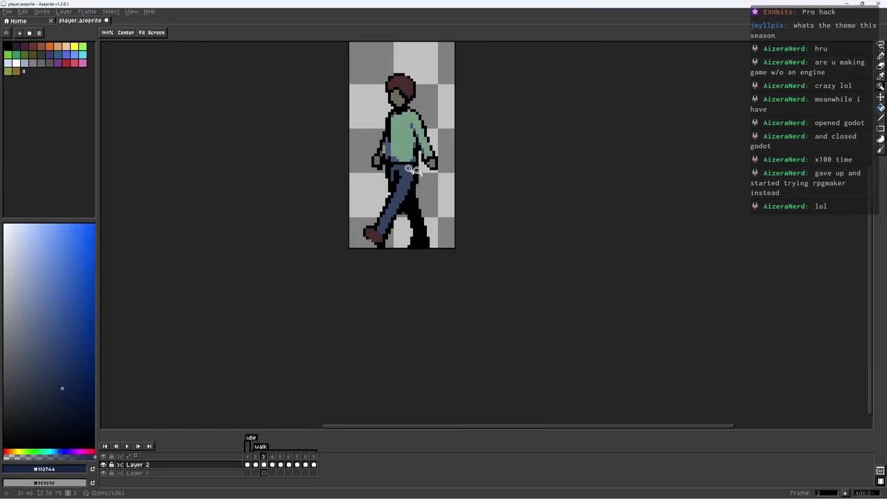
{"action": "scroll", "coordinate": [400, 167], "scroll_direction": "up", "scroll_amount": 4}
{"action": "key", "text": "comma"}
{"action": "key", "text": "q"}
{"action": "left_click_drag", "start_coordinate": [399, 154], "coordinate": [413, 191]}
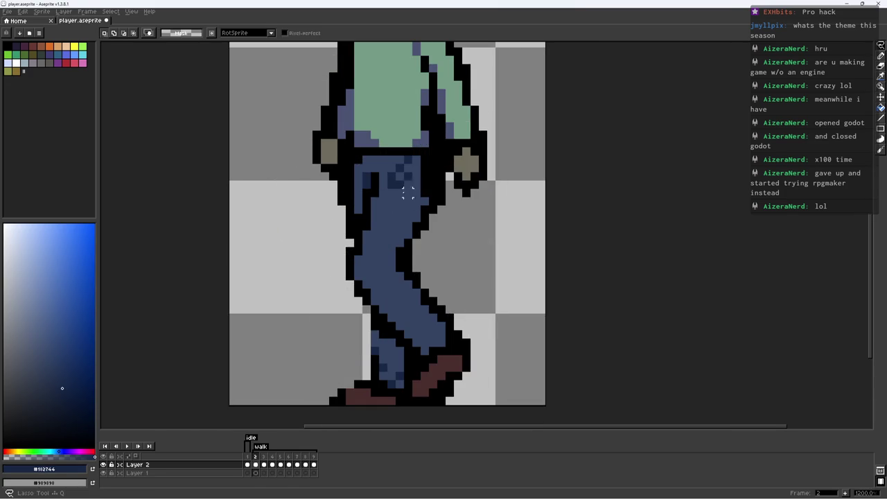
{"action": "key", "text": "period"}
{"action": "key", "text": "ctrl+d"}
Touch up the frame 3 jeans with outline black and dark blue leg pixels
{"action": "scroll", "coordinate": [409, 181], "scroll_direction": "down", "scroll_amount": 5}
{"action": "scroll", "coordinate": [402, 180], "scroll_direction": "up", "scroll_amount": 5}
{"action": "key", "text": "i"}
{"action": "key", "text": "b"}
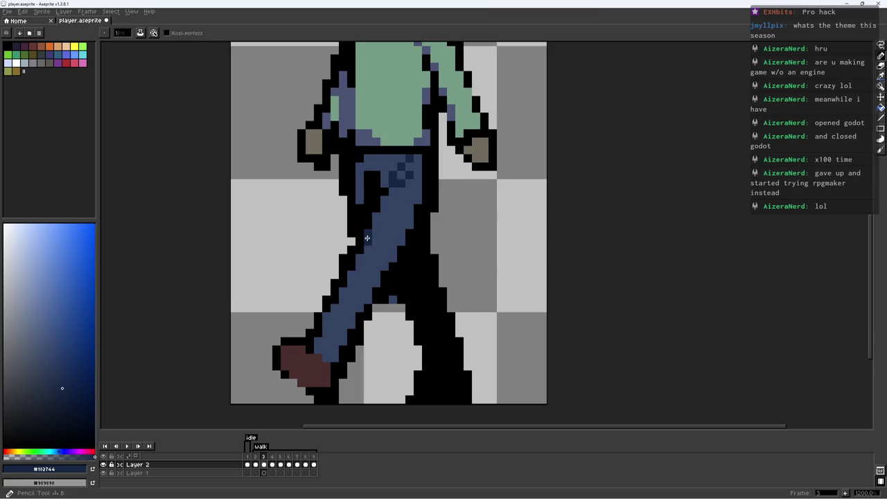
{"action": "left_click", "coordinate": [351, 250], "text": "alt"}
{"action": "key", "text": "e"}
{"action": "key", "text": "b"}
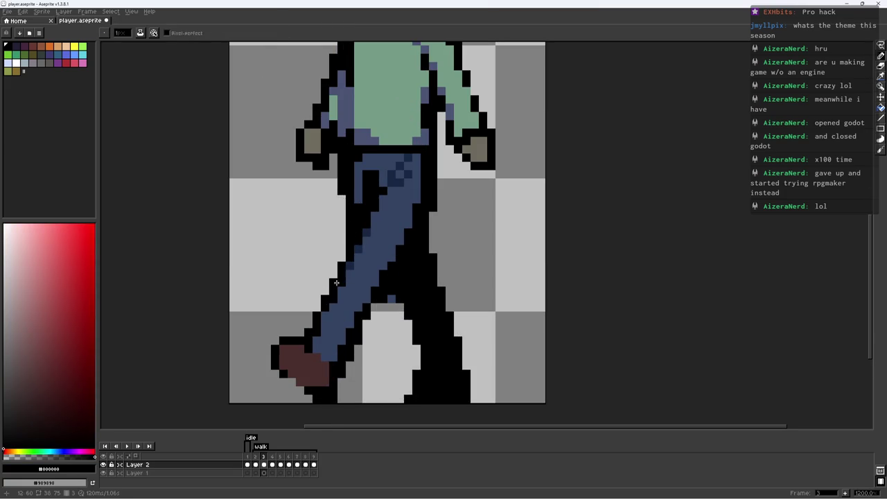
{"action": "left_click", "coordinate": [344, 280], "text": "alt"}
{"action": "scroll", "coordinate": [331, 301], "scroll_direction": "down", "scroll_amount": 7}
{"action": "scroll", "coordinate": [296, 310], "scroll_direction": "up", "scroll_amount": 2}
{"action": "scroll", "coordinate": [368, 286], "scroll_direction": "up", "scroll_amount": 3}
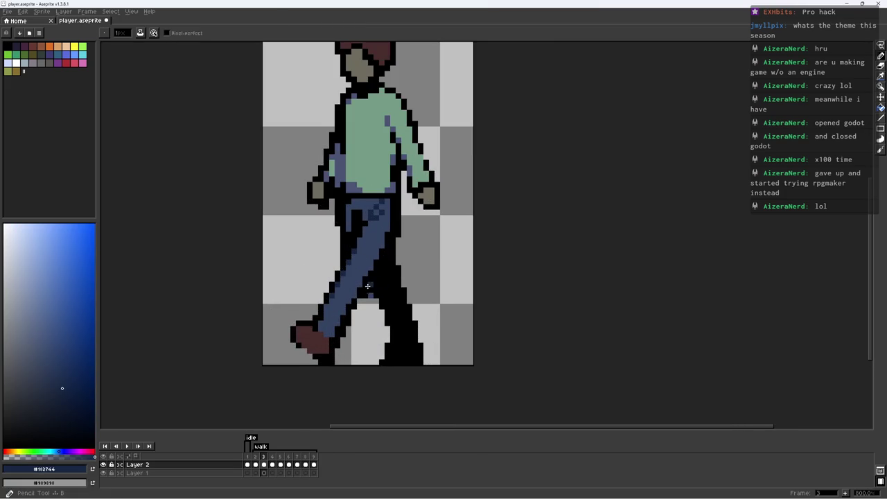
Erase stray pixels around the jeans outline on walk frame 3
{"action": "left_click", "coordinate": [321, 328], "text": "alt"}
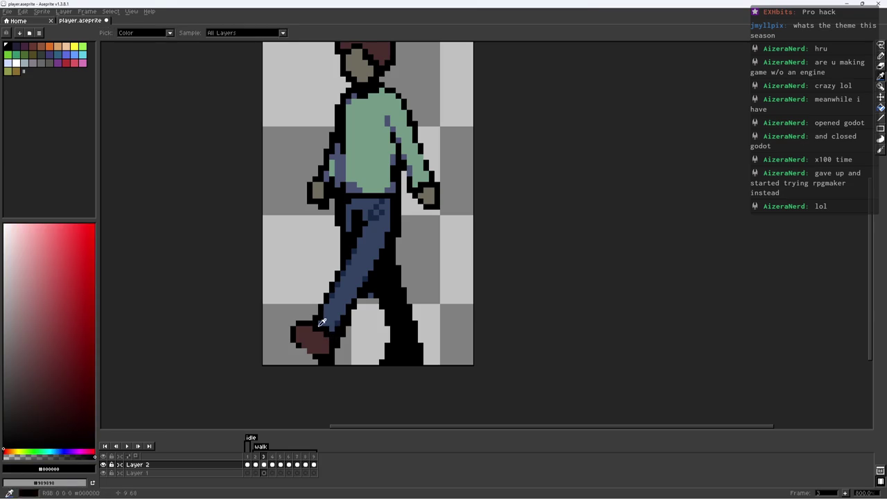
{"action": "key", "text": "e"}
{"action": "scroll", "coordinate": [328, 344], "scroll_direction": "down", "scroll_amount": 4}
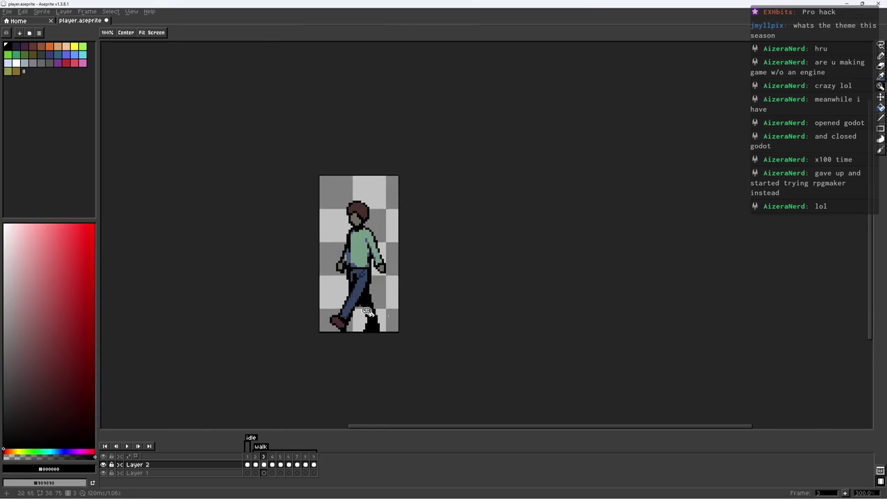
{"action": "scroll", "coordinate": [368, 344], "scroll_direction": "up", "scroll_amount": 6}
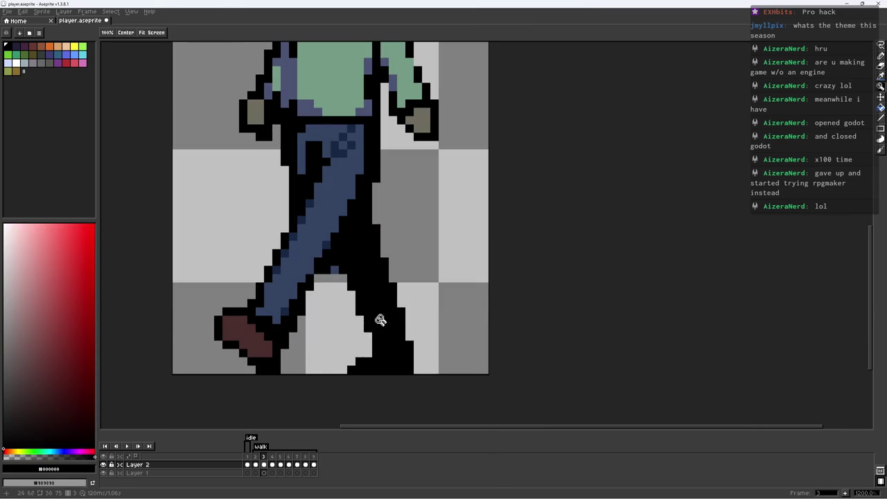
{"action": "scroll", "coordinate": [368, 327], "scroll_direction": "down", "scroll_amount": 6}
{"action": "scroll", "coordinate": [368, 290], "scroll_direction": "up", "scroll_amount": 4}
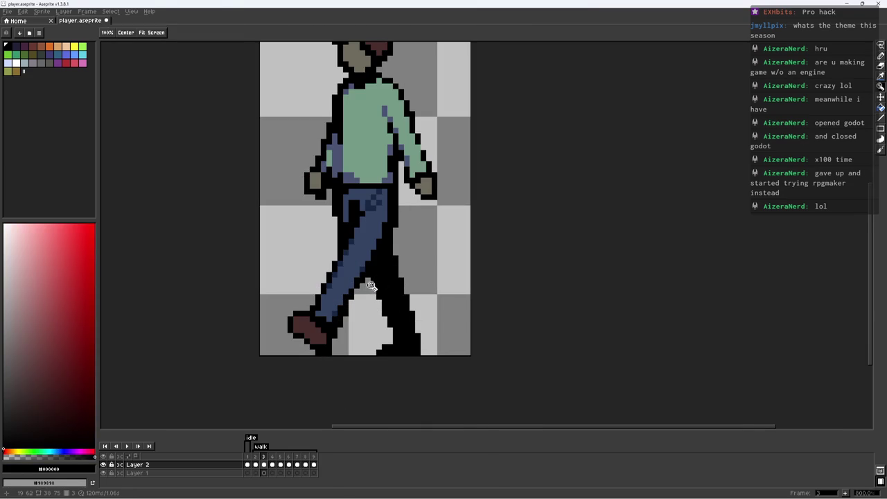
{"action": "scroll", "coordinate": [362, 291], "scroll_direction": "down", "scroll_amount": 5}
{"action": "key", "text": "q"}
{"action": "scroll", "coordinate": [373, 300], "scroll_direction": "up", "scroll_amount": 5}
{"action": "scroll", "coordinate": [398, 256], "scroll_direction": "up", "scroll_amount": 2}
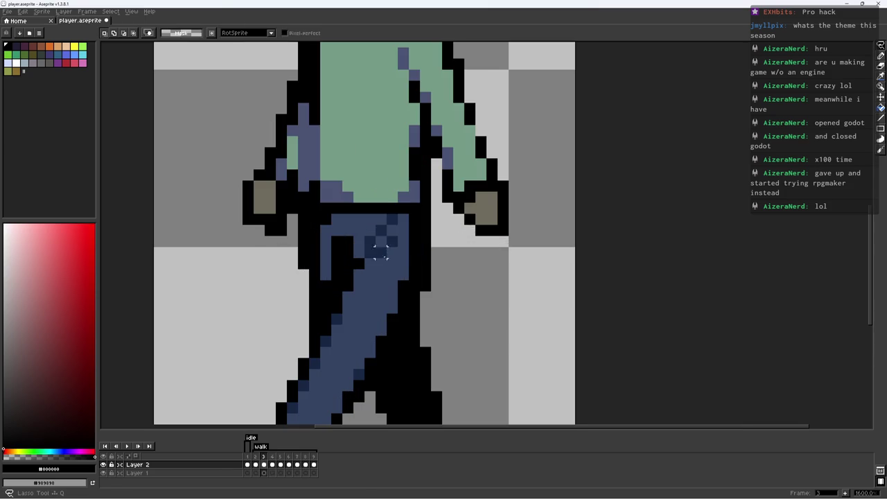
Nudge the shading patch down one pixel and add a dark pants pixel on frame 4
{"action": "left_click_drag", "start_coordinate": [362, 223], "coordinate": [390, 262]}
{"action": "key", "text": "Left"}
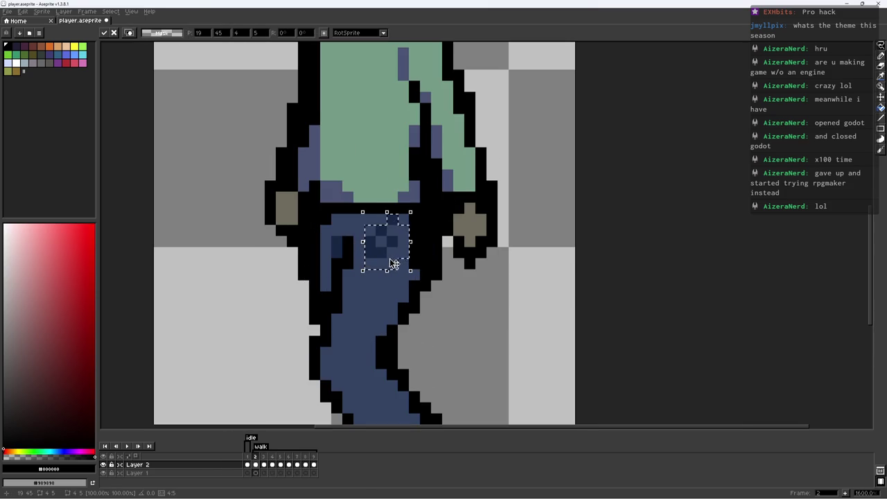
{"action": "key", "text": "Right"}
{"action": "key", "text": "Right"}
{"action": "key", "text": "Down"}
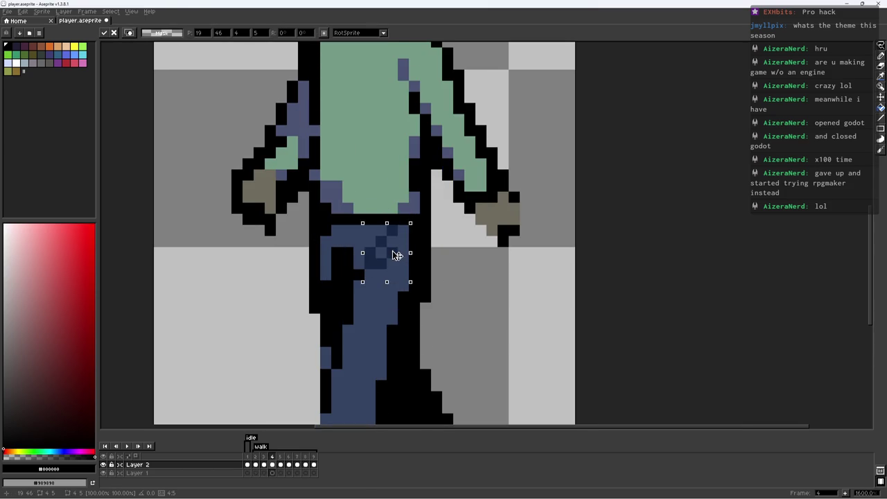
{"action": "key", "text": "b"}
{"action": "left_click", "coordinate": [391, 253], "text": "alt"}
{"action": "left_click", "coordinate": [369, 275]}
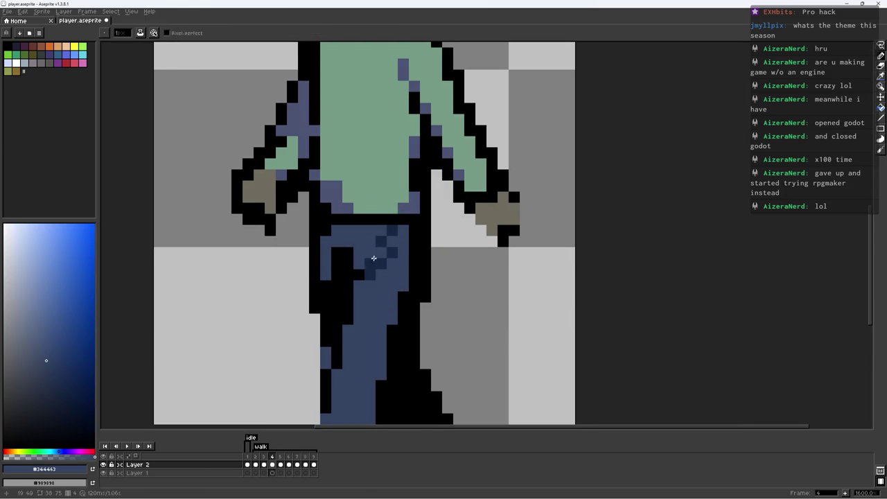
Select and reposition the pocket shading on walk frame 4, then deselect
{"action": "scroll", "coordinate": [375, 259], "scroll_direction": "down", "scroll_amount": 7}
{"action": "key", "text": "Right"}
{"action": "scroll", "coordinate": [393, 254], "scroll_direction": "up", "scroll_amount": 6}
{"action": "key", "text": "Left"}
{"action": "key", "text": "m"}
{"action": "left_click_drag", "start_coordinate": [362, 235], "coordinate": [392, 280]}
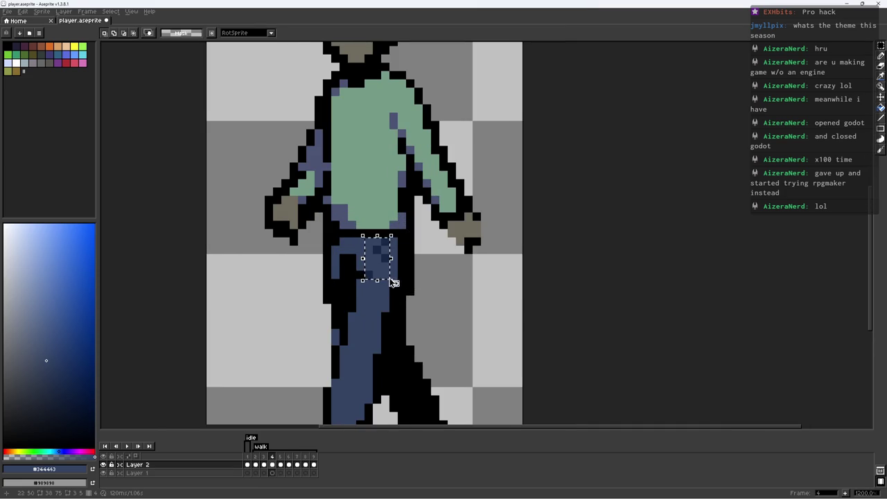
{"action": "key", "text": "Right"}
{"action": "key", "text": "ctrl+d"}
Add dark navy #182744 shading pixels to the pants on walk frame 5
{"action": "key", "text": "b"}
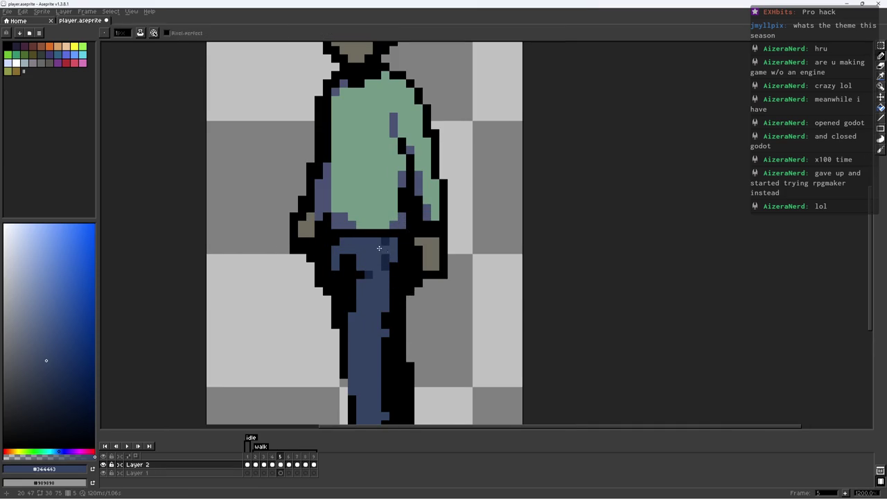
{"action": "left_click_drag", "start_coordinate": [388, 264], "coordinate": [393, 209]}
{"action": "left_click", "coordinate": [393, 209], "text": "alt"}
{"action": "left_click", "coordinate": [389, 274]}
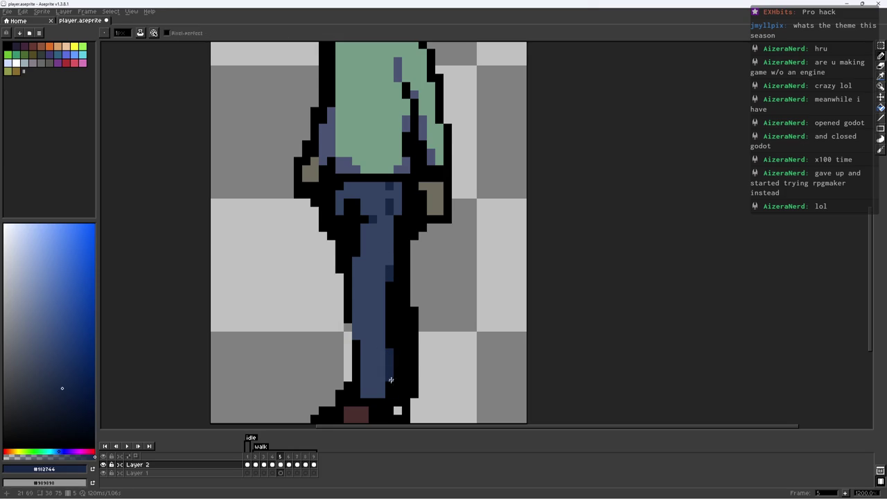
{"action": "key", "text": "Right"}
{"action": "scroll", "coordinate": [398, 379], "scroll_direction": "down", "scroll_amount": 6}
{"action": "scroll", "coordinate": [409, 357], "scroll_direction": "up", "scroll_amount": 4}
Zoom in on walk frame 6 and sample the blue-grey shadow colour #4a5373
{"action": "key", "text": "e"}
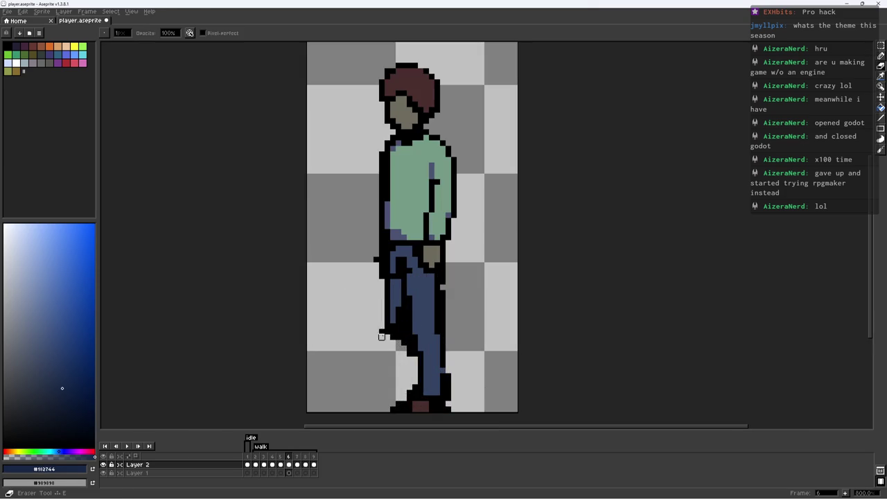
{"action": "scroll", "coordinate": [385, 248], "scroll_direction": "up", "scroll_amount": 3}
{"action": "scroll", "coordinate": [359, 257], "scroll_direction": "down", "scroll_amount": 8}
{"action": "scroll", "coordinate": [358, 257], "scroll_direction": "up", "scroll_amount": 1}
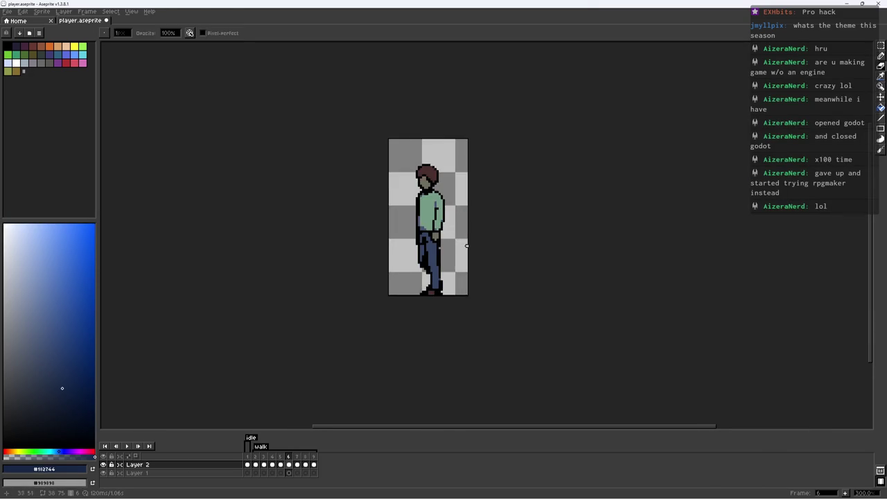
{"action": "key", "text": "z"}
{"action": "scroll", "coordinate": [468, 203], "scroll_direction": "up", "scroll_amount": 4}
{"action": "key", "text": "b"}
{"action": "scroll", "coordinate": [443, 222], "scroll_direction": "up", "scroll_amount": 1}
{"action": "left_click", "coordinate": [405, 277], "text": "alt"}
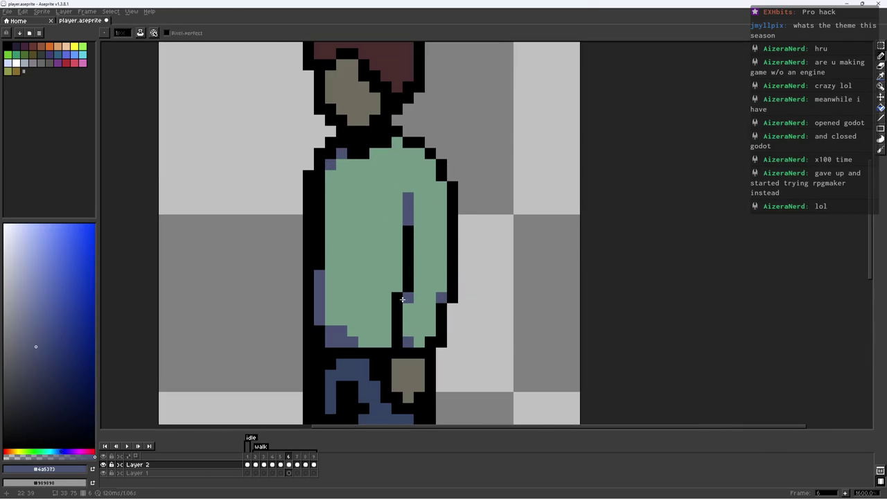
{"action": "scroll", "coordinate": [443, 291], "scroll_direction": "down", "scroll_amount": 6}
{"action": "scroll", "coordinate": [439, 277], "scroll_direction": "up", "scroll_amount": 4}
{"action": "scroll", "coordinate": [462, 281], "scroll_direction": "down", "scroll_amount": 2}
On frame 7, sample the sweater colours, preview the walk and save player.aseprite
{"action": "key", "text": "Right"}
{"action": "scroll", "coordinate": [498, 246], "scroll_direction": "up", "scroll_amount": 5}
{"action": "left_click", "coordinate": [498, 244], "text": "alt"}
{"action": "scroll", "coordinate": [495, 237], "scroll_direction": "down", "scroll_amount": 5}
{"action": "key", "text": "Return"}
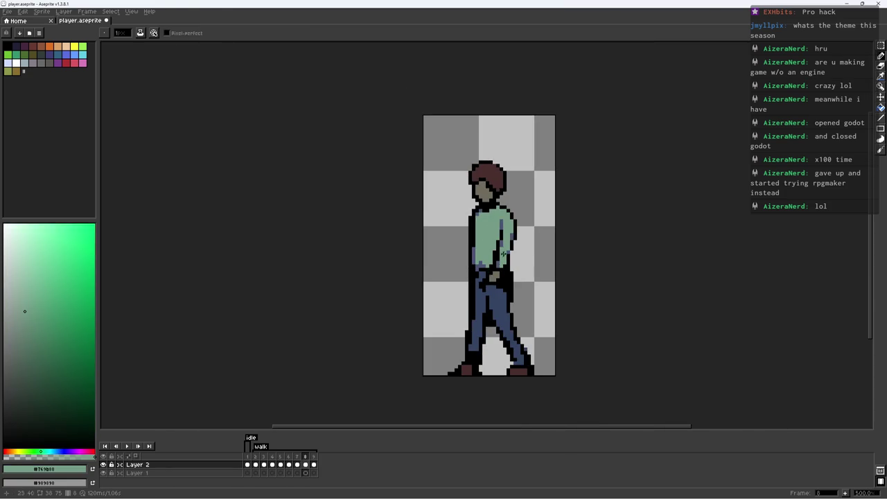
{"action": "scroll", "coordinate": [506, 251], "scroll_direction": "up", "scroll_amount": 5}
{"action": "left_click", "coordinate": [501, 259], "text": "alt"}
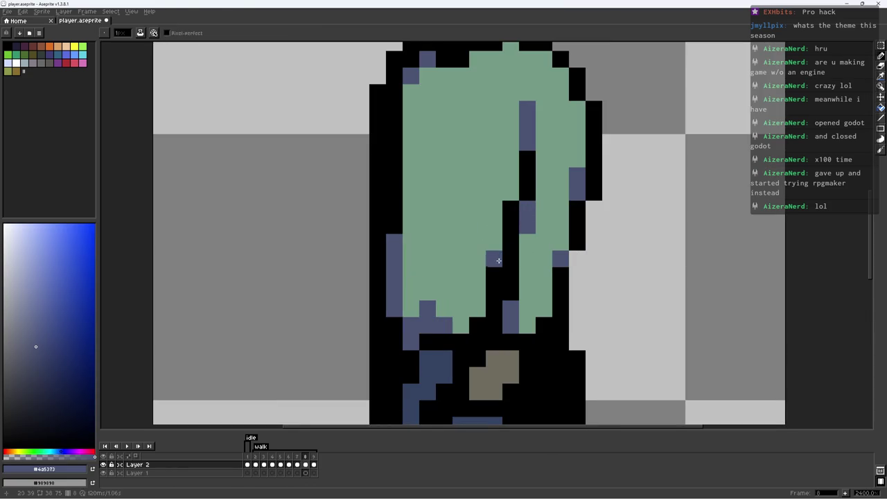
{"action": "scroll", "coordinate": [527, 277], "scroll_direction": "down", "scroll_amount": 7}
{"action": "key", "text": "ctrl+s"}
{"action": "scroll", "coordinate": [443, 267], "scroll_direction": "up", "scroll_amount": 1}
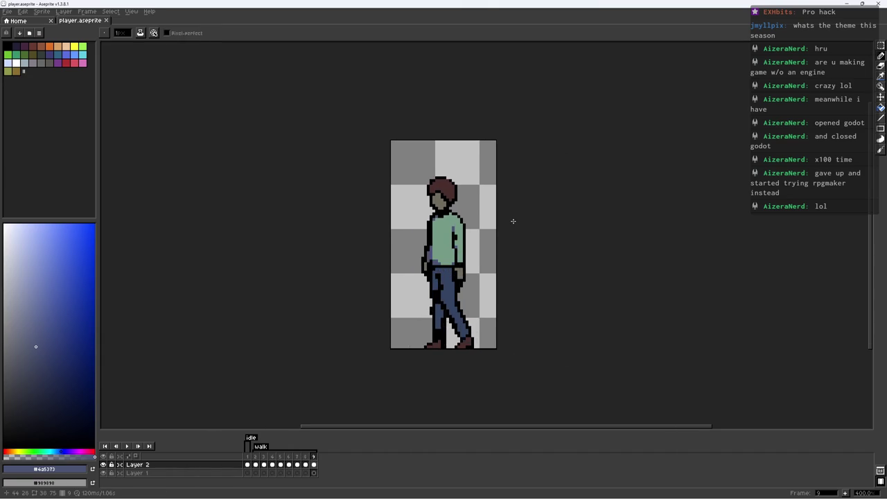
{"action": "key", "text": "Return"}
Paint two blue-grey shadow pixels on the sweater and replay the walk cycle
{"action": "scroll", "coordinate": [458, 248], "scroll_direction": "up", "scroll_amount": 5}
{"action": "left_click", "coordinate": [456, 207], "text": "alt"}
{"action": "left_click", "coordinate": [441, 181], "text": "alt"}
{"action": "left_click", "coordinate": [452, 240]}
{"action": "left_click", "coordinate": [441, 273]}
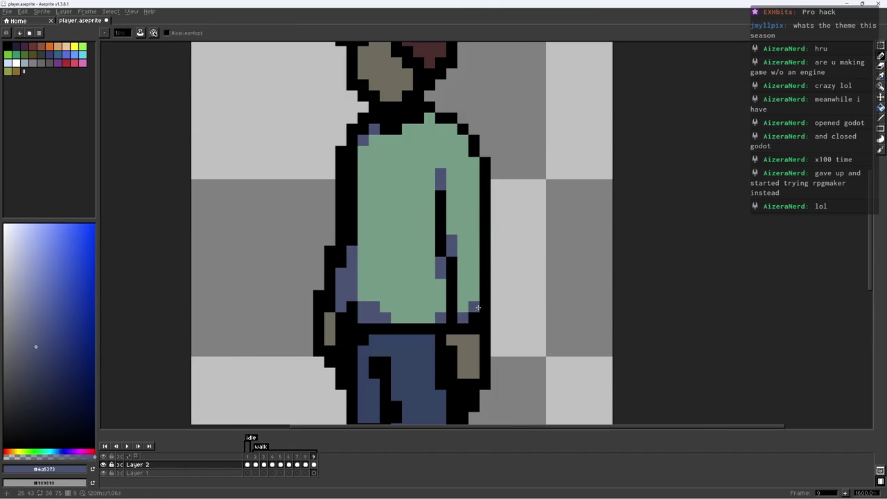
{"action": "scroll", "coordinate": [504, 289], "scroll_direction": "down", "scroll_amount": 5}
{"action": "key", "text": "Return"}
{"action": "scroll", "coordinate": [504, 270], "scroll_direction": "up", "scroll_amount": 3}
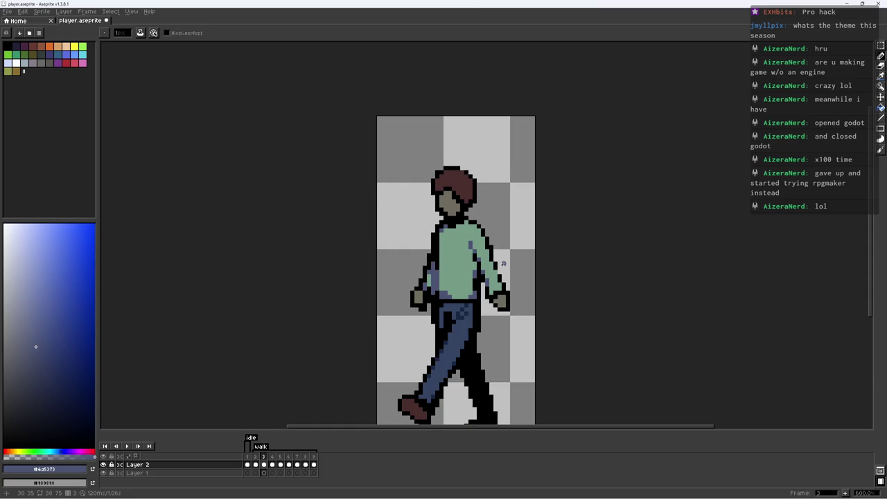
{"action": "scroll", "coordinate": [497, 277], "scroll_direction": "up", "scroll_amount": 2}
{"action": "scroll", "coordinate": [513, 285], "scroll_direction": "down", "scroll_amount": 5}
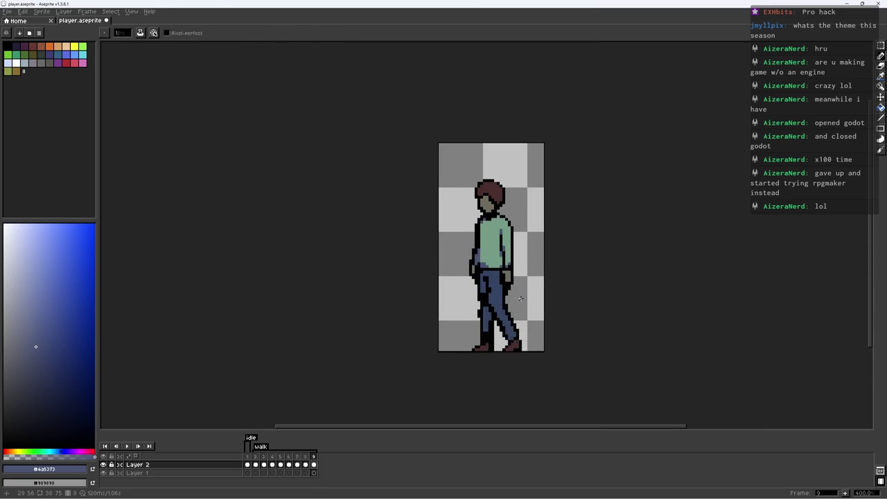
{"action": "scroll", "coordinate": [496, 281], "scroll_direction": "up", "scroll_amount": 4}
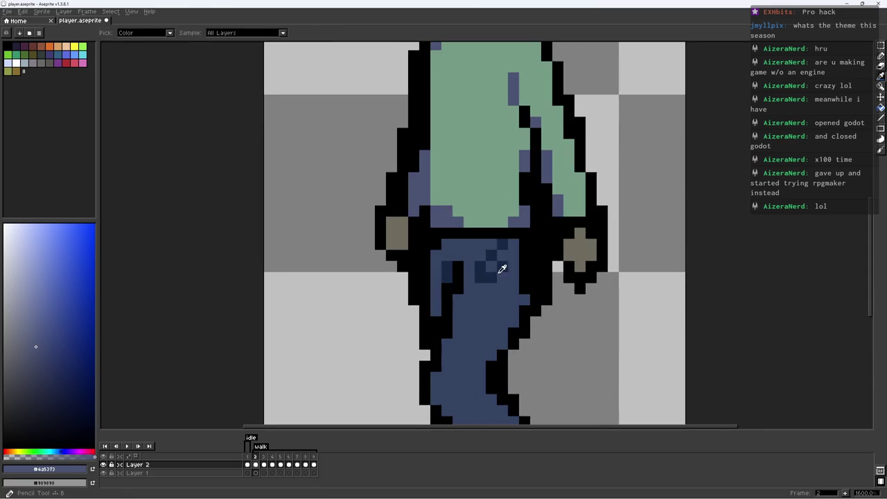
Shift the pocket shading patch down one pixel and sample the pants' mid blue
{"action": "mouse_move", "coordinate": [471, 248]}
{"action": "left_mouse_down"}
{"action": "mouse_move", "coordinate": [511, 307]}
{"action": "mouse_move", "coordinate": [506, 298]}
{"action": "left_mouse_up"}
{"action": "key", "text": "b"}
{"action": "left_click", "coordinate": [478, 340], "text": "alt"}
{"action": "scroll", "coordinate": [472, 340], "scroll_direction": "down", "scroll_amount": 3}
{"action": "scroll", "coordinate": [539, 311], "scroll_direction": "up", "scroll_amount": 3}
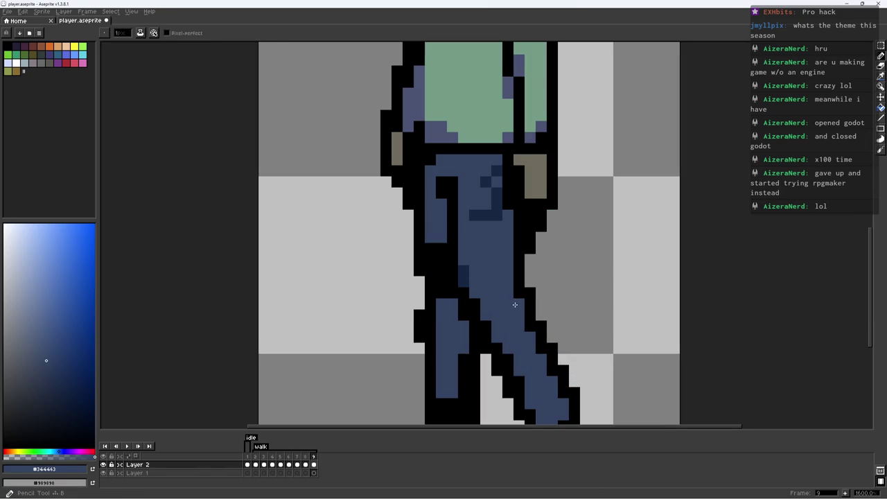
{"action": "scroll", "coordinate": [512, 305], "scroll_direction": "down", "scroll_amount": 5}
{"action": "scroll", "coordinate": [512, 306], "scroll_direction": "down", "scroll_amount": 2}
{"action": "scroll", "coordinate": [540, 305], "scroll_direction": "up", "scroll_amount": 6}
Sample the outline black and the dark navy #112744 from the leg, then preview the walk
{"action": "key", "text": "e"}
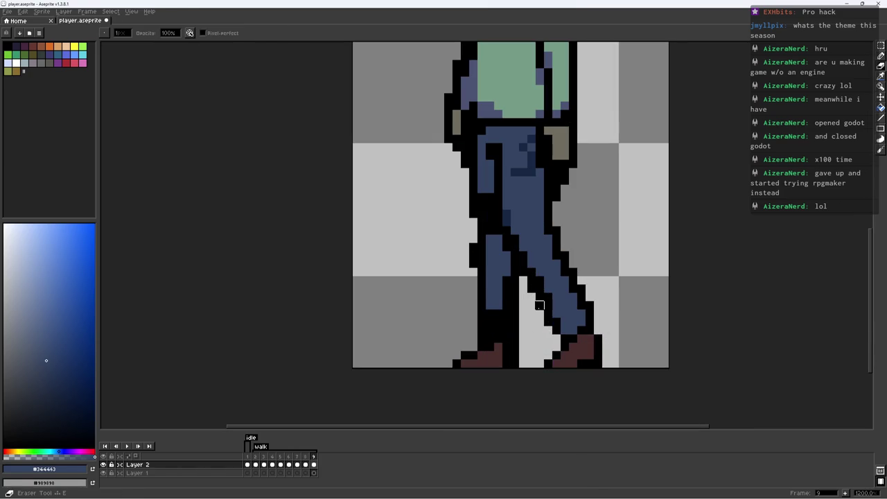
{"action": "left_click", "coordinate": [540, 296], "text": "alt"}
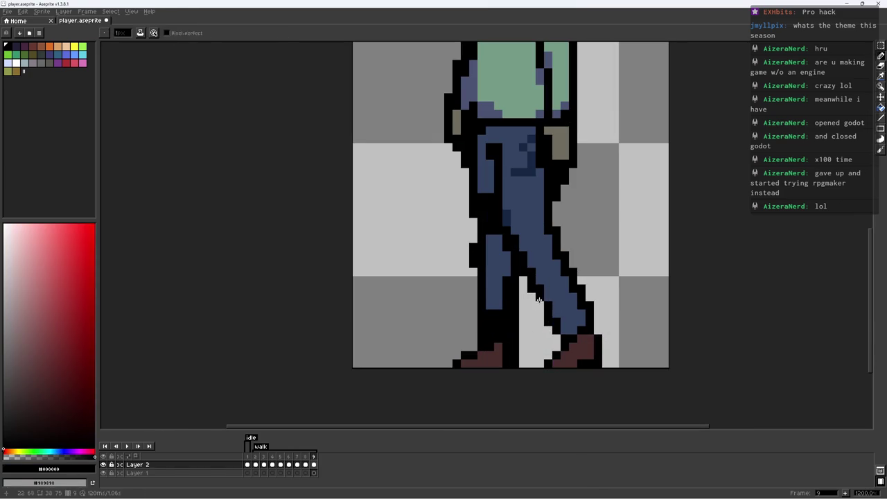
{"action": "key", "text": "z"}
{"action": "scroll", "coordinate": [540, 295], "scroll_direction": "down", "scroll_amount": 5}
{"action": "scroll", "coordinate": [490, 308], "scroll_direction": "up", "scroll_amount": 5}
{"action": "key", "text": "b"}
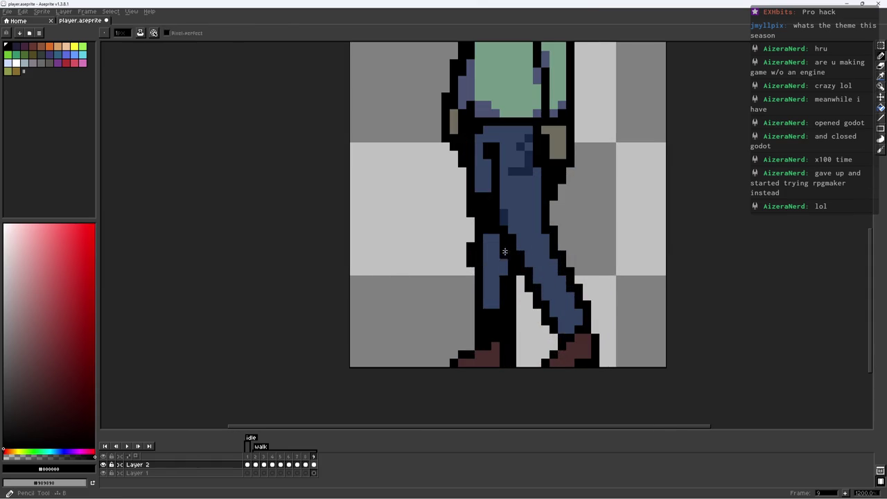
{"action": "left_click", "coordinate": [492, 237], "text": "alt"}
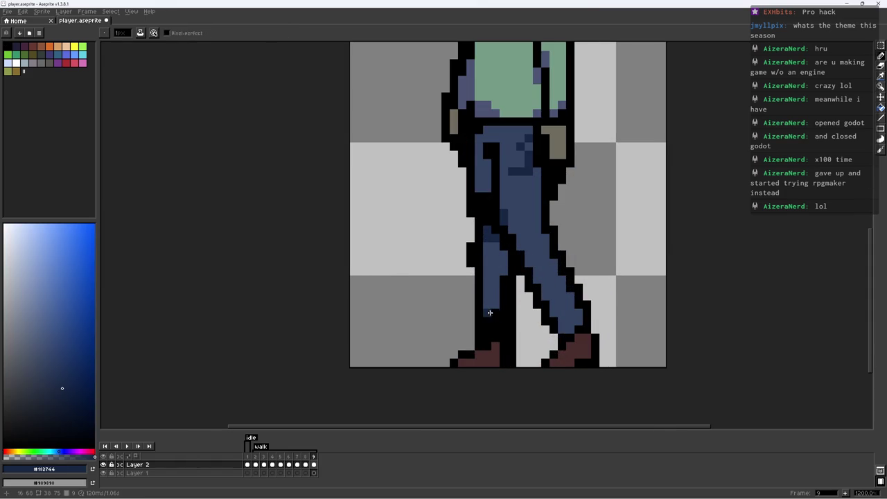
{"action": "scroll", "coordinate": [492, 271], "scroll_direction": "down", "scroll_amount": 5}
{"action": "key", "text": "Return"}
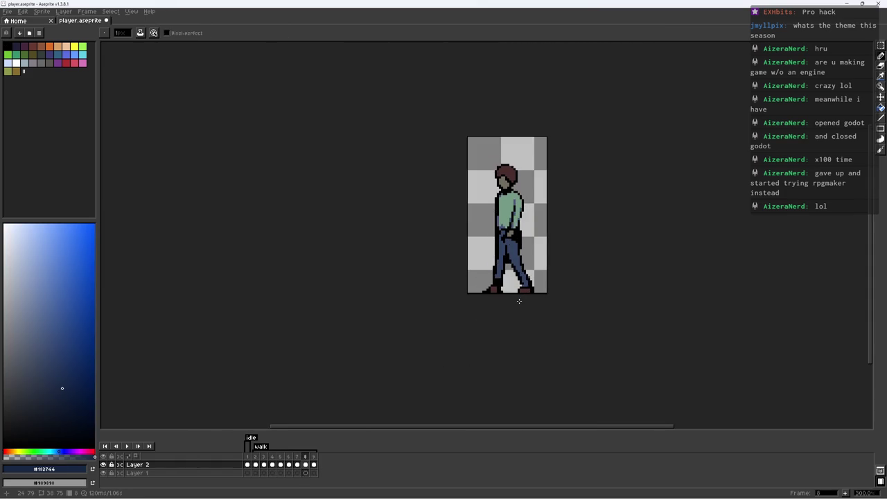
{"action": "scroll", "coordinate": [492, 285], "scroll_direction": "up", "scroll_amount": 4}
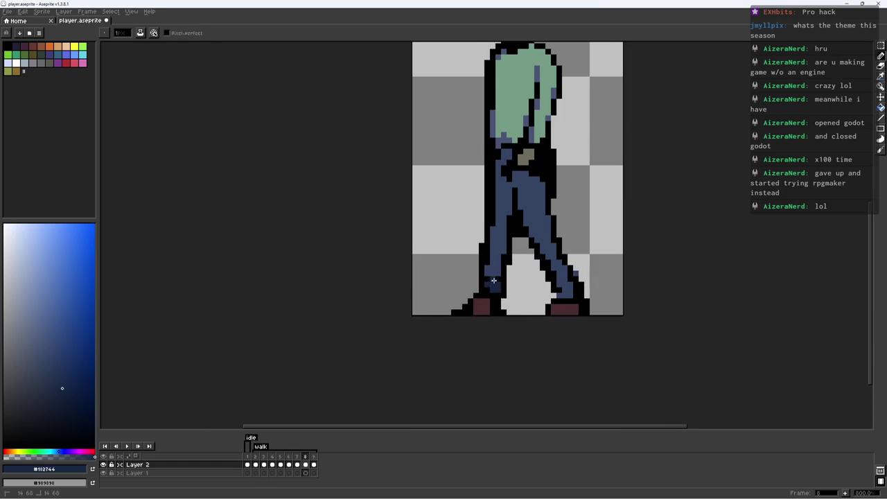
Darken two back-leg pixels with navy #112744 and replay the walk animation
{"action": "left_click", "coordinate": [489, 284], "text": "alt"}
{"action": "left_click", "coordinate": [505, 258], "text": "alt"}
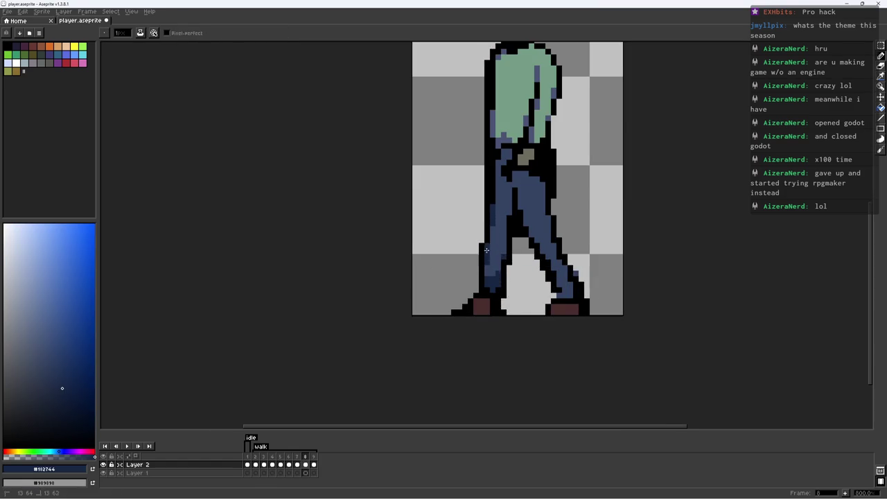
{"action": "scroll", "coordinate": [487, 249], "scroll_direction": "down", "scroll_amount": 4}
{"action": "scroll", "coordinate": [485, 260], "scroll_direction": "up", "scroll_amount": 3}
{"action": "key", "text": "e"}
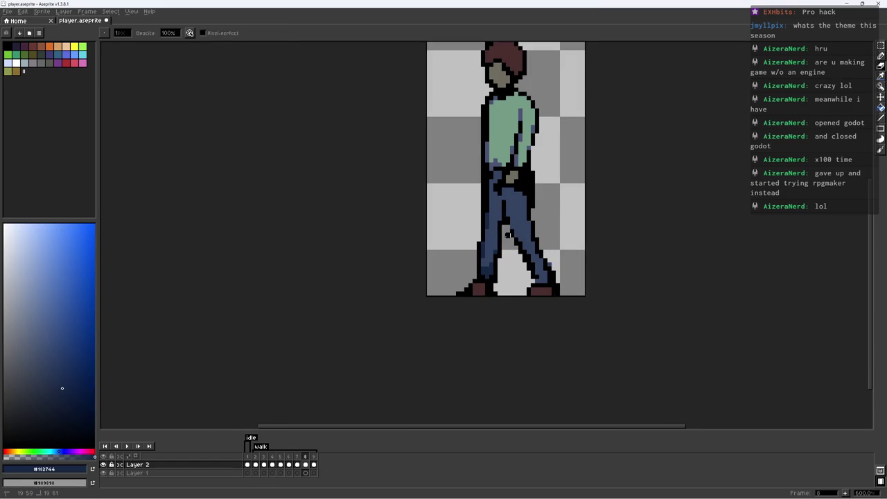
{"action": "key", "text": "z"}
{"action": "scroll", "coordinate": [562, 240], "scroll_direction": "down", "scroll_amount": 2}
{"action": "scroll", "coordinate": [563, 240], "scroll_direction": "up", "scroll_amount": 1}
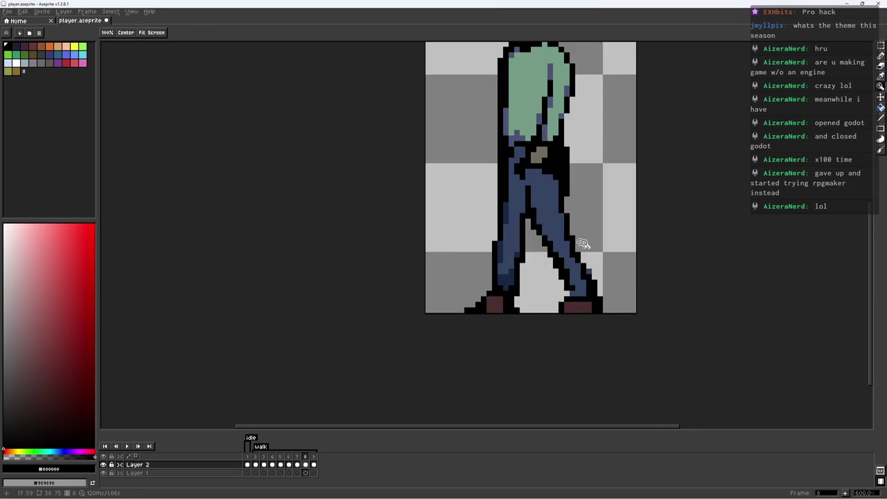
{"action": "scroll", "coordinate": [512, 237], "scroll_direction": "down", "scroll_amount": 2}
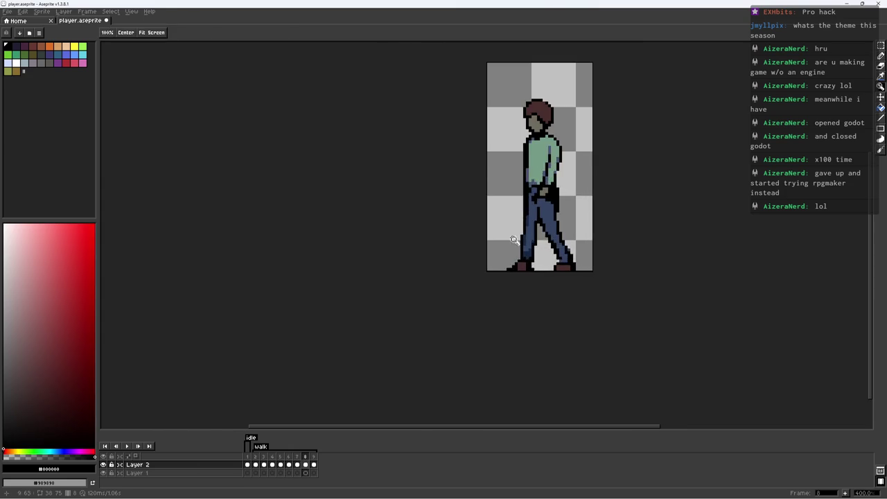
{"action": "key", "text": "b"}
{"action": "key", "text": "Return"}
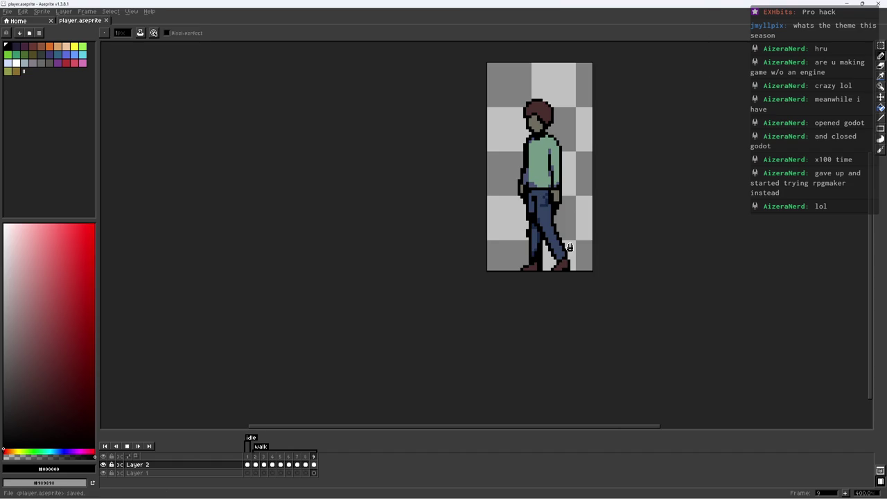
Pick the dark jeans blue and outline black, then preview the walk cycle
{"action": "scroll", "coordinate": [566, 224], "scroll_direction": "down", "scroll_amount": 2}
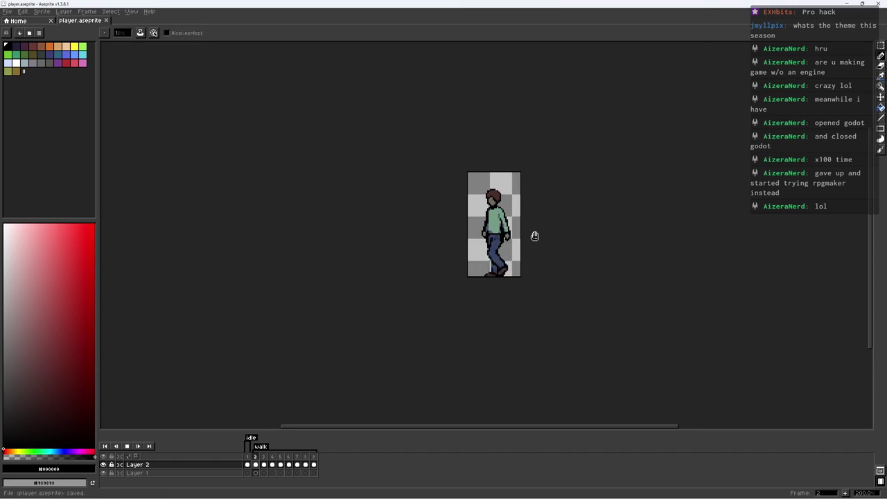
{"action": "key", "text": "Return"}
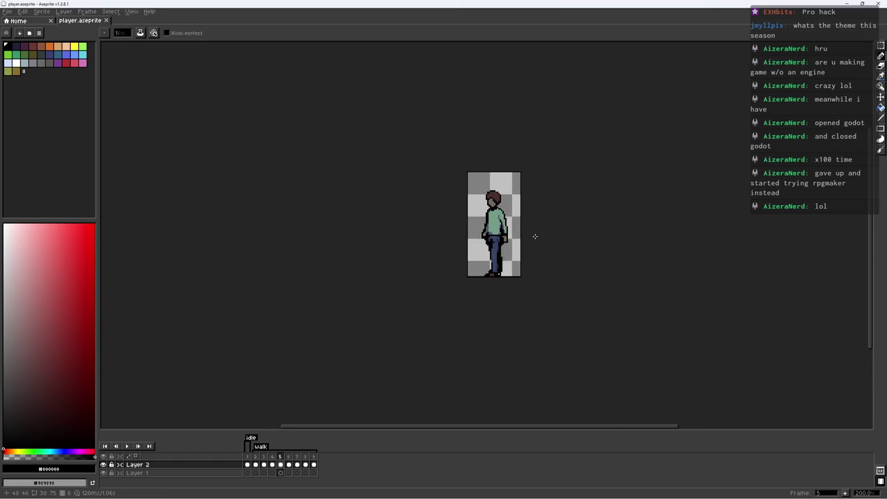
{"action": "key", "text": "e"}
{"action": "scroll", "coordinate": [505, 240], "scroll_direction": "up", "scroll_amount": 8}
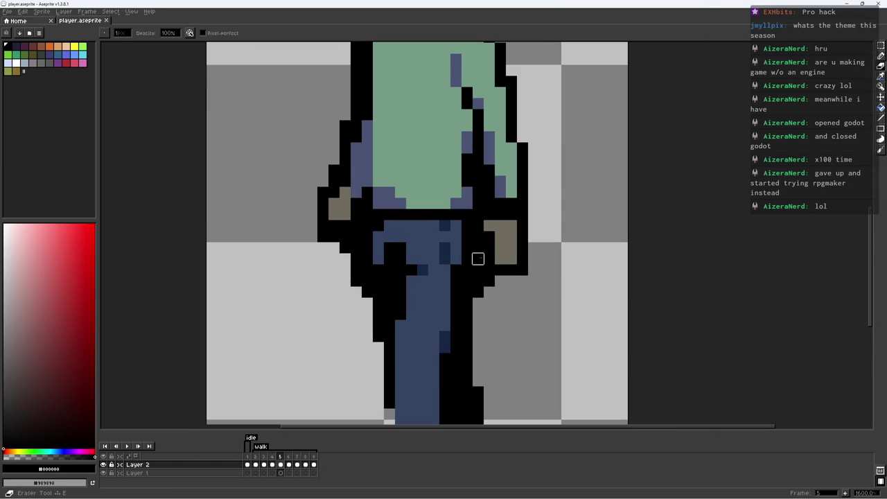
{"action": "key", "text": "b"}
{"action": "scroll", "coordinate": [511, 273], "scroll_direction": "down", "scroll_amount": 5}
{"action": "scroll", "coordinate": [436, 298], "scroll_direction": "up", "scroll_amount": 3}
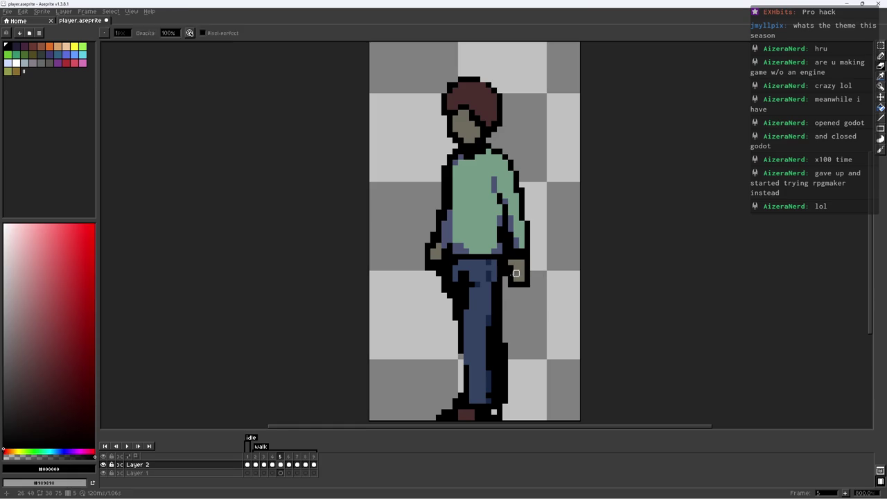
{"action": "left_click", "coordinate": [492, 270], "text": "alt"}
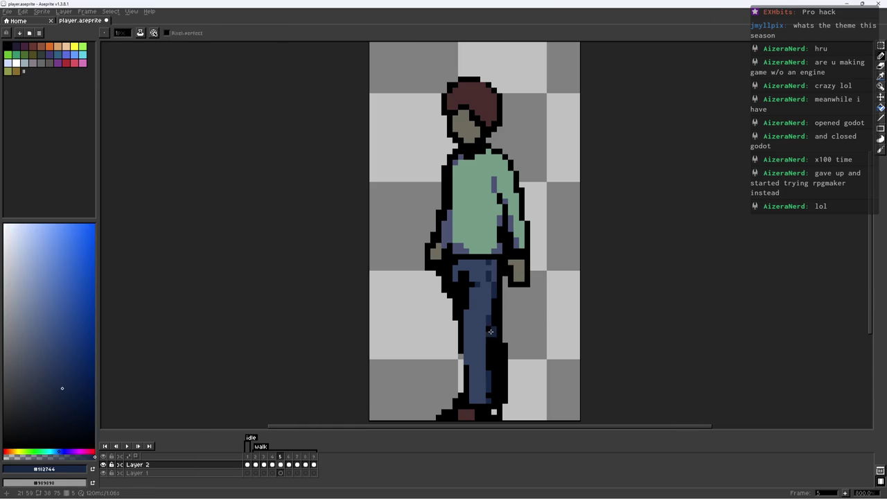
{"action": "scroll", "coordinate": [494, 340], "scroll_direction": "down", "scroll_amount": 2}
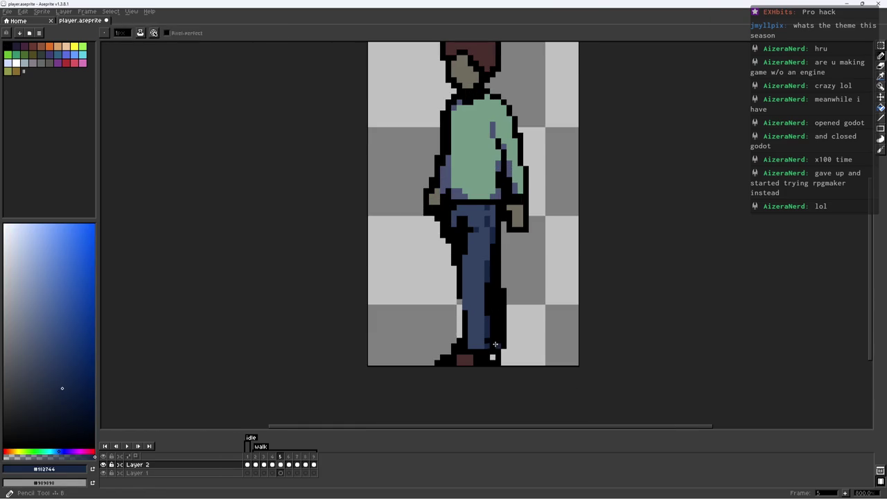
{"action": "left_click", "coordinate": [495, 345], "text": "alt"}
{"action": "scroll", "coordinate": [508, 357], "scroll_direction": "down", "scroll_amount": 4}
{"action": "key", "text": "Return"}
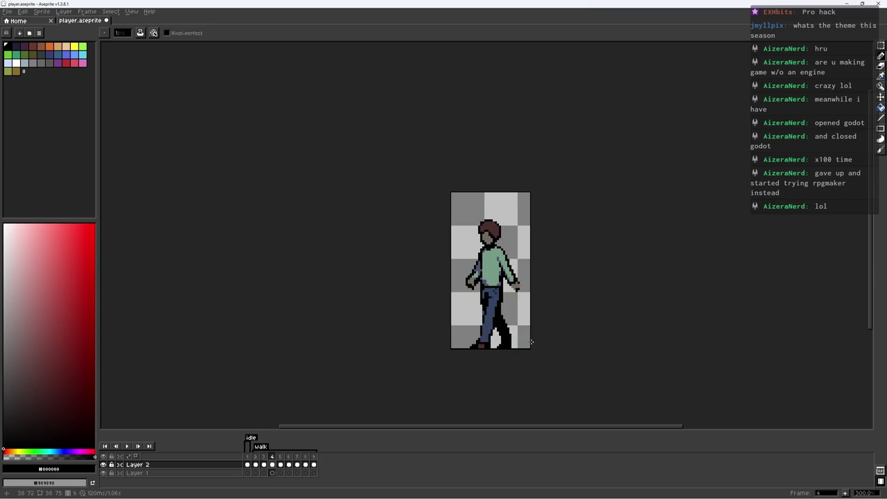
{"action": "key", "text": "Return"}
Touch up the jeans shading with pencil and eraser, comparing against the neighbouring frame
{"action": "key", "text": "z"}
{"action": "scroll", "coordinate": [541, 290], "scroll_direction": "up", "scroll_amount": 4}
{"action": "scroll", "coordinate": [505, 285], "scroll_direction": "up", "scroll_amount": 2}
{"action": "key", "text": "e"}
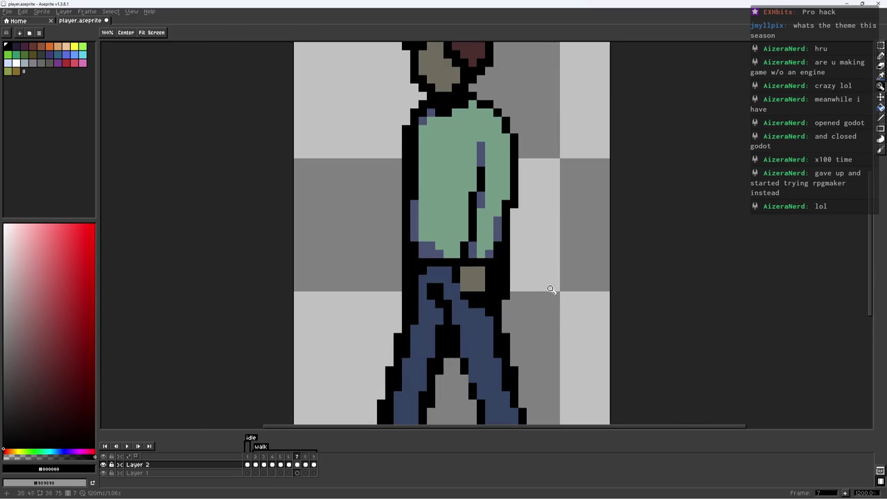
{"action": "key", "text": "b"}
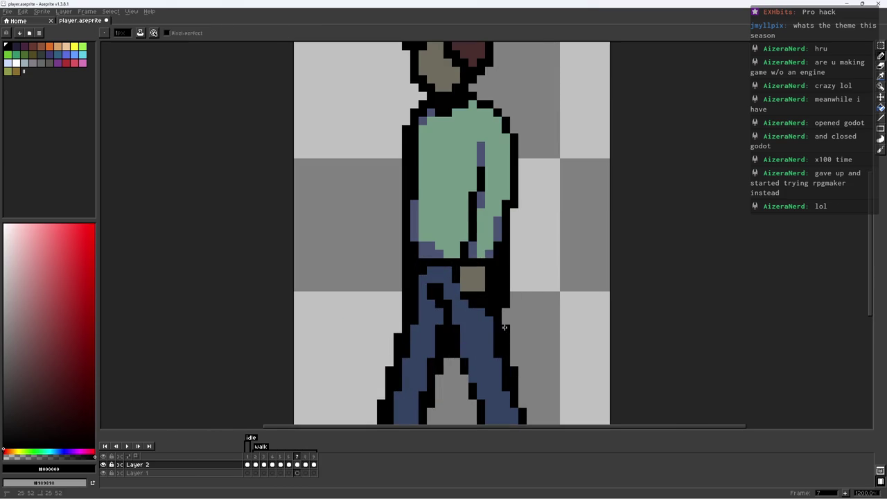
{"action": "scroll", "coordinate": [440, 340], "scroll_direction": "down", "scroll_amount": 2}
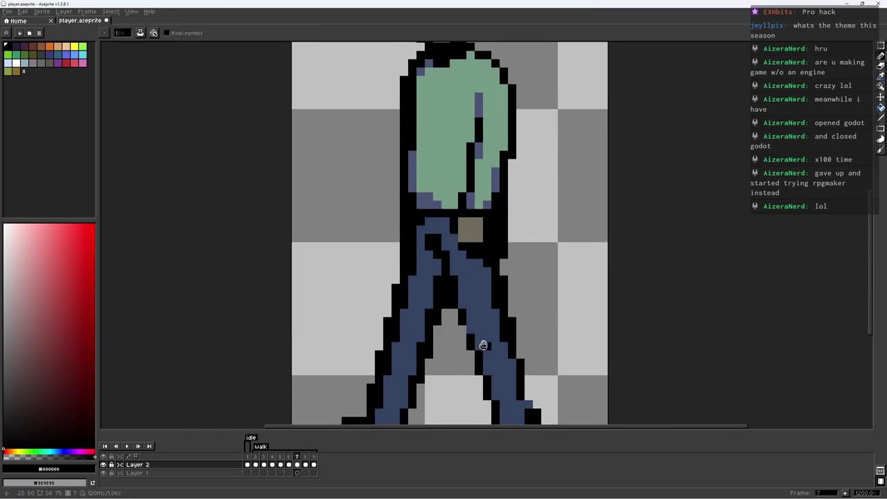
{"action": "scroll", "coordinate": [483, 346], "scroll_direction": "down", "scroll_amount": 3}
{"action": "key", "text": "Left"}
{"action": "key", "text": "Right"}
{"action": "key", "text": "e"}
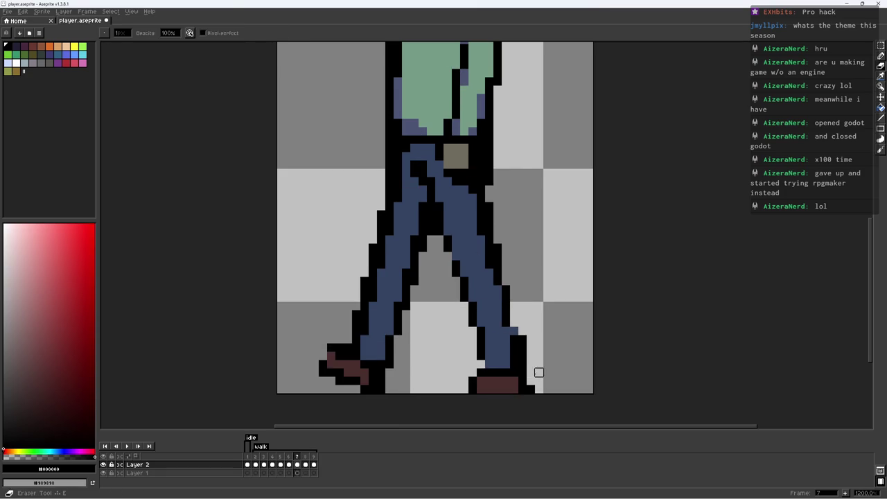
{"action": "scroll", "coordinate": [530, 373], "scroll_direction": "down", "scroll_amount": 5}
Move to the next walk frame, erase stray jeans pixels and preview the animation
{"action": "key", "text": "Right"}
{"action": "key", "text": "z"}
{"action": "scroll", "coordinate": [538, 282], "scroll_direction": "up", "scroll_amount": 6}
{"action": "key", "text": "e"}
{"action": "key", "text": "z"}
{"action": "scroll", "coordinate": [547, 305], "scroll_direction": "down", "scroll_amount": 6}
{"action": "key", "text": "Return"}
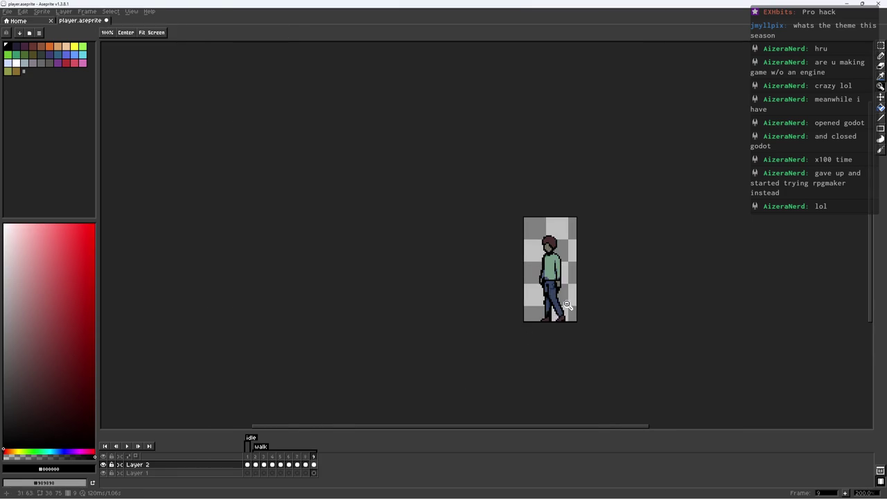
{"action": "scroll", "coordinate": [551, 273], "scroll_direction": "up", "scroll_amount": 5}
{"action": "key", "text": "e"}
Pencil in jeans-blue shading, preview the walk again and save player.aseprite
{"action": "key", "text": "b"}
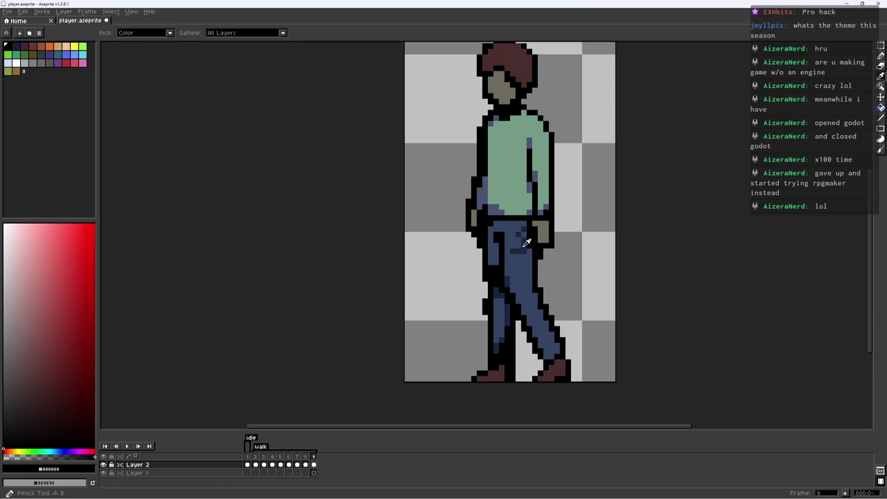
{"action": "left_click", "coordinate": [534, 258], "text": "alt"}
{"action": "scroll", "coordinate": [565, 256], "scroll_direction": "down", "scroll_amount": 5}
{"action": "key", "text": "Return"}
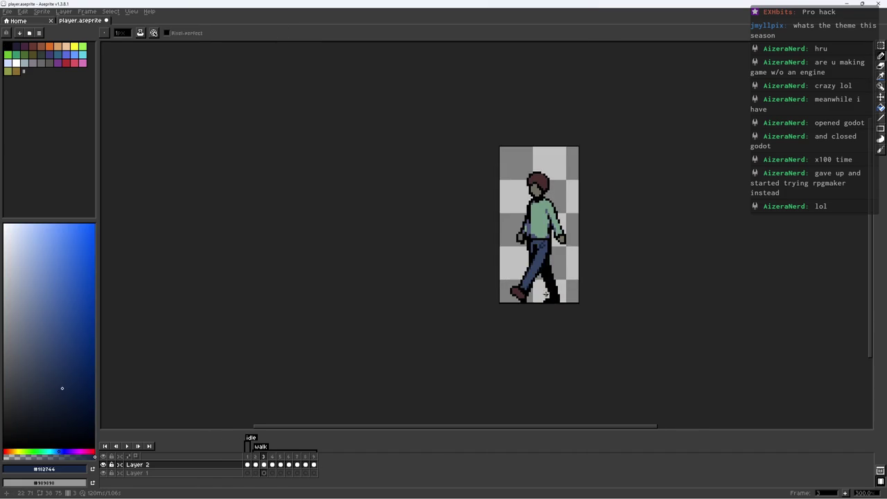
{"action": "scroll", "coordinate": [606, 248], "scroll_direction": "up", "scroll_amount": 7}
{"action": "key", "text": "b"}
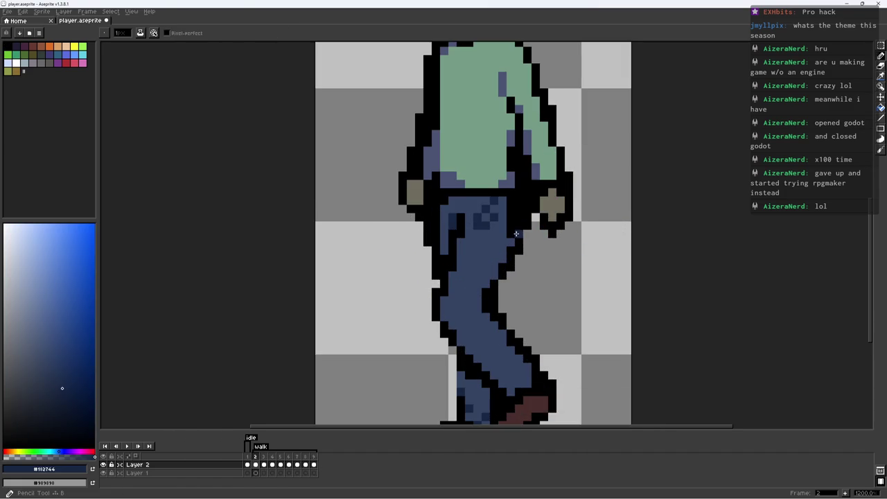
{"action": "scroll", "coordinate": [515, 221], "scroll_direction": "down", "scroll_amount": 4}
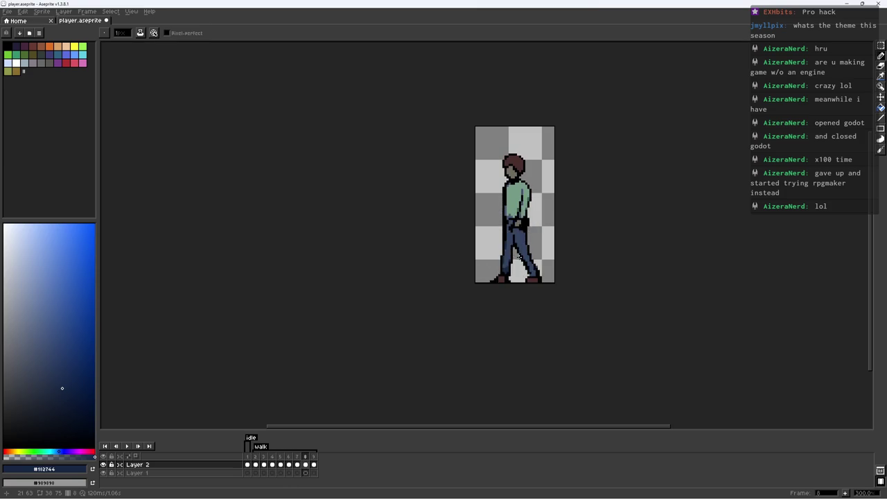
{"action": "key", "text": "ctrl+s"}
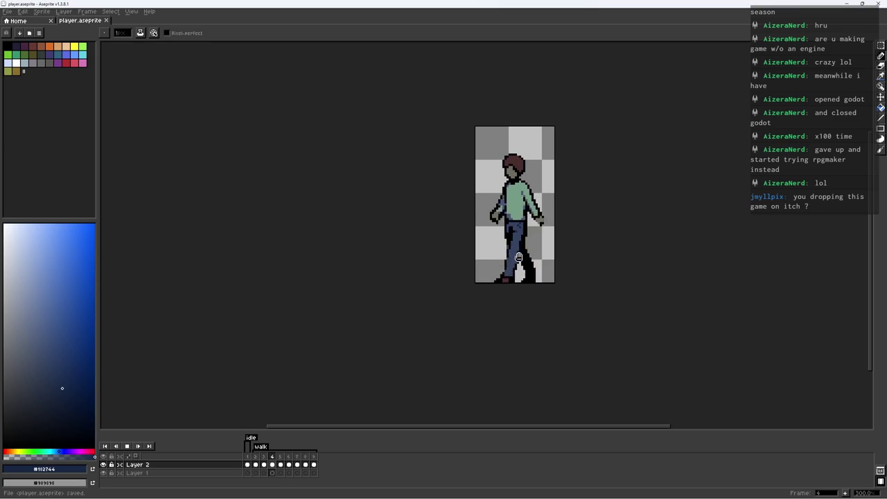
Step to the next walk frame and sample outline black, mid and darkest jeans blues
{"action": "key", "text": "Right"}
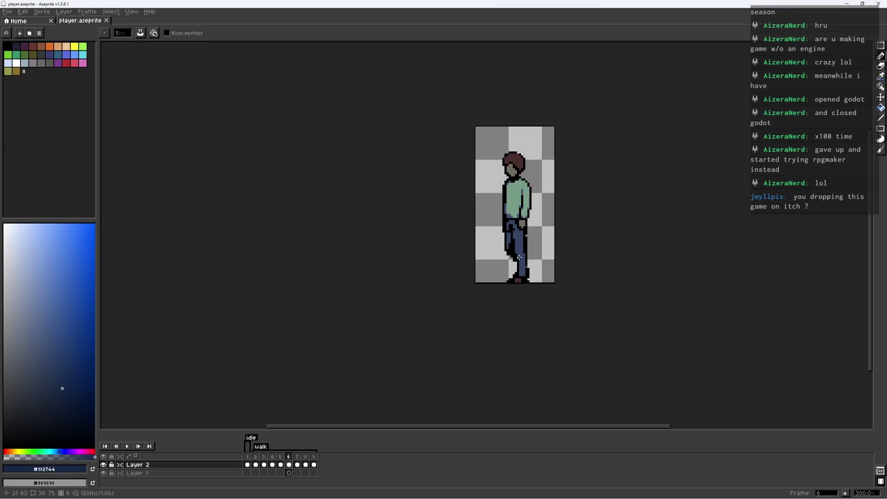
{"action": "scroll", "coordinate": [515, 249], "scroll_direction": "up", "scroll_amount": 4}
{"action": "key", "text": "b"}
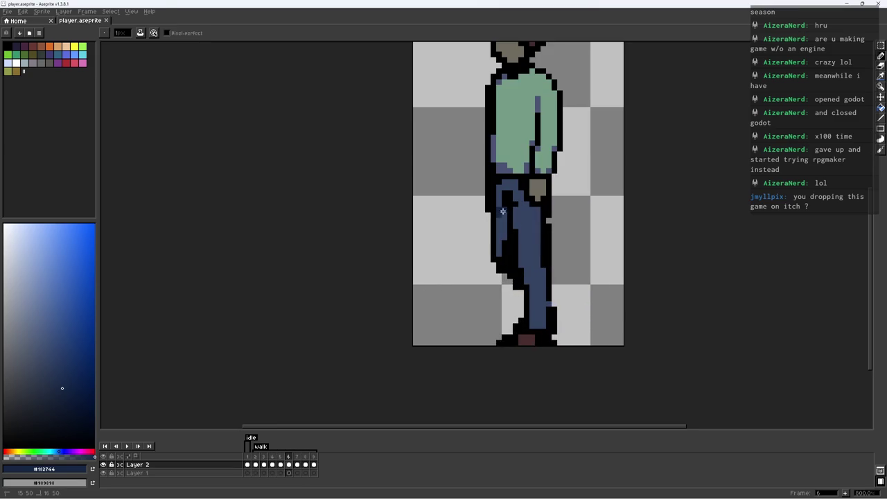
{"action": "left_click", "coordinate": [511, 238], "text": "alt"}
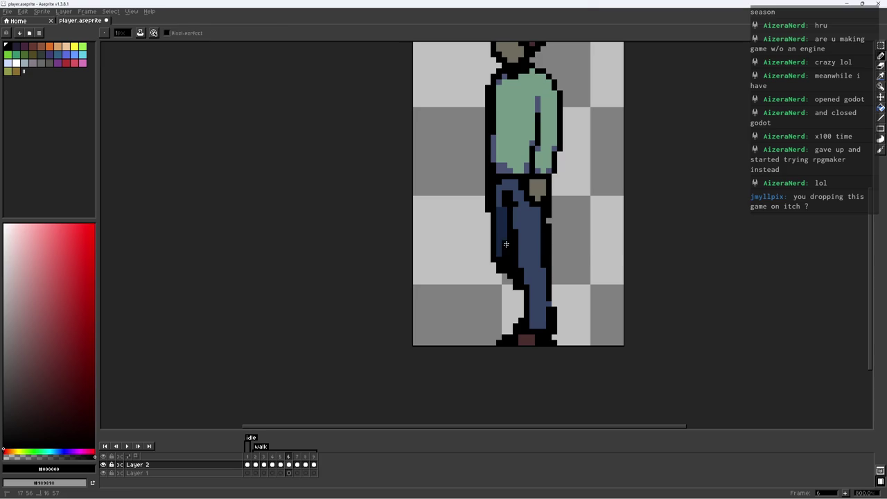
{"action": "left_click", "coordinate": [497, 206], "text": "alt"}
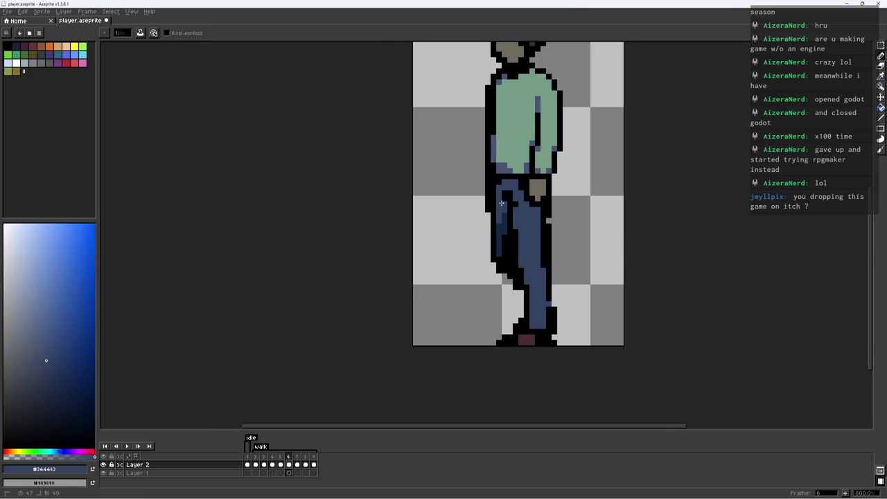
{"action": "key", "text": "z"}
{"action": "scroll", "coordinate": [483, 225], "scroll_direction": "down", "scroll_amount": 3}
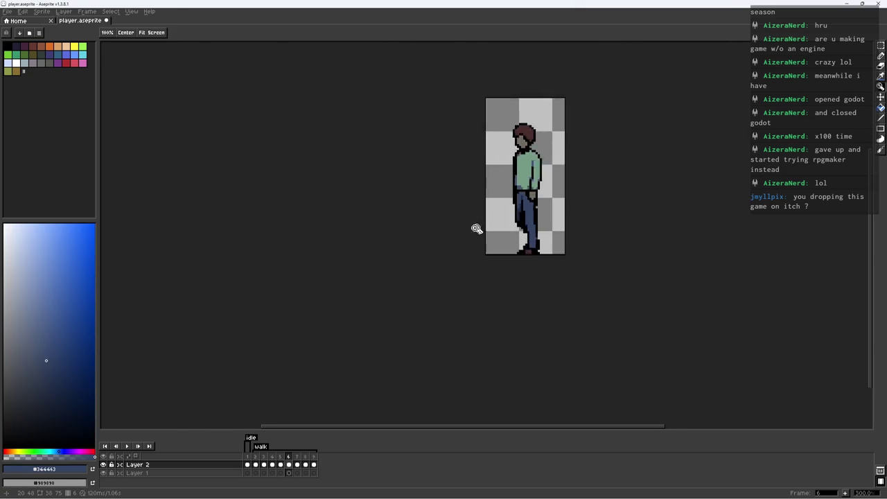
{"action": "scroll", "coordinate": [483, 225], "scroll_direction": "up", "scroll_amount": 5}
{"action": "key", "text": "b"}
{"action": "left_click", "coordinate": [493, 212], "text": "alt"}
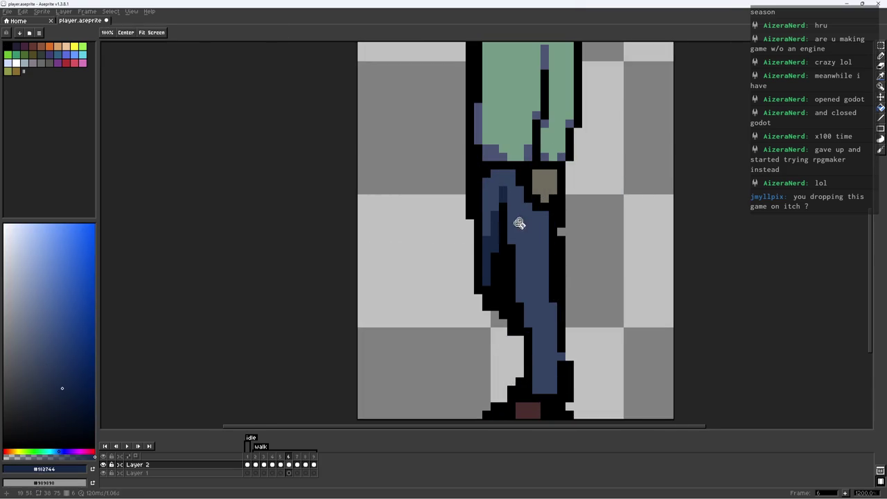
Preview the walk animation, erase stray shading pixels, and preview it again
{"action": "scroll", "coordinate": [514, 227], "scroll_direction": "down", "scroll_amount": 6}
{"action": "key", "text": "b"}
{"action": "key", "text": "Return"}
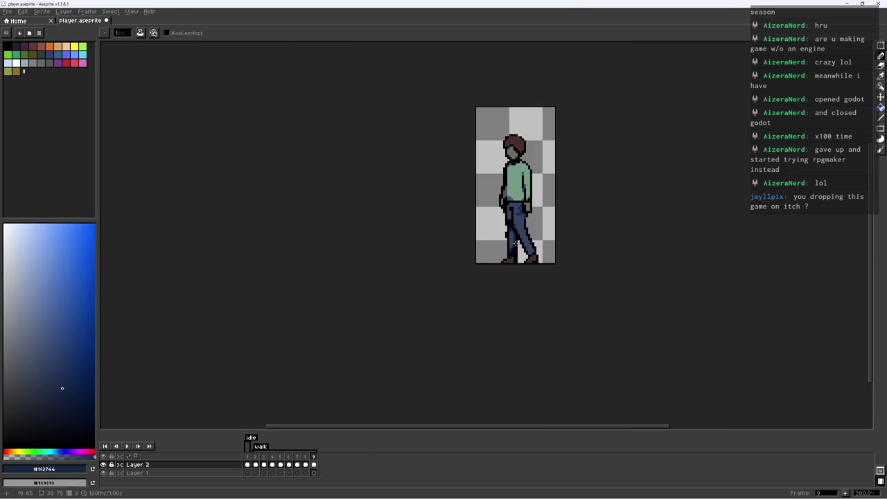
{"action": "key", "text": "Return"}
{"action": "key", "text": "z"}
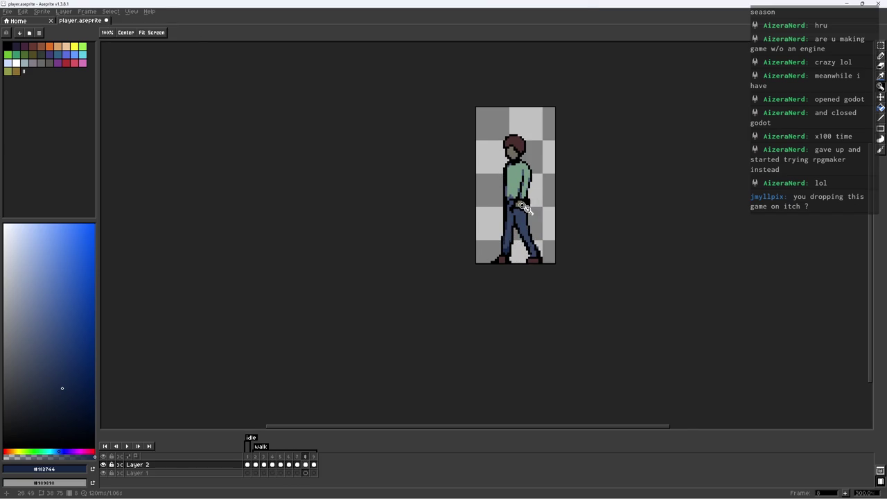
{"action": "scroll", "coordinate": [526, 208], "scroll_direction": "up", "scroll_amount": 3}
{"action": "key", "text": "e"}
{"action": "scroll", "coordinate": [531, 225], "scroll_direction": "down", "scroll_amount": 2}
{"action": "key", "text": "Return"}
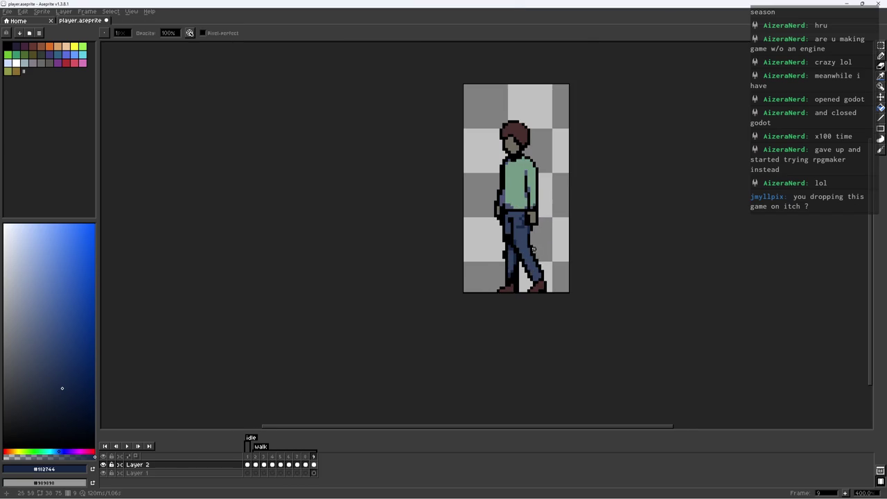
{"action": "key", "text": "Return"}
Sample outline black and the dark jeans blue for the next shading pass
{"action": "key", "text": "z"}
{"action": "key", "text": "b"}
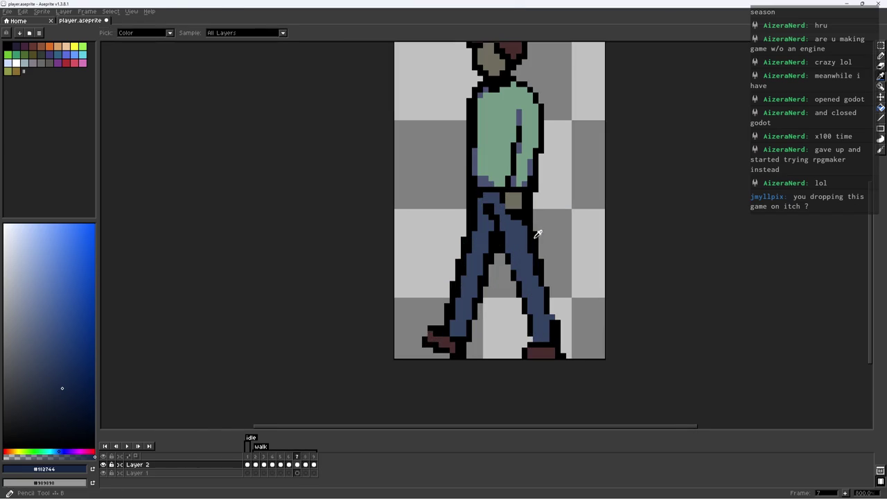
{"action": "left_click", "coordinate": [535, 239], "text": "alt"}
{"action": "key", "text": "Left"}
{"action": "left_click", "coordinate": [547, 296], "text": "alt"}
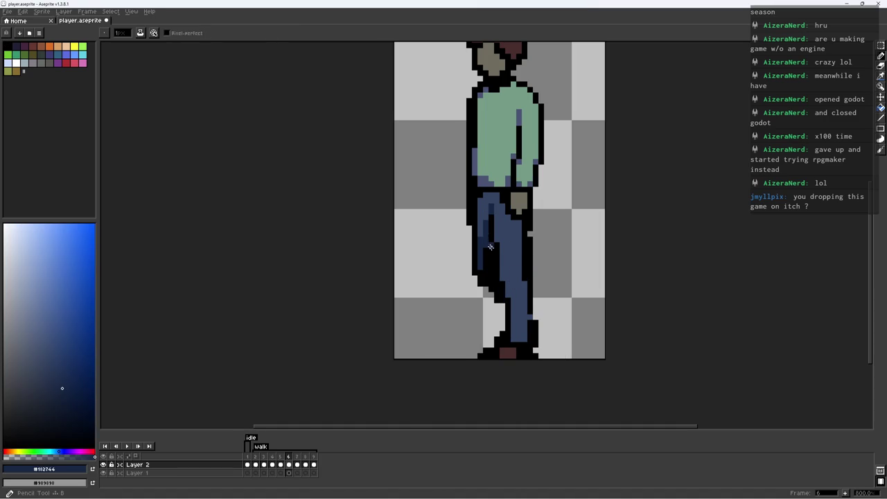
Add the dark jeans shading on walk frame 7
{"action": "key", "text": "Right"}
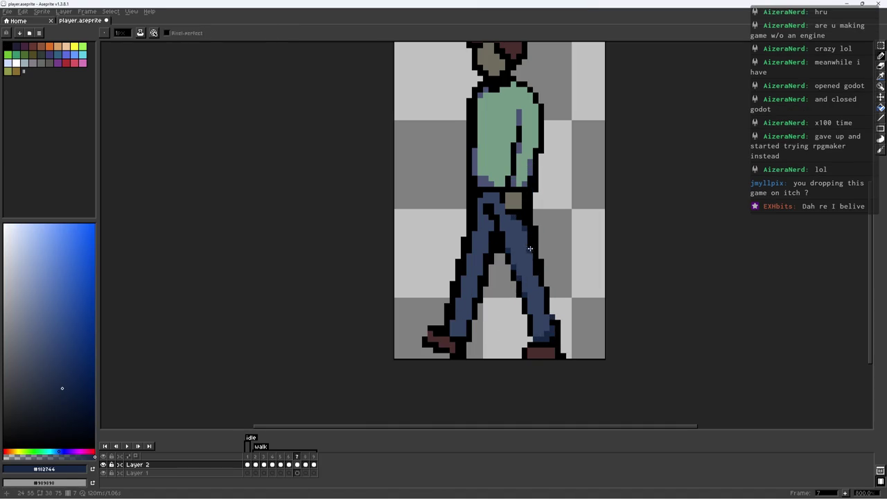
{"action": "scroll", "coordinate": [517, 216], "scroll_direction": "down", "scroll_amount": 4}
{"action": "scroll", "coordinate": [486, 210], "scroll_direction": "up", "scroll_amount": 4}
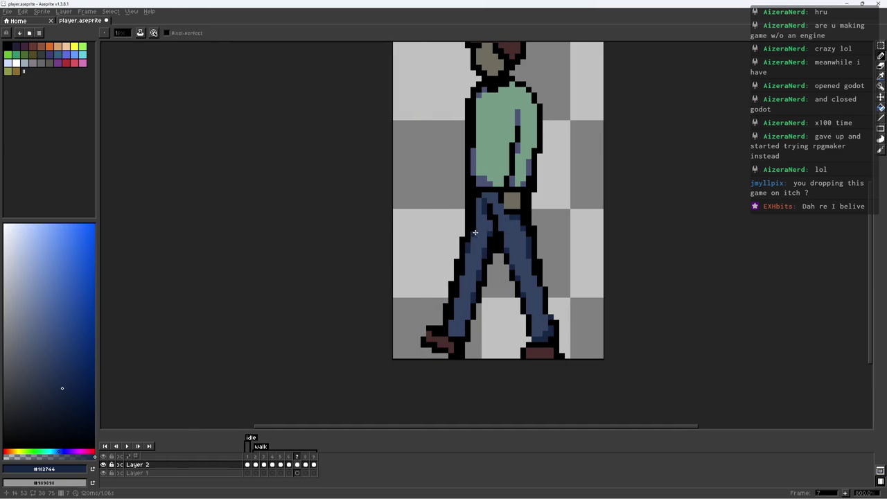
{"action": "scroll", "coordinate": [462, 270], "scroll_direction": "down", "scroll_amount": 4}
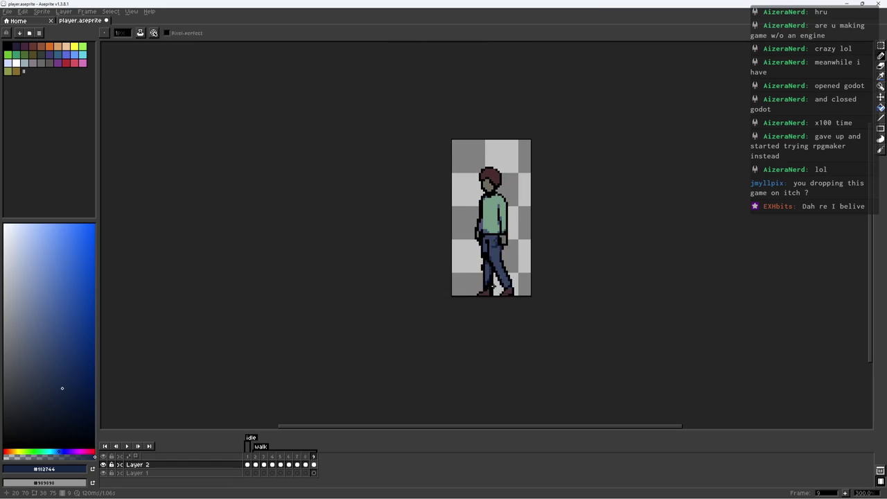
Save player.aseprite, export the walk sprite sheet, and switch to the Command Prompt
{"action": "key", "text": "ctrl+s"}
{"action": "key", "text": "ctrl+shift+x"}
{"action": "key", "text": "i"}
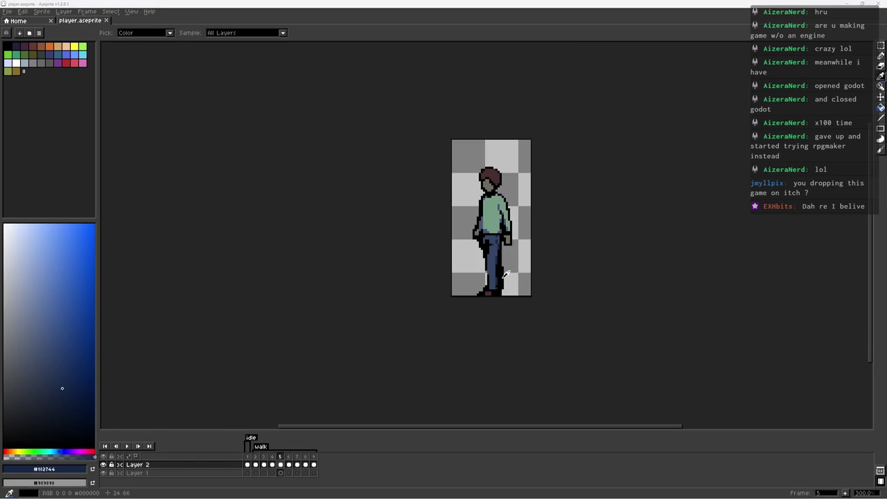
{"action": "key", "text": "alt+Tab"}
Rebuild the game with 'bz', start it, and walk the character left past the TV
{"action": "type", "text": "bz"}
{"action": "key", "text": "Return"}
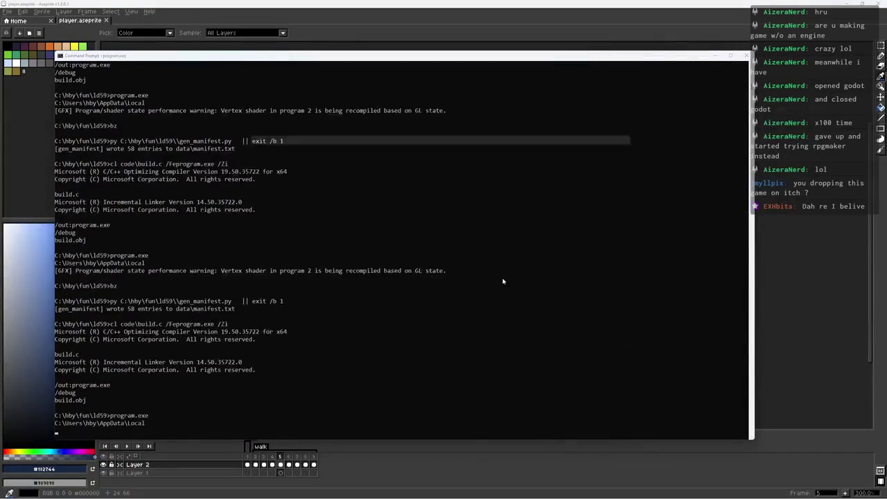
{"action": "key", "text": "x"}
{"action": "key", "text": "x"}
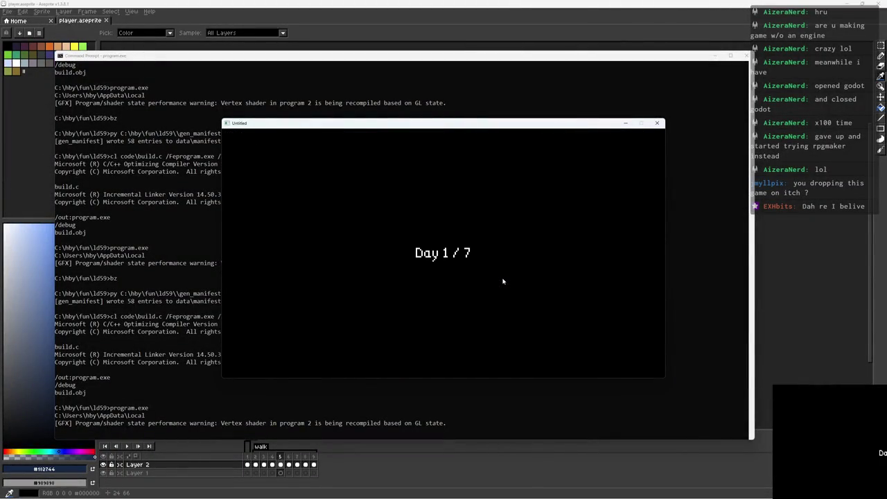
{"action": "key", "text": "Left"}
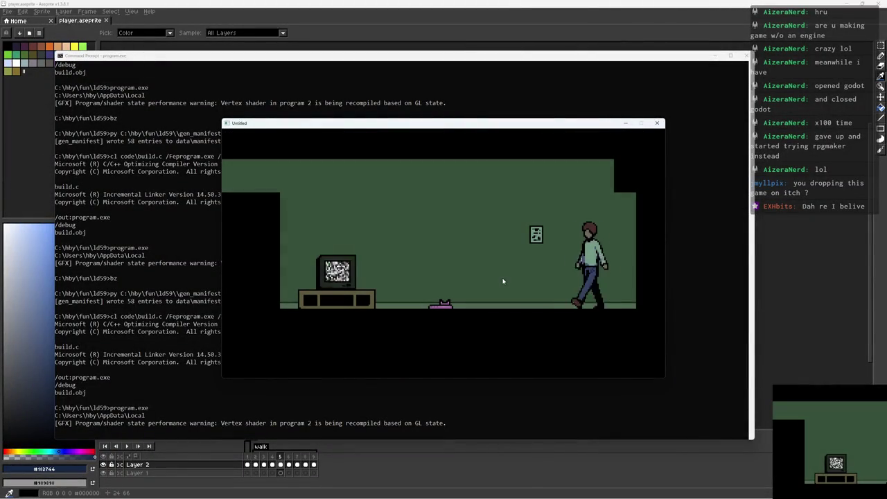
{"action": "key", "text": "Left"}
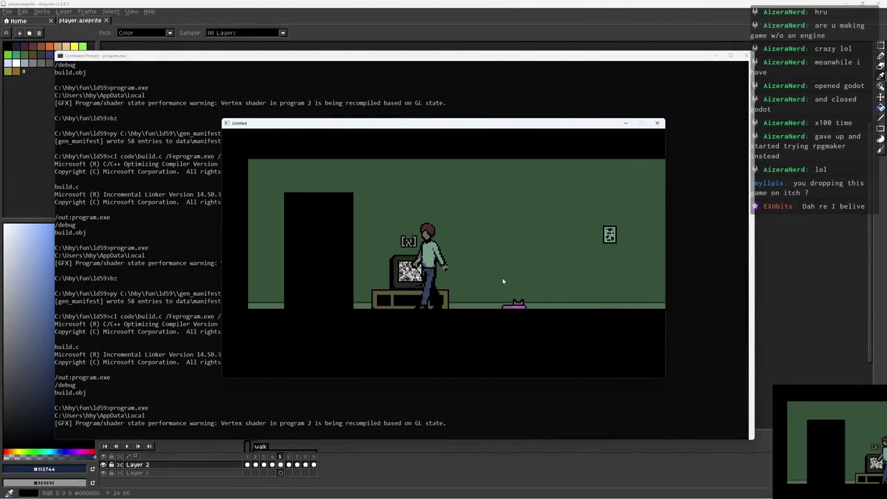
Walk back right across the living room, then return to Aseprite and play the walk animation
{"action": "key", "text": "Right"}
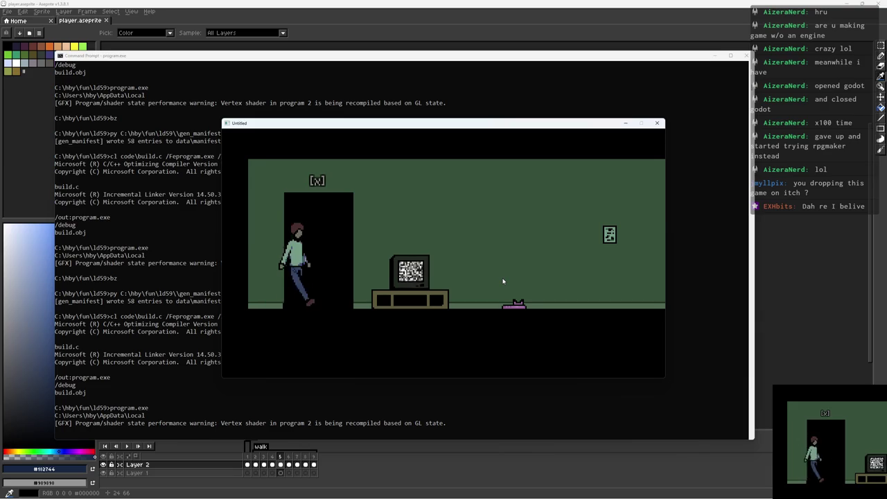
{"action": "key", "text": "Right"}
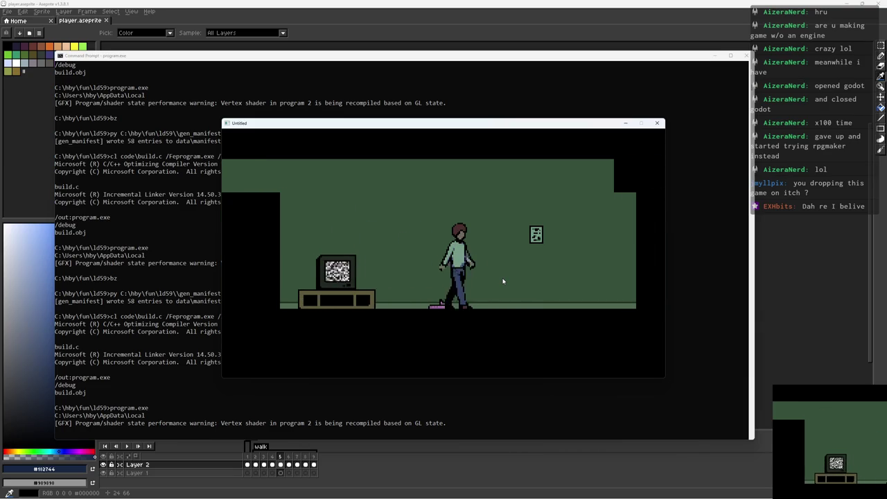
{"action": "key", "text": "Right"}
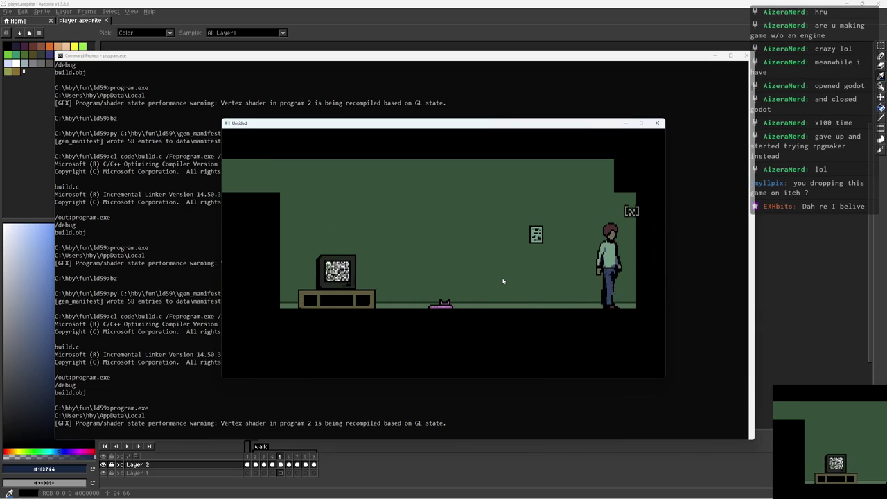
{"action": "key", "text": "alt+Tab"}
{"action": "key", "text": "Return"}
{"action": "scroll", "coordinate": [492, 230], "scroll_direction": "up", "scroll_amount": 2}
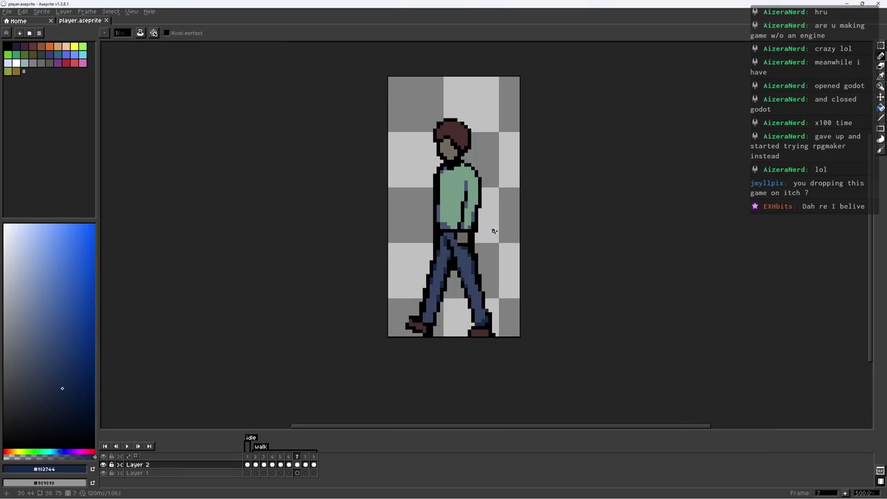
Erase the stray black pixel below the hand and add a tan pixel at its lower right
{"action": "key", "text": "e"}
{"action": "scroll", "coordinate": [493, 230], "scroll_direction": "up", "scroll_amount": 5}
{"action": "scroll", "coordinate": [432, 242], "scroll_direction": "up", "scroll_amount": 5}
{"action": "left_click_drag", "start_coordinate": [431, 242], "coordinate": [364, 239]}
{"action": "key", "text": "b"}
{"action": "left_click", "coordinate": [418, 135], "text": "alt"}
{"action": "left_click", "coordinate": [434, 170]}
{"action": "scroll", "coordinate": [435, 166], "scroll_direction": "down", "scroll_amount": 6}
{"action": "scroll", "coordinate": [435, 166], "scroll_direction": "down", "scroll_amount": 1}
On walk frame 4, repaint the hand's lower-right pixel and save the sprite
{"action": "key", "text": "Right"}
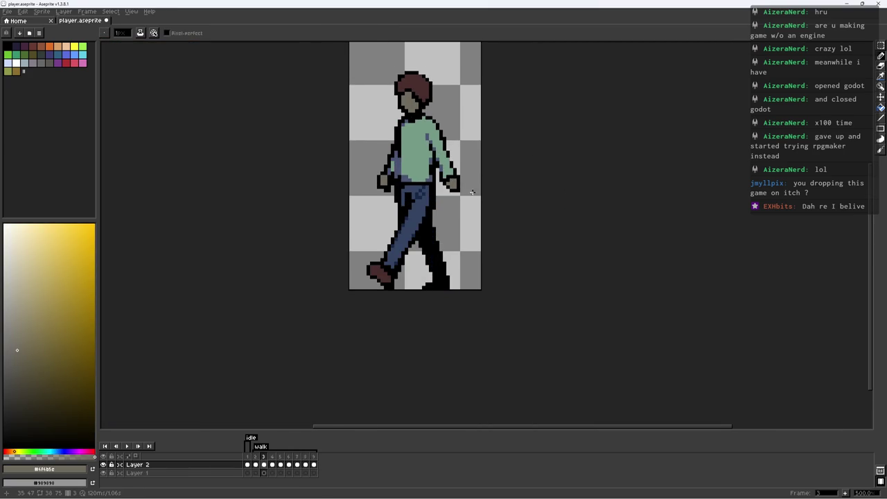
{"action": "scroll", "coordinate": [457, 181], "scroll_direction": "up", "scroll_amount": 2}
{"action": "key", "text": "Right"}
{"action": "left_click", "coordinate": [443, 199], "text": "alt"}
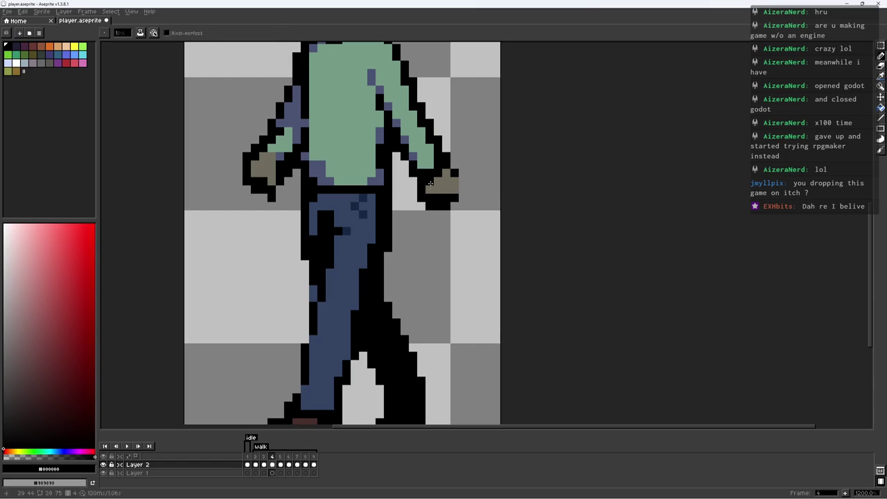
{"action": "left_click", "coordinate": [442, 186], "text": "alt"}
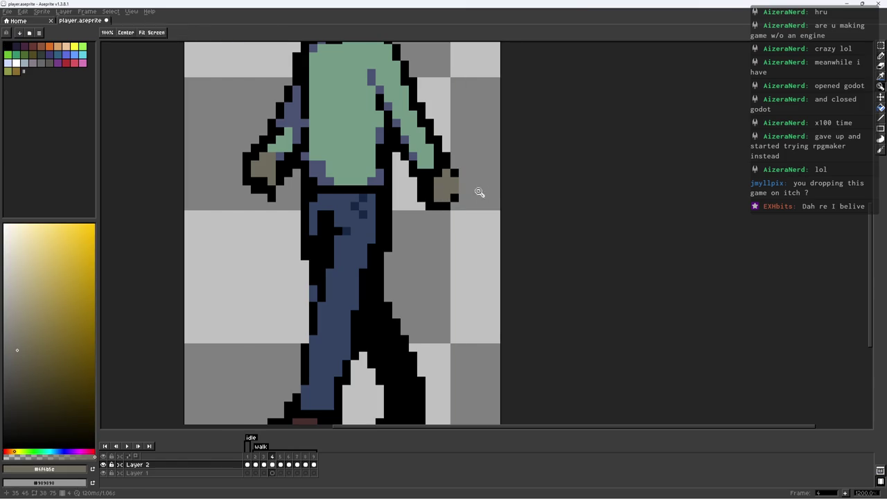
{"action": "scroll", "coordinate": [445, 189], "scroll_direction": "up", "scroll_amount": 1}
{"action": "scroll", "coordinate": [516, 191], "scroll_direction": "down", "scroll_amount": 5}
{"action": "scroll", "coordinate": [516, 191], "scroll_direction": "up", "scroll_amount": 2}
{"action": "key", "text": "ctrl+s"}
Add a black outline pixel beside the hand, then move on to walk frame 7
{"action": "scroll", "coordinate": [516, 191], "scroll_direction": "up", "scroll_amount": 8}
{"action": "left_click", "coordinate": [472, 221], "text": "alt"}
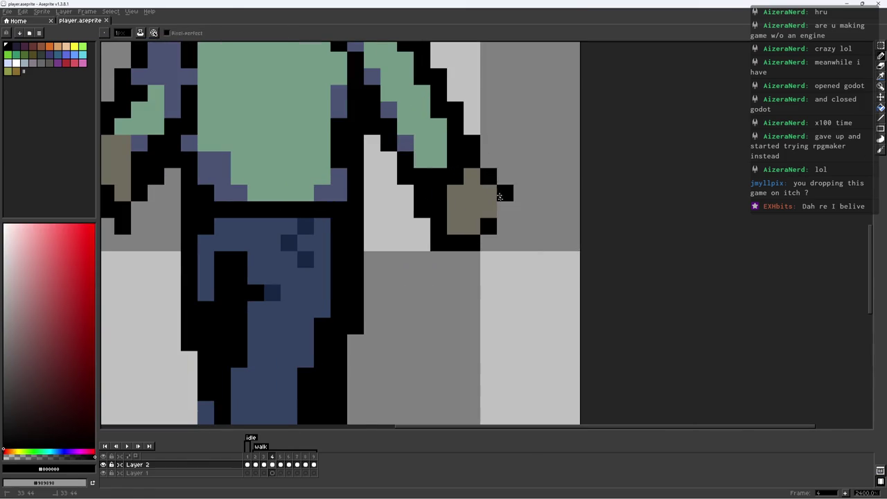
{"action": "left_click", "coordinate": [521, 208]}
{"action": "key", "text": "Right"}
{"action": "scroll", "coordinate": [486, 192], "scroll_direction": "down", "scroll_amount": 5}
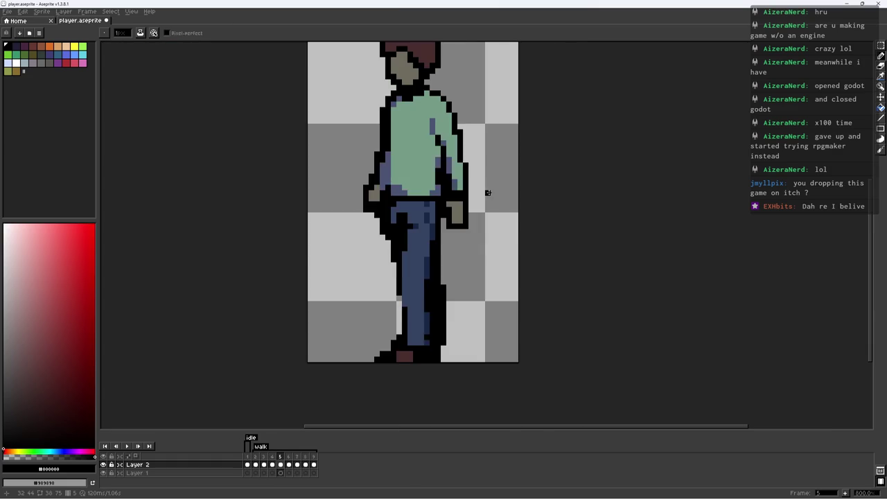
{"action": "key", "text": "Right"}
{"action": "key", "text": "Right"}
{"action": "key", "text": "Right"}
{"action": "key", "text": "Left"}
{"action": "key", "text": "Left"}
{"action": "key", "text": "Right"}
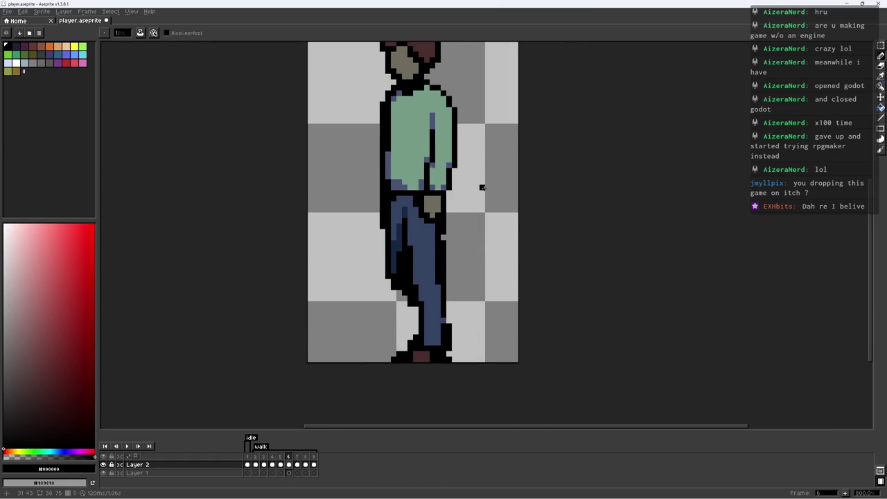
{"action": "key", "text": "Right"}
{"action": "key", "text": "Right"}
On frame 7, repaint the hand over the belt with tan skin and a black outline
{"action": "scroll", "coordinate": [441, 194], "scroll_direction": "up", "scroll_amount": 6}
{"action": "left_click", "coordinate": [424, 239], "text": "alt"}
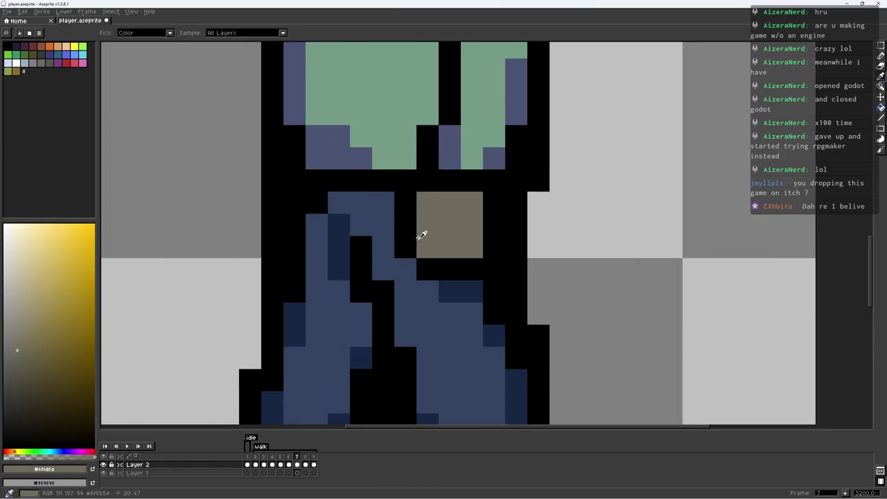
{"action": "left_click", "coordinate": [428, 247]}
{"action": "left_click", "coordinate": [451, 229], "text": "alt"}
{"action": "left_click", "coordinate": [449, 270]}
{"action": "left_click", "coordinate": [406, 248], "text": "alt"}
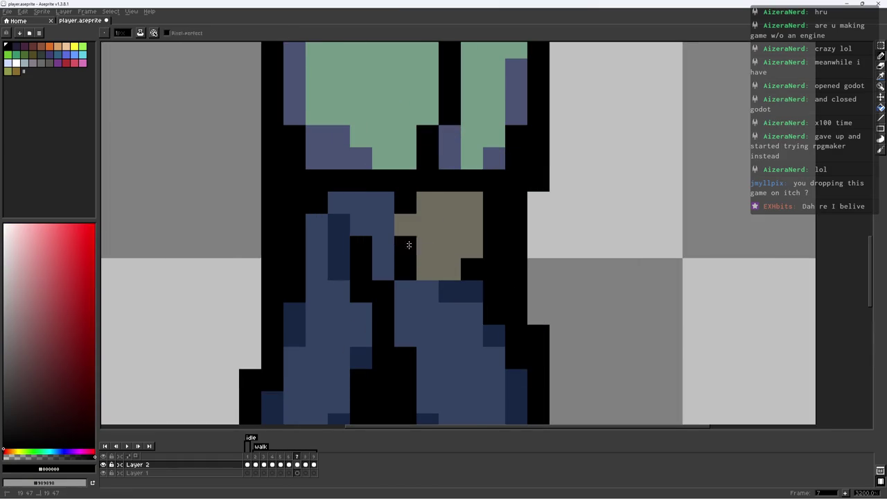
{"action": "left_click", "coordinate": [406, 224]}
{"action": "scroll", "coordinate": [451, 203], "scroll_direction": "down", "scroll_amount": 4}
{"action": "scroll", "coordinate": [451, 203], "scroll_direction": "up", "scroll_amount": 4}
{"action": "left_click", "coordinate": [333, 246]}
{"action": "scroll", "coordinate": [415, 243], "scroll_direction": "down", "scroll_amount": 4}
Advance to frame 8, play the walk cycle to review it, and save
{"action": "key", "text": "Right"}
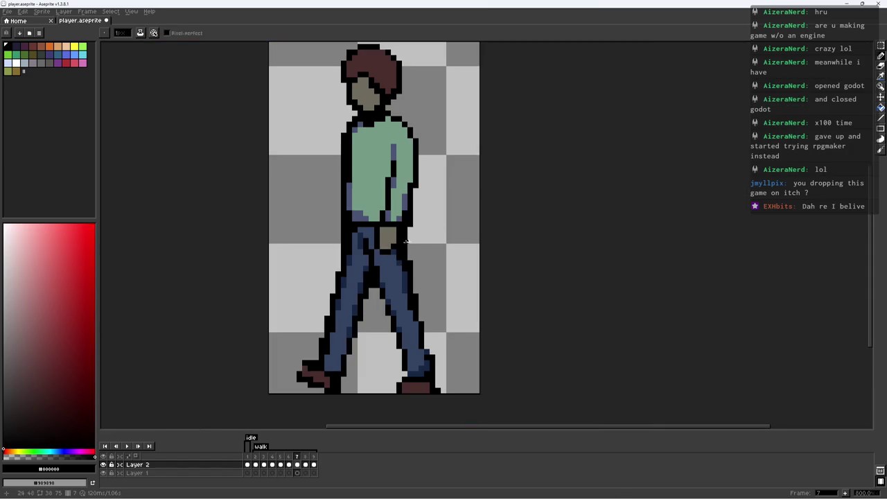
{"action": "key", "text": "Return"}
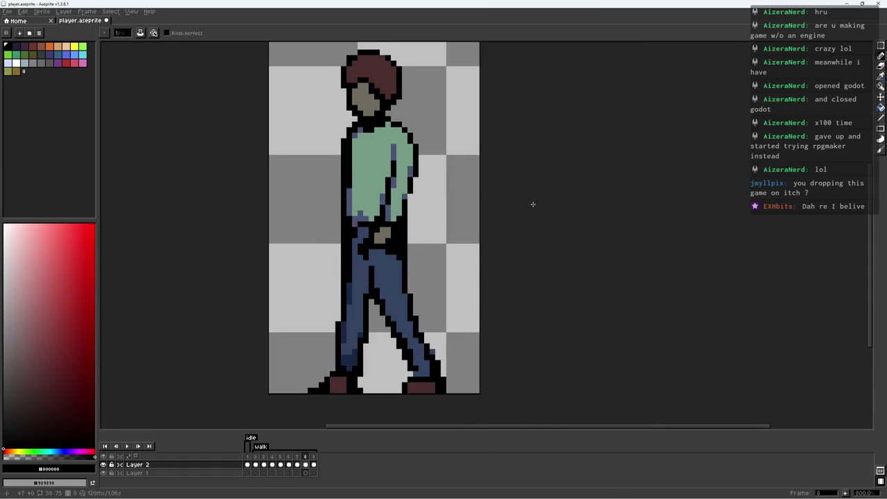
{"action": "scroll", "coordinate": [476, 214], "scroll_direction": "up", "scroll_amount": 4}
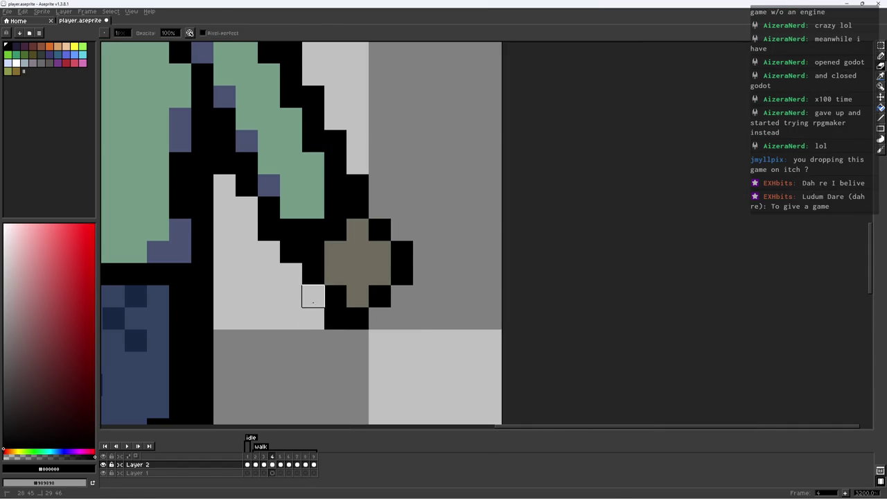
{"action": "scroll", "coordinate": [443, 260], "scroll_direction": "down", "scroll_amount": 6}
{"action": "scroll", "coordinate": [485, 247], "scroll_direction": "down", "scroll_amount": 3}
{"action": "key", "text": "ctrl+s"}
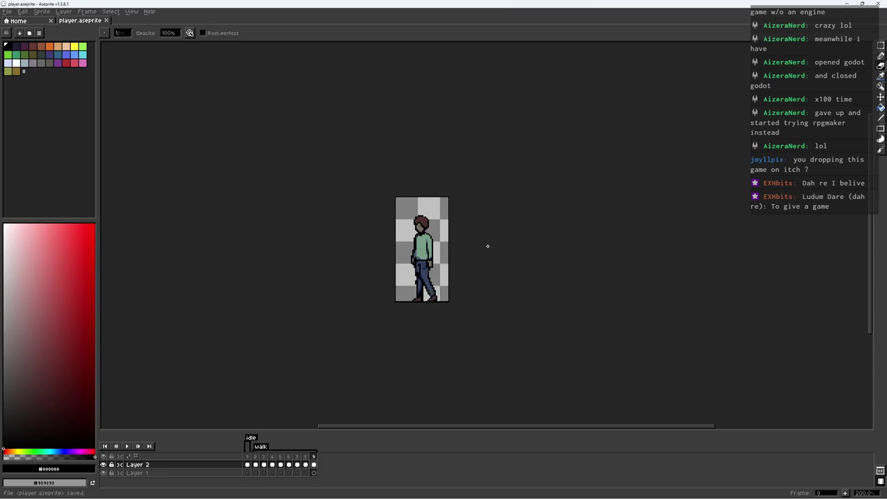
{"action": "key", "text": "ctrl+s"}
Extend the blue sleeve shading up one pixel and save the sprite
{"action": "scroll", "coordinate": [451, 253], "scroll_direction": "up", "scroll_amount": 5}
{"action": "scroll", "coordinate": [358, 252], "scroll_direction": "up", "scroll_amount": 5}
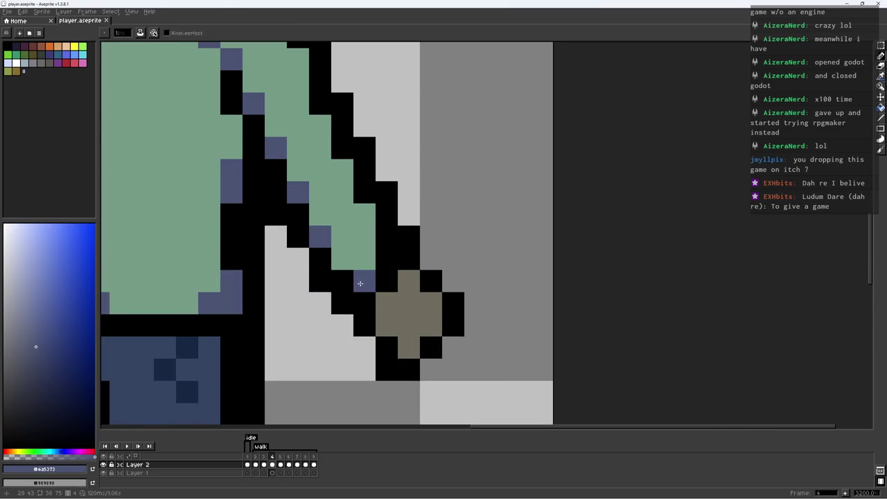
{"action": "left_click_drag", "start_coordinate": [386, 251], "coordinate": [386, 236]}
{"action": "scroll", "coordinate": [378, 273], "scroll_direction": "down", "scroll_amount": 10}
{"action": "key", "text": "ctrl+s"}
{"action": "scroll", "coordinate": [426, 257], "scroll_direction": "up", "scroll_amount": 3}
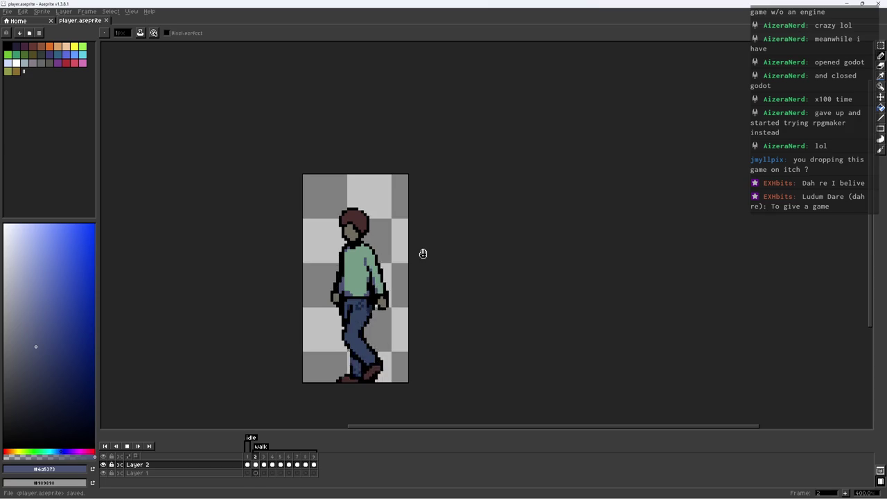
Export the sprite sheet and relaunch the game with program.exe in Command Prompt
{"action": "key", "text": "ctrl+e"}
{"action": "key", "text": "alt+Tab"}
{"action": "type", "text": "program.exe"}
{"action": "key", "text": "Return"}
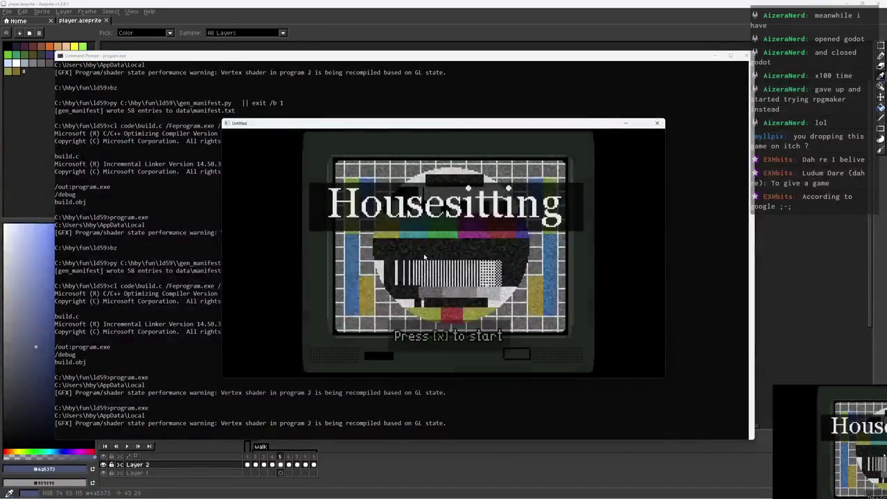
Start the game, pass the Day 1 / 7 screen, and walk through the bedroom to the living room
{"action": "key", "text": "x"}
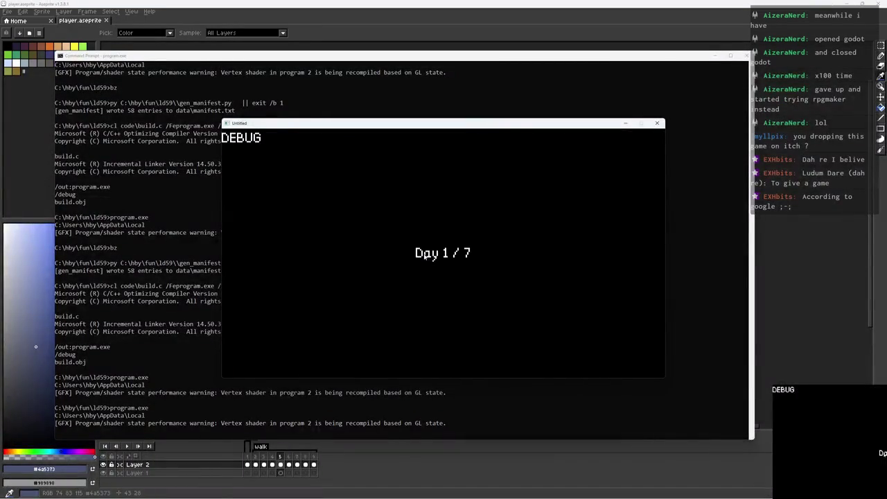
{"action": "key", "text": "Left"}
{"action": "key", "text": "Left"}
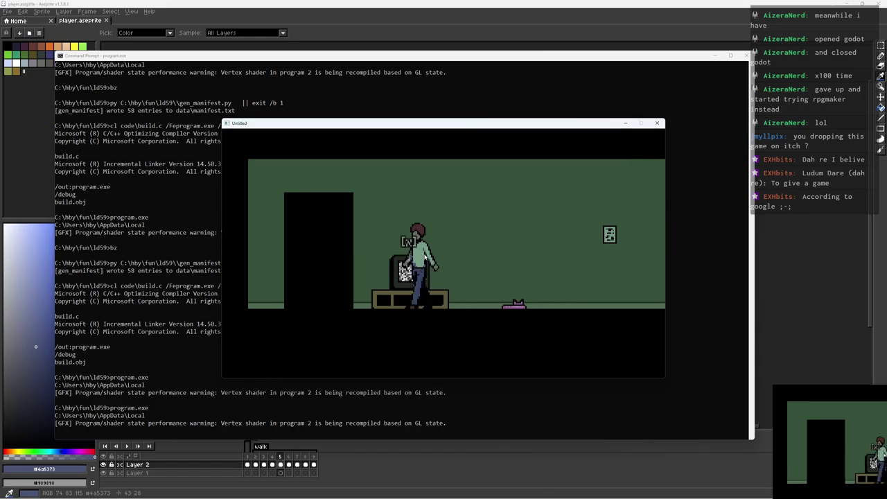
{"action": "key", "text": "x"}
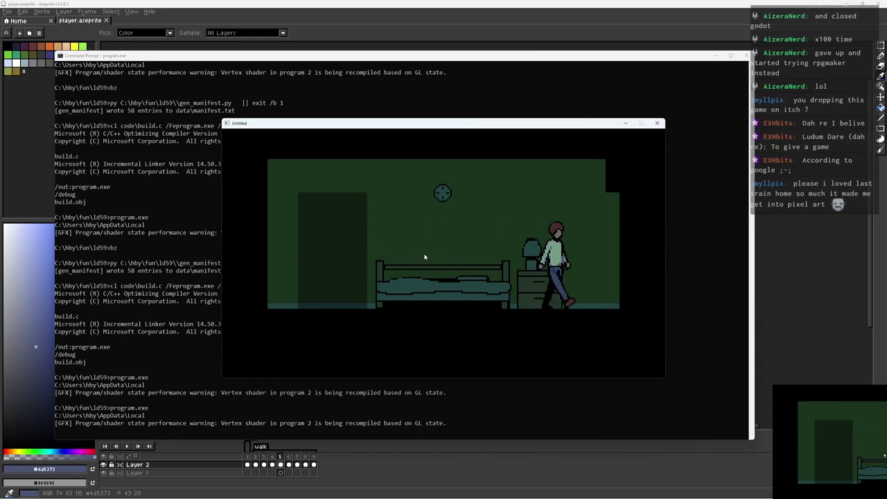
{"action": "key", "text": "Right"}
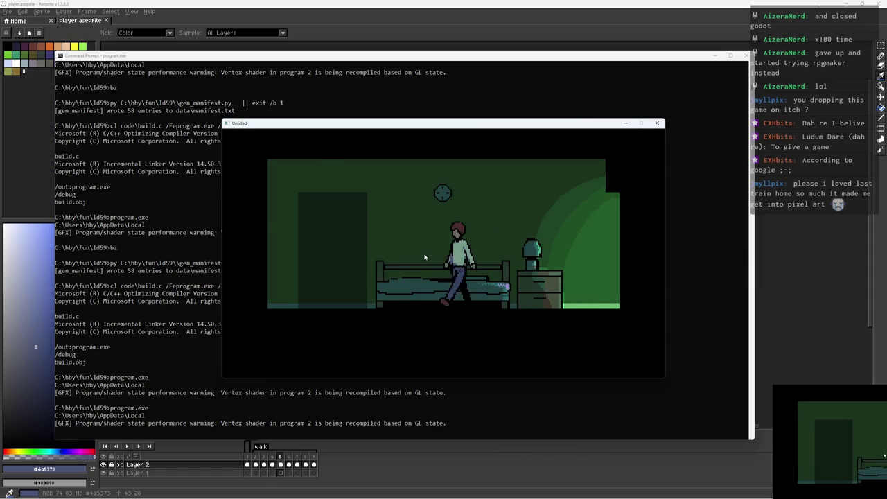
{"action": "key", "text": "x"}
Interact with the TV and cat, dismiss the 'Feed the cat.' note, and quit the game
{"action": "key", "text": "Right"}
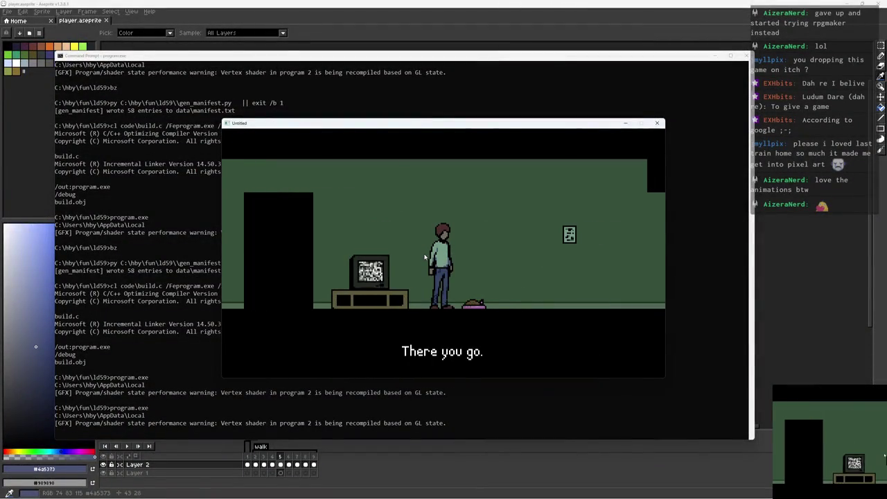
{"action": "key", "text": "Right"}
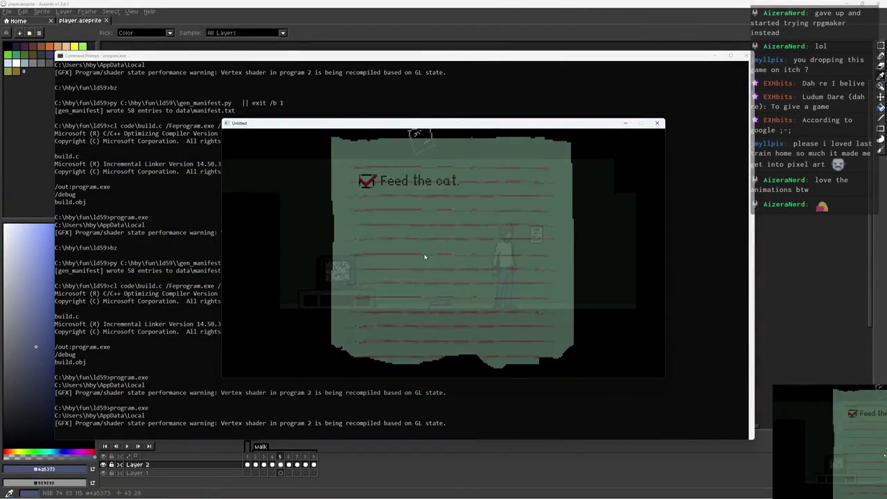
{"action": "key", "text": "Right"}
{"action": "key", "text": "Escape"}
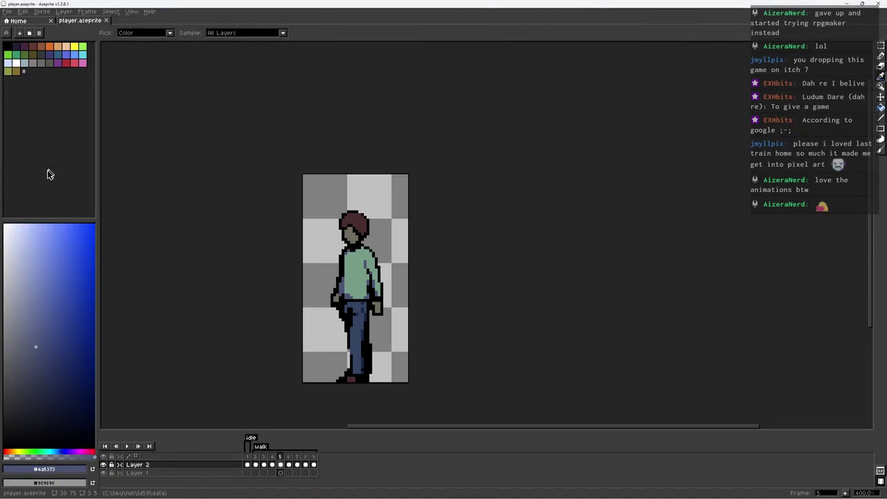
Close player.aseprite, open livingroom.aseprite, and save it
{"action": "left_click", "coordinate": [28, 171]}
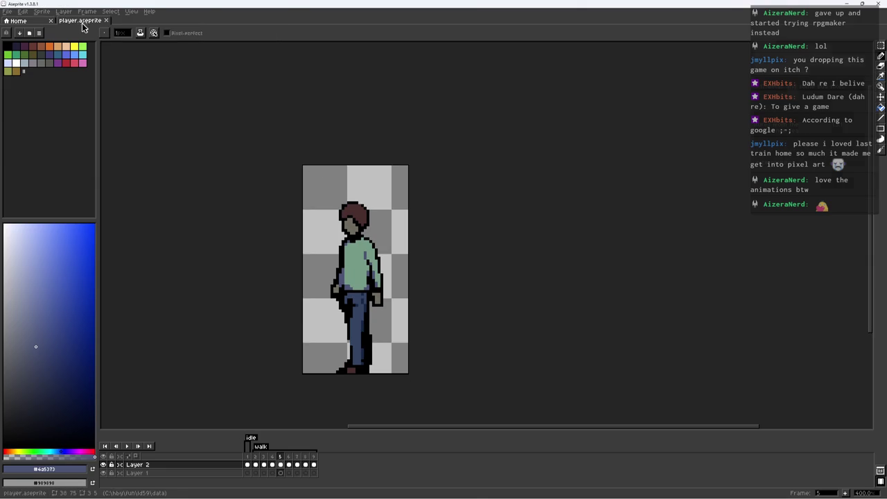
{"action": "left_click", "coordinate": [106, 20]}
{"action": "left_click", "coordinate": [267, 99]}
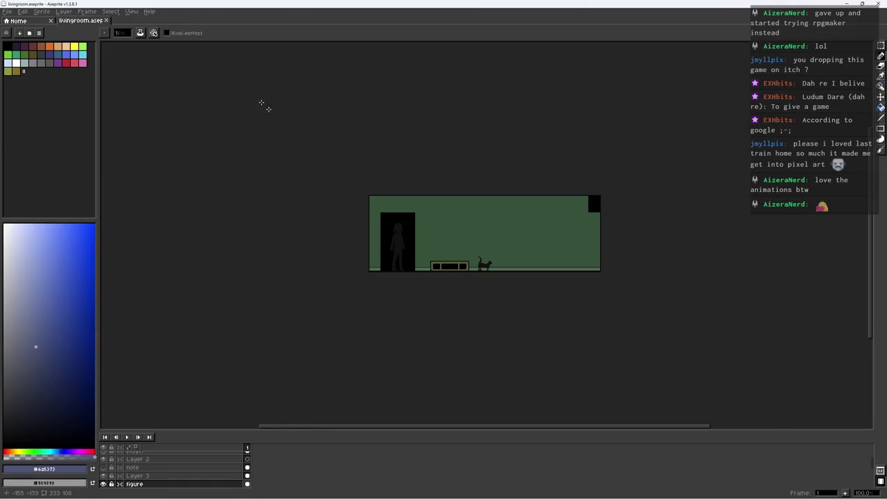
{"action": "scroll", "coordinate": [388, 206], "scroll_direction": "up", "scroll_amount": 1}
{"action": "key", "text": "ctrl+s"}
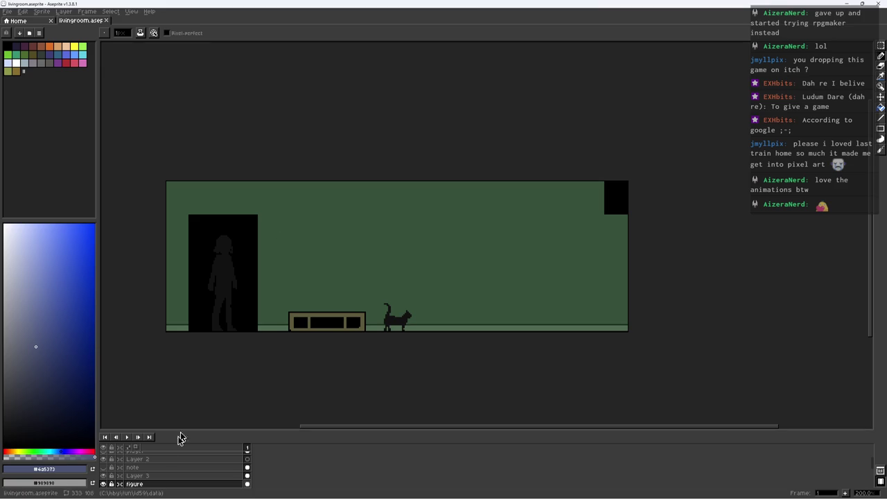
Hide the doorway figure layer, enlarge the layer list, and save again
{"action": "left_click", "coordinate": [103, 484]}
{"action": "left_click_drag", "start_coordinate": [167, 431], "coordinate": [173, 373]}
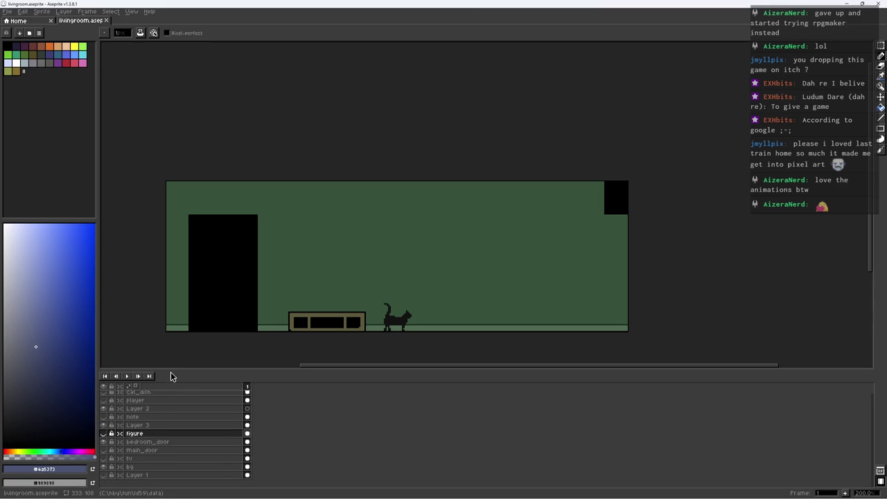
{"action": "mouse_move", "coordinate": [223, 299]}
{"action": "left_mouse_down"}
{"action": "mouse_move", "coordinate": [237, 260]}
{"action": "mouse_move", "coordinate": [240, 270]}
{"action": "left_mouse_up"}
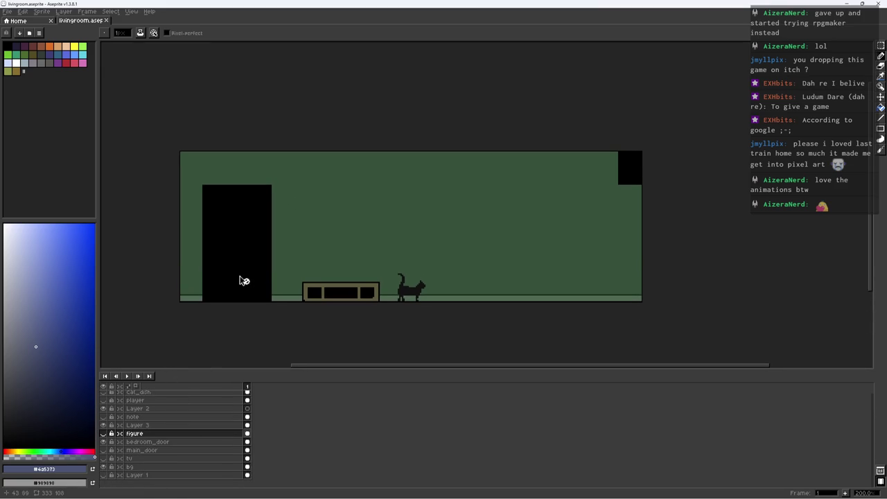
{"action": "key", "text": "ctrl+s"}
Check the main_door, bg and bedroom_door layers, toggling bedroom_door's visibility, ending on Layer 3
{"action": "left_click", "coordinate": [144, 442]}
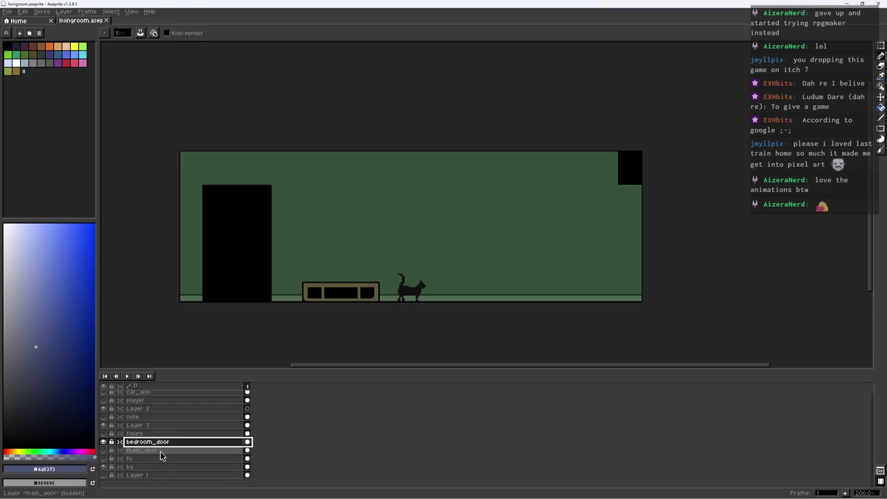
{"action": "left_click", "coordinate": [146, 467]}
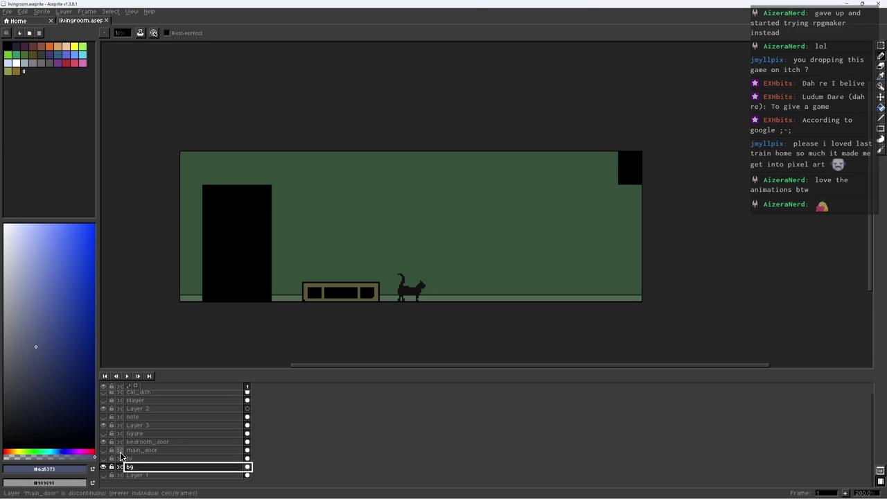
{"action": "left_click", "coordinate": [148, 442]}
{"action": "left_click", "coordinate": [103, 442]}
{"action": "scroll", "coordinate": [104, 443], "scroll_direction": "up", "scroll_amount": 1}
{"action": "left_click", "coordinate": [104, 428]}
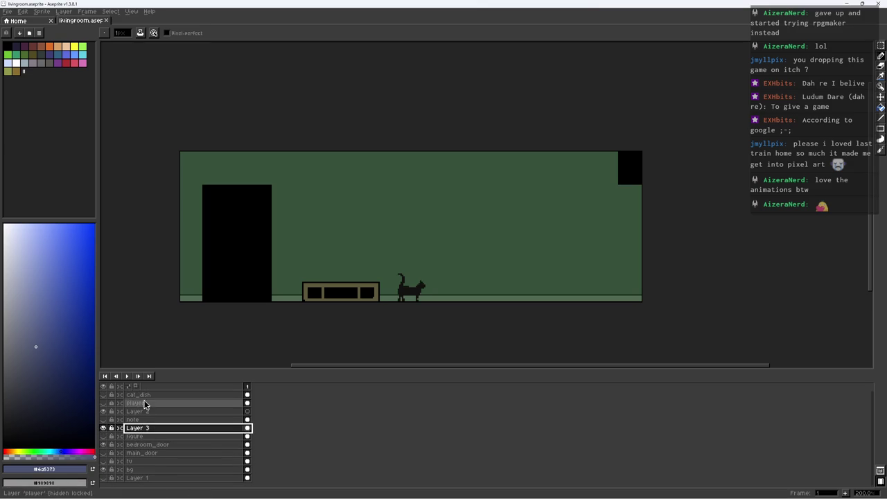
{"action": "scroll", "coordinate": [158, 451], "scroll_direction": "down", "scroll_amount": 1}
{"action": "left_click", "coordinate": [158, 459]}
{"action": "left_click", "coordinate": [148, 467]}
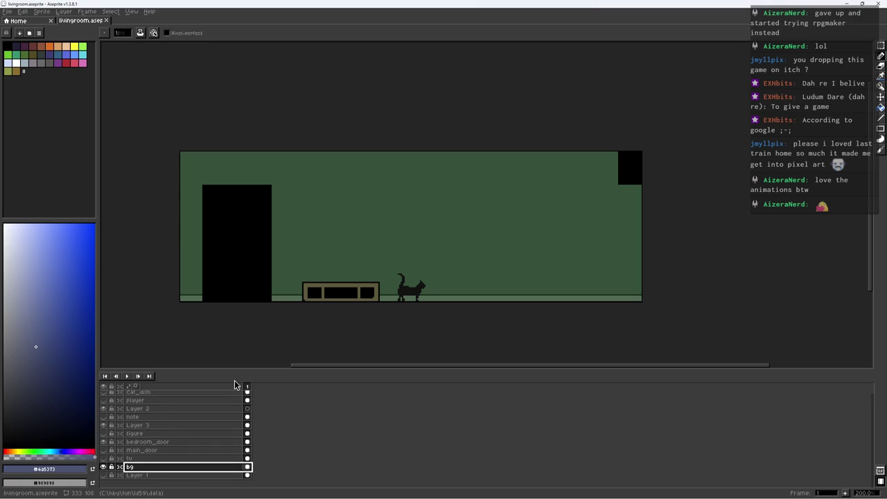
{"action": "scroll", "coordinate": [295, 298], "scroll_direction": "up", "scroll_amount": 2}
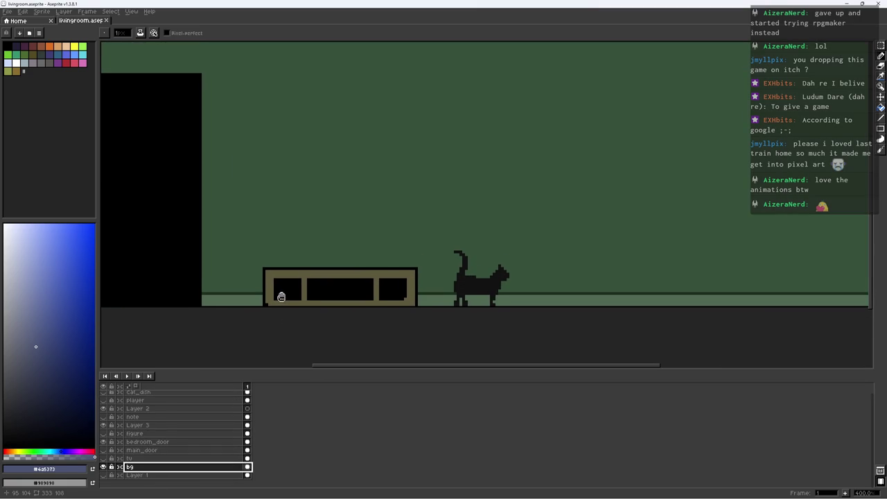
{"action": "left_click", "coordinate": [156, 425]}
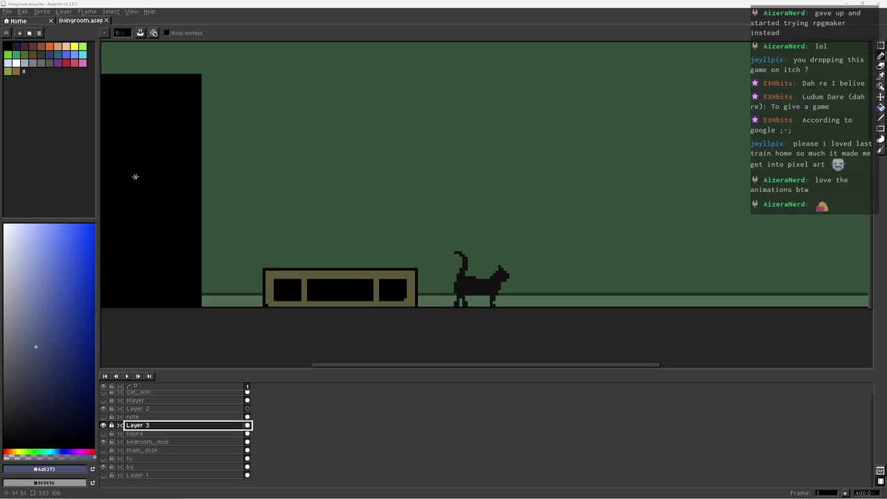
Zoom to 300%, make the bg layer active, and sample the dark wall green
{"action": "left_click_drag", "start_coordinate": [262, 174], "coordinate": [266, 176]}
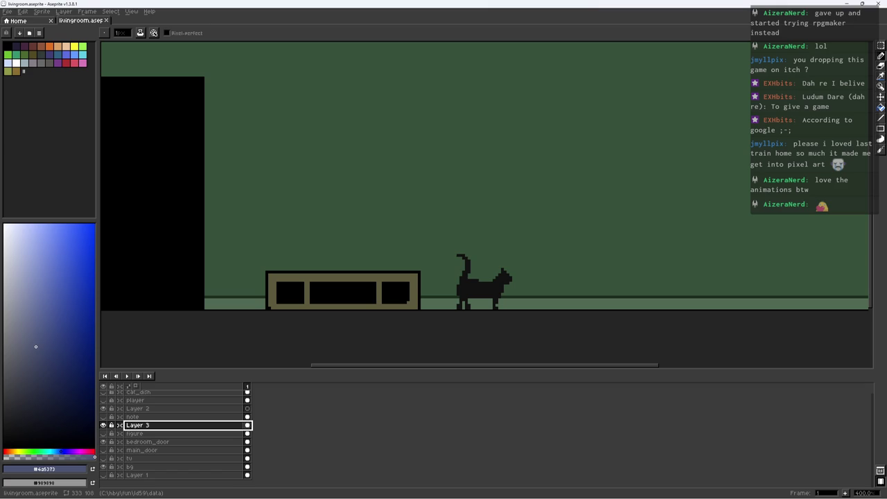
{"action": "scroll", "coordinate": [441, 175], "scroll_direction": "down", "scroll_amount": 1}
{"action": "scroll", "coordinate": [441, 175], "scroll_direction": "down", "scroll_amount": 2}
{"action": "scroll", "coordinate": [444, 175], "scroll_direction": "up", "scroll_amount": 2}
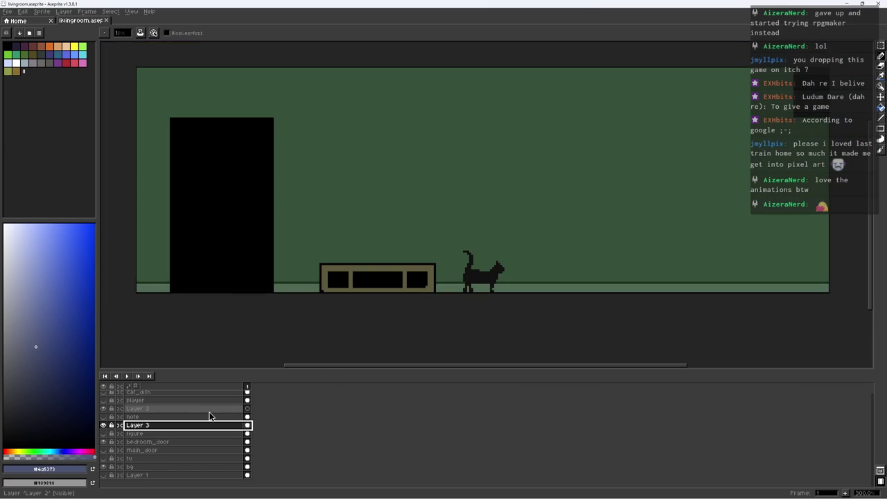
{"action": "scroll", "coordinate": [201, 415], "scroll_direction": "up", "scroll_amount": 1}
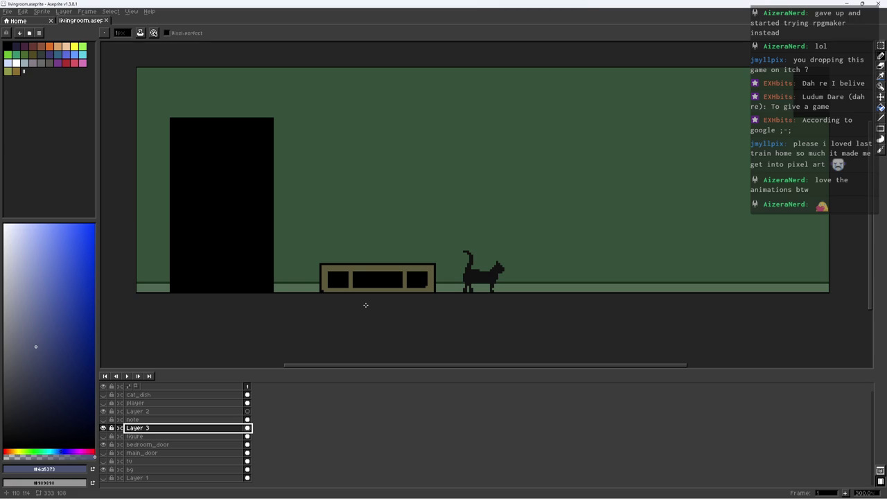
{"action": "left_click", "coordinate": [188, 470]}
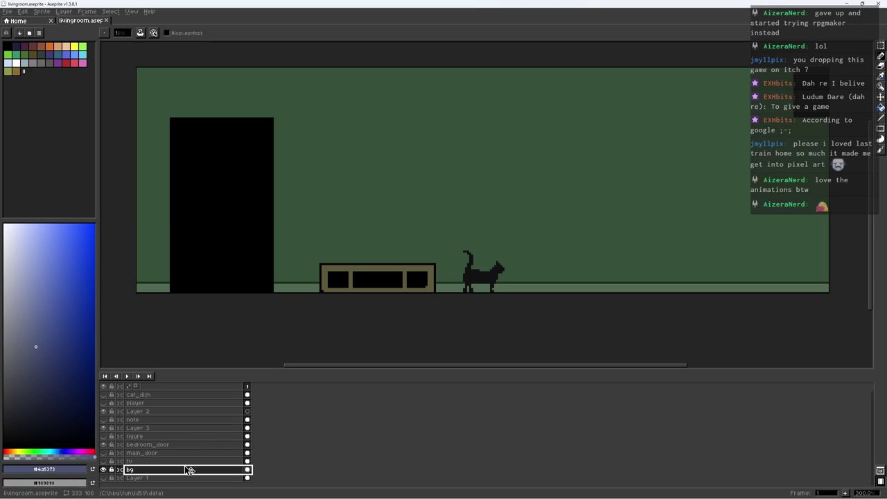
{"action": "scroll", "coordinate": [337, 280], "scroll_direction": "up", "scroll_amount": 1}
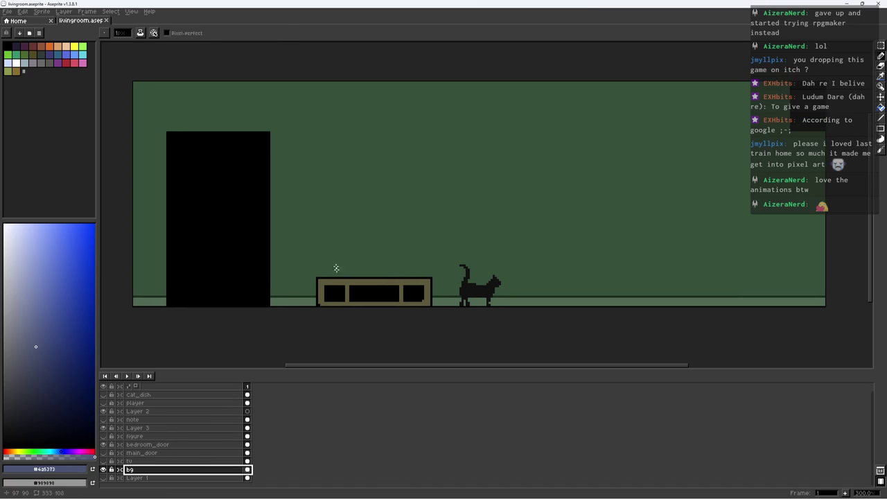
{"action": "left_click", "coordinate": [326, 239], "text": "alt"}
Select the wall with the Magic Wand and brush a dark green band along its top and left
{"action": "key", "text": "w"}
{"action": "left_click", "coordinate": [478, 187]}
{"action": "key", "text": "b"}
{"action": "mouse_move", "coordinate": [752, 87]}
{"action": "left_mouse_down"}
{"action": "mouse_move", "coordinate": [286, 131]}
{"action": "mouse_move", "coordinate": [151, 95]}
{"action": "mouse_move", "coordinate": [137, 319]}
{"action": "left_mouse_up"}
{"action": "key", "text": "ctrl+d"}
With a 2 px brush, shape the floor corner by the left wall using the floor and darkest wall greens
{"action": "key", "text": "h"}
{"action": "mouse_move", "coordinate": [231, 283]}
{"action": "left_mouse_down"}
{"action": "mouse_move", "coordinate": [228, 305]}
{"action": "mouse_move", "coordinate": [192, 326]}
{"action": "left_mouse_up"}
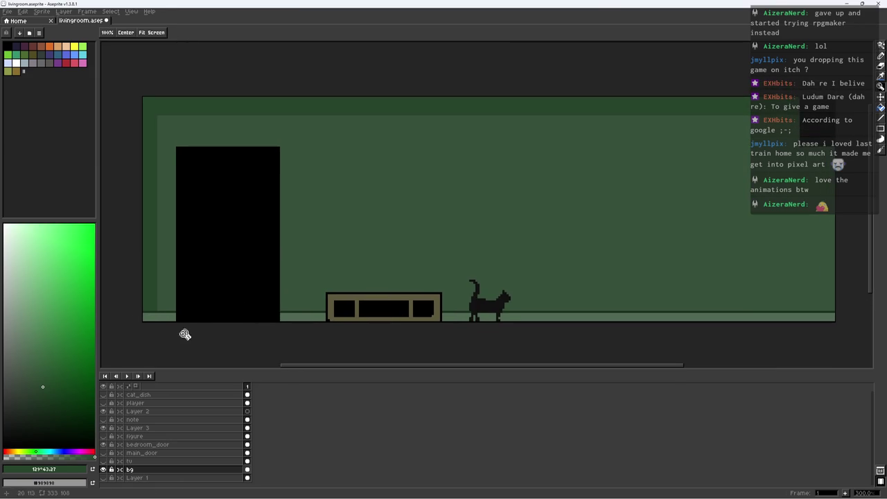
{"action": "key", "text": "i"}
{"action": "left_click", "coordinate": [149, 317]}
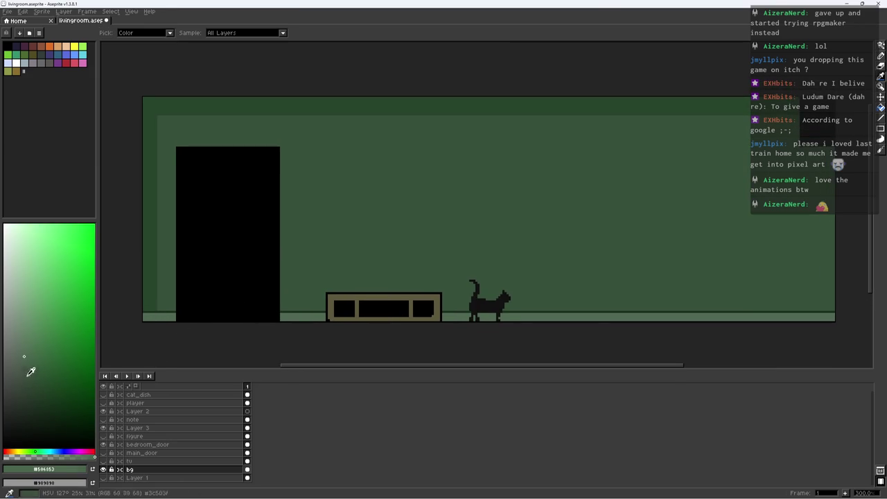
{"action": "scroll", "coordinate": [167, 305], "scroll_direction": "up", "scroll_amount": 3}
{"action": "key", "text": "b"}
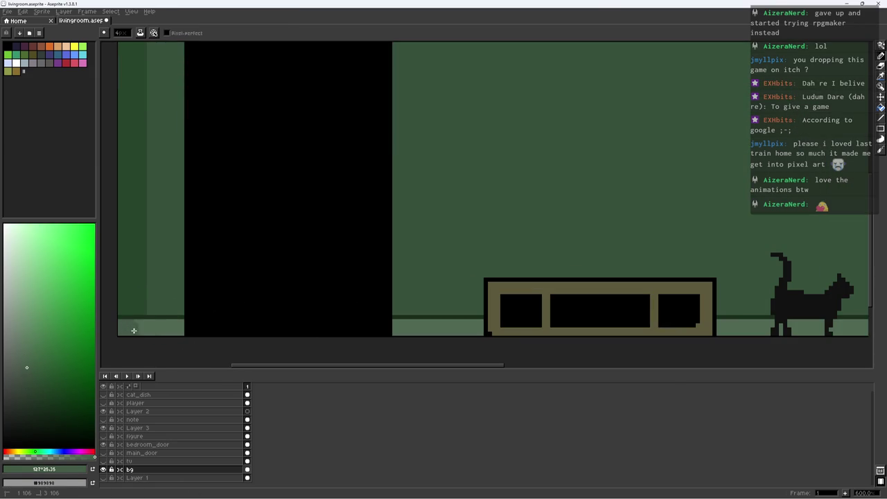
{"action": "key", "text": "minus"}
{"action": "scroll", "coordinate": [150, 320], "scroll_direction": "up", "scroll_amount": 3}
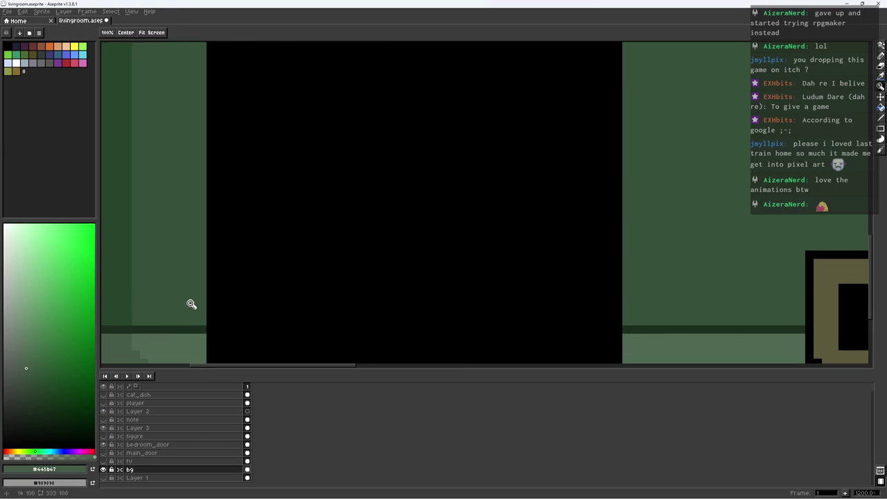
{"action": "key", "text": "i"}
{"action": "left_click", "coordinate": [174, 329]}
{"action": "left_click", "coordinate": [55, 415]}
{"action": "key", "text": "b"}
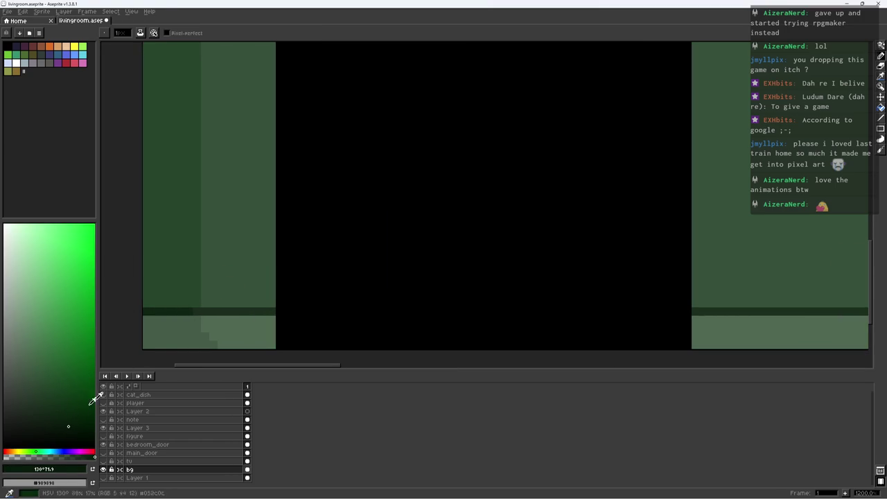
Adjust the zoom and reselect the green wall area with the Magic Wand
{"action": "scroll", "coordinate": [195, 313], "scroll_direction": "down", "scroll_amount": 2}
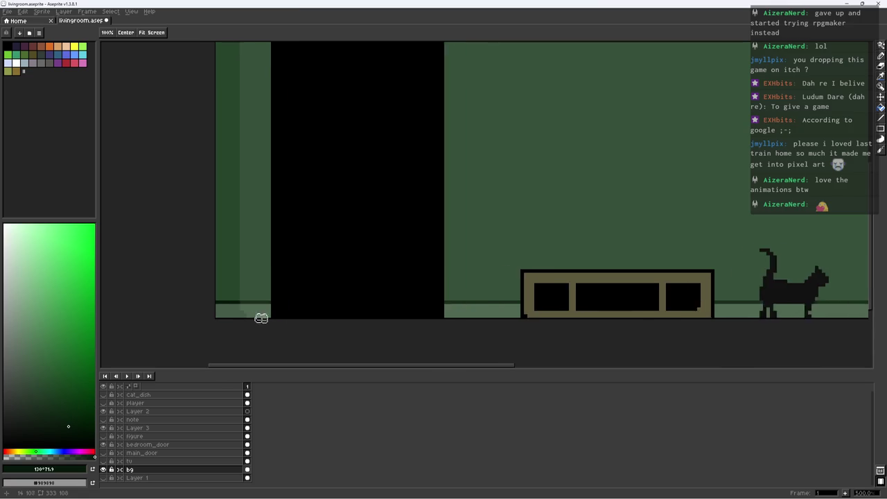
{"action": "scroll", "coordinate": [282, 313], "scroll_direction": "down", "scroll_amount": 2}
{"action": "scroll", "coordinate": [254, 313], "scroll_direction": "up", "scroll_amount": 2}
{"action": "scroll", "coordinate": [344, 281], "scroll_direction": "down", "scroll_amount": 1}
{"action": "scroll", "coordinate": [621, 285], "scroll_direction": "up", "scroll_amount": 2}
{"action": "scroll", "coordinate": [714, 334], "scroll_direction": "up", "scroll_amount": 1}
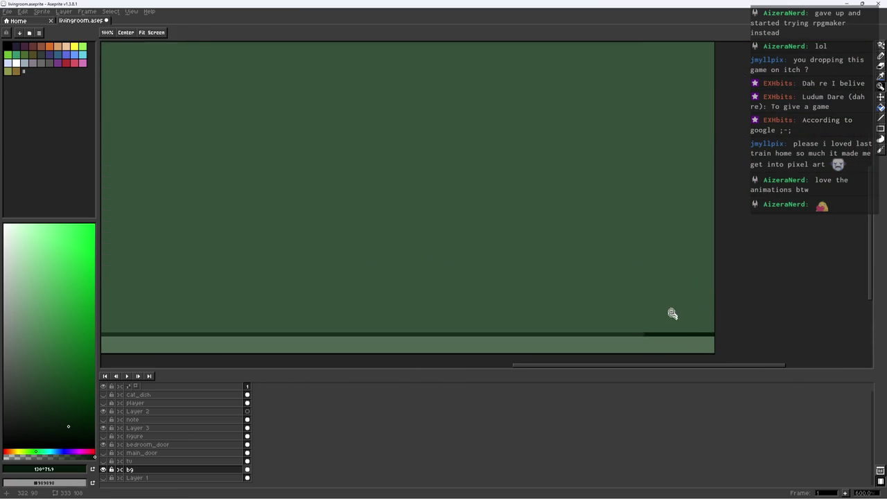
{"action": "scroll", "coordinate": [652, 312], "scroll_direction": "down", "scroll_amount": 4}
{"action": "key", "text": "w"}
{"action": "left_click", "coordinate": [661, 223]}
Paint a darker green strip down the wall's right edge and deselect
{"action": "key", "text": "b"}
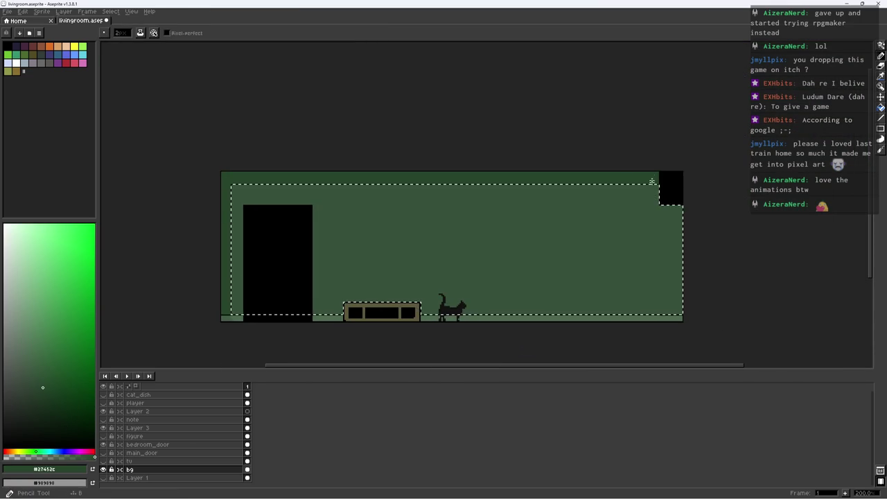
{"action": "left_click_drag", "start_coordinate": [684, 207], "coordinate": [678, 332]}
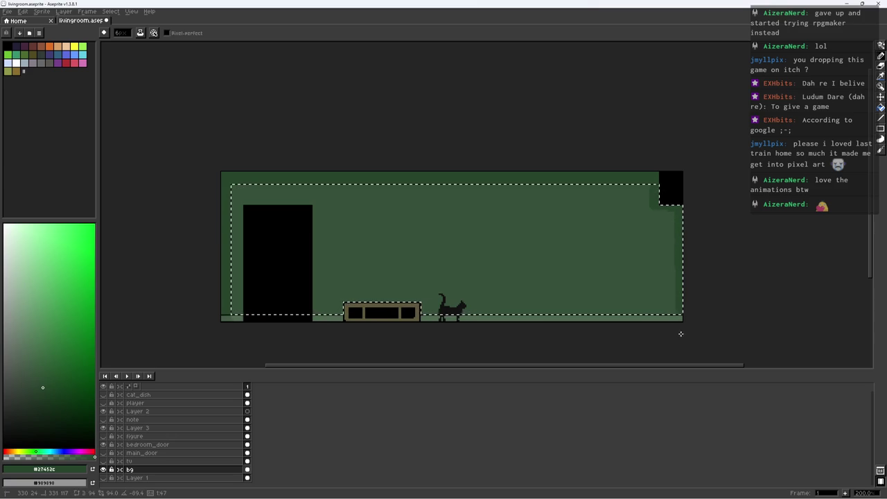
{"action": "key", "text": "ctrl+d"}
{"action": "key", "text": "h"}
{"action": "scroll", "coordinate": [686, 238], "scroll_direction": "up", "scroll_amount": 1}
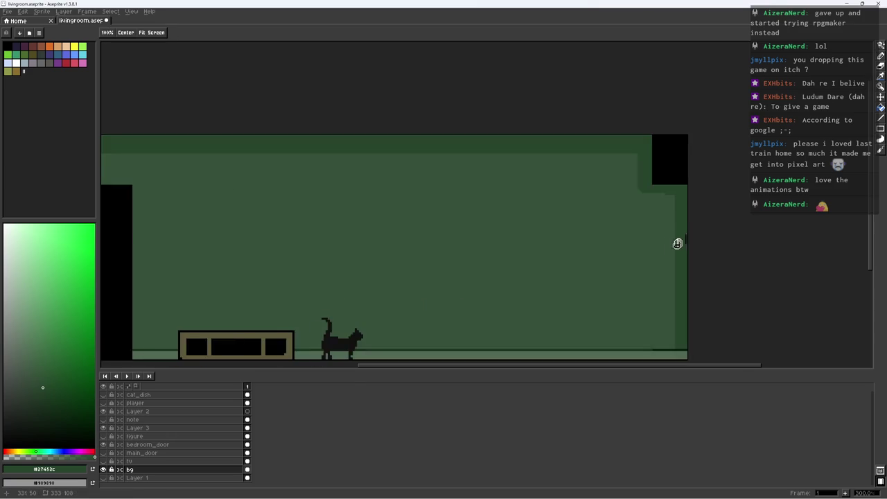
{"action": "scroll", "coordinate": [679, 228], "scroll_direction": "up", "scroll_amount": 2}
{"action": "scroll", "coordinate": [624, 204], "scroll_direction": "up", "scroll_amount": 2}
Sample a wall green and move the view to the wall's upper-right corner
{"action": "key", "text": "b"}
{"action": "left_click", "coordinate": [64, 412]}
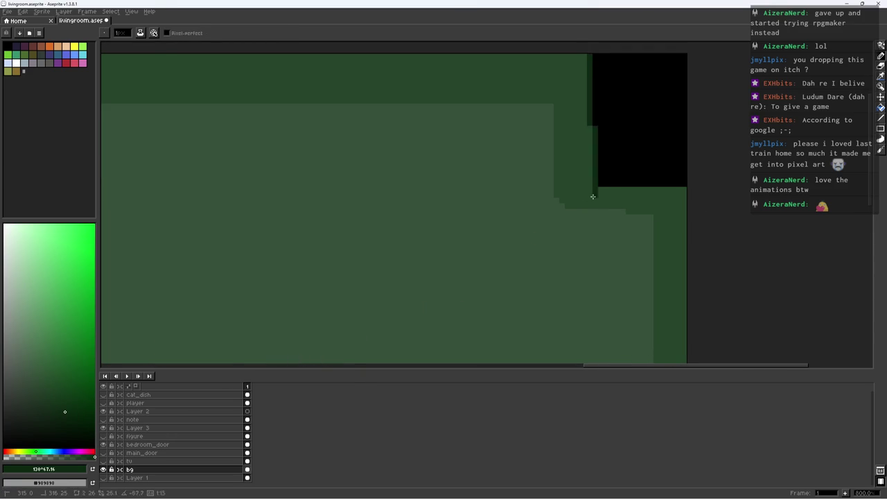
{"action": "key", "text": "h"}
{"action": "left_click_drag", "start_coordinate": [612, 174], "coordinate": [658, 270]}
{"action": "key", "text": "b"}
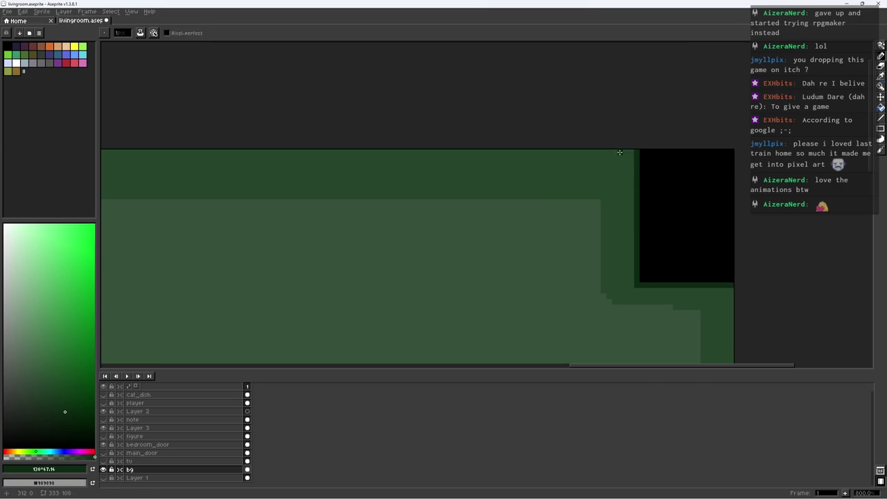
Pick the darkest and mid-dark greens for a dithered shadow around the top-right box
{"action": "scroll", "coordinate": [575, 166], "scroll_direction": "down", "scroll_amount": 5}
{"action": "scroll", "coordinate": [622, 174], "scroll_direction": "up", "scroll_amount": 1}
{"action": "scroll", "coordinate": [651, 160], "scroll_direction": "up", "scroll_amount": 6}
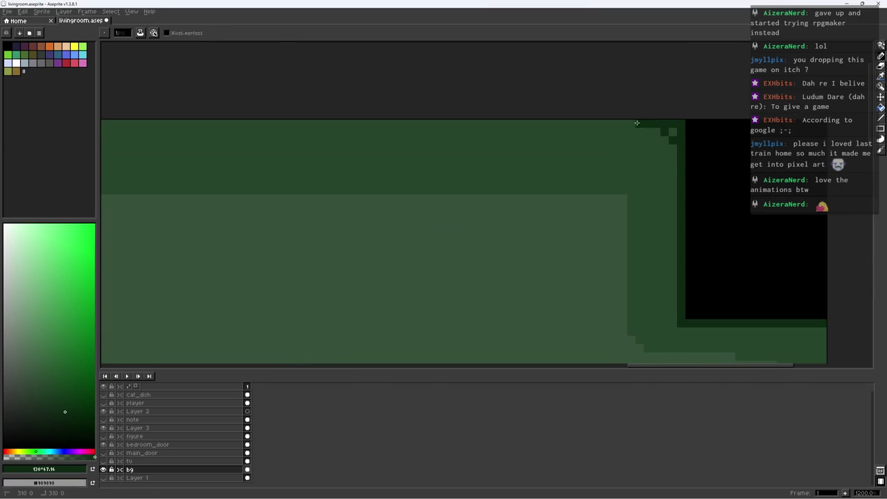
{"action": "left_click", "coordinate": [650, 131], "text": "alt"}
{"action": "scroll", "coordinate": [651, 187], "scroll_direction": "down", "scroll_amount": 4}
{"action": "scroll", "coordinate": [677, 180], "scroll_direction": "up", "scroll_amount": 4}
{"action": "left_click", "coordinate": [676, 179], "text": "alt"}
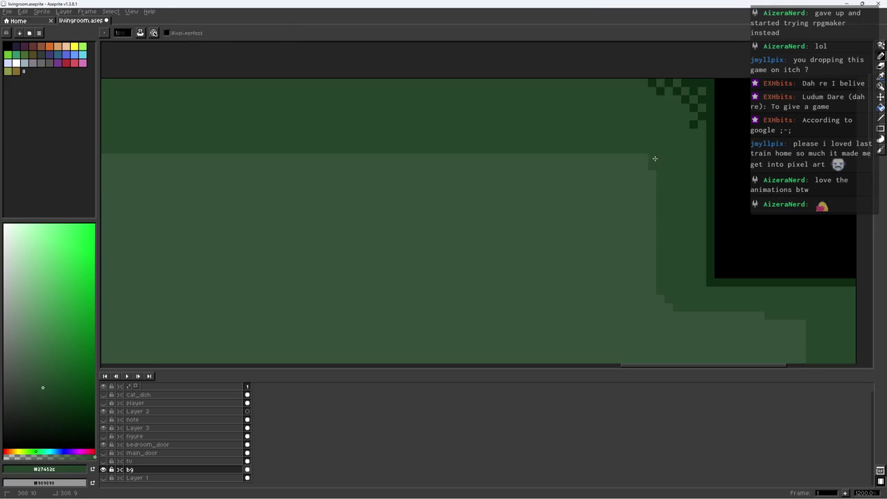
{"action": "scroll", "coordinate": [677, 167], "scroll_direction": "down", "scroll_amount": 5}
{"action": "scroll", "coordinate": [723, 201], "scroll_direction": "up", "scroll_amount": 3}
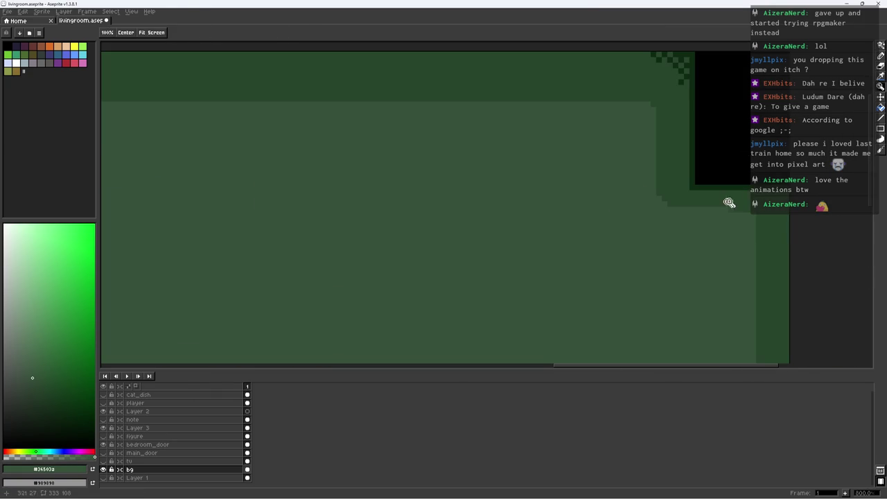
{"action": "scroll", "coordinate": [666, 197], "scroll_direction": "down", "scroll_amount": 5}
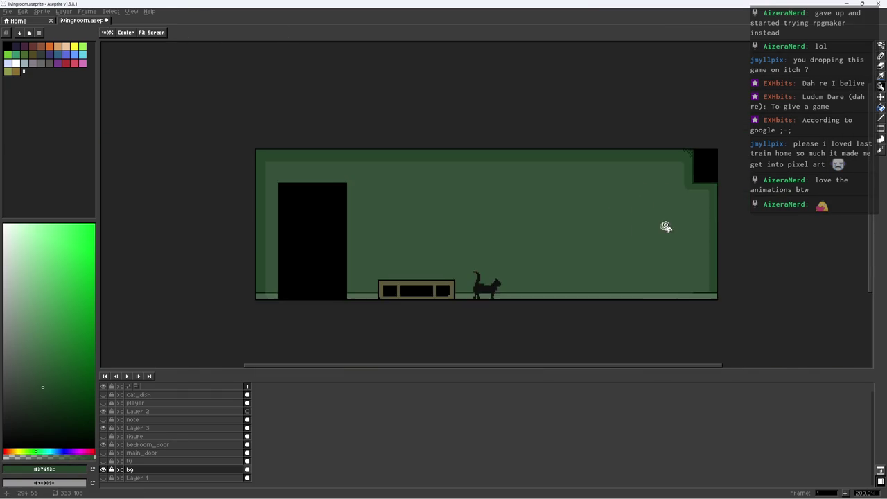
Sample the dark line, wall and floor greens, then choose a lighter green for the highlight
{"action": "scroll", "coordinate": [644, 233], "scroll_direction": "up", "scroll_amount": 1}
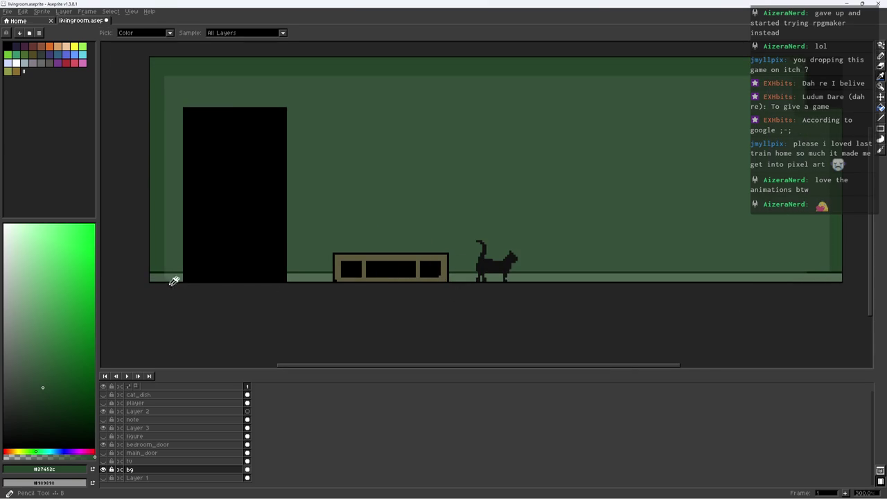
{"action": "left_click_drag", "start_coordinate": [647, 252], "coordinate": [417, 242]}
{"action": "scroll", "coordinate": [628, 290], "scroll_direction": "up", "scroll_amount": 2}
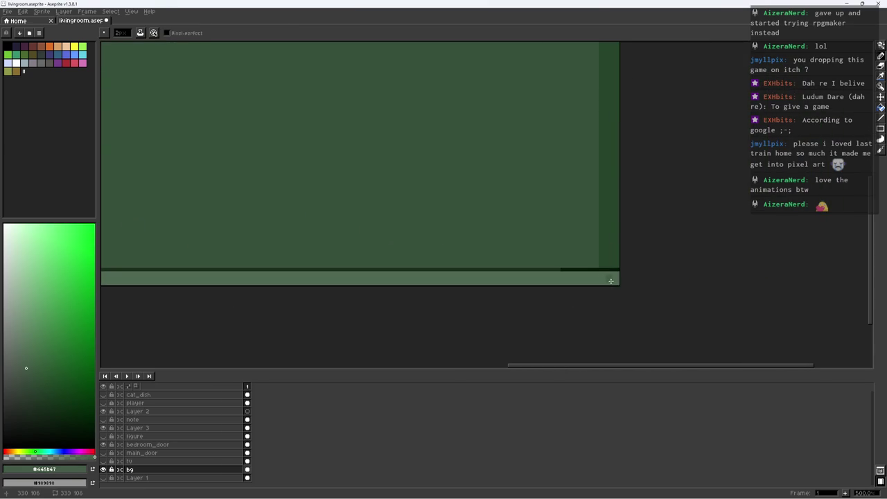
{"action": "left_click", "coordinate": [602, 268], "text": "alt"}
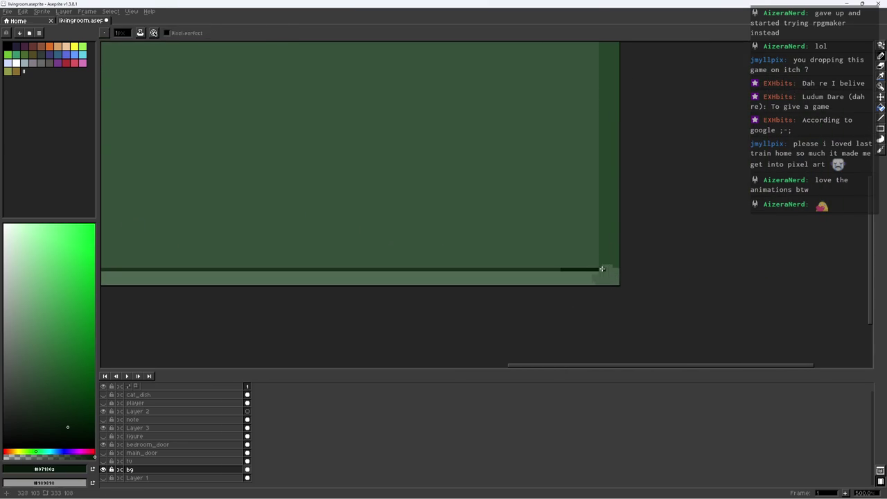
{"action": "left_click", "coordinate": [615, 260], "text": "alt"}
{"action": "scroll", "coordinate": [620, 271], "scroll_direction": "up", "scroll_amount": 1}
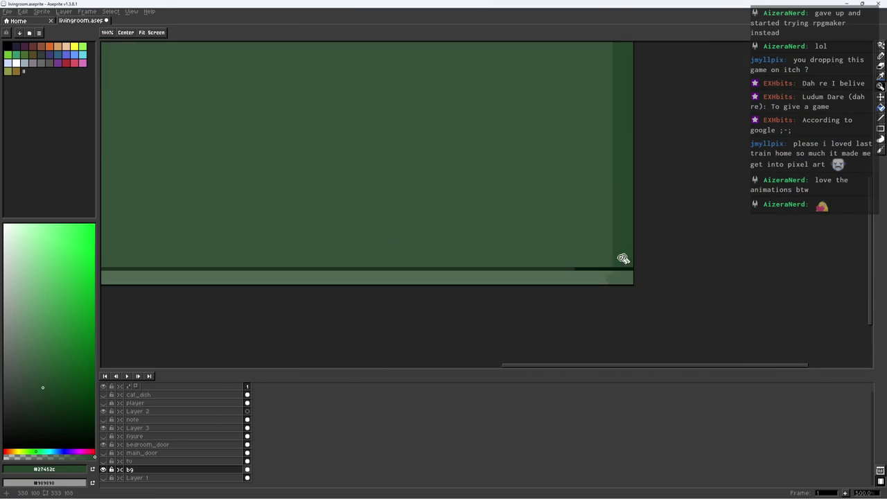
{"action": "left_click", "coordinate": [618, 278], "text": "alt"}
{"action": "scroll", "coordinate": [605, 288], "scroll_direction": "down", "scroll_amount": 3}
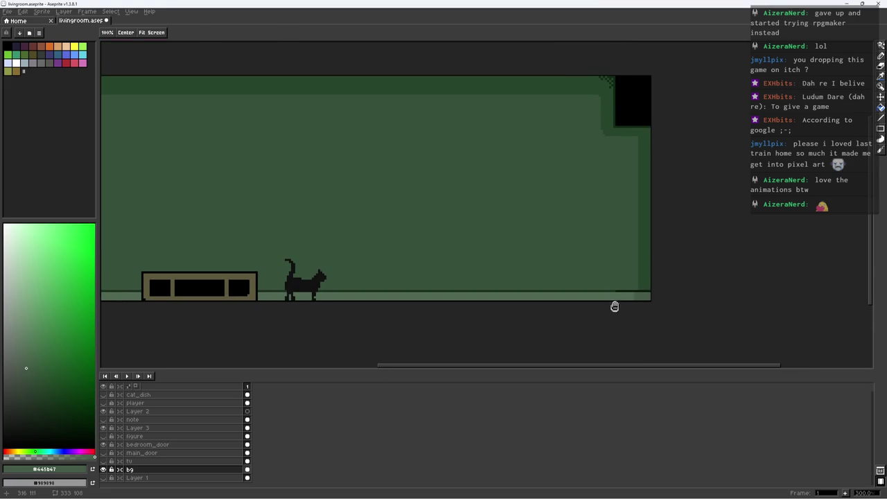
{"action": "left_click", "coordinate": [30, 327]}
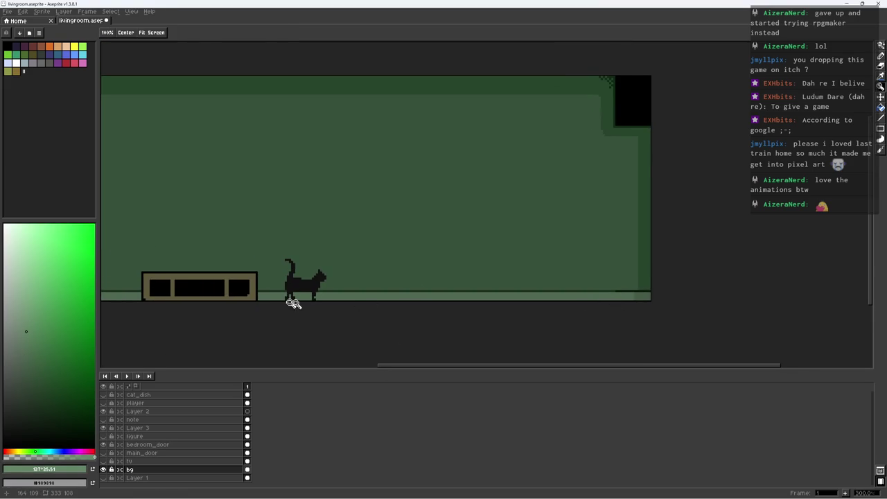
Draw a light highlight line along the floor, repainting part of it in floor colour #506853
{"action": "scroll", "coordinate": [326, 301], "scroll_direction": "up", "scroll_amount": 3}
{"action": "mouse_move", "coordinate": [648, 276]}
{"action": "left_mouse_down"}
{"action": "mouse_move", "coordinate": [434, 278]}
{"action": "mouse_move", "coordinate": [386, 288]}
{"action": "left_mouse_up"}
{"action": "left_click", "coordinate": [745, 305], "text": "shift"}
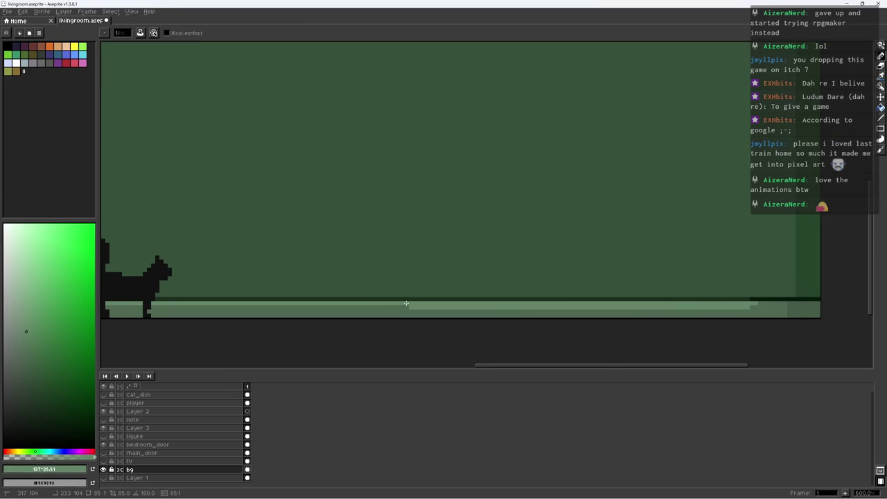
{"action": "left_click", "coordinate": [415, 307], "text": "alt"}
{"action": "left_click", "coordinate": [410, 307]}
{"action": "left_click", "coordinate": [758, 306], "text": "shift"}
Zoom in on the TV stand and sample its olive colour
{"action": "key", "text": "z"}
{"action": "scroll", "coordinate": [735, 300], "scroll_direction": "down", "scroll_amount": 4}
{"action": "left_click", "coordinate": [579, 293]}
{"action": "scroll", "coordinate": [580, 294], "scroll_direction": "up", "scroll_amount": 4}
{"action": "key", "text": "b"}
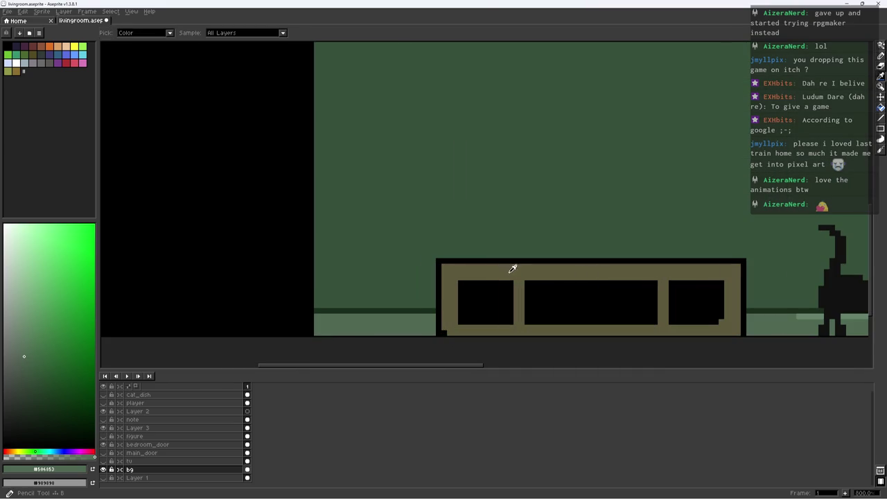
{"action": "left_click", "coordinate": [513, 265], "text": "alt"}
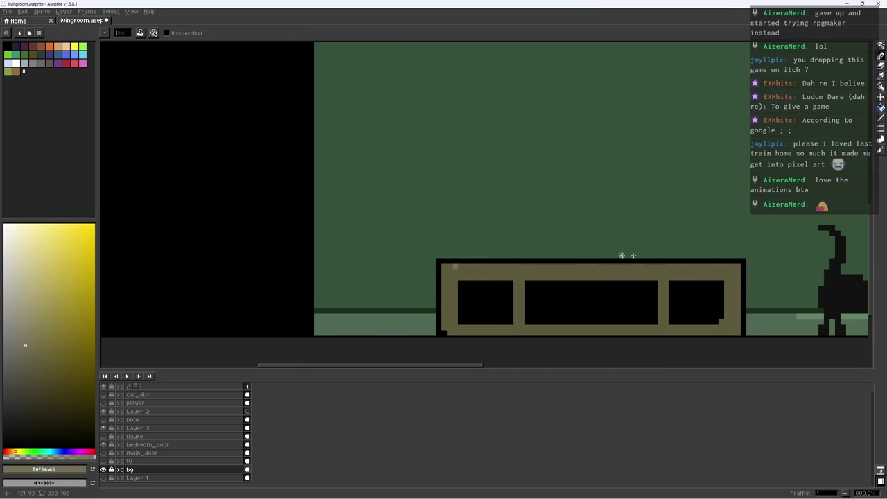
{"action": "scroll", "coordinate": [629, 296], "scroll_direction": "down", "scroll_amount": 5}
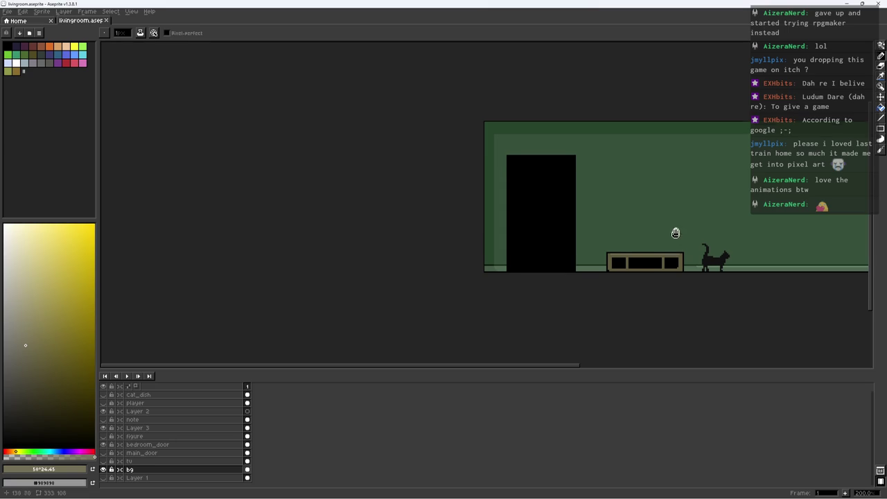
{"action": "left_click_drag", "start_coordinate": [677, 230], "coordinate": [669, 249]}
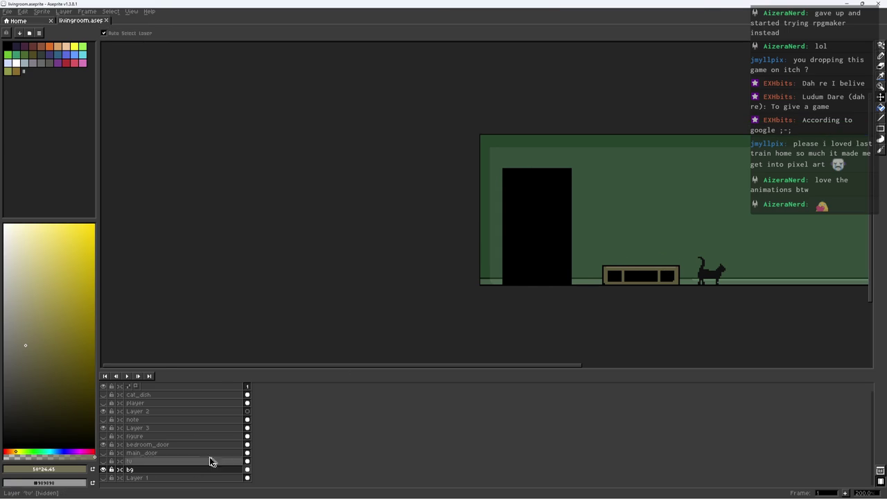
Make the tv layer visible again and save livingroom.aseprite
{"action": "left_click", "coordinate": [104, 461]}
{"action": "scroll", "coordinate": [422, 251], "scroll_direction": "right", "scroll_amount": 5}
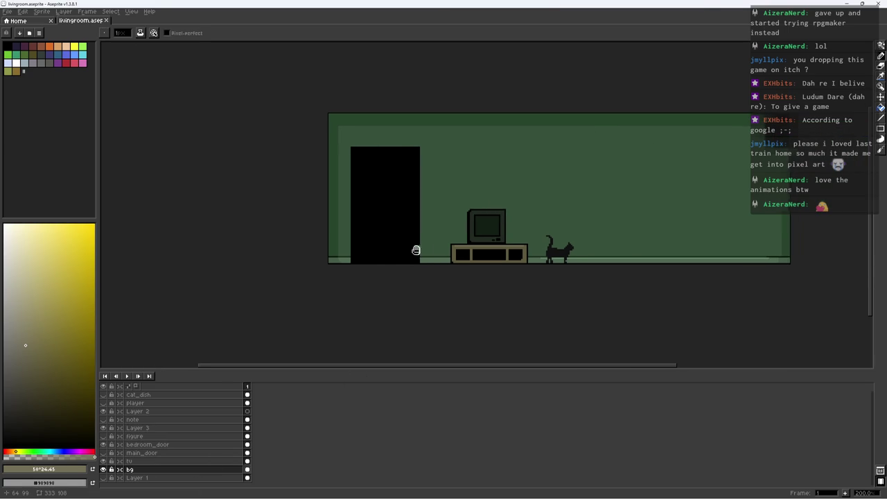
{"action": "key", "text": "ctrl+s"}
{"action": "scroll", "coordinate": [492, 280], "scroll_direction": "up", "scroll_amount": 1}
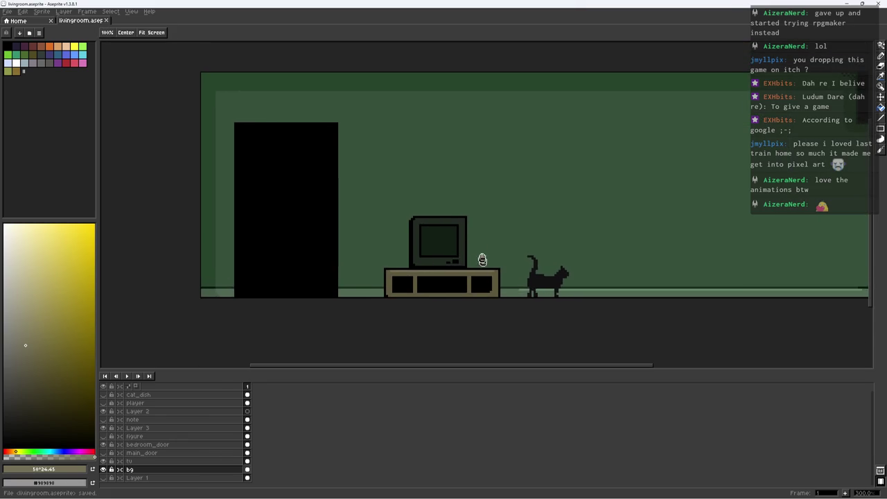
{"action": "scroll", "coordinate": [481, 271], "scroll_direction": "up", "scroll_amount": 1}
Select the green wall with the Magic Wand and paint a dark green dome behind the TV
{"action": "key", "text": "alt"}
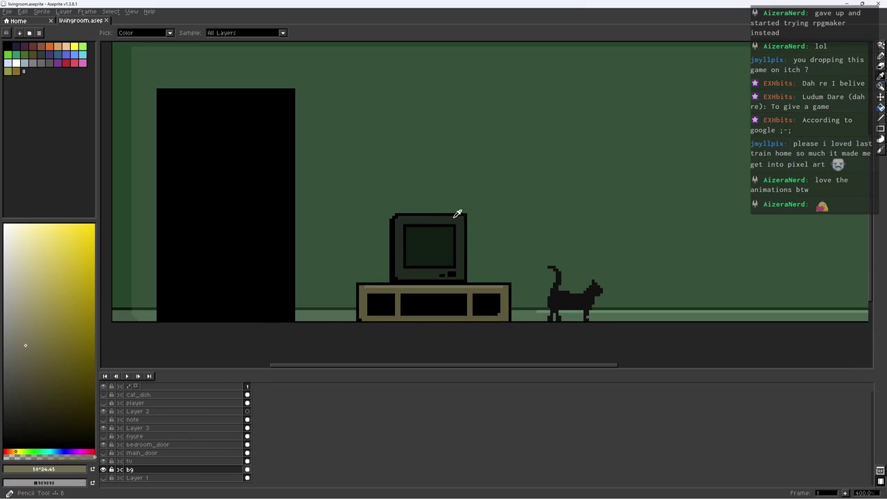
{"action": "left_click", "coordinate": [36, 452]}
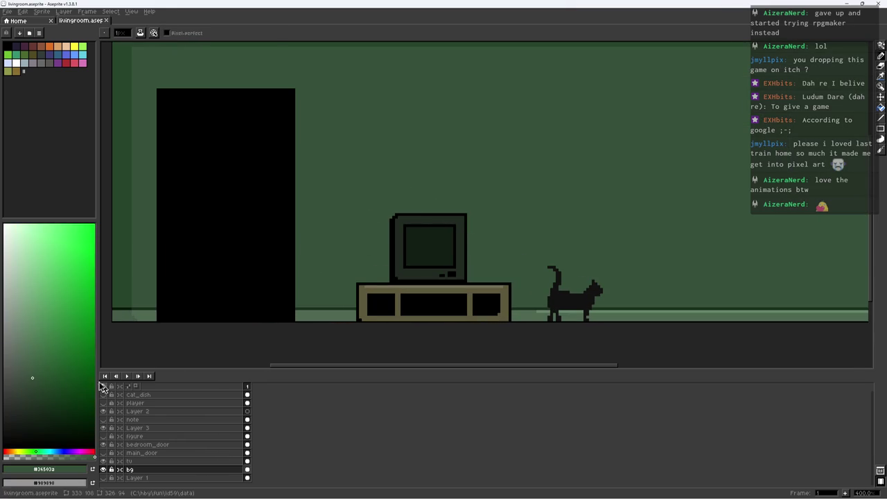
{"action": "left_click", "coordinate": [38, 396]}
{"action": "key", "text": "w"}
{"action": "left_click", "coordinate": [364, 206]}
{"action": "key", "text": "b"}
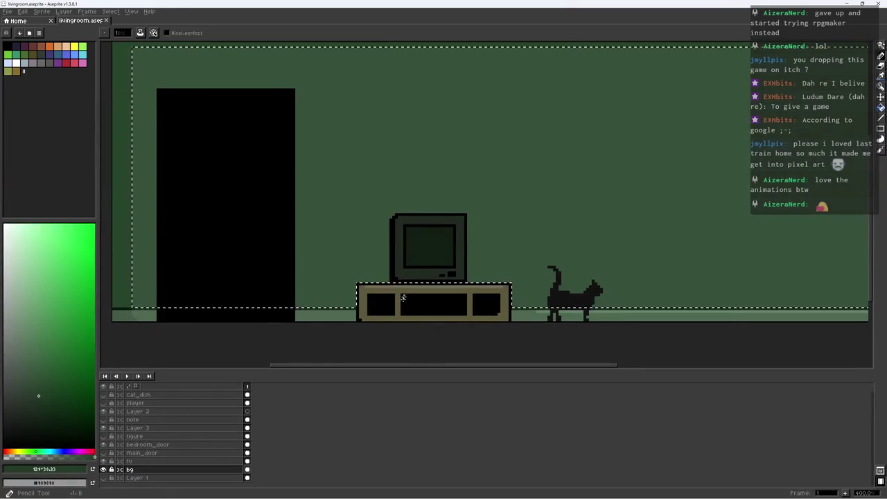
{"action": "mouse_move", "coordinate": [405, 233]}
{"action": "left_mouse_down"}
{"action": "mouse_move", "coordinate": [420, 249]}
{"action": "mouse_move", "coordinate": [406, 233]}
{"action": "mouse_move", "coordinate": [481, 237]}
{"action": "left_mouse_up"}
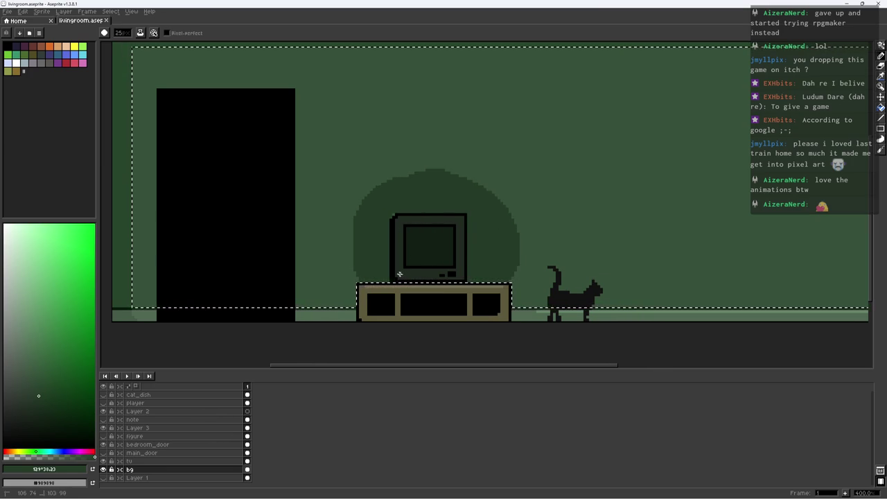
Fill the notch on the dome's left side with a slightly lighter green
{"action": "left_click", "coordinate": [40, 375]}
{"action": "key", "text": "plus"}
{"action": "left_click_drag", "start_coordinate": [363, 243], "coordinate": [364, 260]}
{"action": "left_click", "coordinate": [32, 353]}
{"action": "key", "text": "w"}
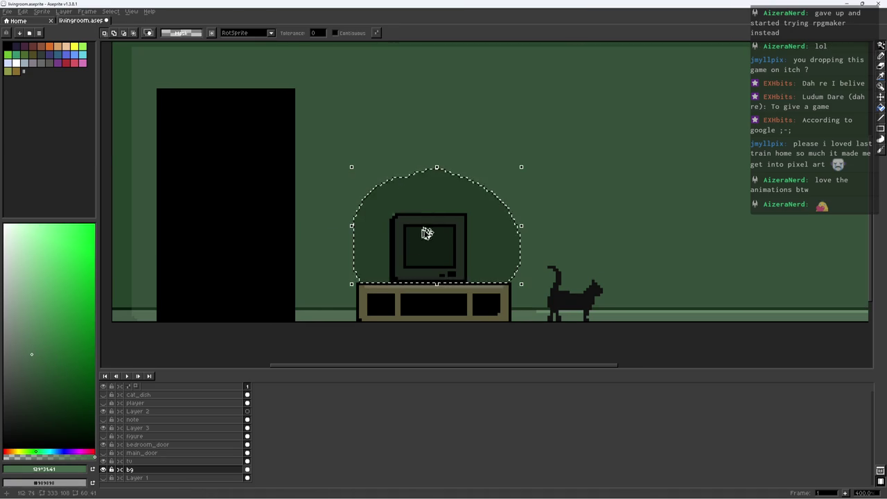
{"action": "key", "text": "Delete"}
{"action": "key", "text": "ctrl+z"}
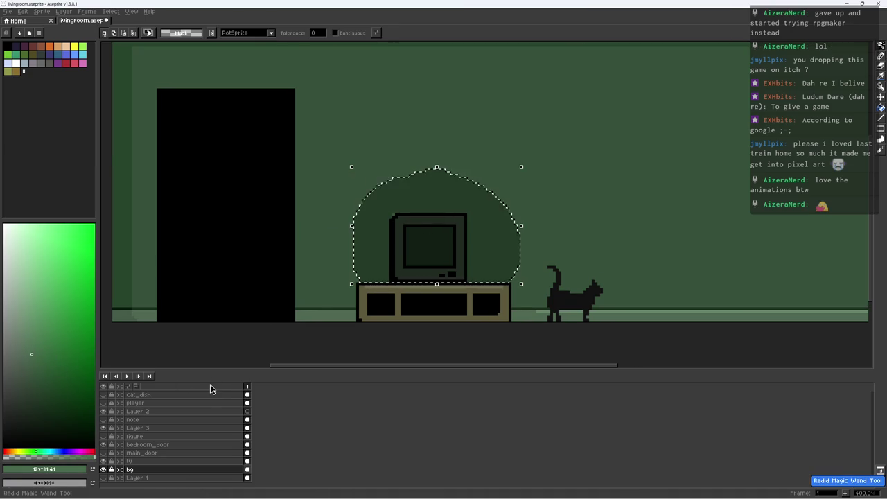
Paint a soft halo around the dome and shade the dome's inside
{"action": "key", "text": "b"}
{"action": "key", "text": "ctrl+shift+i"}
{"action": "mouse_move", "coordinate": [388, 174]}
{"action": "left_mouse_down"}
{"action": "mouse_move", "coordinate": [366, 188]}
{"action": "mouse_move", "coordinate": [319, 277]}
{"action": "mouse_move", "coordinate": [485, 159]}
{"action": "mouse_move", "coordinate": [535, 262]}
{"action": "mouse_move", "coordinate": [513, 284]}
{"action": "left_mouse_up"}
{"action": "key", "text": "ctrl+d"}
{"action": "key", "text": "w"}
{"action": "left_click", "coordinate": [506, 249]}
{"action": "key", "text": "b"}
{"action": "mouse_move", "coordinate": [499, 180]}
{"action": "left_mouse_down"}
{"action": "mouse_move", "coordinate": [367, 208]}
{"action": "mouse_move", "coordinate": [362, 240]}
{"action": "left_mouse_up"}
{"action": "key", "text": "ctrl+d"}
Reshape the dome's left edge, undoing a stray dark blob over the stand
{"action": "scroll", "coordinate": [430, 250], "scroll_direction": "down", "scroll_amount": 3}
{"action": "scroll", "coordinate": [501, 257], "scroll_direction": "up", "scroll_amount": 2}
{"action": "key", "text": "ctrl+z"}
{"action": "scroll", "coordinate": [511, 237], "scroll_direction": "up", "scroll_amount": 4}
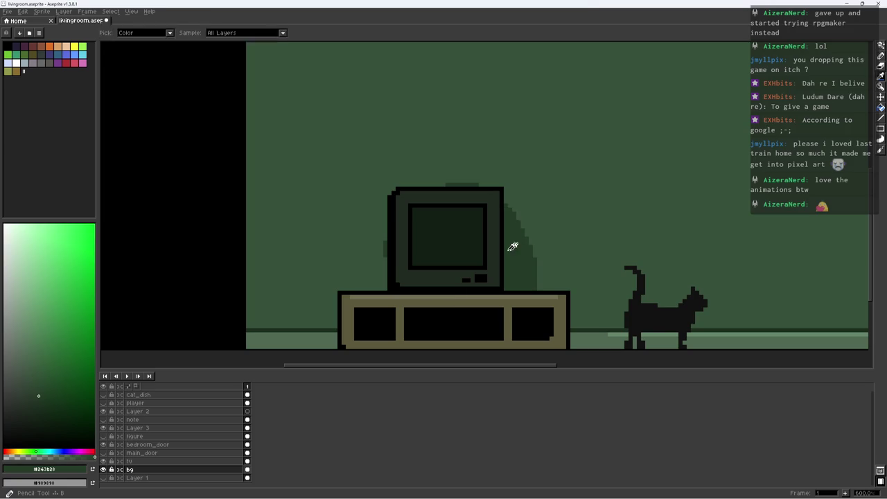
{"action": "left_click_drag", "start_coordinate": [383, 253], "coordinate": [371, 229]}
{"action": "key", "text": "ctrl+d"}
{"action": "left_click_drag", "start_coordinate": [407, 287], "coordinate": [381, 295]}
{"action": "key", "text": "ctrl+z"}
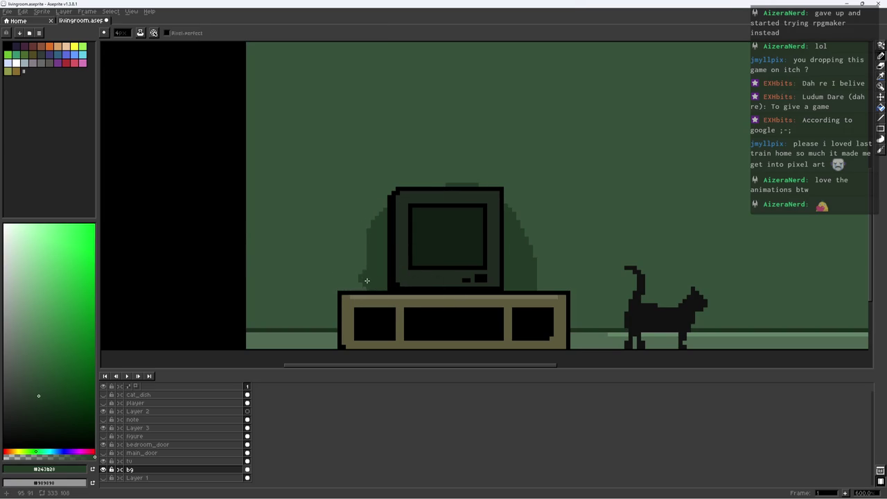
Bring the TV stand into view and sample its black outline
{"action": "left_click_drag", "start_coordinate": [346, 283], "coordinate": [363, 237]}
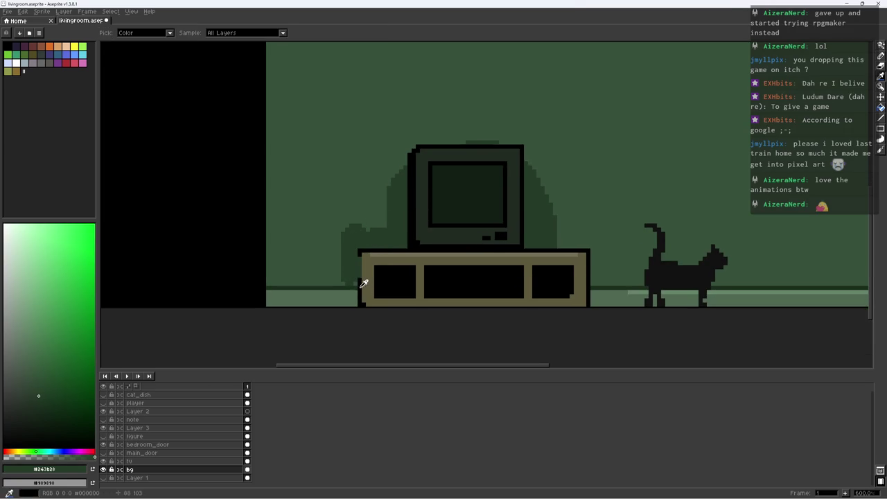
{"action": "left_click", "coordinate": [362, 282], "text": "alt"}
{"action": "scroll", "coordinate": [360, 274], "scroll_direction": "down", "scroll_amount": 4}
{"action": "scroll", "coordinate": [388, 283], "scroll_direction": "up", "scroll_amount": 1}
{"action": "scroll", "coordinate": [400, 273], "scroll_direction": "up", "scroll_amount": 1}
{"action": "scroll", "coordinate": [406, 267], "scroll_direction": "up", "scroll_amount": 1}
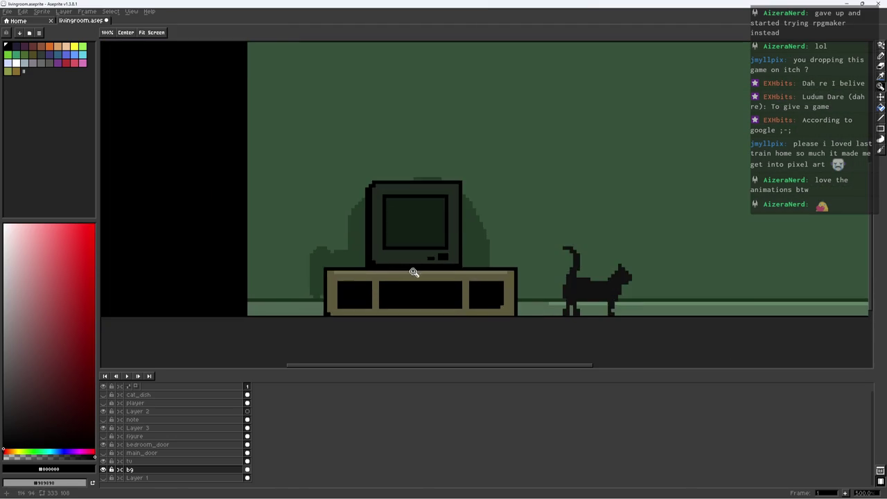
Zoom into the TV stand, paint its olive strip black, and pick a dark olive
{"action": "scroll", "coordinate": [409, 271], "scroll_direction": "up", "scroll_amount": 2}
{"action": "left_click", "coordinate": [296, 328], "text": "alt"}
{"action": "scroll", "coordinate": [296, 327], "scroll_direction": "up", "scroll_amount": 2}
{"action": "scroll", "coordinate": [289, 342], "scroll_direction": "up", "scroll_amount": 1}
{"action": "left_click", "coordinate": [289, 341], "text": "alt"}
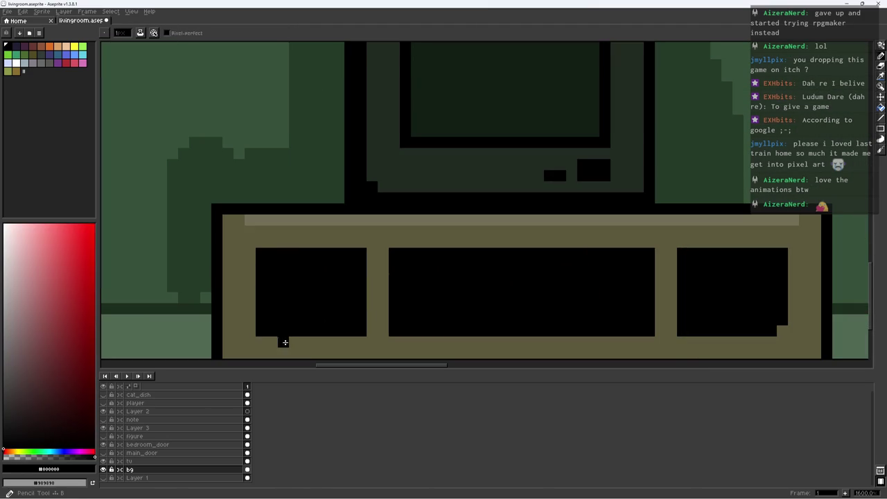
{"action": "mouse_move", "coordinate": [353, 341]}
{"action": "left_mouse_down"}
{"action": "mouse_move", "coordinate": [197, 294]}
{"action": "mouse_move", "coordinate": [494, 294]}
{"action": "left_mouse_up"}
{"action": "left_click", "coordinate": [15, 451]}
{"action": "left_click", "coordinate": [60, 401]}
Draw olive handle lines across the middle and right compartments
{"action": "left_click_drag", "start_coordinate": [260, 251], "coordinate": [490, 246]}
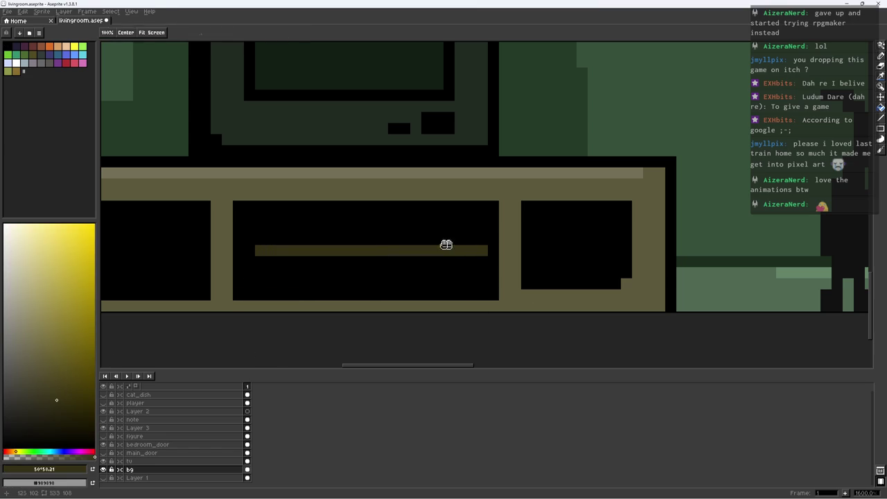
{"action": "scroll", "coordinate": [443, 248], "scroll_direction": "left", "scroll_amount": 3}
{"action": "left_click_drag", "start_coordinate": [425, 247], "coordinate": [363, 246]}
{"action": "scroll", "coordinate": [463, 260], "scroll_direction": "down", "scroll_amount": 7}
{"action": "scroll", "coordinate": [485, 249], "scroll_direction": "up", "scroll_amount": 4}
{"action": "mouse_move", "coordinate": [510, 236]}
{"action": "left_mouse_down"}
{"action": "mouse_move", "coordinate": [539, 237]}
{"action": "mouse_move", "coordinate": [515, 258]}
{"action": "left_mouse_up"}
Sample black again and save livingroom.aseprite
{"action": "left_click", "coordinate": [534, 247], "text": "alt"}
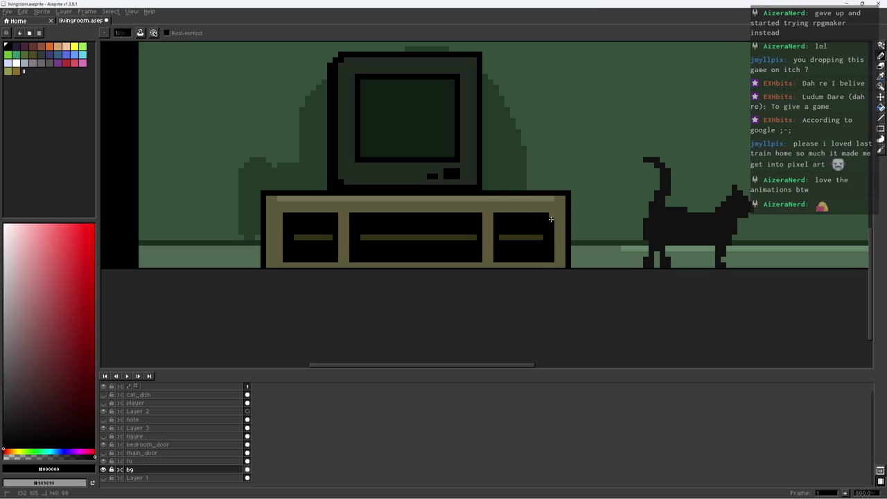
{"action": "scroll", "coordinate": [548, 218], "scroll_direction": "down", "scroll_amount": 4}
{"action": "scroll", "coordinate": [535, 224], "scroll_direction": "down", "scroll_amount": 1}
{"action": "key", "text": "ctrl+s"}
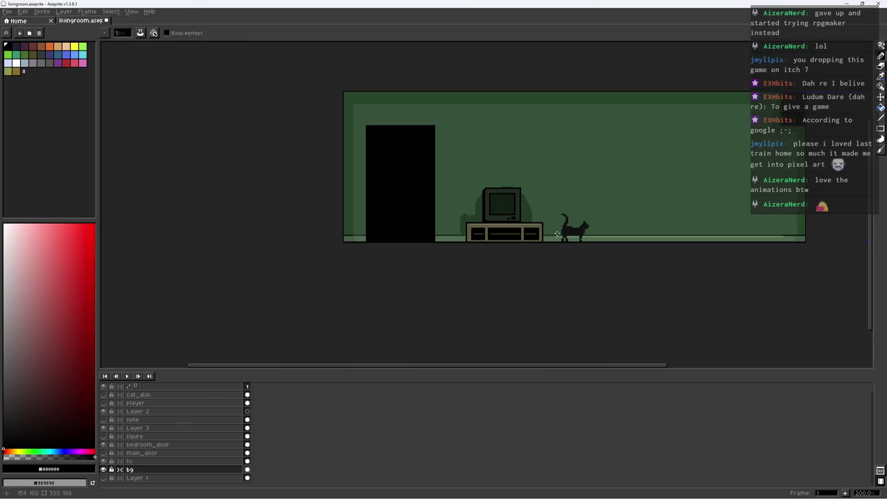
{"action": "scroll", "coordinate": [523, 217], "scroll_direction": "up", "scroll_amount": 2}
Paint dark shadow-green pixels beside the TV and select the shadow area
{"action": "scroll", "coordinate": [503, 216], "scroll_direction": "up", "scroll_amount": 1}
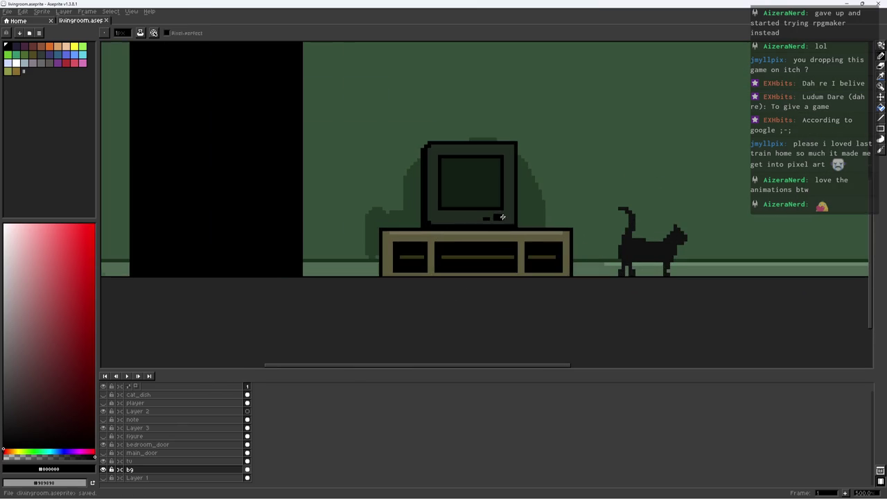
{"action": "scroll", "coordinate": [405, 230], "scroll_direction": "up", "scroll_amount": 1}
{"action": "left_click", "coordinate": [363, 184], "text": "alt"}
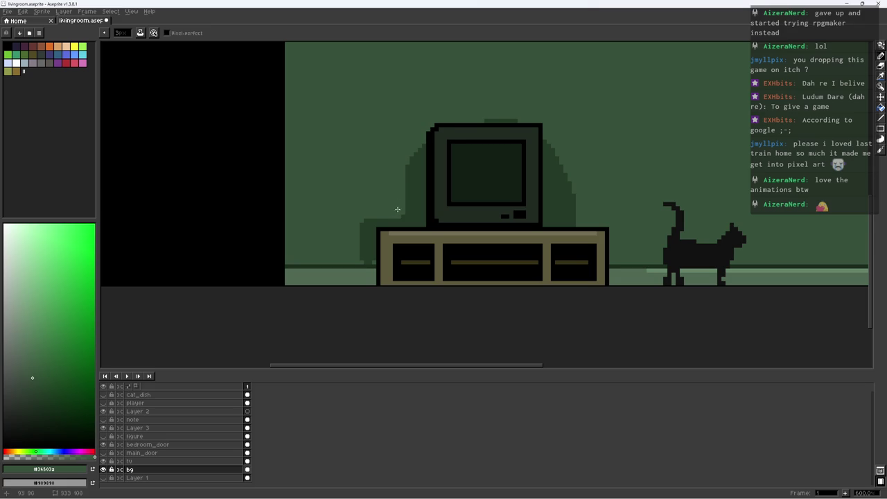
{"action": "scroll", "coordinate": [397, 210], "scroll_direction": "up", "scroll_amount": 3}
{"action": "left_click", "coordinate": [431, 151], "text": "alt"}
{"action": "left_click_drag", "start_coordinate": [414, 170], "coordinate": [443, 287]}
{"action": "left_click", "coordinate": [59, 408]}
{"action": "key", "text": "w"}
{"action": "left_click", "coordinate": [429, 222]}
{"action": "key", "text": "b"}
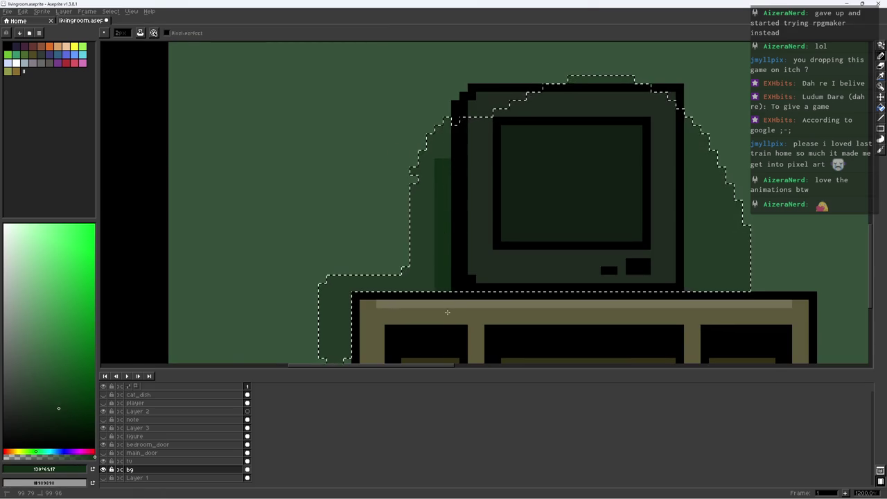
Lighten the shadow steps to the right of the TV with the lighter wall green
{"action": "left_click", "coordinate": [693, 105], "text": "alt"}
{"action": "left_click", "coordinate": [741, 158], "text": "alt"}
{"action": "left_click", "coordinate": [713, 141], "text": "alt"}
{"action": "left_click", "coordinate": [707, 94], "text": "alt"}
{"action": "left_click_drag", "start_coordinate": [686, 101], "coordinate": [748, 241]}
{"action": "left_click", "coordinate": [754, 284], "text": "alt"}
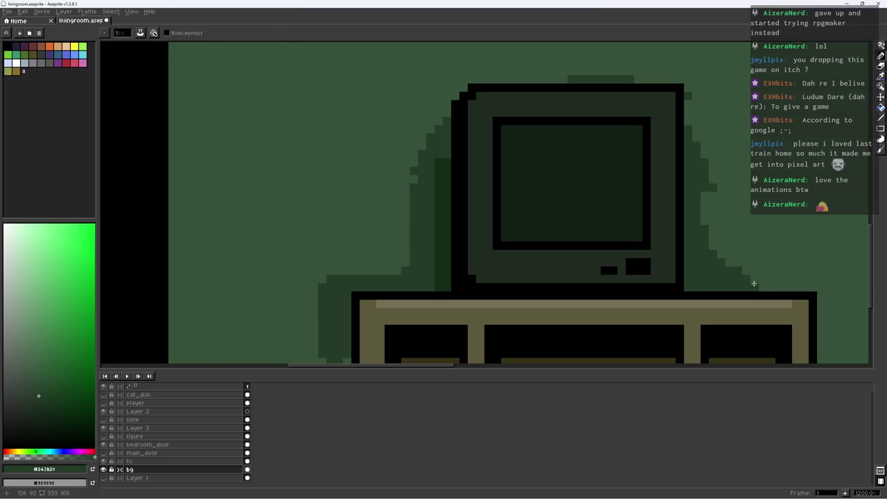
Cover the light strip atop the TV with wall green and save the file
{"action": "scroll", "coordinate": [776, 277], "scroll_direction": "down", "scroll_amount": 5}
{"action": "scroll", "coordinate": [693, 271], "scroll_direction": "up", "scroll_amount": 1}
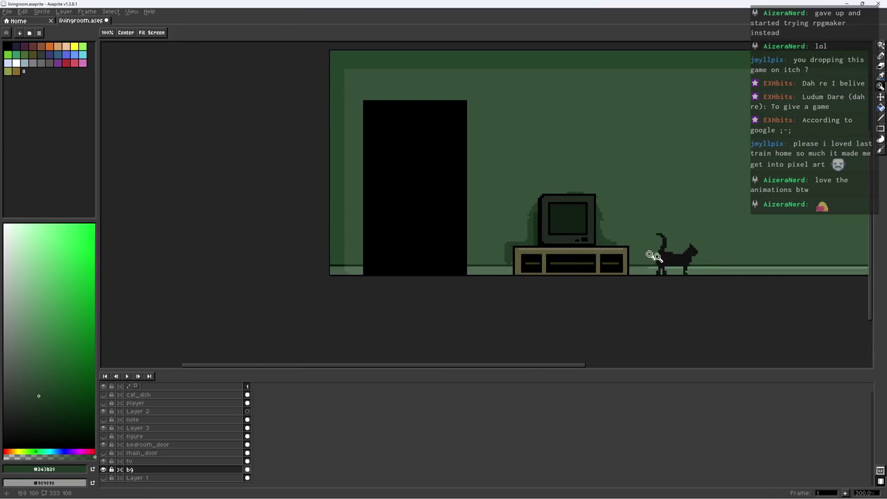
{"action": "scroll", "coordinate": [584, 248], "scroll_direction": "up", "scroll_amount": 3}
{"action": "left_click", "coordinate": [585, 205], "text": "alt"}
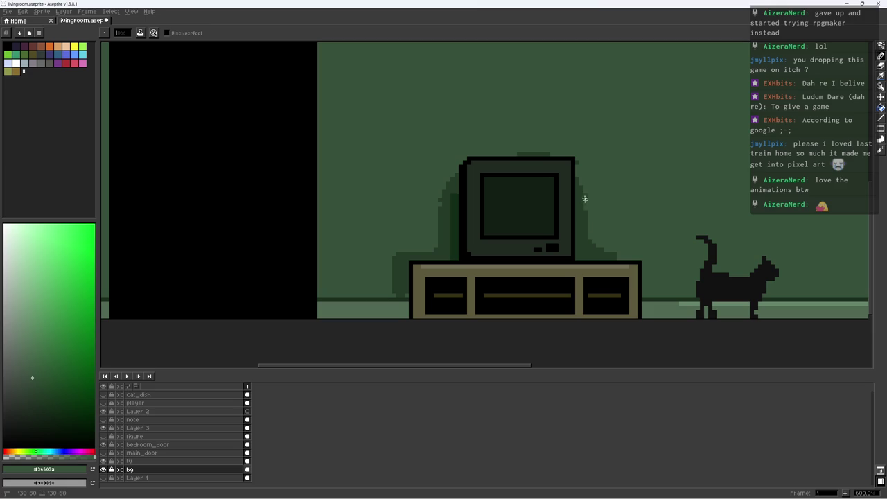
{"action": "left_click_drag", "start_coordinate": [551, 153], "coordinate": [509, 153]}
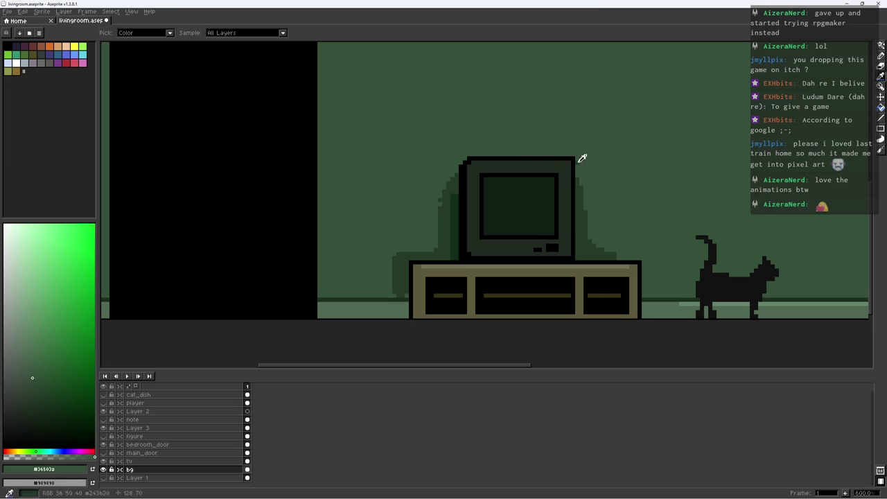
{"action": "scroll", "coordinate": [578, 163], "scroll_direction": "down", "scroll_amount": 2}
{"action": "scroll", "coordinate": [557, 192], "scroll_direction": "down", "scroll_amount": 2}
{"action": "scroll", "coordinate": [547, 214], "scroll_direction": "up", "scroll_amount": 2}
{"action": "key", "text": "ctrl+s"}
{"action": "scroll", "coordinate": [497, 201], "scroll_direction": "up", "scroll_amount": 6}
Add checkered dither pixels along the shadow's left edge
{"action": "left_click", "coordinate": [465, 184]}
{"action": "left_click", "coordinate": [465, 207]}
{"action": "left_click", "coordinate": [464, 162]}
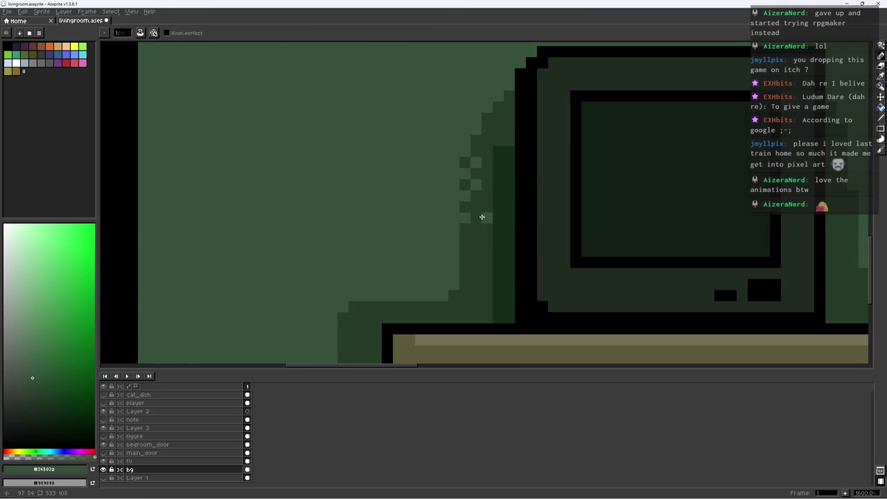
{"action": "left_click", "coordinate": [410, 295]}
{"action": "scroll", "coordinate": [444, 268], "scroll_direction": "down", "scroll_amount": 4}
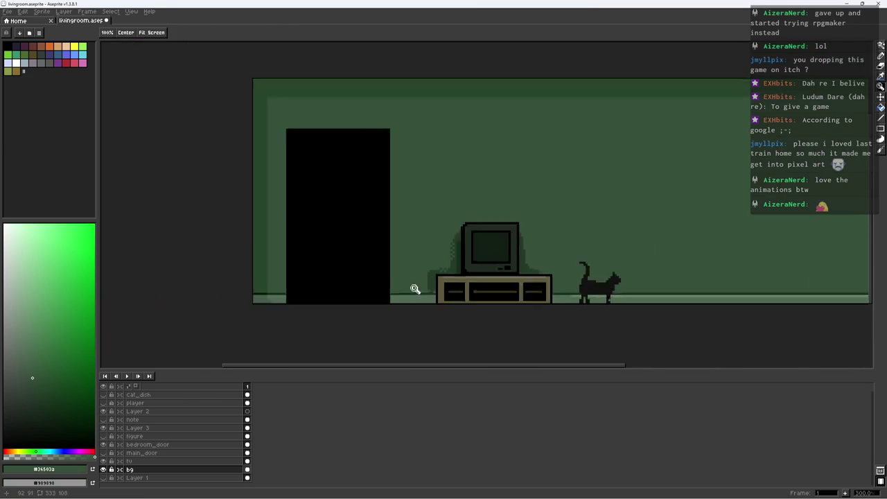
{"action": "scroll", "coordinate": [416, 289], "scroll_direction": "up", "scroll_amount": 2}
{"action": "scroll", "coordinate": [432, 293], "scroll_direction": "up", "scroll_amount": 1}
{"action": "scroll", "coordinate": [446, 273], "scroll_direction": "down", "scroll_amount": 5}
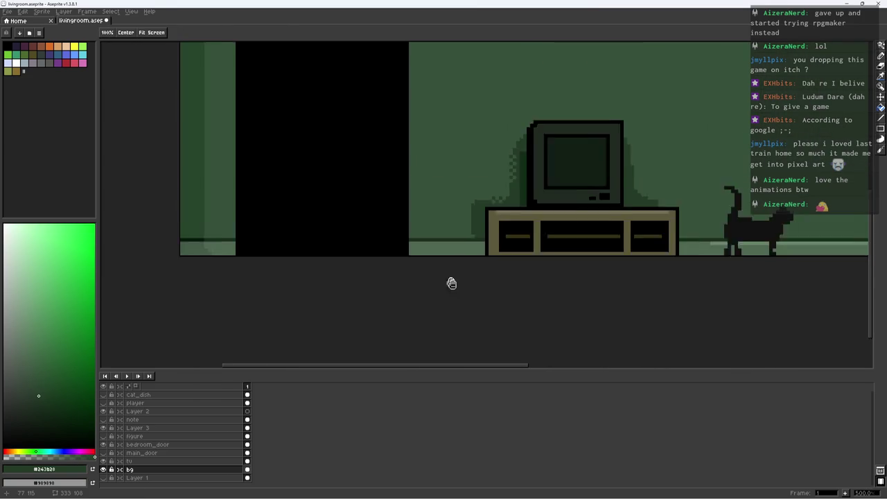
{"action": "scroll", "coordinate": [346, 284], "scroll_direction": "up", "scroll_amount": 1}
Zoom out and sample the near-black, dark shadow green and light floor green from the canvas
{"action": "key", "text": "z"}
{"action": "right_click", "coordinate": [466, 264]}
{"action": "key", "text": "b"}
{"action": "scroll", "coordinate": [503, 276], "scroll_direction": "up", "scroll_amount": 6}
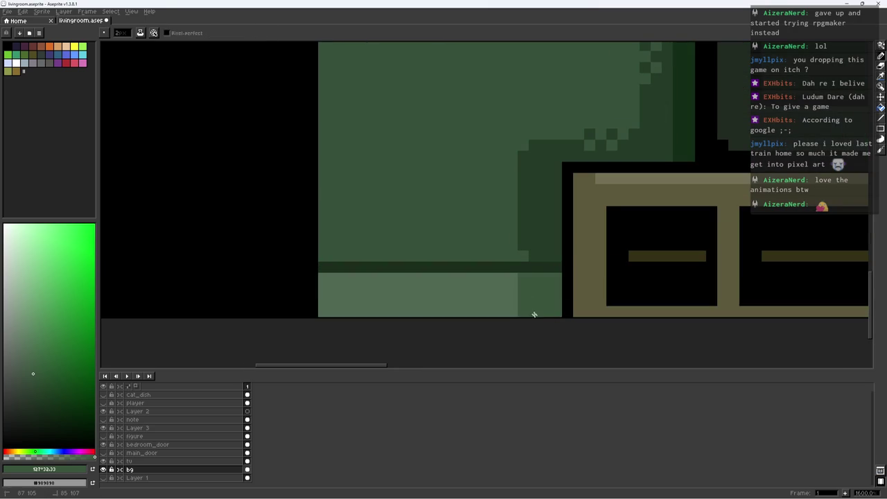
{"action": "scroll", "coordinate": [533, 314], "scroll_direction": "down", "scroll_amount": 6}
{"action": "key", "text": "i"}
{"action": "left_click", "coordinate": [367, 281]}
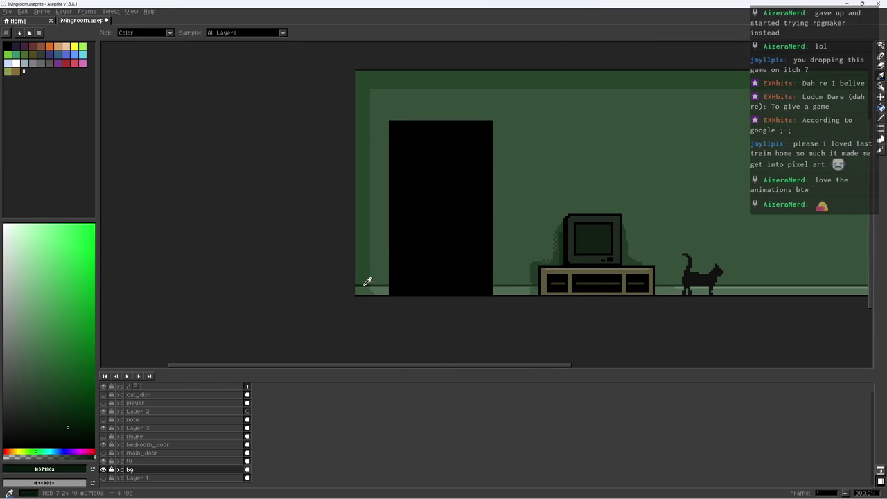
{"action": "scroll", "coordinate": [545, 286], "scroll_direction": "up", "scroll_amount": 1}
{"action": "scroll", "coordinate": [548, 280], "scroll_direction": "up", "scroll_amount": 5}
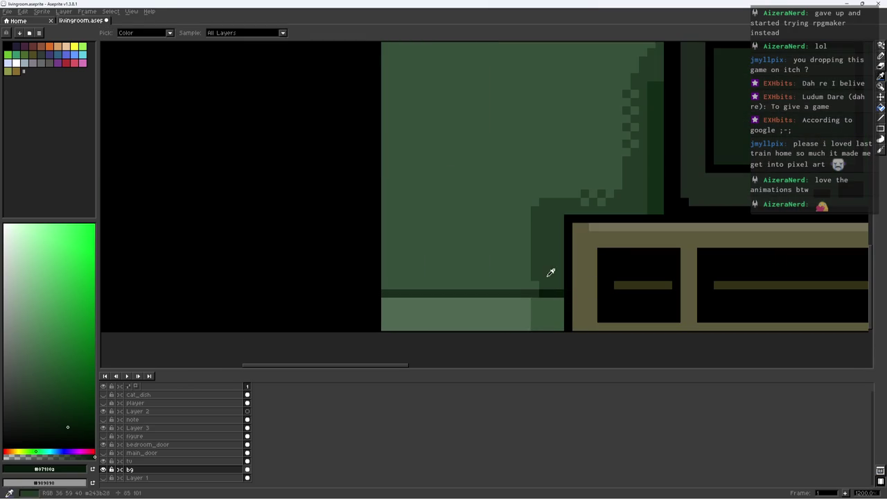
{"action": "left_click", "coordinate": [547, 280]}
{"action": "scroll", "coordinate": [489, 298], "scroll_direction": "down", "scroll_amount": 6}
{"action": "scroll", "coordinate": [631, 298], "scroll_direction": "up", "scroll_amount": 2}
{"action": "left_click", "coordinate": [667, 300]}
Draw a light green stroke along the floor edge by the TV stand, retouch it, and save
{"action": "key", "text": "b"}
{"action": "scroll", "coordinate": [388, 305], "scroll_direction": "up", "scroll_amount": 4}
{"action": "left_click_drag", "start_coordinate": [421, 288], "coordinate": [333, 297]}
{"action": "left_click", "coordinate": [347, 305], "text": "alt"}
{"action": "scroll", "coordinate": [342, 280], "scroll_direction": "down", "scroll_amount": 3}
{"action": "scroll", "coordinate": [367, 301], "scroll_direction": "down", "scroll_amount": 3}
{"action": "key", "text": "ctrl+s"}
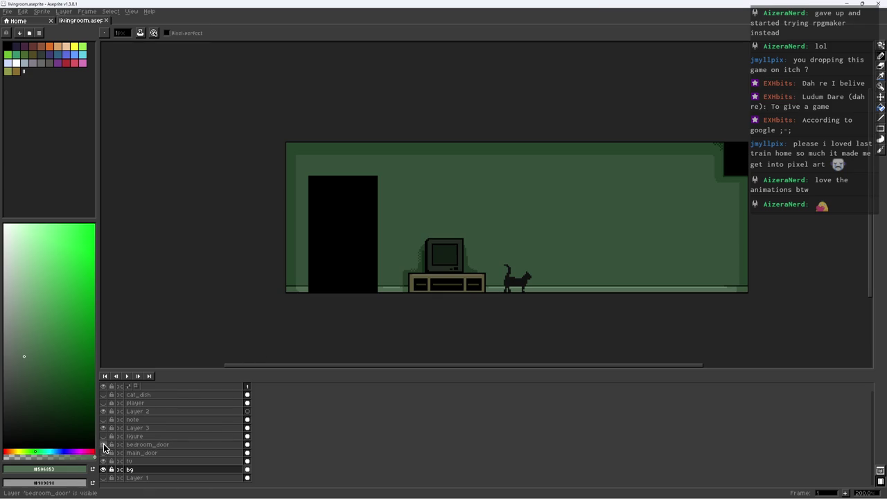
Sample the dark green and the floor green near the bedroom door
{"action": "left_click_drag", "start_coordinate": [324, 275], "coordinate": [304, 267]}
{"action": "scroll", "coordinate": [322, 242], "scroll_direction": "up", "scroll_amount": 2}
{"action": "scroll", "coordinate": [305, 270], "scroll_direction": "up", "scroll_amount": 2}
{"action": "left_click", "coordinate": [283, 320], "text": "alt"}
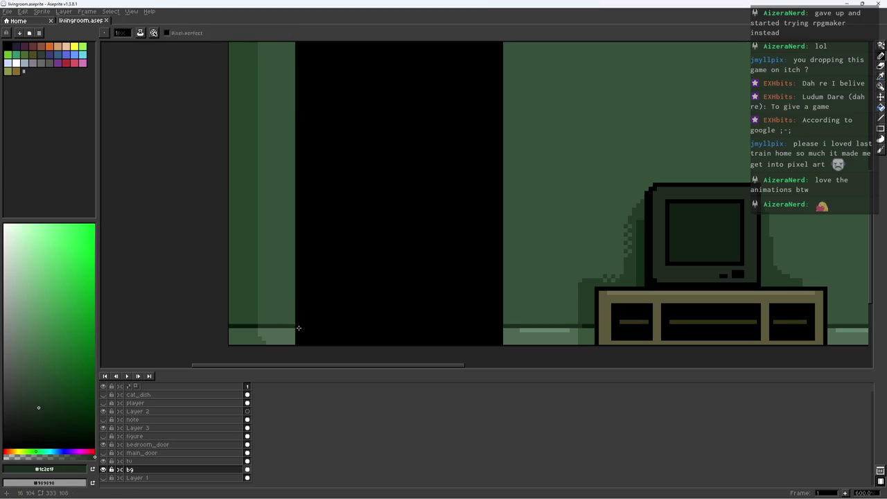
{"action": "left_click", "coordinate": [293, 329], "text": "alt"}
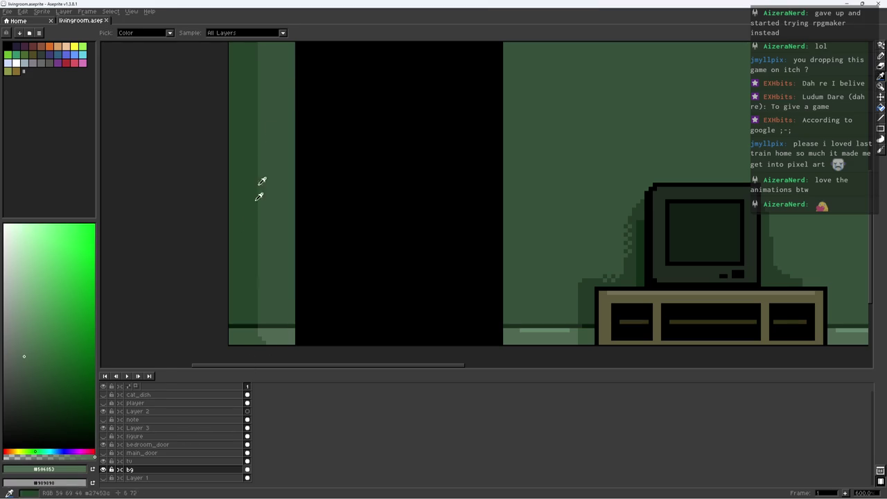
{"action": "scroll", "coordinate": [336, 236], "scroll_direction": "down", "scroll_amount": 1}
{"action": "scroll", "coordinate": [279, 289], "scroll_direction": "up", "scroll_amount": 4}
{"action": "scroll", "coordinate": [287, 271], "scroll_direction": "down", "scroll_amount": 1}
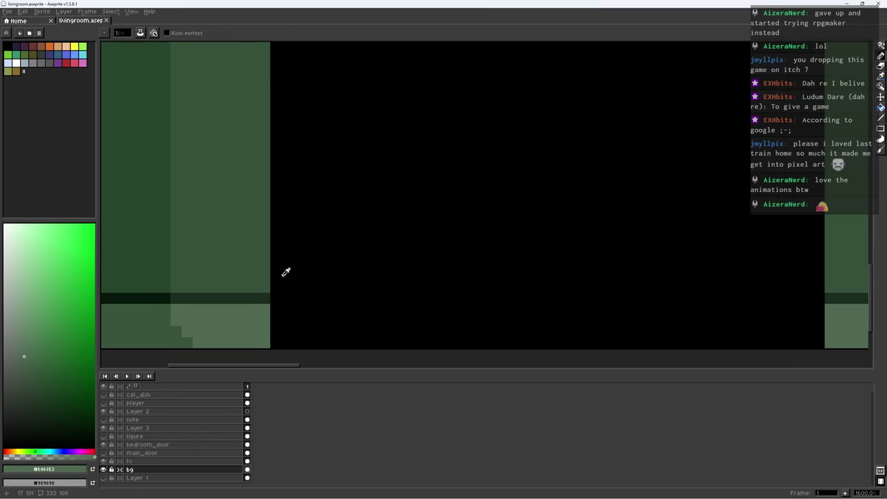
{"action": "key", "text": "alt"}
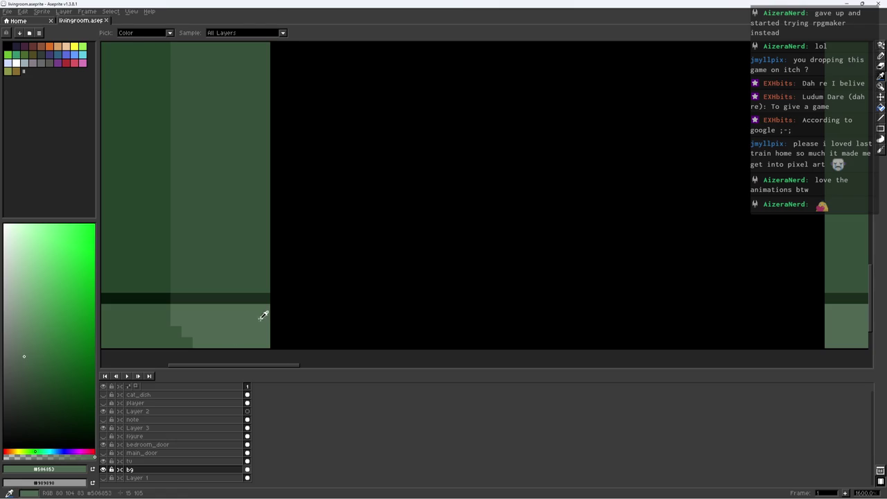
On the bedroom_door layer, extend the floor green beside the door and save
{"action": "left_click", "coordinate": [147, 444]}
{"action": "left_click_drag", "start_coordinate": [276, 320], "coordinate": [272, 339]}
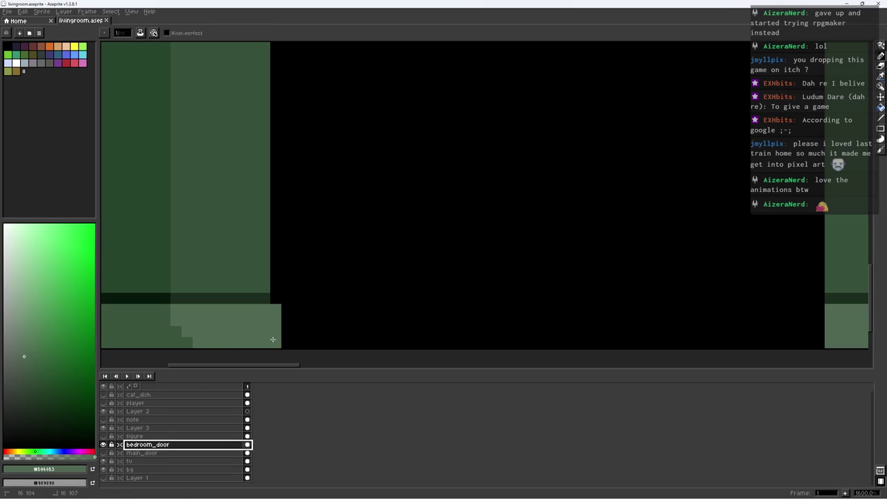
{"action": "left_click_drag", "start_coordinate": [431, 299], "coordinate": [416, 250]}
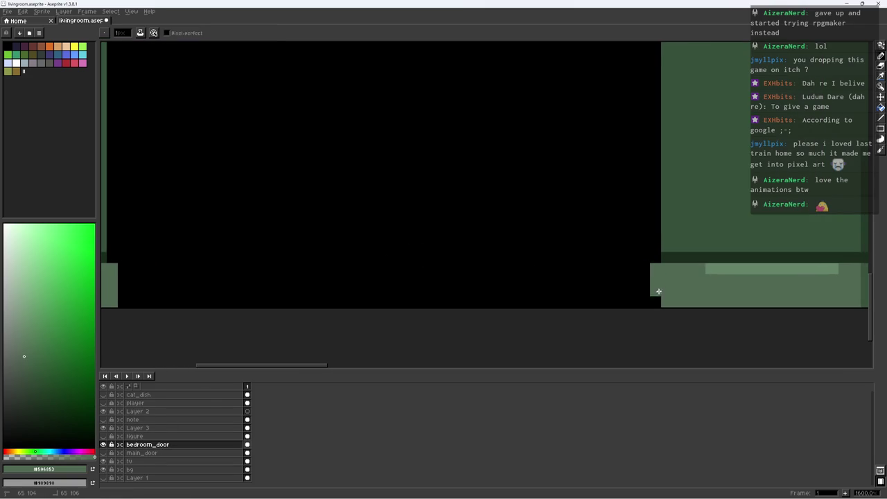
{"action": "scroll", "coordinate": [659, 288], "scroll_direction": "down", "scroll_amount": 5}
{"action": "scroll", "coordinate": [586, 274], "scroll_direction": "down", "scroll_amount": 2}
{"action": "key", "text": "ctrl+s"}
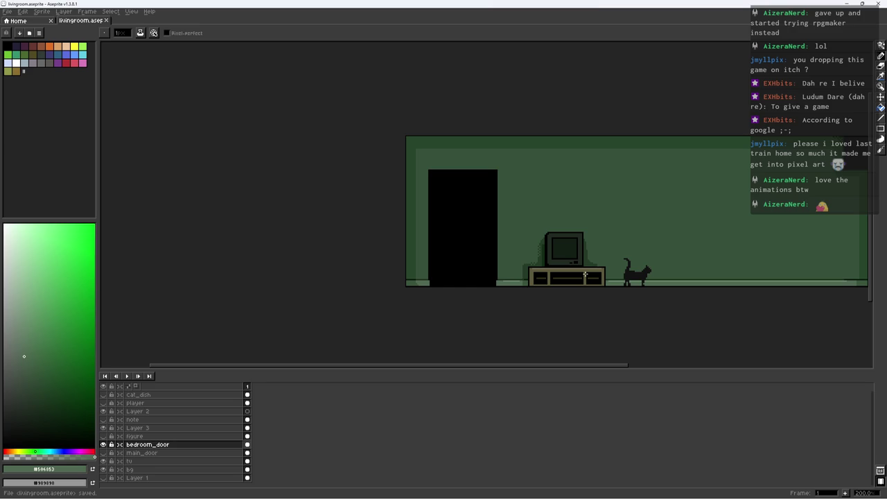
{"action": "scroll", "coordinate": [515, 222], "scroll_direction": "up", "scroll_amount": 3}
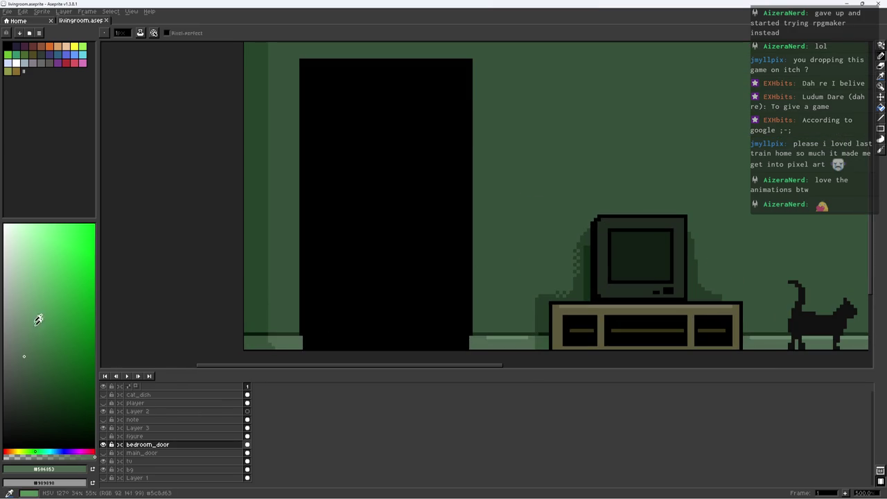
Pick a mid green and paint a highlight up the doorway's right edge
{"action": "left_click", "coordinate": [25, 305]}
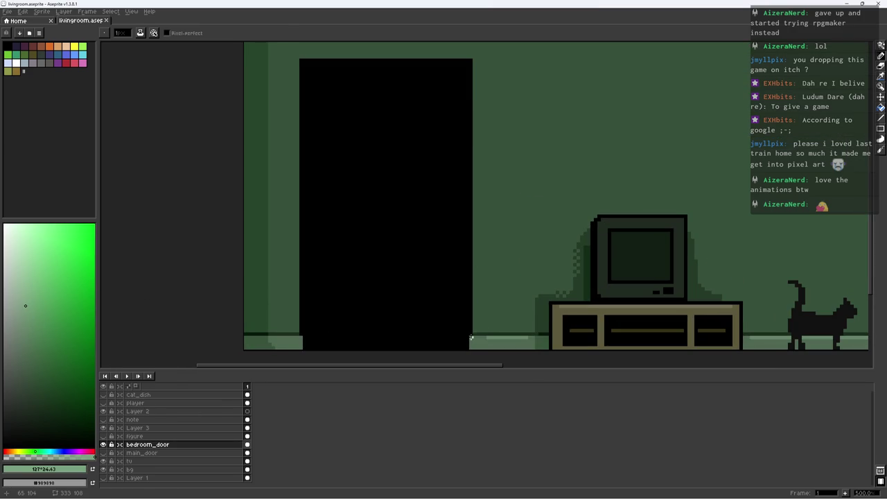
{"action": "left_click", "coordinate": [469, 337], "text": "alt"}
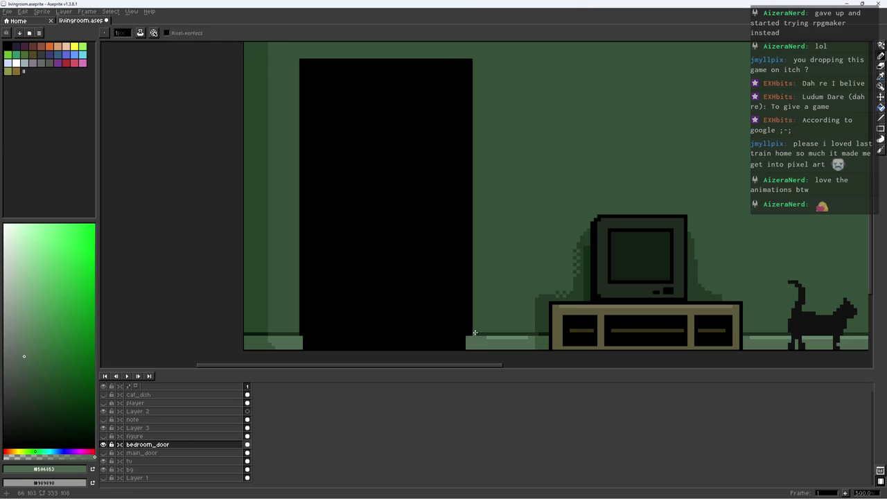
{"action": "left_click", "coordinate": [470, 335], "text": "alt"}
{"action": "left_click", "coordinate": [40, 370]}
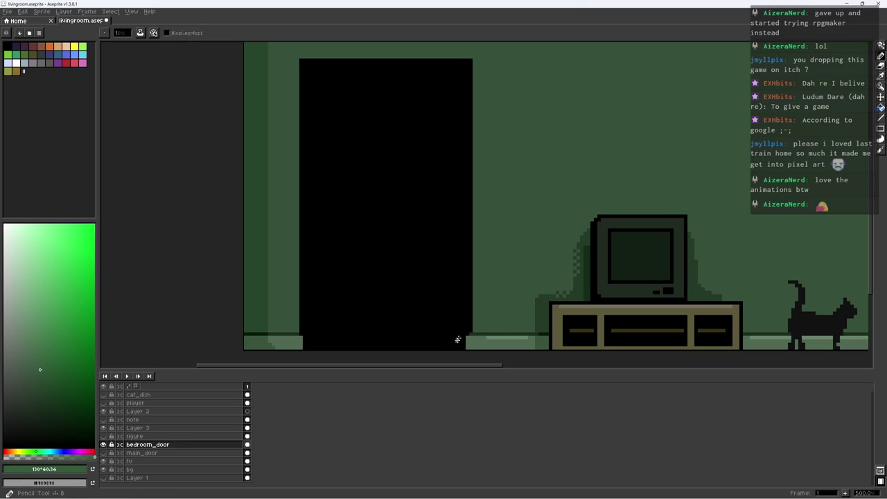
{"action": "left_click_drag", "start_coordinate": [466, 357], "coordinate": [466, 106]}
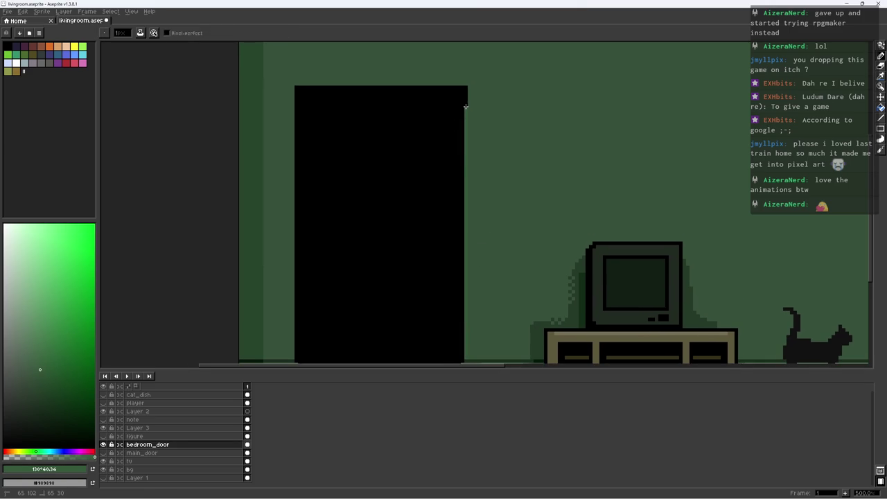
Repaint the doorway's right edge and top in a lighter green
{"action": "left_click", "coordinate": [31, 349]}
{"action": "scroll", "coordinate": [478, 301], "scroll_direction": "down", "scroll_amount": 1}
{"action": "scroll", "coordinate": [466, 323], "scroll_direction": "down", "scroll_amount": 2}
{"action": "left_click_drag", "start_coordinate": [469, 301], "coordinate": [466, 83]}
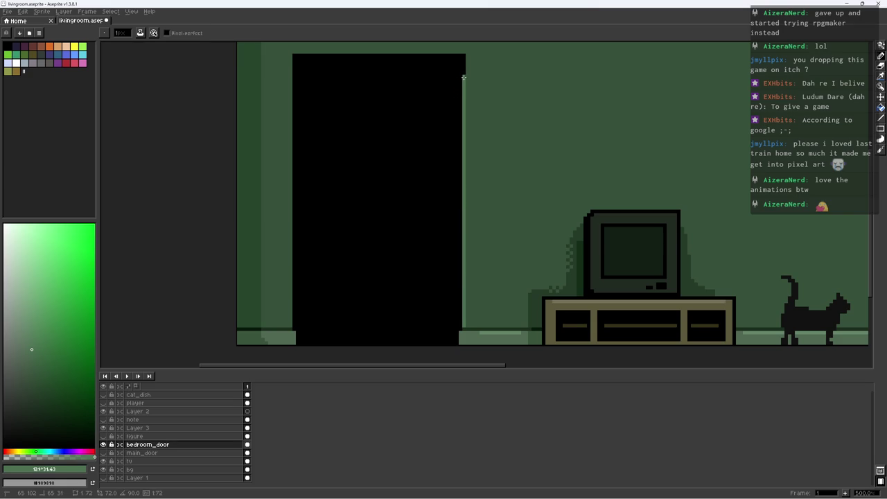
{"action": "scroll", "coordinate": [468, 120], "scroll_direction": "up", "scroll_amount": 1}
{"action": "mouse_move", "coordinate": [469, 122]}
{"action": "left_mouse_down"}
{"action": "mouse_move", "coordinate": [468, 95]}
{"action": "mouse_move", "coordinate": [264, 89]}
{"action": "left_mouse_up"}
Add the light green highlight along the doorway's left edge and save
{"action": "scroll", "coordinate": [327, 93], "scroll_direction": "down", "scroll_amount": 3}
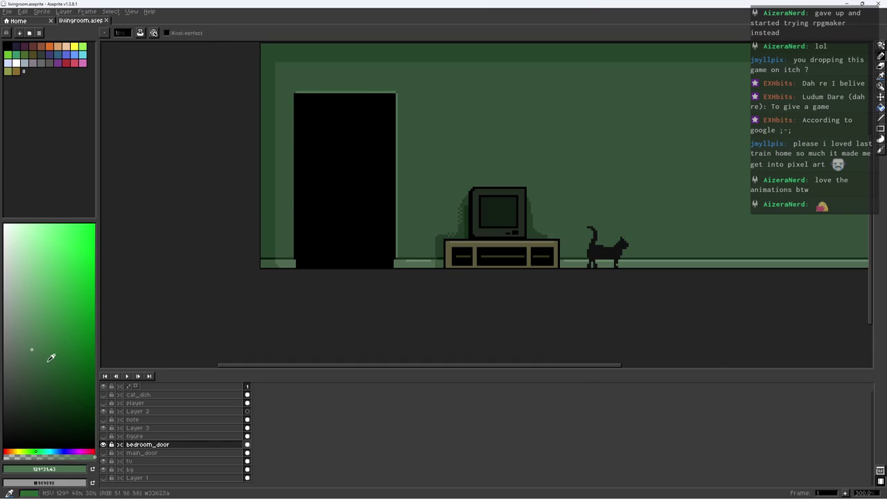
{"action": "scroll", "coordinate": [299, 104], "scroll_direction": "up", "scroll_amount": 3}
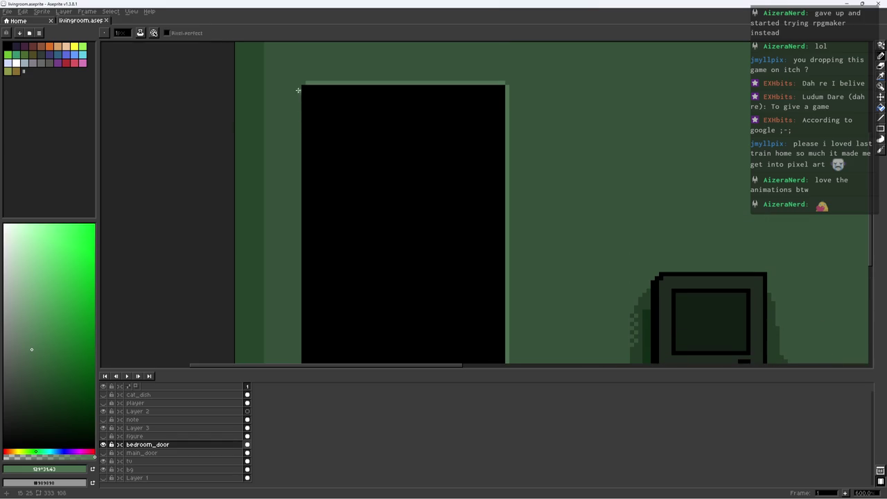
{"action": "scroll", "coordinate": [333, 278], "scroll_direction": "down", "scroll_amount": 3}
{"action": "left_click", "coordinate": [313, 303], "text": "shift"}
{"action": "scroll", "coordinate": [356, 271], "scroll_direction": "down", "scroll_amount": 3}
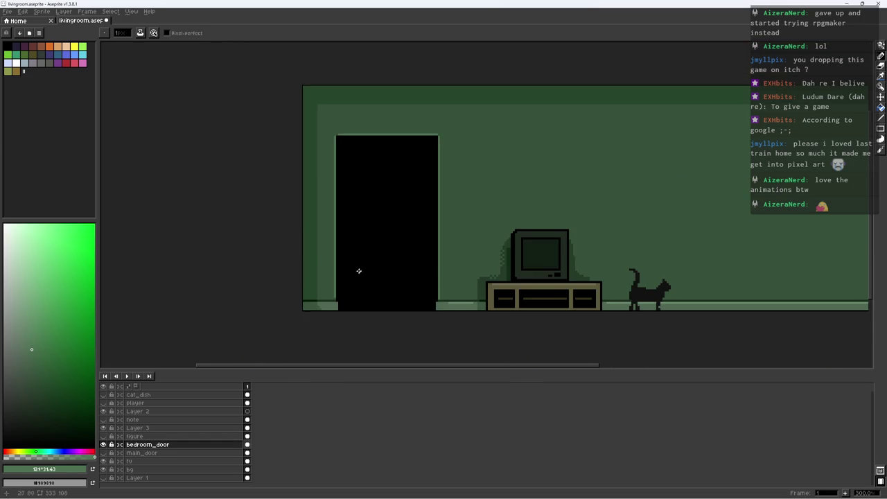
{"action": "key", "text": "ctrl+s"}
Fill the missing corner pixel of the door frame
{"action": "scroll", "coordinate": [357, 207], "scroll_direction": "up", "scroll_amount": 1}
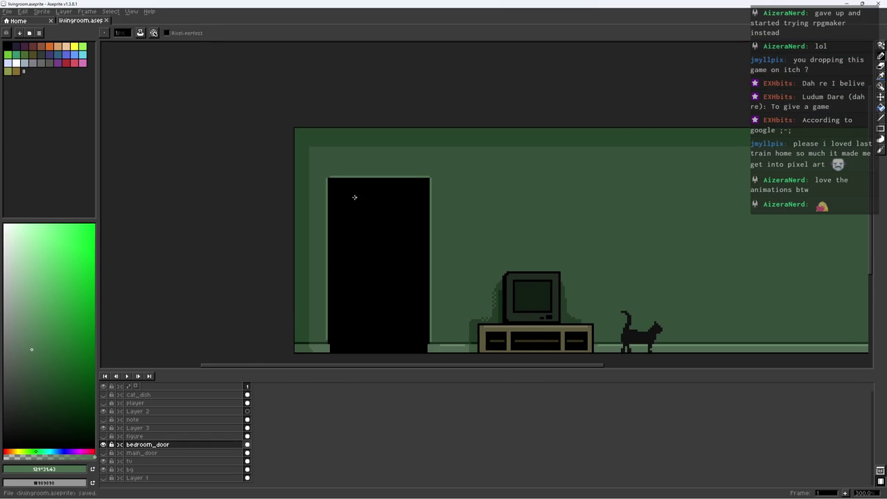
{"action": "scroll", "coordinate": [352, 193], "scroll_direction": "up", "scroll_amount": 4}
{"action": "key", "text": "i"}
{"action": "left_click", "coordinate": [177, 144]}
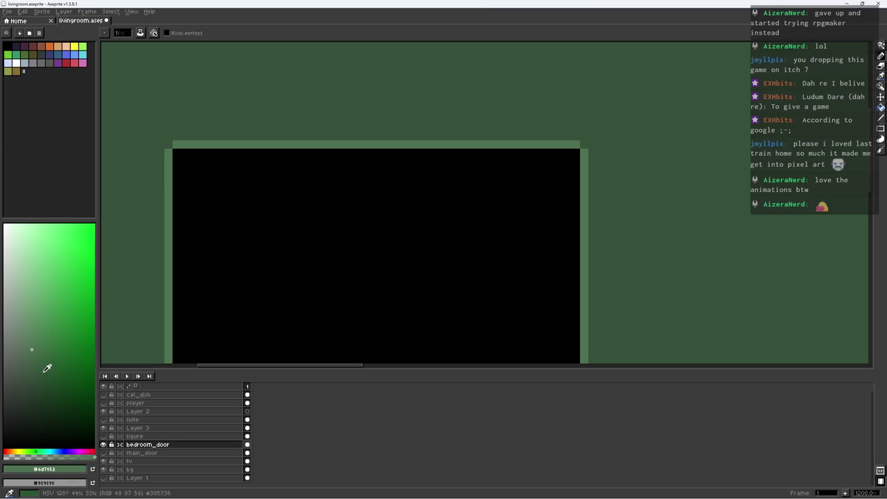
Sample the dark wall green #27452c and save the file
{"action": "key", "text": "i"}
{"action": "scroll", "coordinate": [148, 238], "scroll_direction": "down", "scroll_amount": 4}
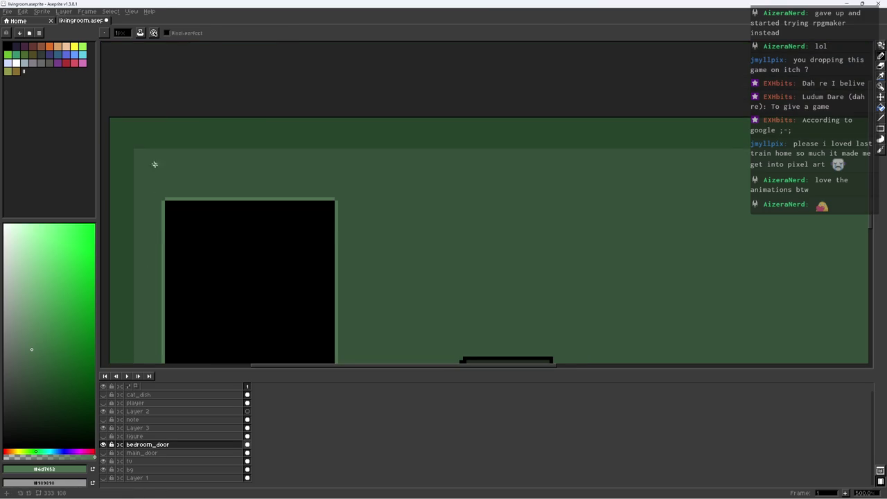
{"action": "left_click", "coordinate": [153, 166]}
{"action": "scroll", "coordinate": [292, 202], "scroll_direction": "up", "scroll_amount": 2}
{"action": "scroll", "coordinate": [438, 180], "scroll_direction": "down", "scroll_amount": 2}
{"action": "scroll", "coordinate": [414, 263], "scroll_direction": "up", "scroll_amount": 2}
{"action": "key", "text": "ctrl+s"}
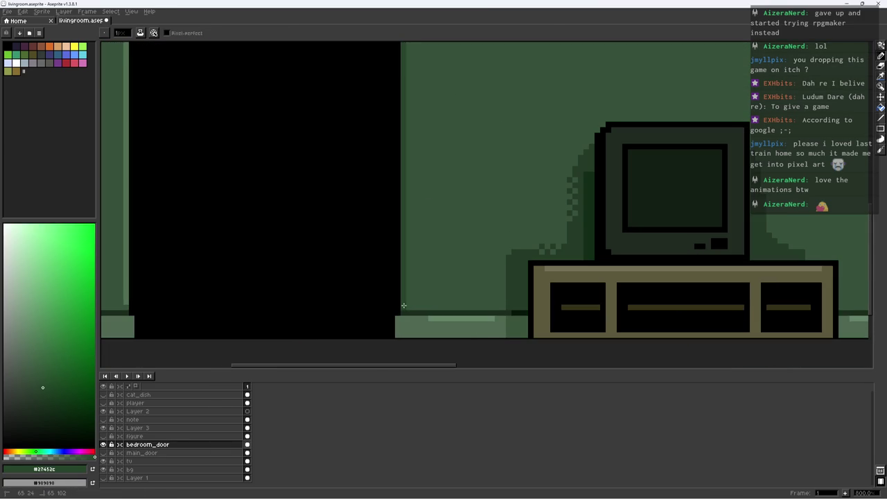
Add a green column on the door's left edge and light green #26503a pixels in its bottom-left corner
{"action": "scroll", "coordinate": [438, 266], "scroll_direction": "down", "scroll_amount": 4}
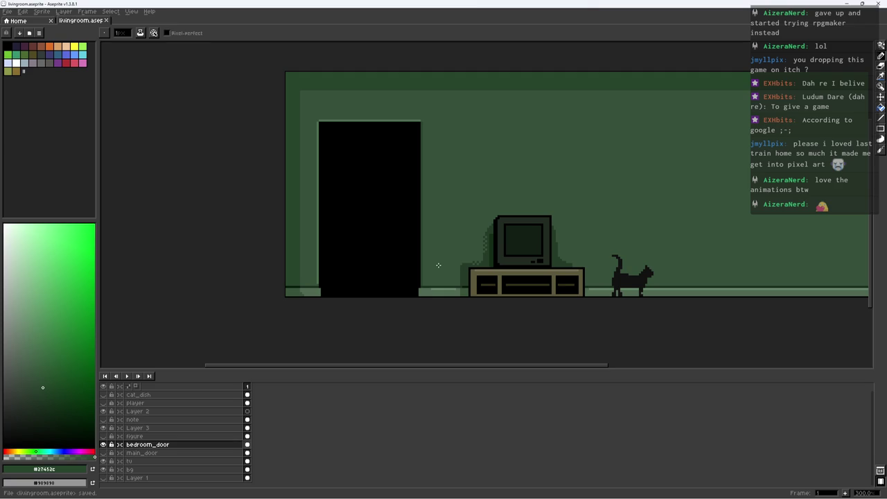
{"action": "scroll", "coordinate": [414, 136], "scroll_direction": "up", "scroll_amount": 1}
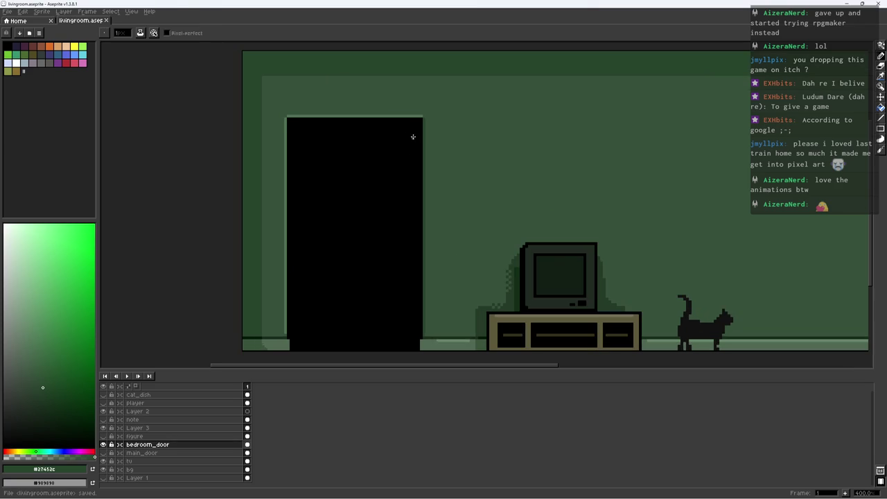
{"action": "scroll", "coordinate": [416, 132], "scroll_direction": "up", "scroll_amount": 3}
{"action": "scroll", "coordinate": [478, 134], "scroll_direction": "down", "scroll_amount": 2}
{"action": "scroll", "coordinate": [475, 274], "scroll_direction": "down", "scroll_amount": 2}
{"action": "left_click", "coordinate": [456, 339], "text": "shift"}
{"action": "scroll", "coordinate": [476, 273], "scroll_direction": "down", "scroll_amount": 2}
{"action": "left_click", "coordinate": [485, 294], "text": "alt"}
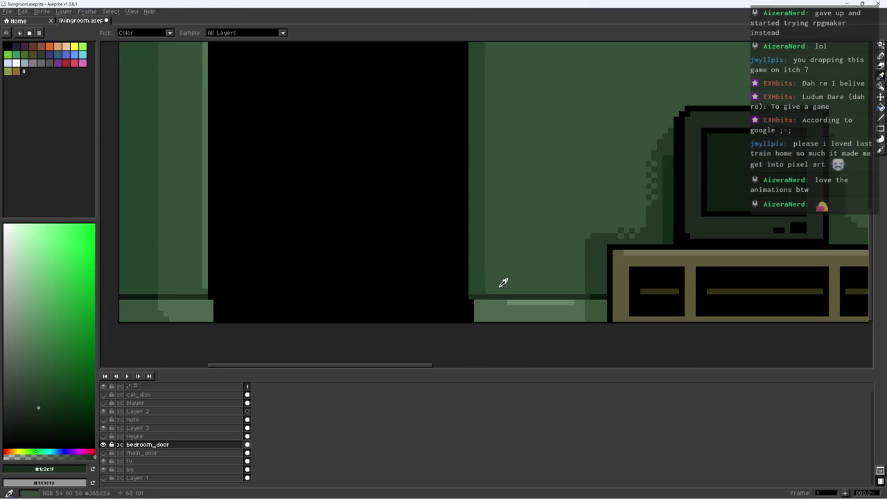
{"action": "left_click", "coordinate": [493, 289], "text": "alt"}
{"action": "left_click_drag", "start_coordinate": [473, 307], "coordinate": [472, 317]}
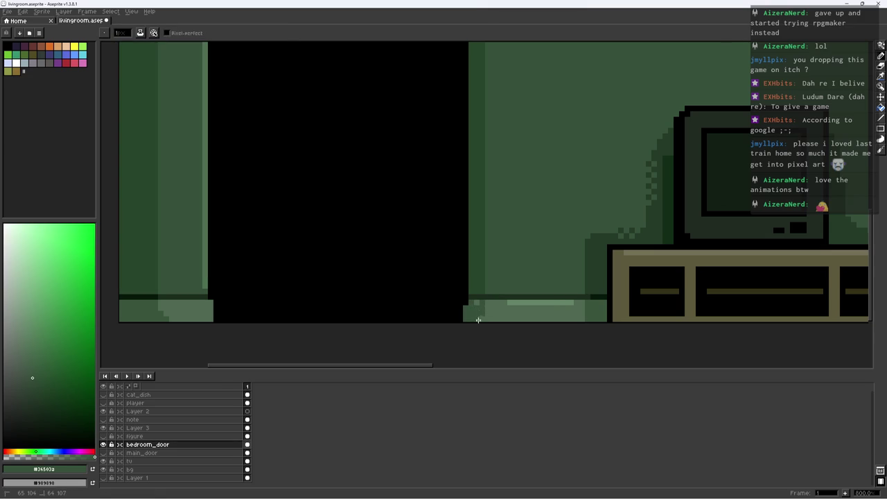
Sample the dark green #1c2e1f and save the living room file
{"action": "key", "text": "alt"}
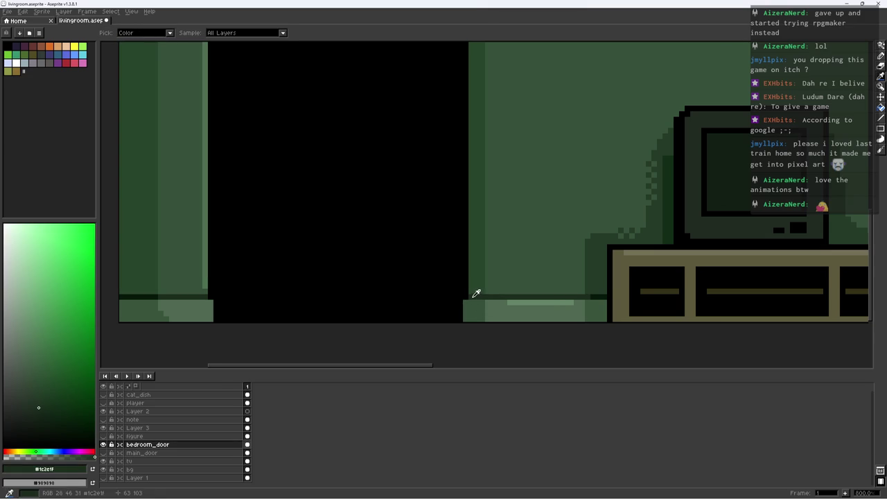
{"action": "left_click", "coordinate": [476, 293], "text": "alt"}
{"action": "scroll", "coordinate": [479, 294], "scroll_direction": "down", "scroll_amount": 2}
{"action": "scroll", "coordinate": [485, 295], "scroll_direction": "down", "scroll_amount": 1}
{"action": "key", "text": "ctrl+s"}
Draw a light highlight line down the door frame, touch up the floor strip, and save
{"action": "scroll", "coordinate": [495, 296], "scroll_direction": "down", "scroll_amount": 1}
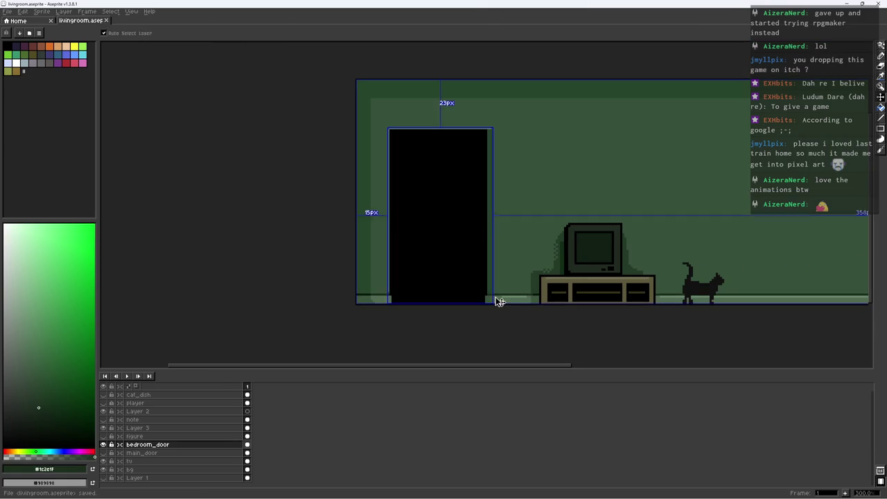
{"action": "scroll", "coordinate": [494, 152], "scroll_direction": "up", "scroll_amount": 4}
{"action": "left_click", "coordinate": [479, 113], "text": "alt"}
{"action": "mouse_move", "coordinate": [513, 214]}
{"action": "left_mouse_down"}
{"action": "mouse_move", "coordinate": [530, 175]}
{"action": "mouse_move", "coordinate": [506, 283]}
{"action": "mouse_move", "coordinate": [525, 243]}
{"action": "left_mouse_up"}
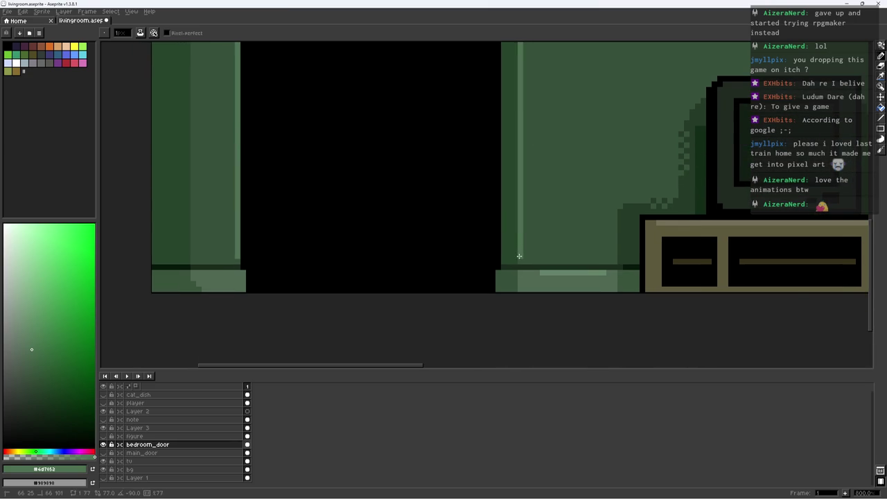
{"action": "scroll", "coordinate": [548, 230], "scroll_direction": "down", "scroll_amount": 3}
{"action": "scroll", "coordinate": [548, 230], "scroll_direction": "up", "scroll_amount": 5}
{"action": "left_click", "coordinate": [527, 265], "text": "alt"}
{"action": "left_click", "coordinate": [523, 287]}
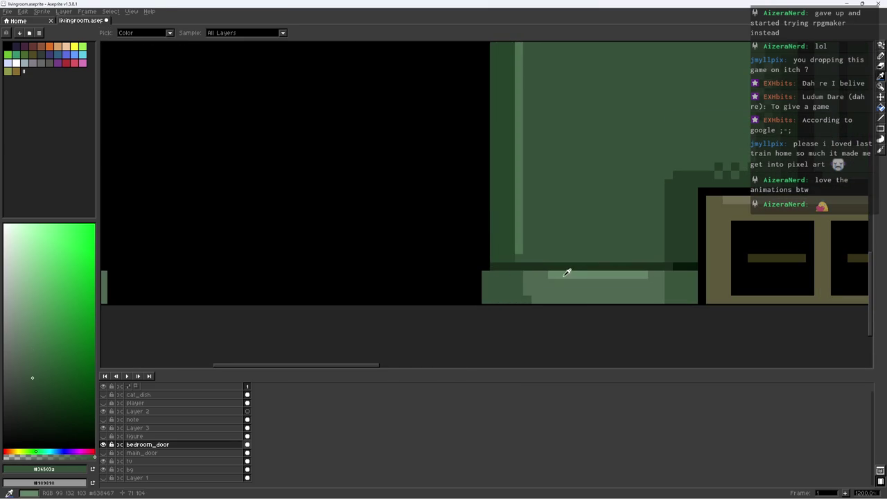
{"action": "left_click", "coordinate": [568, 271], "text": "alt"}
{"action": "left_click", "coordinate": [548, 282], "text": "alt"}
{"action": "key", "text": "ctrl+s"}
Zoom out and pan to view the whole room
{"action": "key", "text": "1"}
{"action": "scroll", "coordinate": [566, 262], "scroll_direction": "up", "scroll_amount": 1}
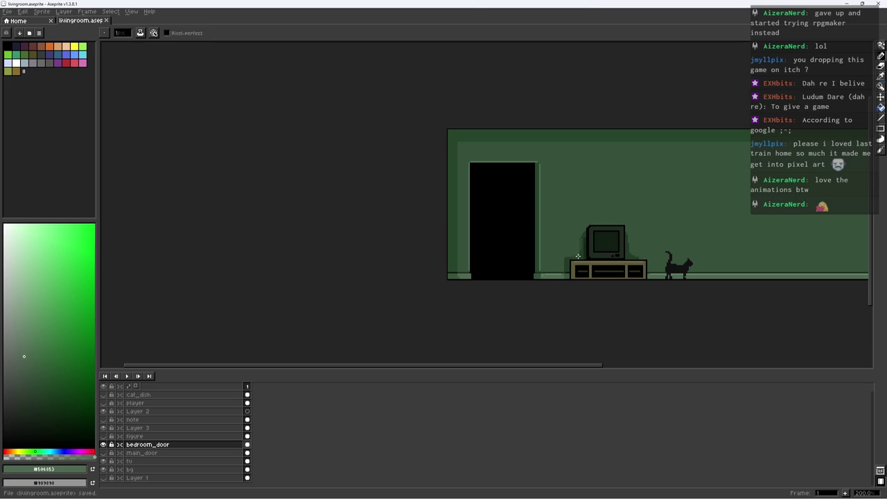
{"action": "left_click_drag", "start_coordinate": [630, 241], "coordinate": [390, 241]}
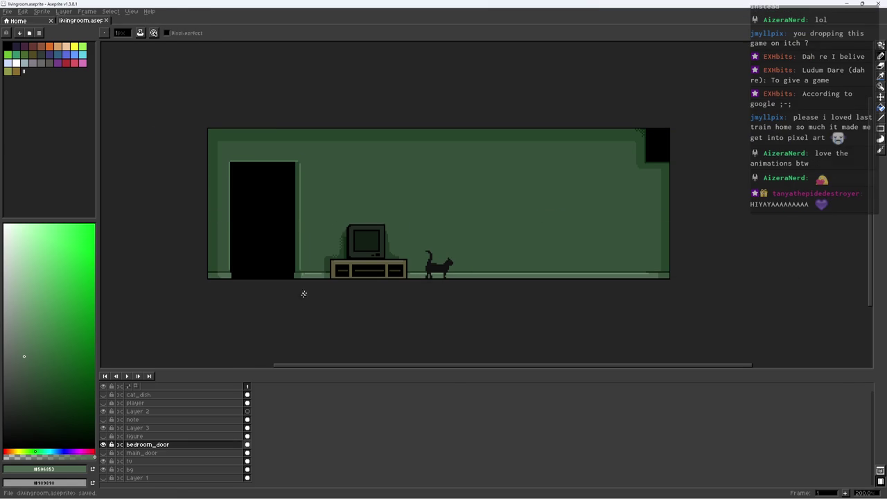
Switch to the bg layer, save, and zoom in on the TV and stand
{"action": "left_click", "coordinate": [167, 469]}
{"action": "scroll", "coordinate": [408, 269], "scroll_direction": "up", "scroll_amount": 1}
{"action": "scroll", "coordinate": [408, 269], "scroll_direction": "down", "scroll_amount": 1}
{"action": "key", "text": "ctrl+s"}
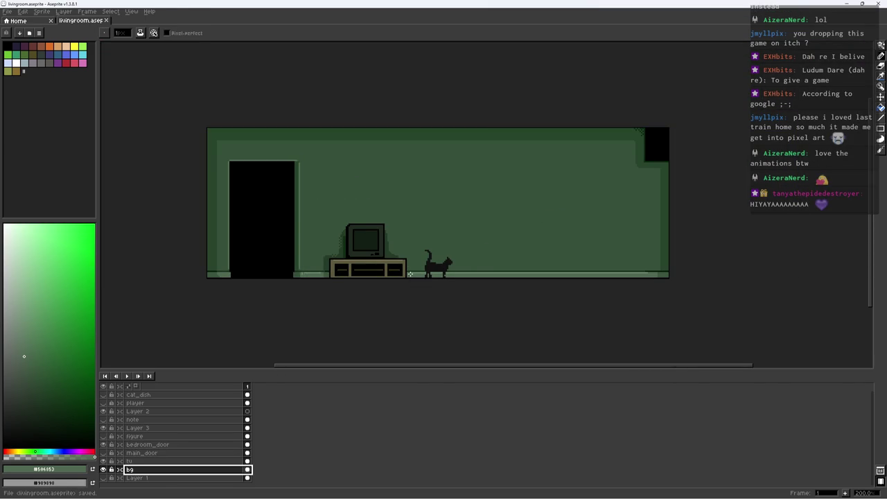
{"action": "key", "text": "z"}
{"action": "left_click_drag", "start_coordinate": [388, 252], "coordinate": [470, 246]}
{"action": "left_click", "coordinate": [459, 247]}
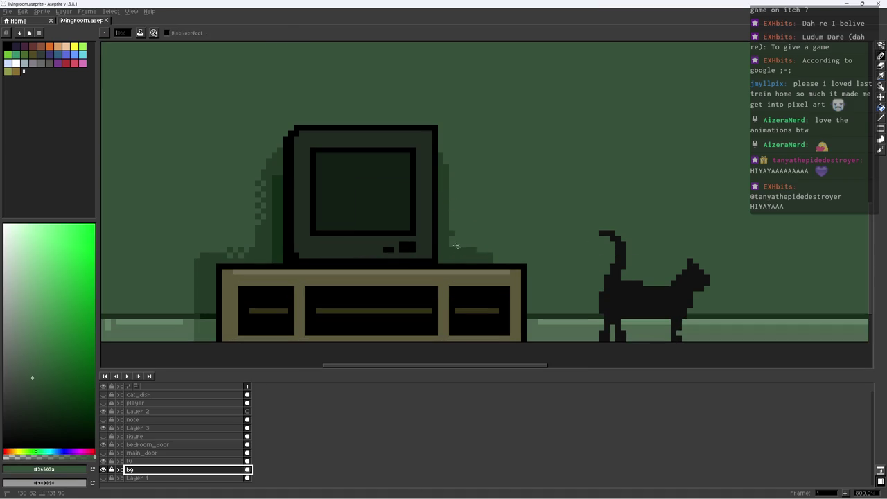
Sample shadow green #243b28 and add dithered shadow pixels right of the TV
{"action": "left_click", "coordinate": [485, 254], "text": "alt"}
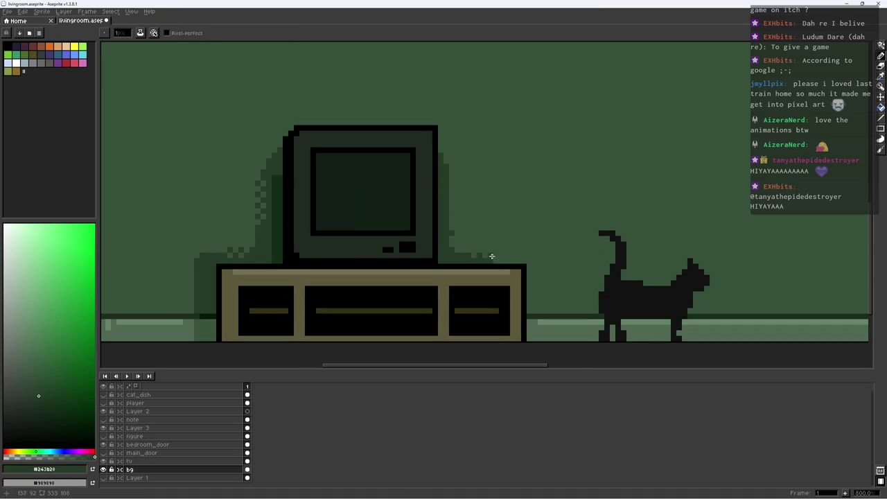
{"action": "left_click", "coordinate": [455, 234], "text": "alt"}
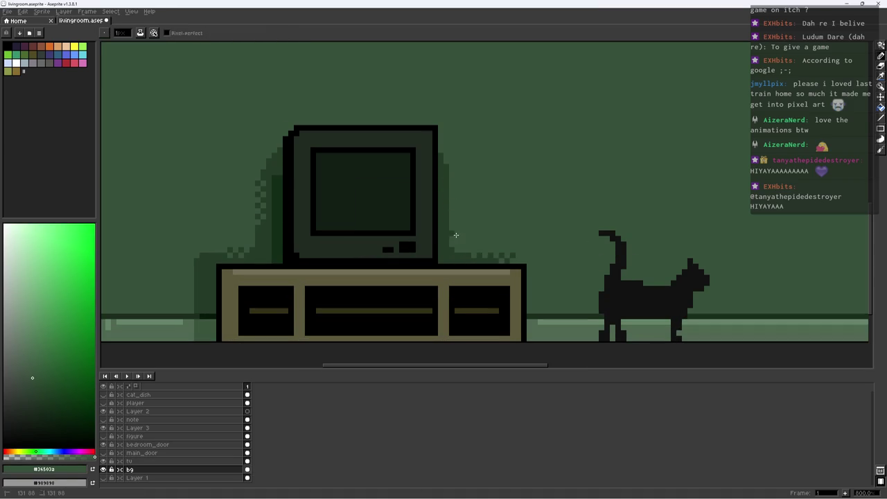
{"action": "left_click", "coordinate": [519, 252], "text": "alt"}
{"action": "key", "text": "z"}
{"action": "scroll", "coordinate": [539, 254], "scroll_direction": "down", "scroll_amount": 2}
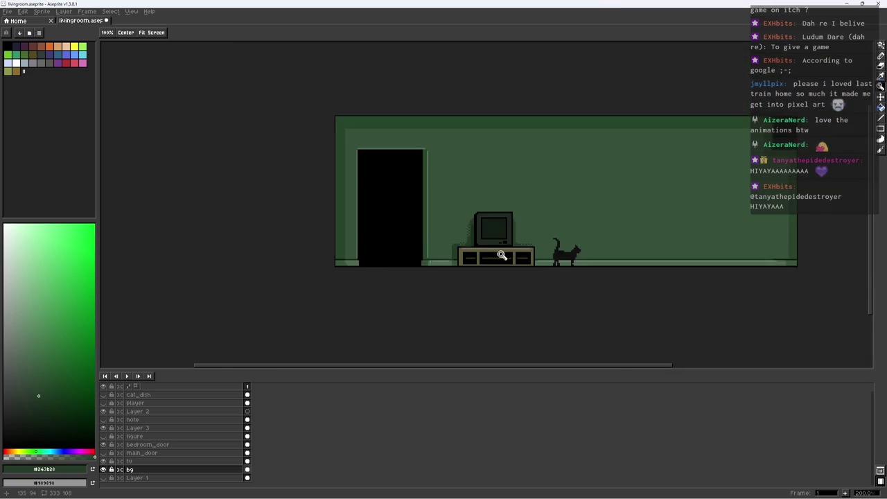
{"action": "scroll", "coordinate": [536, 204], "scroll_direction": "up", "scroll_amount": 1}
{"action": "key", "text": "b"}
{"action": "left_click", "coordinate": [516, 202], "text": "alt"}
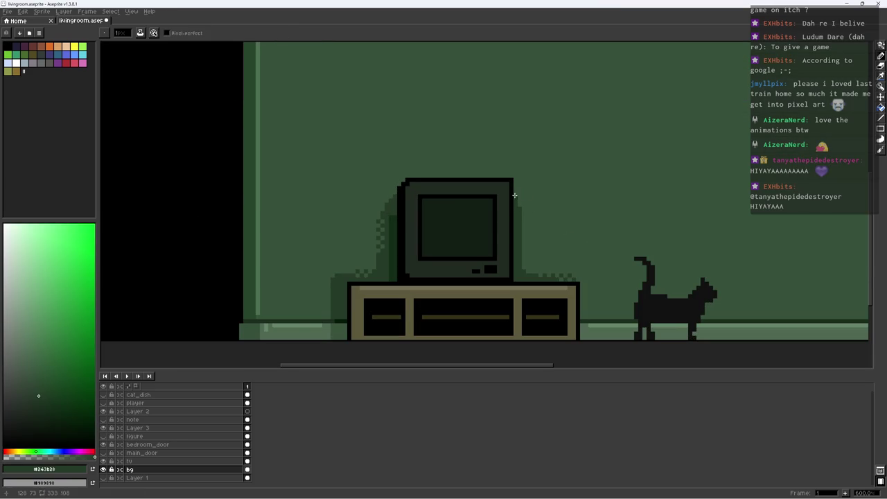
{"action": "scroll", "coordinate": [519, 204], "scroll_direction": "down", "scroll_amount": 3}
{"action": "scroll", "coordinate": [507, 199], "scroll_direction": "up", "scroll_amount": 1}
{"action": "scroll", "coordinate": [461, 203], "scroll_direction": "up", "scroll_amount": 3}
{"action": "left_click", "coordinate": [459, 201], "text": "alt"}
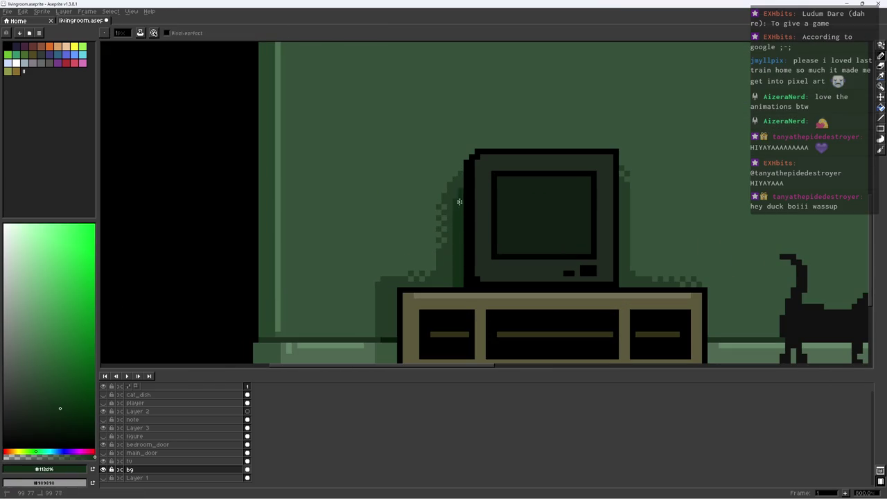
Pick black from the TV outline, fill its lower-left gaps, and save
{"action": "left_click", "coordinate": [454, 283], "text": "alt"}
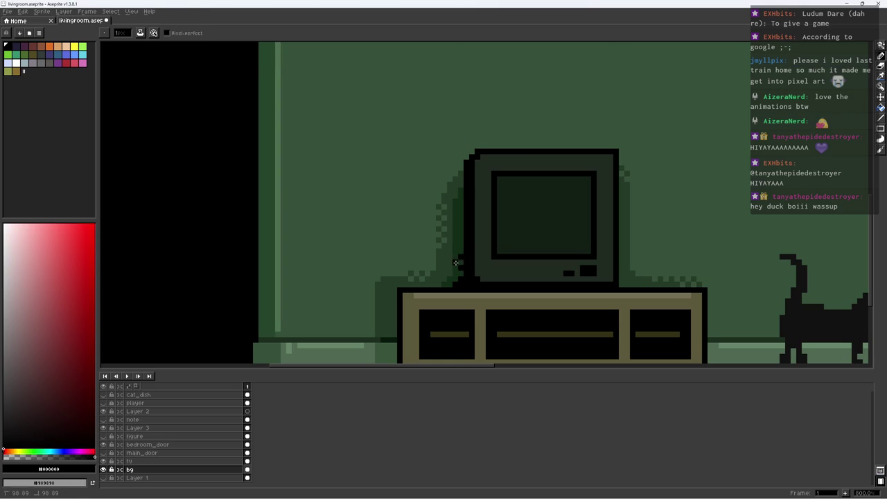
{"action": "scroll", "coordinate": [456, 281], "scroll_direction": "down", "scroll_amount": 3}
{"action": "scroll", "coordinate": [459, 274], "scroll_direction": "down", "scroll_amount": 2}
{"action": "key", "text": "ctrl+s"}
{"action": "scroll", "coordinate": [507, 237], "scroll_direction": "up", "scroll_amount": 4}
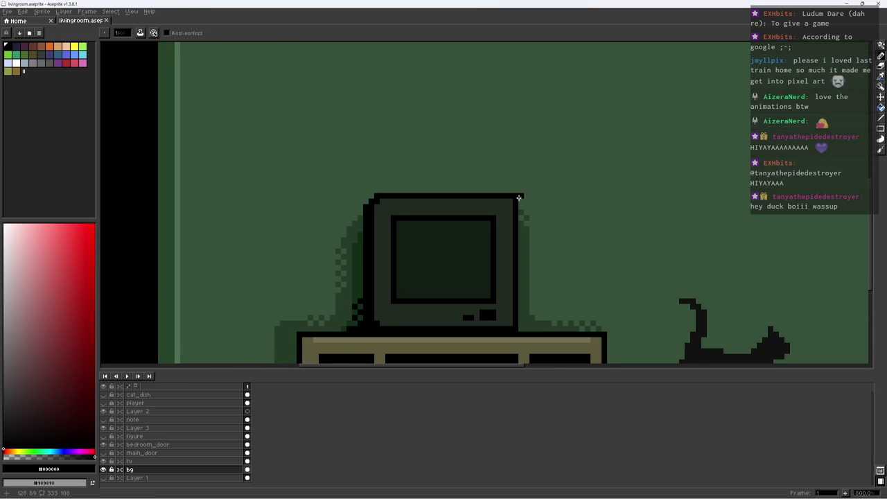
{"action": "scroll", "coordinate": [420, 284], "scroll_direction": "down", "scroll_amount": 5}
{"action": "scroll", "coordinate": [445, 248], "scroll_direction": "up", "scroll_amount": 3}
{"action": "key", "text": "ctrl+s"}
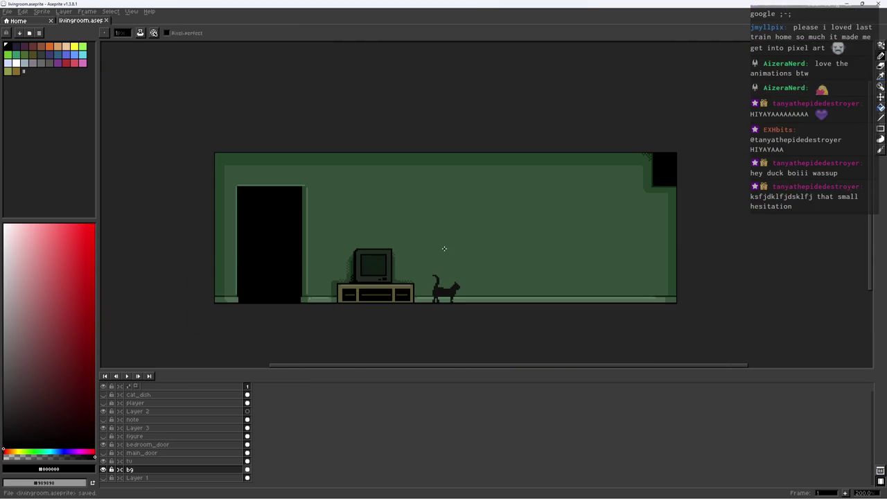
{"action": "key", "text": "ctrl+s"}
Shift the room view left and save again
{"action": "left_click_drag", "start_coordinate": [431, 187], "coordinate": [394, 188]}
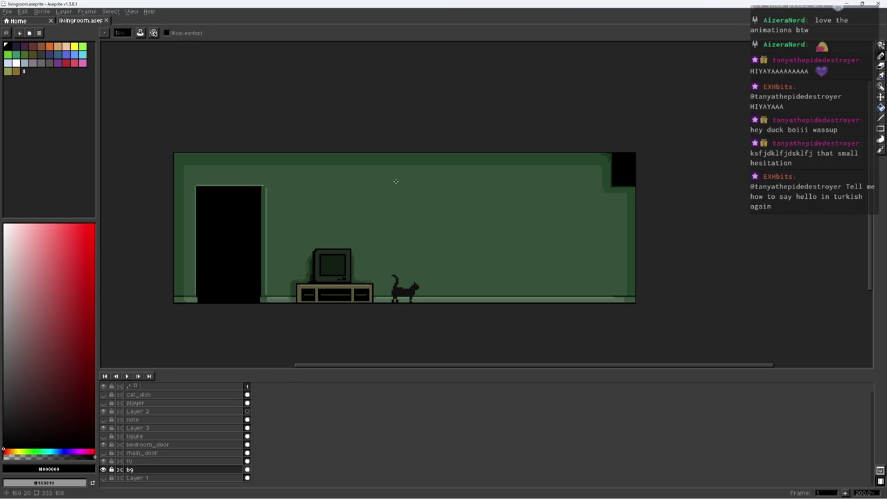
{"action": "left_click_drag", "start_coordinate": [412, 169], "coordinate": [398, 167]}
{"action": "key", "text": "ctrl+s"}
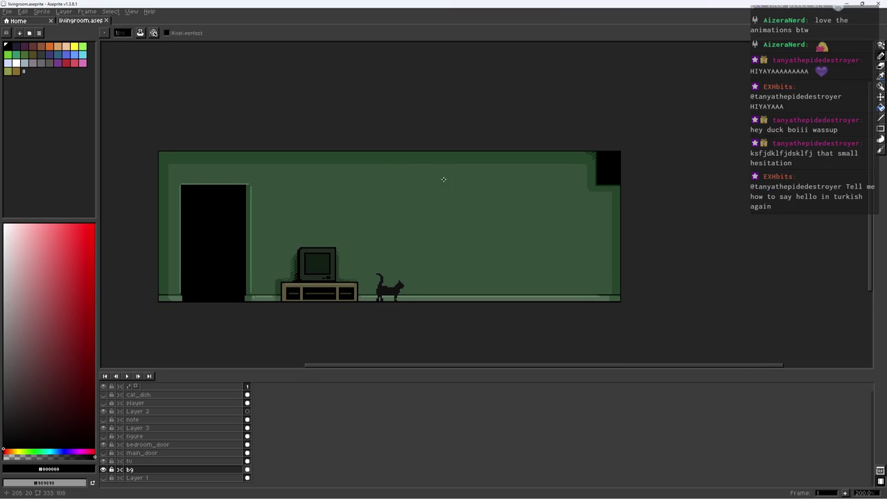
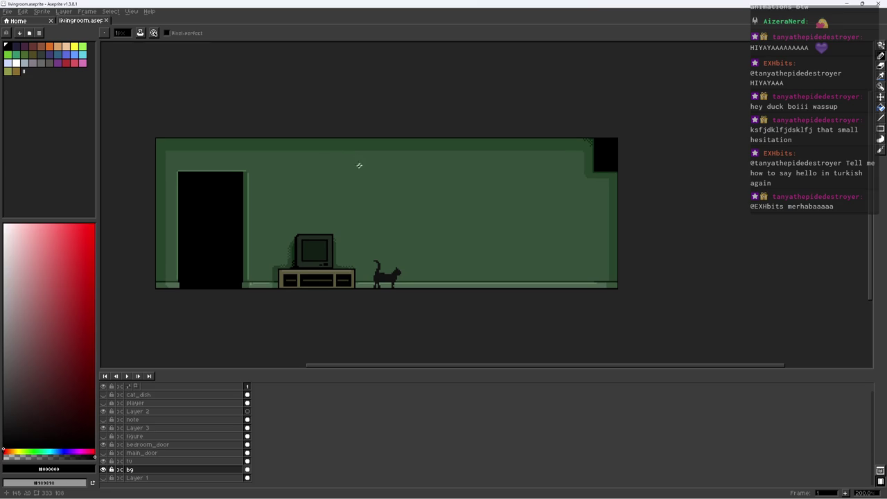
Draw two strokes at the top-right black opening, zoom out, and save livingroom.aseprite
{"action": "scroll", "coordinate": [341, 235], "scroll_direction": "up", "scroll_amount": 1}
{"action": "left_click_drag", "start_coordinate": [293, 224], "coordinate": [346, 217]}
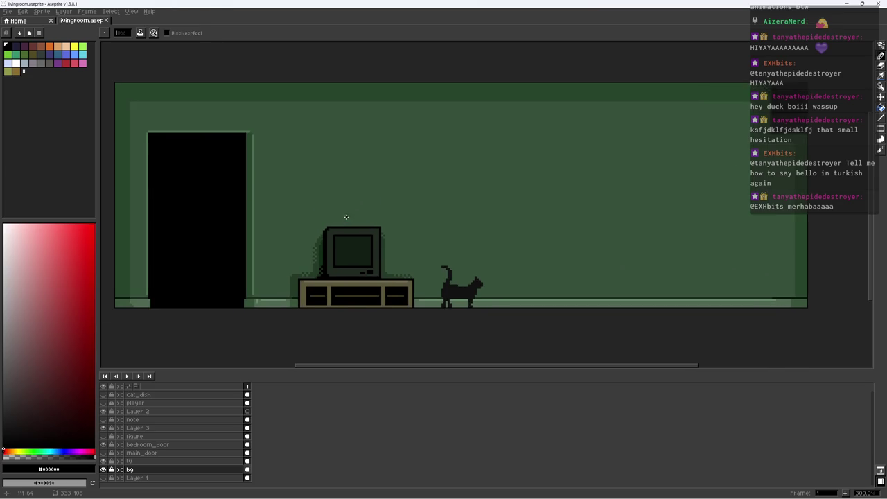
{"action": "left_click_drag", "start_coordinate": [419, 213], "coordinate": [398, 211]}
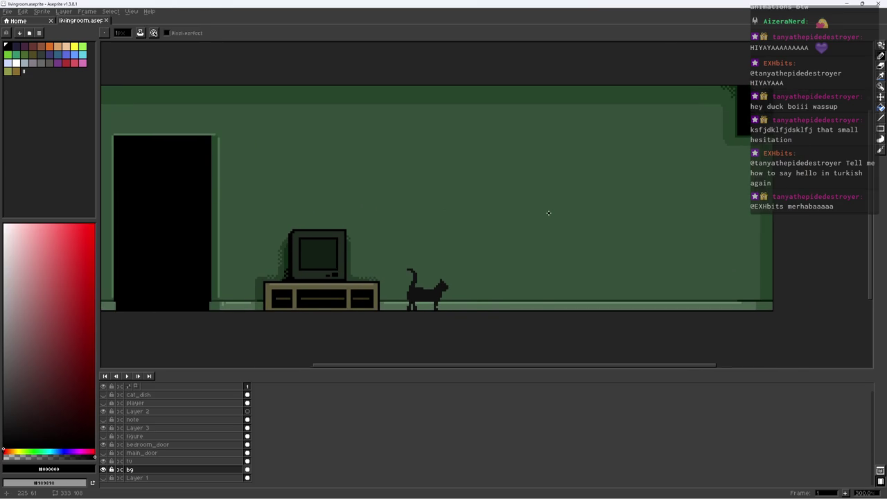
{"action": "scroll", "coordinate": [548, 213], "scroll_direction": "down", "scroll_amount": 1}
{"action": "left_click_drag", "start_coordinate": [547, 206], "coordinate": [544, 215]}
{"action": "key", "text": "ctrl+s"}
Eyedrop the wall green and draw light green lines along the opening's side and bottom edges
{"action": "key", "text": "i"}
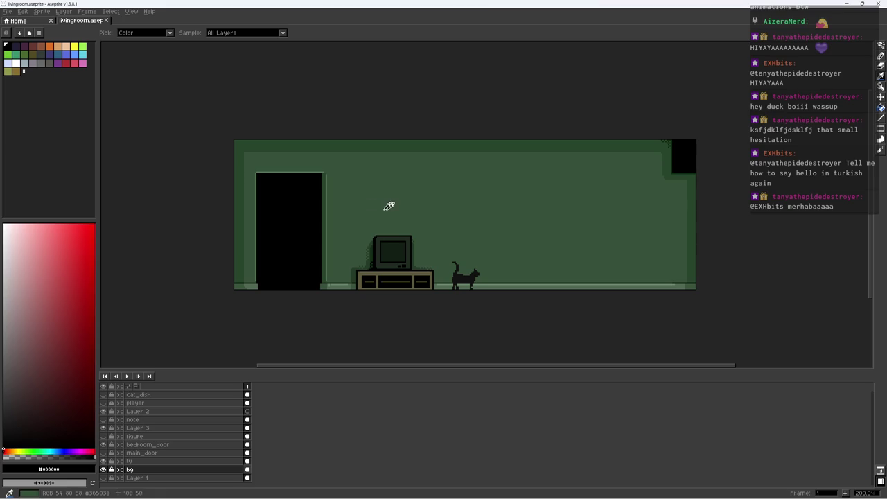
{"action": "left_click", "coordinate": [332, 175], "text": "alt"}
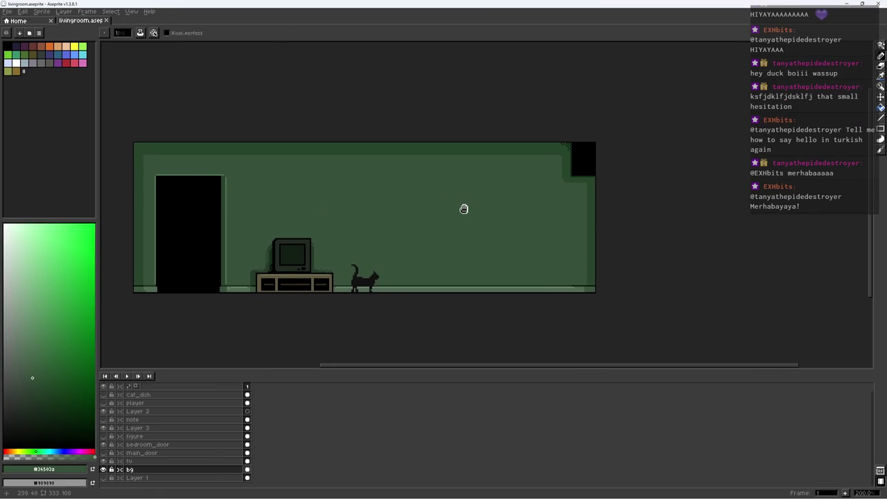
{"action": "scroll", "coordinate": [467, 205], "scroll_direction": "up", "scroll_amount": 3}
{"action": "scroll", "coordinate": [485, 141], "scroll_direction": "up", "scroll_amount": 2}
{"action": "left_click", "coordinate": [479, 192]}
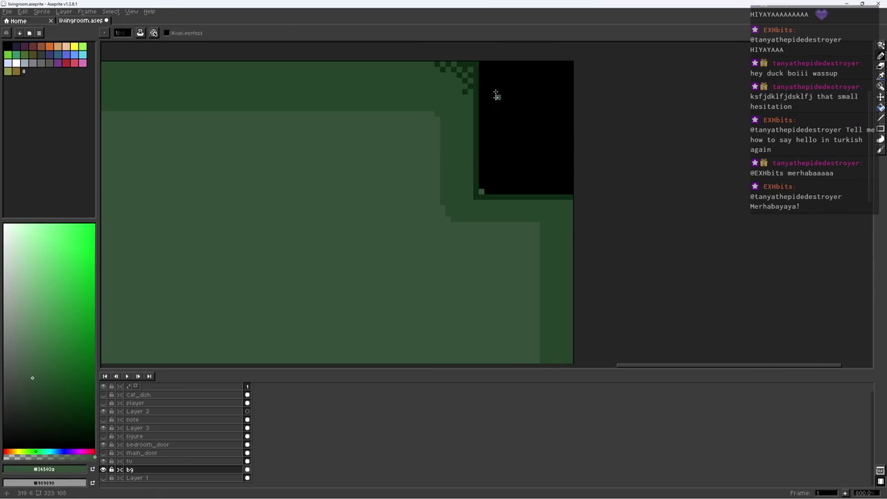
{"action": "left_click", "coordinate": [483, 66], "text": "shift"}
{"action": "key", "text": "b"}
{"action": "mouse_move", "coordinate": [485, 189]}
{"action": "left_mouse_down"}
{"action": "mouse_move", "coordinate": [573, 190]}
{"action": "mouse_move", "coordinate": [537, 195]}
{"action": "mouse_move", "coordinate": [567, 209]}
{"action": "left_mouse_up"}
Add a black line under the edge, with a dark green #0d2912 line below it
{"action": "left_click", "coordinate": [569, 186], "text": "alt"}
{"action": "left_click", "coordinate": [545, 190], "text": "alt"}
{"action": "left_click", "coordinate": [495, 202], "text": "alt"}
{"action": "scroll", "coordinate": [576, 197], "scroll_direction": "down", "scroll_amount": 4}
{"action": "scroll", "coordinate": [582, 183], "scroll_direction": "up", "scroll_amount": 7}
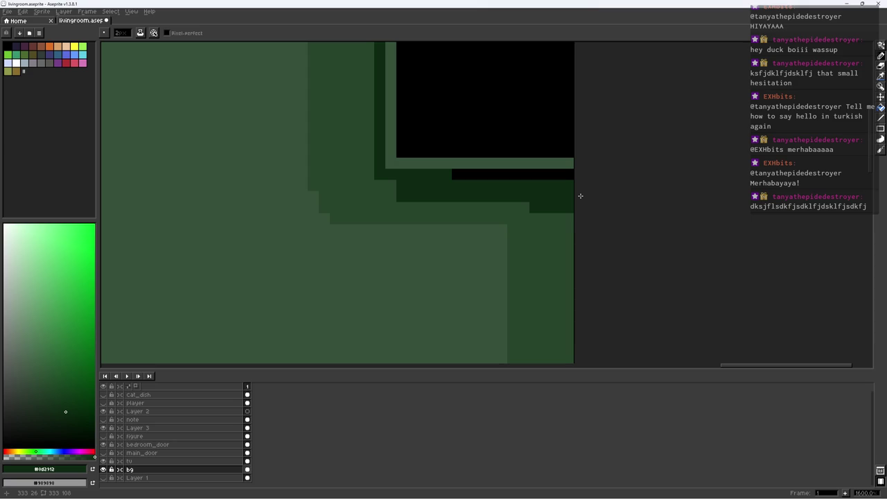
Repaint a few pixels in mid green #27452c, add a dark #0d2912 notch, and save
{"action": "left_click", "coordinate": [558, 192], "text": "alt"}
{"action": "left_click", "coordinate": [513, 207]}
{"action": "left_click", "coordinate": [529, 192], "text": "alt"}
{"action": "left_click", "coordinate": [491, 207]}
{"action": "key", "text": "ctrl+s"}
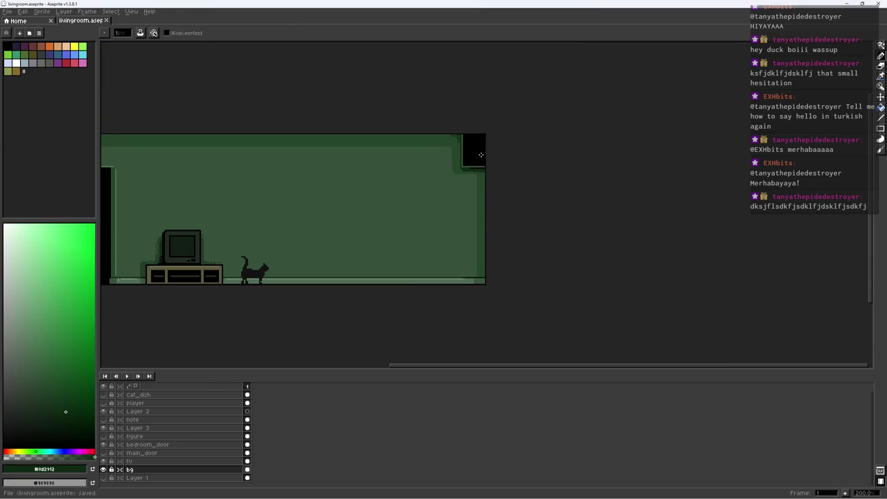
{"action": "scroll", "coordinate": [468, 161], "scroll_direction": "up", "scroll_amount": 1}
{"action": "scroll", "coordinate": [459, 146], "scroll_direction": "up", "scroll_amount": 2}
{"action": "scroll", "coordinate": [456, 138], "scroll_direction": "down", "scroll_amount": 4}
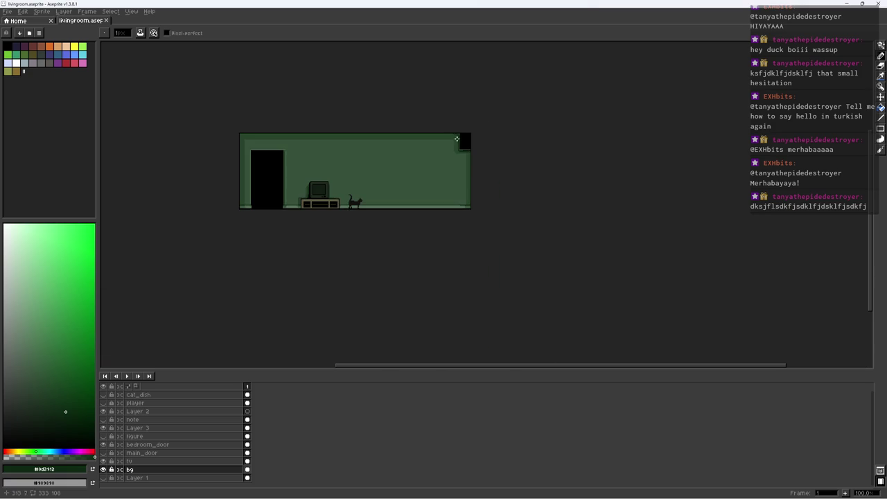
{"action": "key", "text": "ctrl+s"}
Make bedroom_door the active layer and toggle its visibility to compare the room with and without the door
{"action": "scroll", "coordinate": [416, 147], "scroll_direction": "up", "scroll_amount": 1}
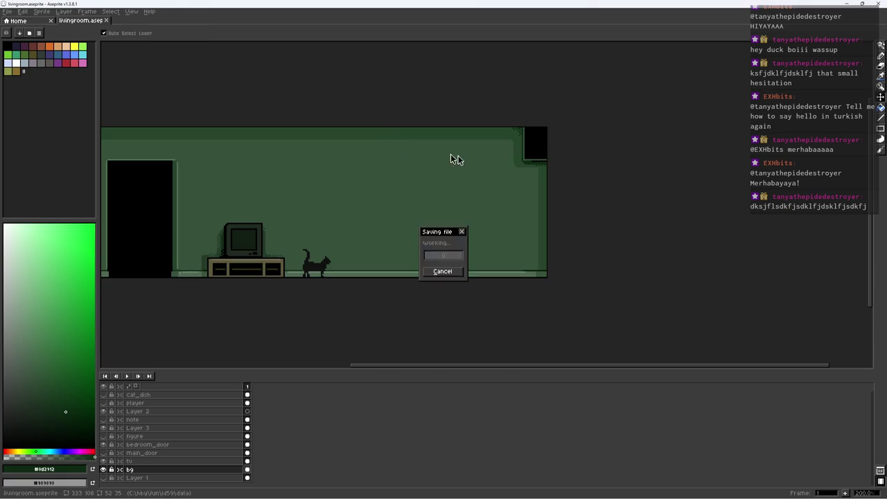
{"action": "scroll", "coordinate": [523, 145], "scroll_direction": "up", "scroll_amount": 3}
{"action": "scroll", "coordinate": [533, 180], "scroll_direction": "down", "scroll_amount": 2}
{"action": "scroll", "coordinate": [540, 277], "scroll_direction": "down", "scroll_amount": 5}
{"action": "scroll", "coordinate": [557, 274], "scroll_direction": "down", "scroll_amount": 3}
{"action": "left_click_drag", "start_coordinate": [556, 274], "coordinate": [606, 272]}
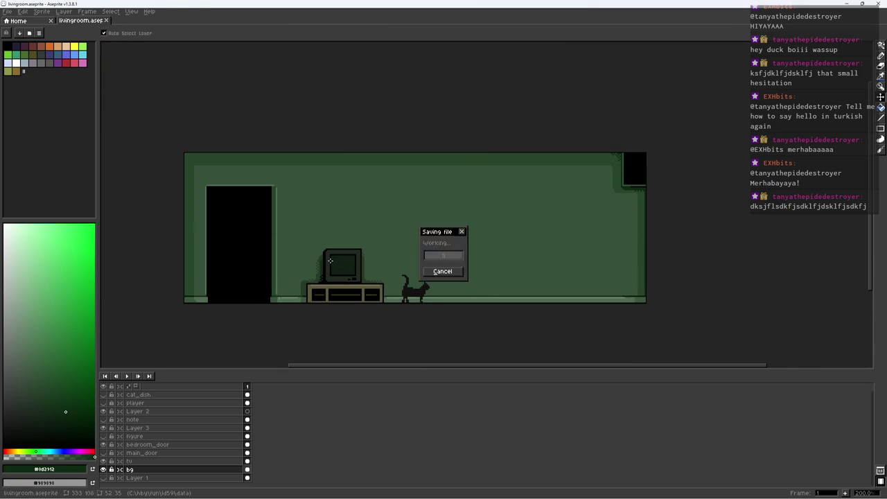
{"action": "left_click", "coordinate": [142, 444]}
{"action": "left_click", "coordinate": [103, 444]}
{"action": "left_click", "coordinate": [104, 447]}
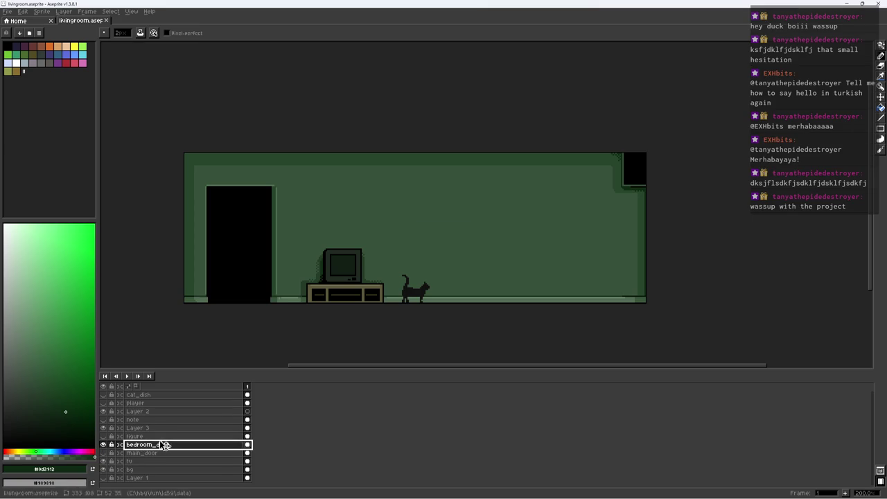
{"action": "scroll", "coordinate": [271, 302], "scroll_direction": "up", "scroll_amount": 2}
{"action": "scroll", "coordinate": [290, 302], "scroll_direction": "down", "scroll_amount": 1}
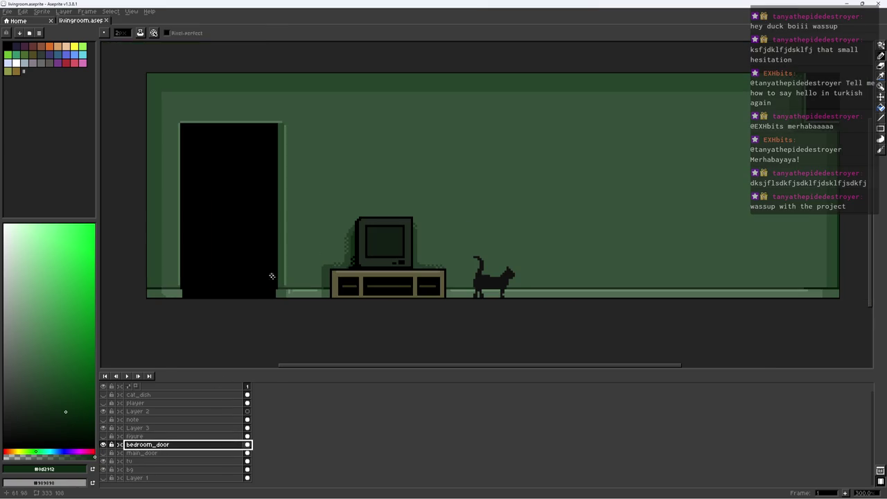
Draw a rectangular marquee around the bedroom door; start a new sprite, then cancel it
{"action": "key", "text": "m"}
{"action": "left_click_drag", "start_coordinate": [173, 110], "coordinate": [307, 298]}
{"action": "key", "text": "ctrl+n"}
{"action": "key", "text": "Escape"}
Open bedroom_door.aseprite in its own document
{"action": "key", "text": "ctrl+o"}
{"action": "type", "text": "bed"}
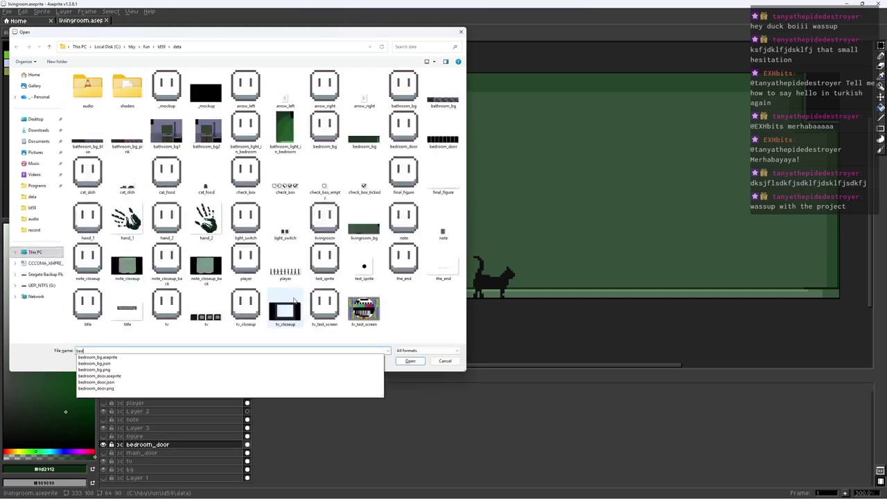
{"action": "type", "text": "room_door.aseprite"}
{"action": "key", "text": "Down"}
{"action": "key", "text": "Return"}
{"action": "scroll", "coordinate": [436, 215], "scroll_direction": "up", "scroll_amount": 2}
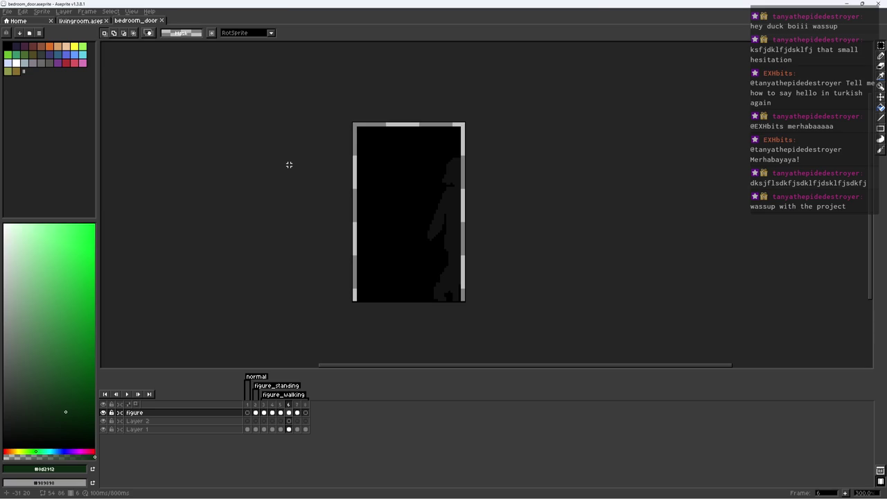
Resize the canvas to 61×92, adding 6 px on top, 4 px left and 3 px right
{"action": "left_click", "coordinate": [42, 11]}
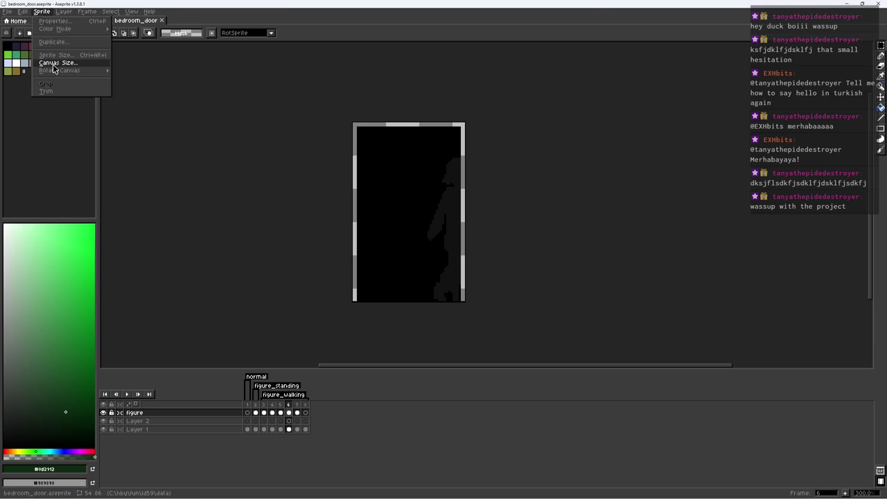
{"action": "left_click", "coordinate": [69, 61]}
{"action": "left_click_drag", "start_coordinate": [405, 115], "coordinate": [403, 104]}
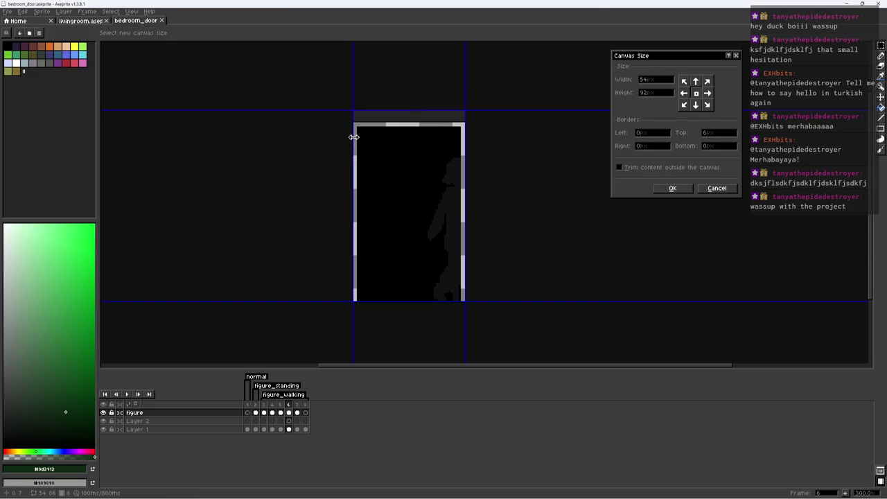
{"action": "left_click_drag", "start_coordinate": [353, 137], "coordinate": [345, 137]}
{"action": "left_click_drag", "start_coordinate": [464, 152], "coordinate": [472, 152]}
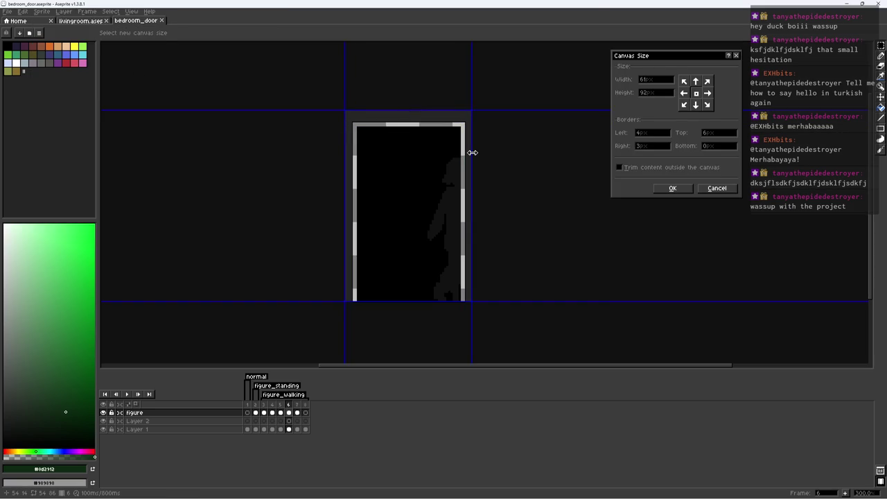
{"action": "left_click", "coordinate": [672, 188]}
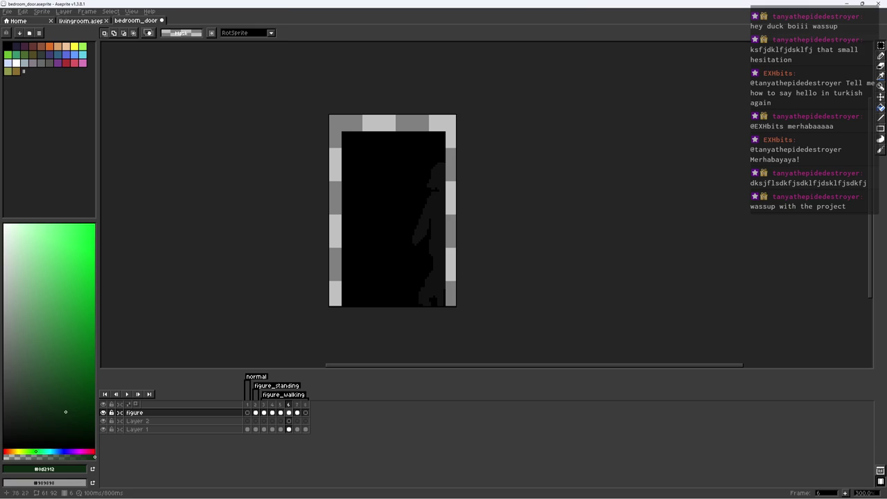
Preview frames 3 and 2, then paste the copied door into Layer 2 on frame 1
{"action": "left_click", "coordinate": [264, 413]}
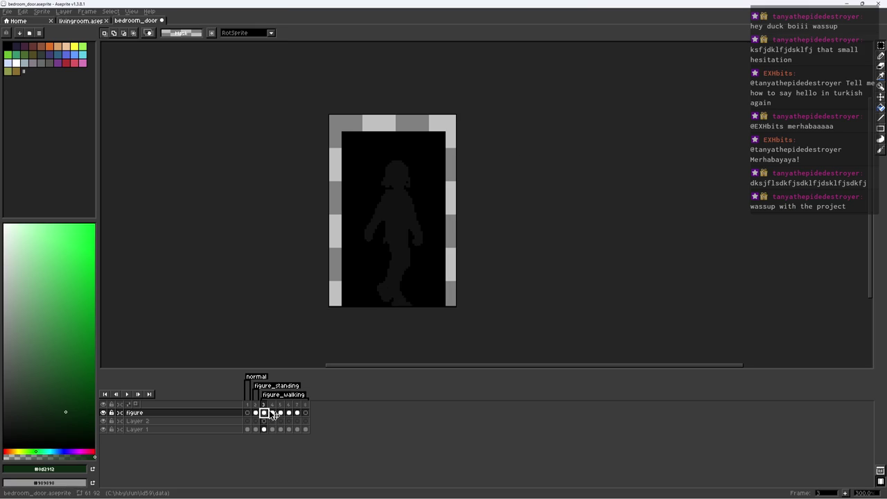
{"action": "left_click", "coordinate": [255, 413]}
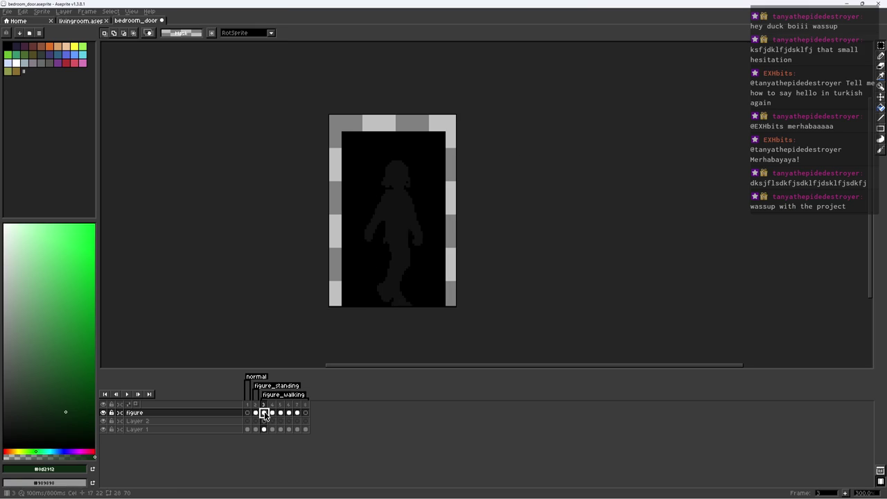
{"action": "left_click", "coordinate": [247, 414]}
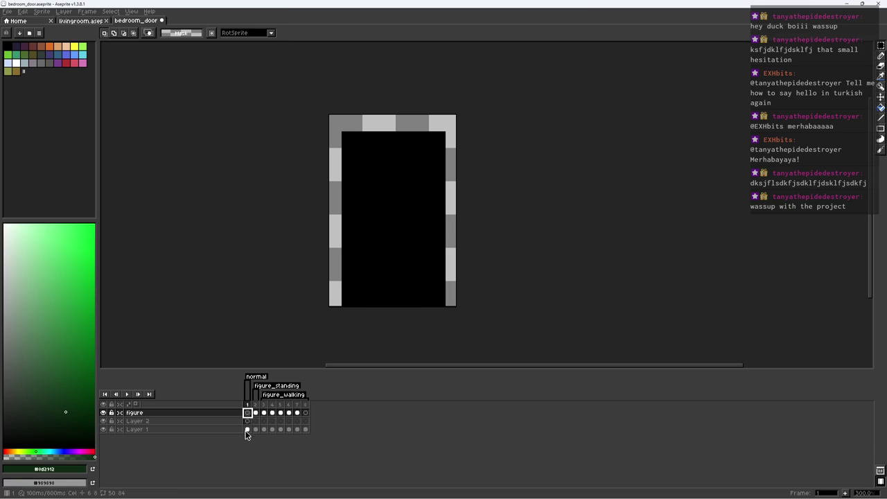
{"action": "left_click", "coordinate": [247, 429]}
{"action": "left_click", "coordinate": [247, 421]}
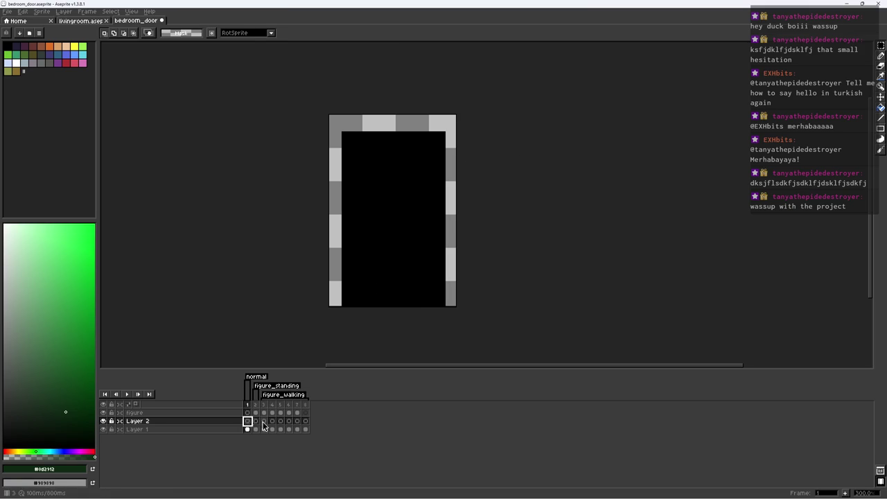
{"action": "key", "text": "ctrl+v"}
Nudge the pasted door into alignment, commit it, and eyedrop mid green #36503a
{"action": "left_click_drag", "start_coordinate": [406, 265], "coordinate": [413, 265]}
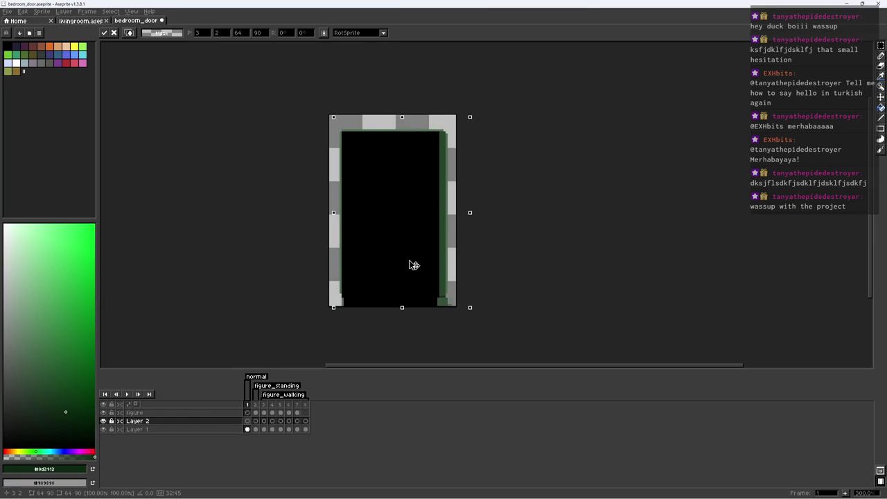
{"action": "scroll", "coordinate": [422, 287], "scroll_direction": "up", "scroll_amount": 3}
{"action": "key", "text": "i"}
{"action": "scroll", "coordinate": [444, 279], "scroll_direction": "up", "scroll_amount": 3}
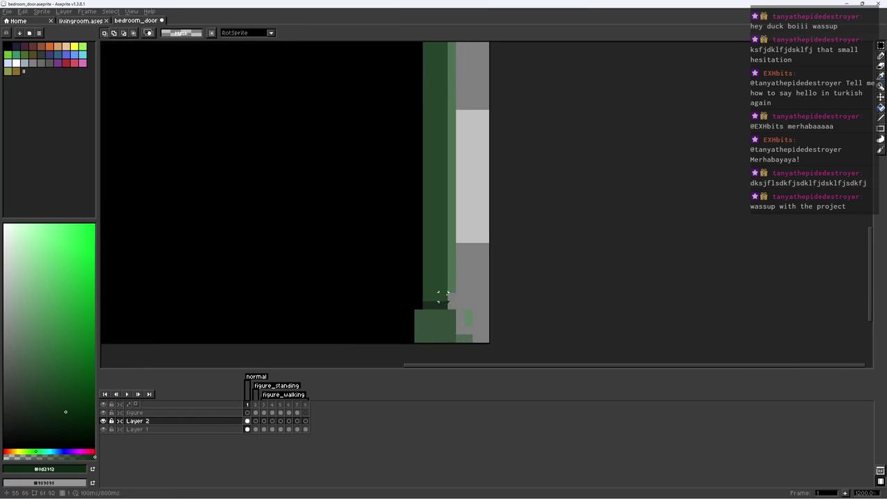
{"action": "left_click", "coordinate": [448, 322]}
{"action": "key", "text": "b"}
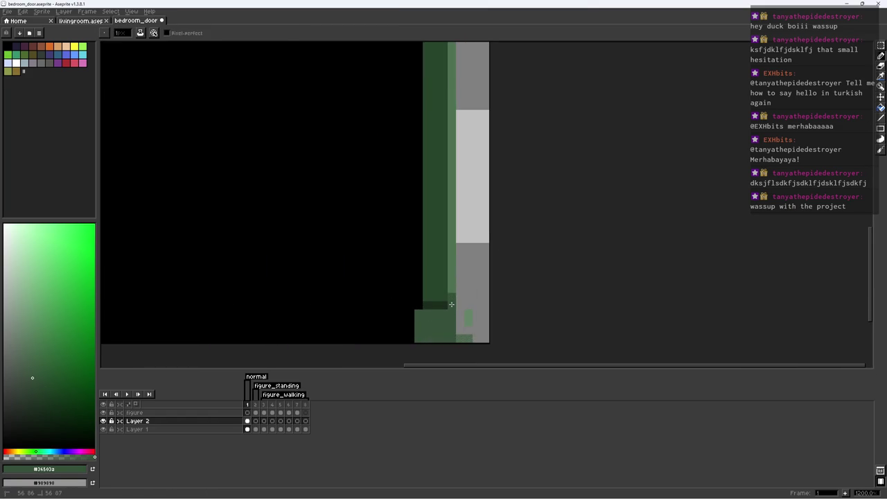
Compare the door file with the living room file, zooming in and out of both
{"action": "scroll", "coordinate": [467, 315], "scroll_direction": "down", "scroll_amount": 2}
{"action": "scroll", "coordinate": [463, 304], "scroll_direction": "up", "scroll_amount": 1}
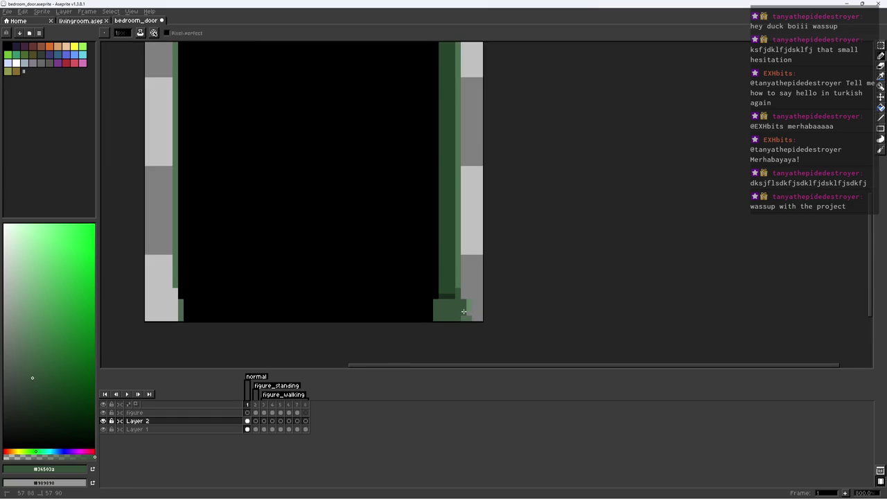
{"action": "scroll", "coordinate": [467, 312], "scroll_direction": "down", "scroll_amount": 2}
{"action": "key", "text": "ctrl+shift+Tab"}
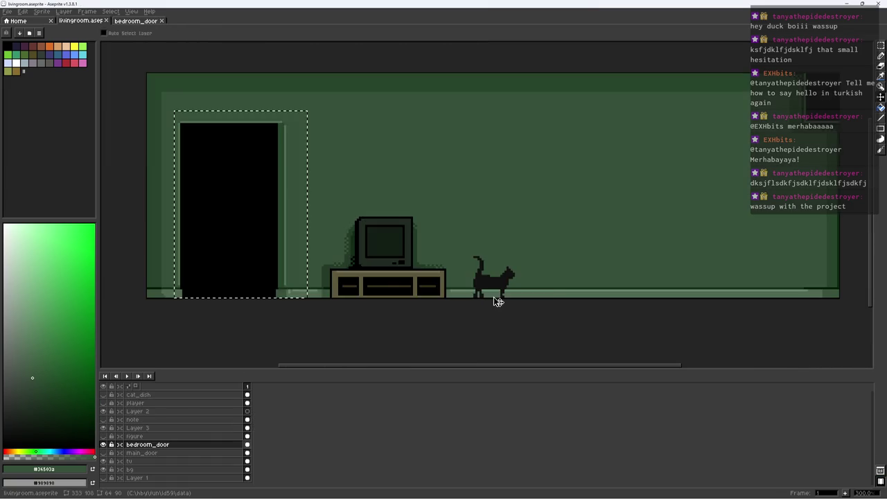
{"action": "scroll", "coordinate": [307, 290], "scroll_direction": "up", "scroll_amount": 2}
{"action": "key", "text": "ctrl+Tab"}
{"action": "scroll", "coordinate": [471, 303], "scroll_direction": "up", "scroll_amount": 2}
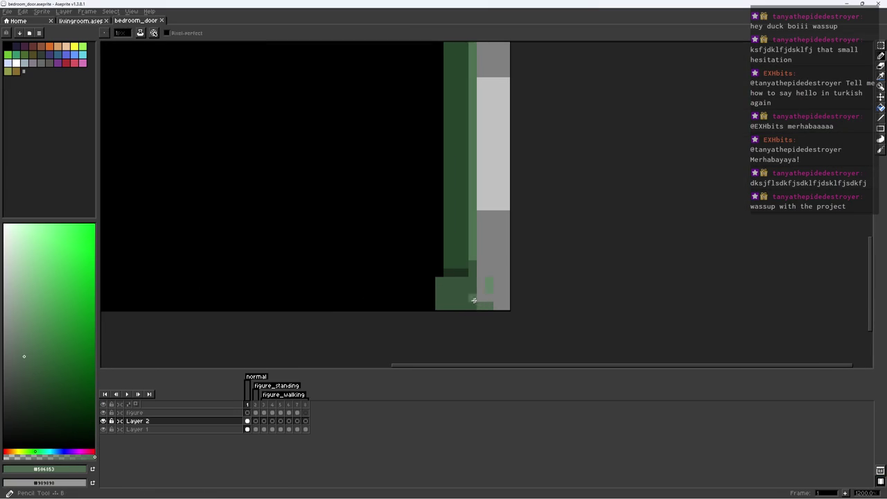
{"action": "scroll", "coordinate": [487, 296], "scroll_direction": "down", "scroll_amount": 5}
{"action": "scroll", "coordinate": [495, 291], "scroll_direction": "up", "scroll_amount": 5}
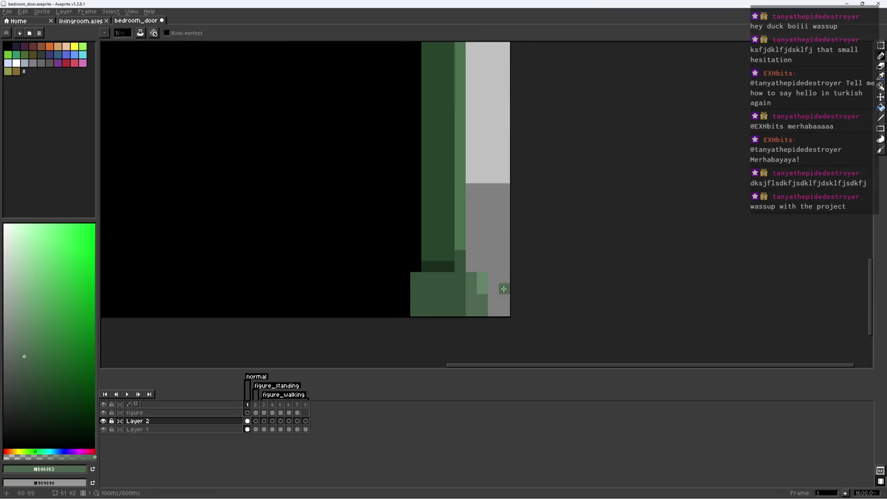
{"action": "scroll", "coordinate": [501, 290], "scroll_direction": "down", "scroll_amount": 6}
{"action": "scroll", "coordinate": [506, 285], "scroll_direction": "up", "scroll_amount": 4}
{"action": "scroll", "coordinate": [390, 287], "scroll_direction": "up", "scroll_amount": 3}
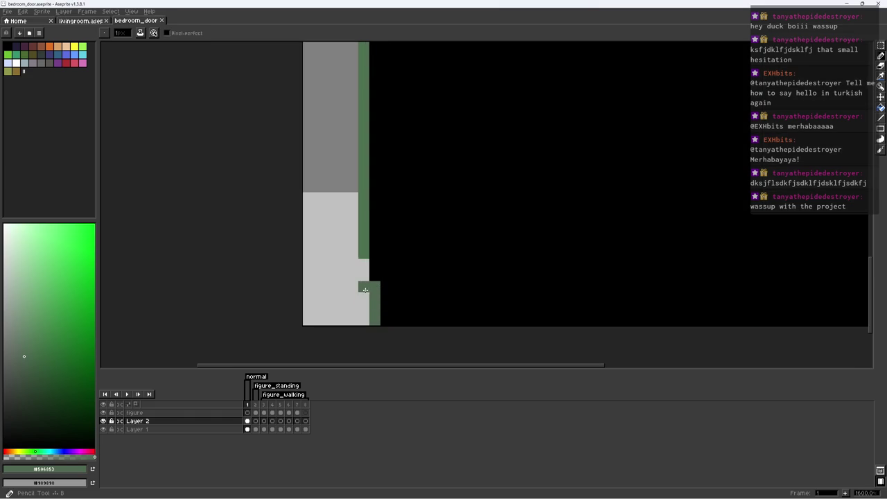
{"action": "scroll", "coordinate": [366, 313], "scroll_direction": "down", "scroll_amount": 1}
{"action": "key", "text": "i"}
{"action": "key", "text": "b"}
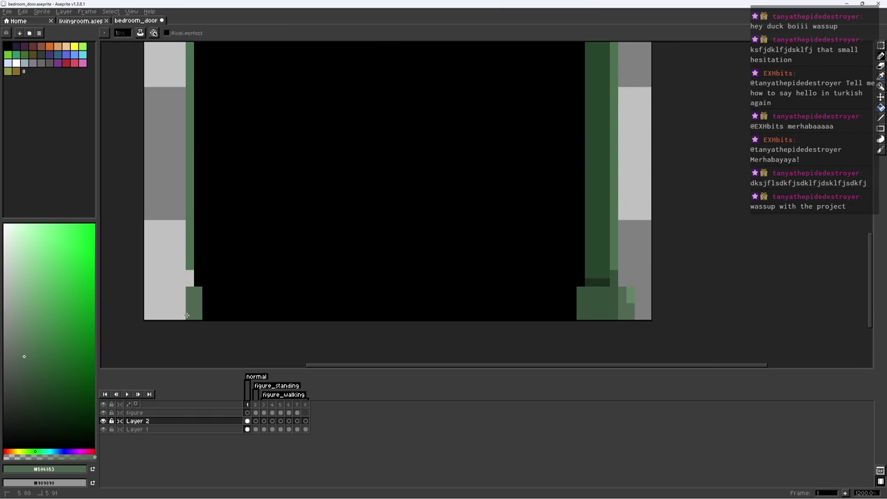
Paint dark pixels at the bottom of the door's left edge, eyedrop the frame's mid-green, and save bedroom_door.aseprite
{"action": "left_click", "coordinate": [592, 273], "text": "alt"}
{"action": "left_click", "coordinate": [193, 277]}
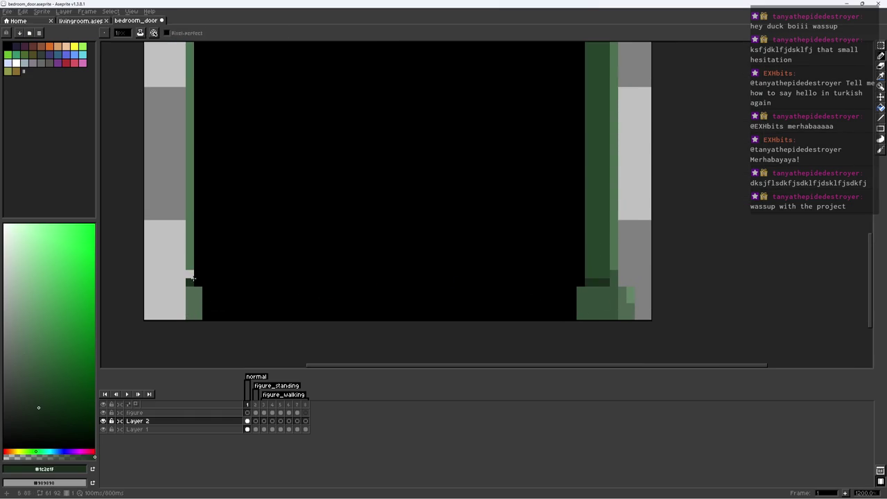
{"action": "left_click", "coordinate": [194, 267], "text": "alt"}
{"action": "scroll", "coordinate": [197, 264], "scroll_direction": "down", "scroll_amount": 1}
{"action": "left_click", "coordinate": [203, 252], "text": "alt"}
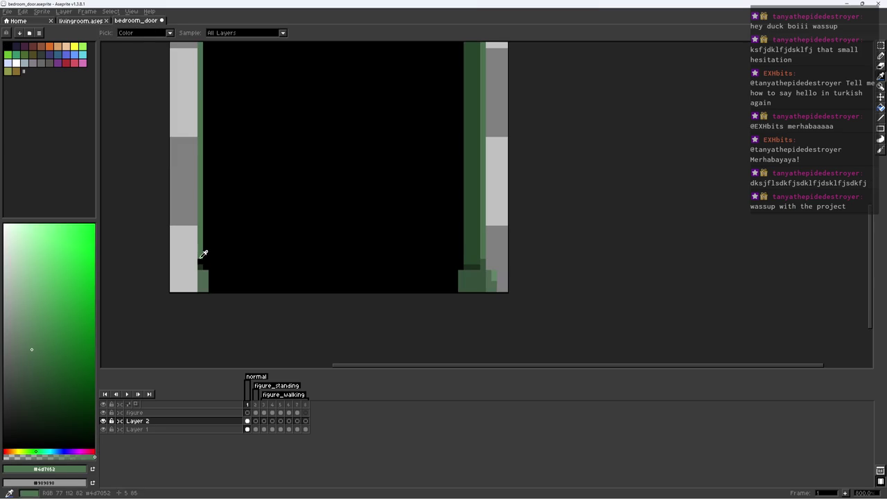
{"action": "scroll", "coordinate": [203, 252], "scroll_direction": "down", "scroll_amount": 3}
{"action": "scroll", "coordinate": [250, 236], "scroll_direction": "down", "scroll_amount": 1}
{"action": "key", "text": "ctrl+s"}
{"action": "key", "text": "b"}
{"action": "key", "text": "ctrl+s"}
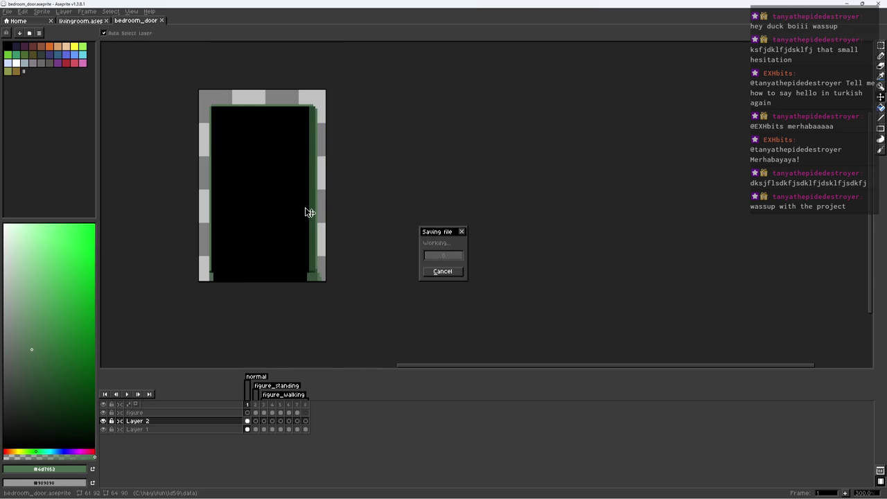
Link Layer 1's cels across all eight frames
{"action": "left_click_drag", "start_coordinate": [301, 156], "coordinate": [353, 179]}
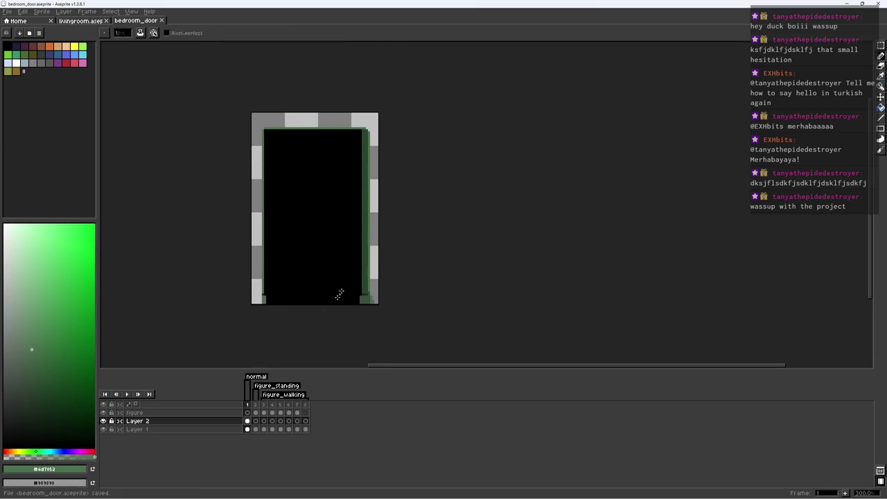
{"action": "left_click", "coordinate": [249, 429]}
{"action": "left_click_drag", "start_coordinate": [252, 432], "coordinate": [307, 430]}
{"action": "right_click", "coordinate": [308, 431]}
{"action": "left_click", "coordinate": [341, 462]}
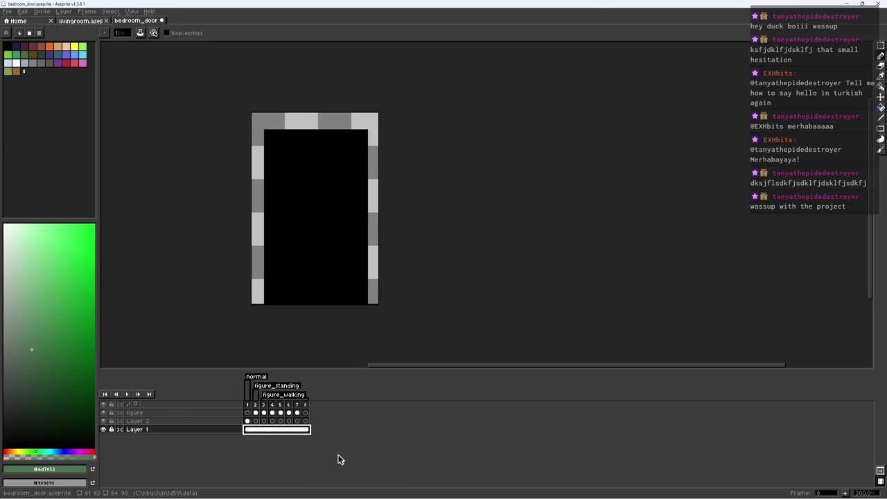
{"action": "left_click", "coordinate": [251, 430]}
{"action": "left_click", "coordinate": [255, 429]}
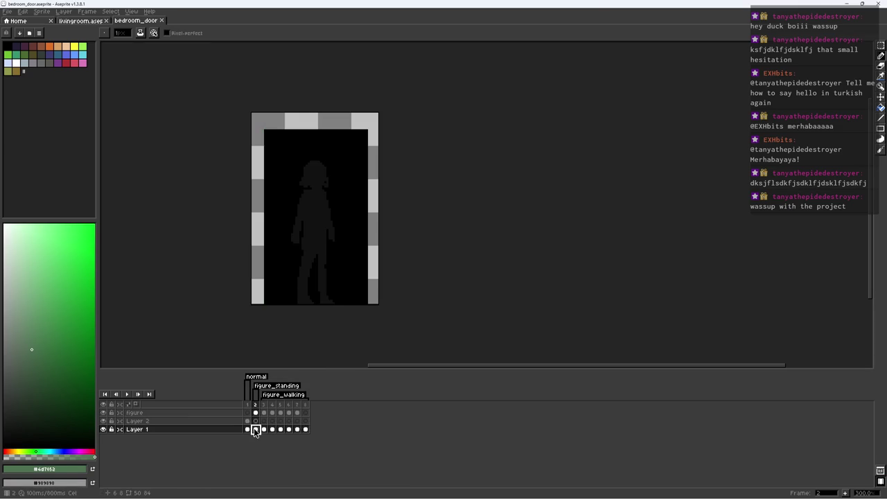
{"action": "left_click", "coordinate": [248, 429]}
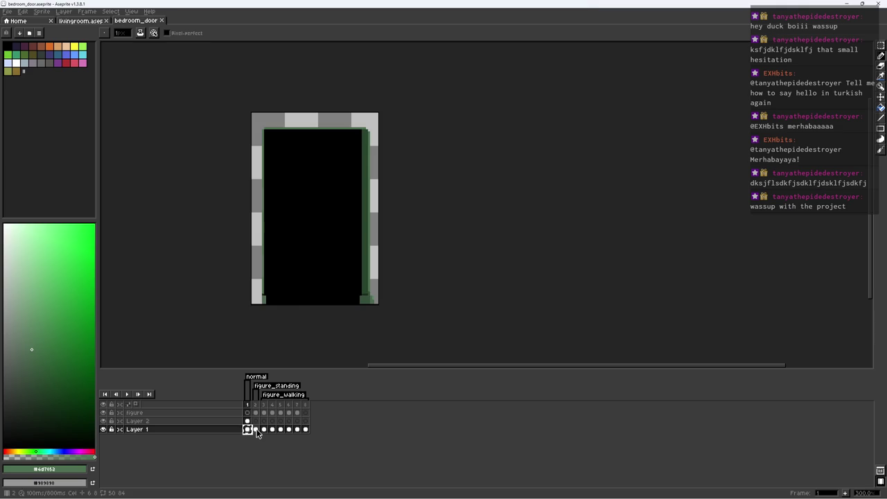
{"action": "left_click", "coordinate": [255, 430]}
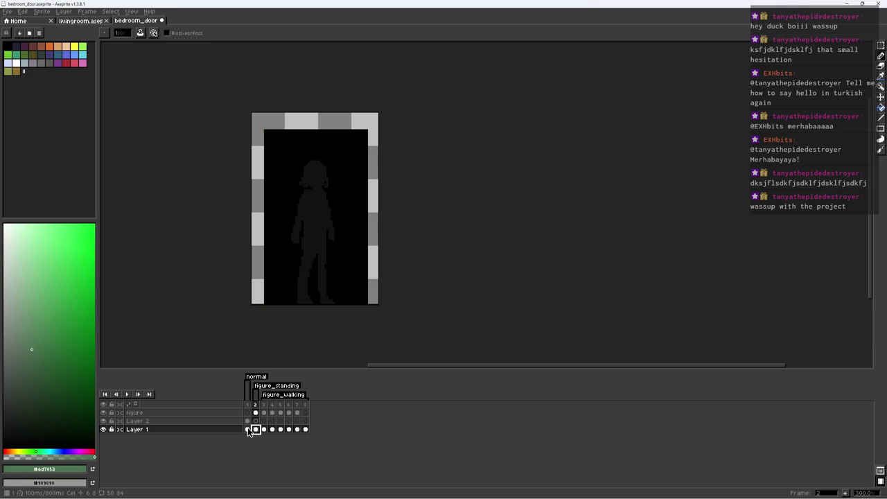
Check the figure layer's visibility, then link Layer 2's cels across frames 1 to 6
{"action": "left_click", "coordinate": [256, 412]}
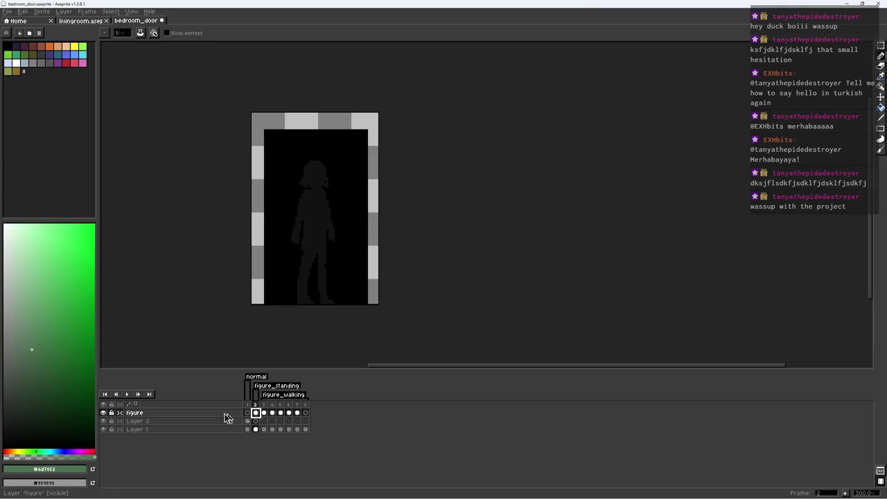
{"action": "left_click", "coordinate": [103, 412]}
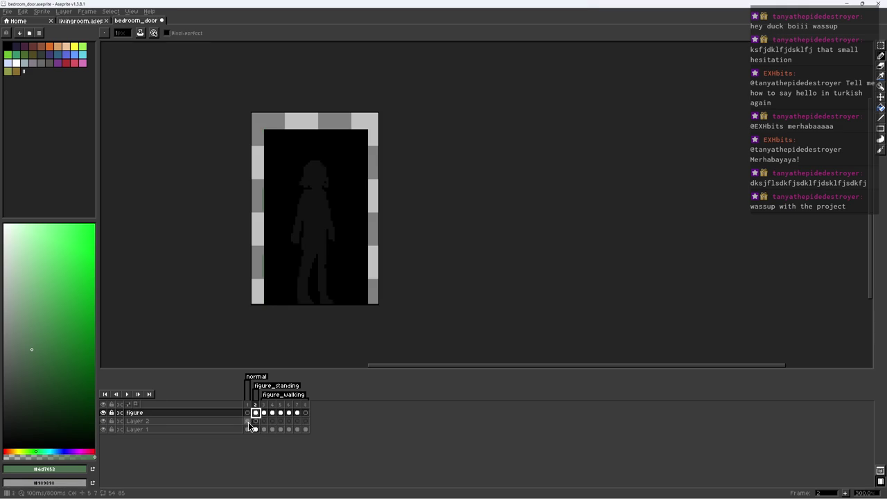
{"action": "left_click_drag", "start_coordinate": [247, 421], "coordinate": [295, 425]}
{"action": "right_click", "coordinate": [296, 424]}
{"action": "left_click", "coordinate": [325, 458]}
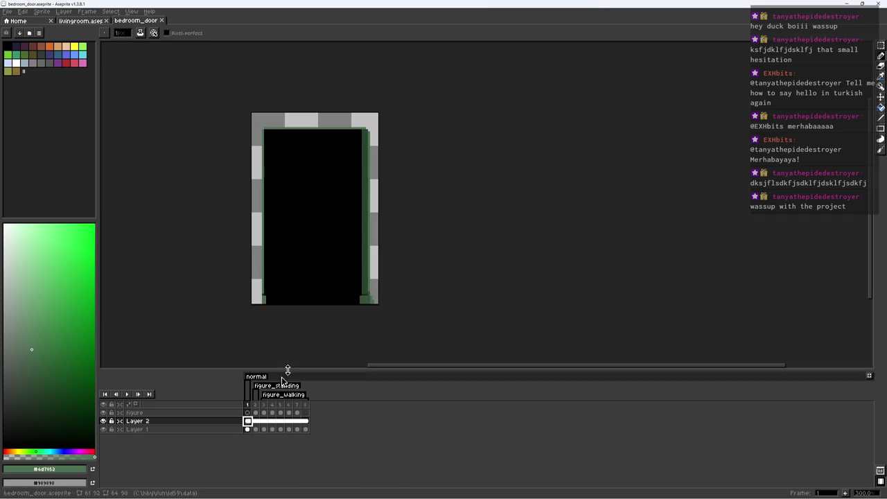
Draw a green line down the door's right edge in frames 5 and 6
{"action": "left_click", "coordinate": [255, 413]}
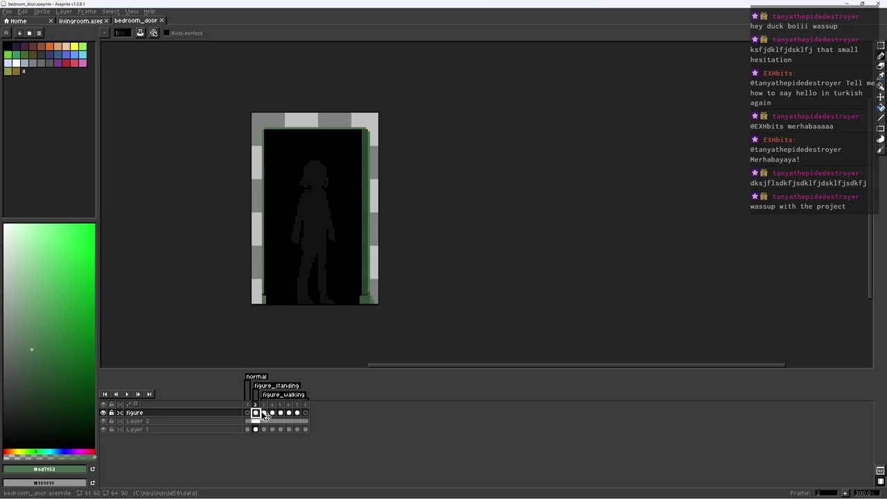
{"action": "scroll", "coordinate": [378, 221], "scroll_direction": "up", "scroll_amount": 2}
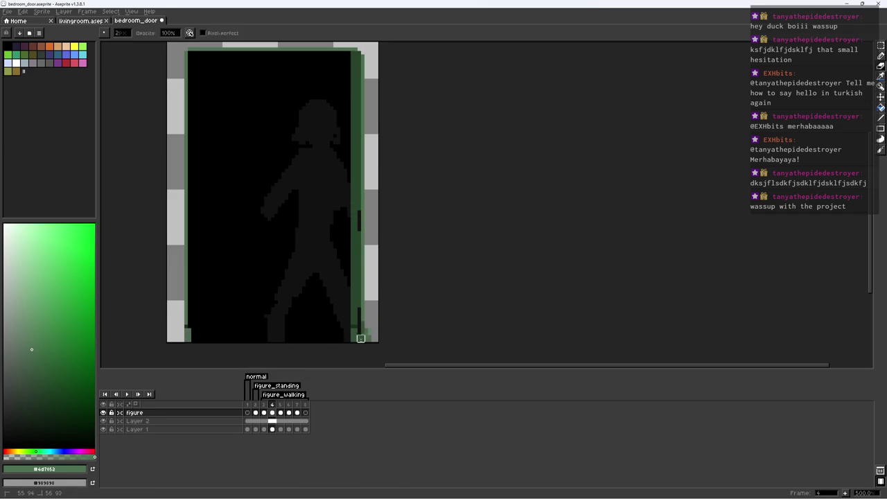
{"action": "key", "text": "Right"}
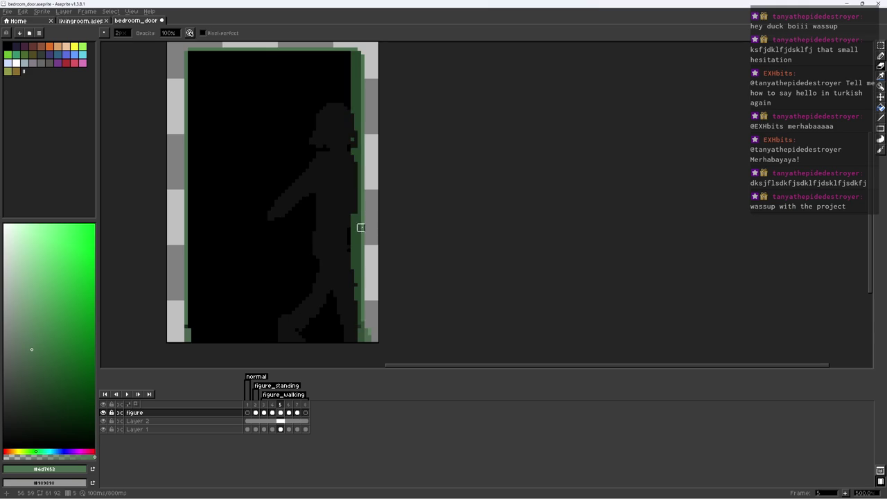
{"action": "left_click_drag", "start_coordinate": [353, 114], "coordinate": [353, 348]}
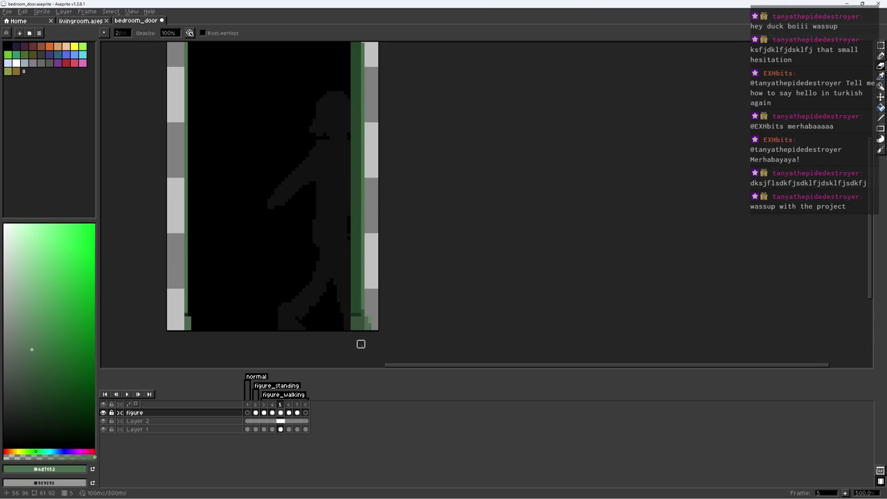
{"action": "scroll", "coordinate": [360, 340], "scroll_direction": "down", "scroll_amount": 2}
{"action": "scroll", "coordinate": [359, 331], "scroll_direction": "up", "scroll_amount": 1}
{"action": "key", "text": "Right"}
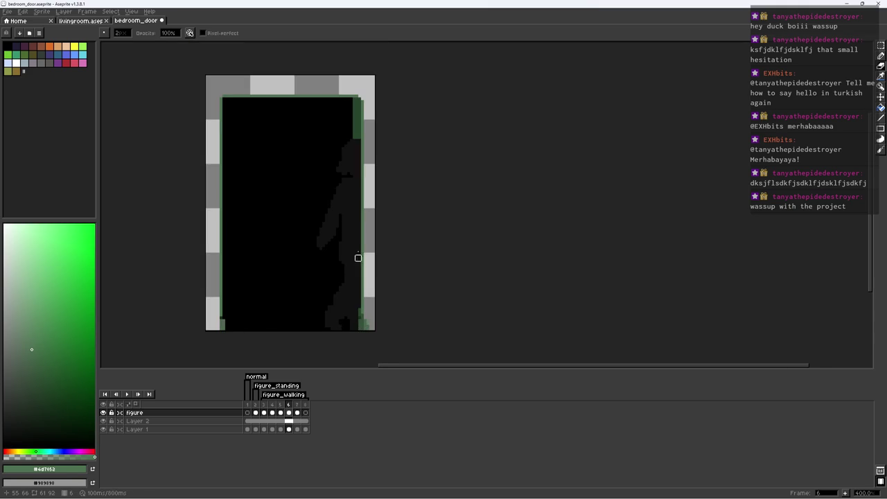
{"action": "left_click_drag", "start_coordinate": [356, 140], "coordinate": [356, 356]}
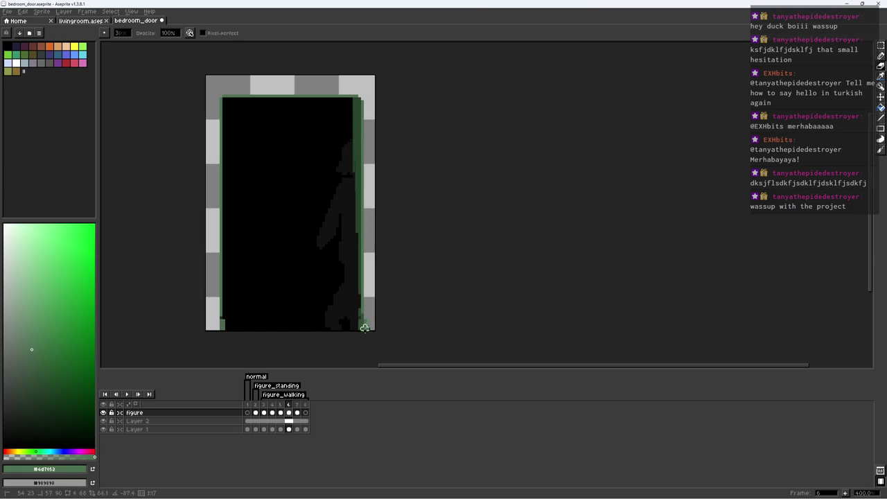
Erase the walking figure's pixels along the door's right edge in frame 7, then open Export Sprite Sheet
{"action": "key", "text": "Right"}
{"action": "key", "text": "e"}
{"action": "left_click_drag", "start_coordinate": [356, 209], "coordinate": [353, 329]}
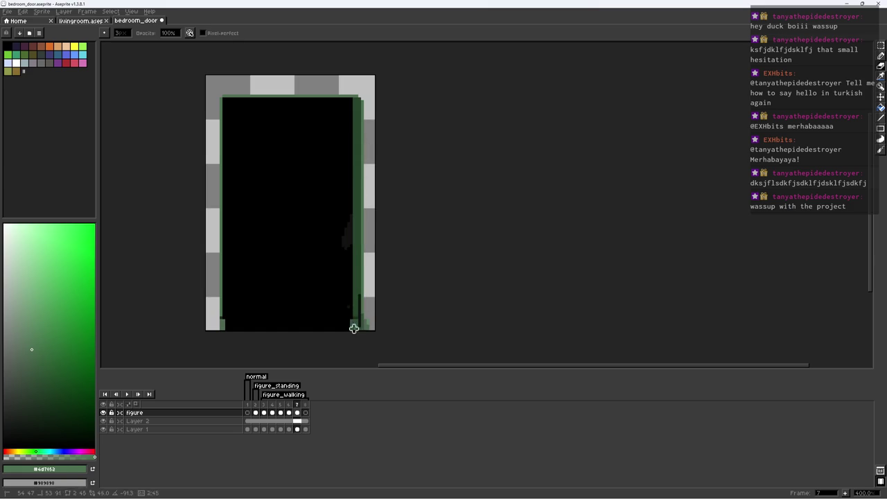
{"action": "key", "text": "ctrl+e"}
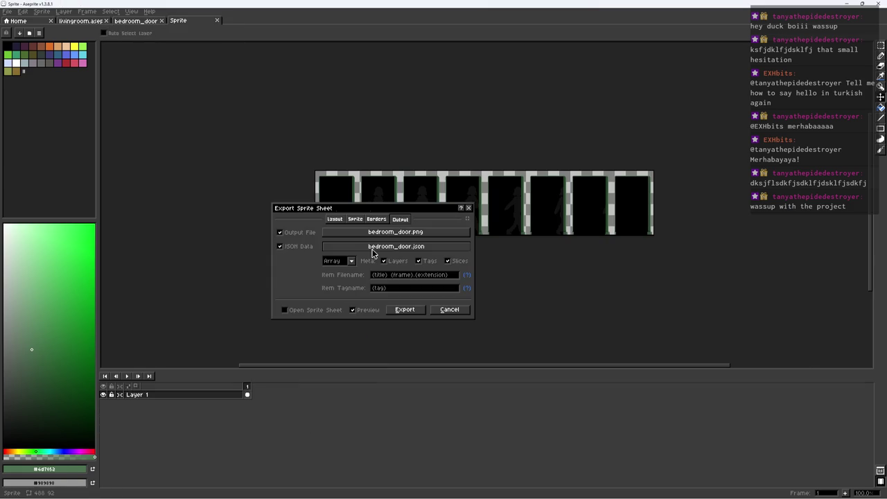
Export the door sprite sheet as bedroom_door.png with bedroom_door.json, then return to the living room file
{"action": "key", "text": "Return"}
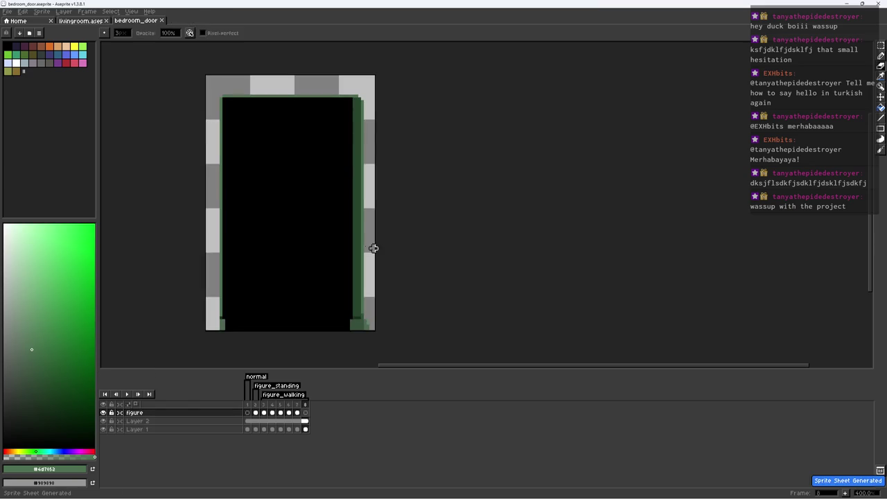
{"action": "left_click", "coordinate": [80, 20]}
{"action": "scroll", "coordinate": [321, 128], "scroll_direction": "down", "scroll_amount": 1}
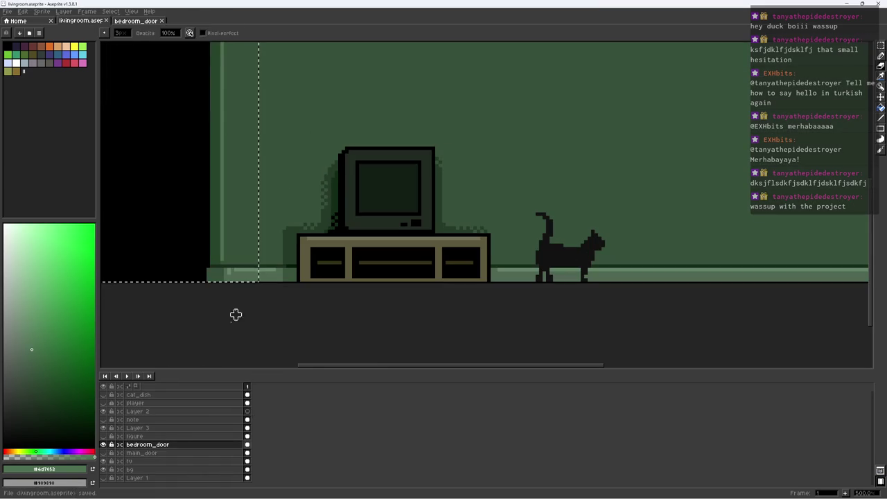
Hide the bedroom_door and tv layers, then make the bg layer active
{"action": "left_click", "coordinate": [103, 444]}
{"action": "scroll", "coordinate": [199, 219], "scroll_direction": "down", "scroll_amount": 1}
{"action": "scroll", "coordinate": [200, 219], "scroll_direction": "down", "scroll_amount": 1}
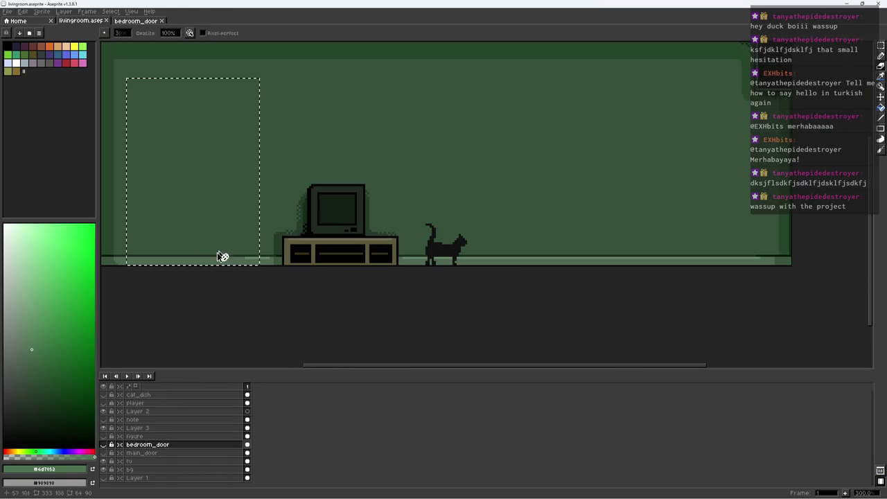
{"action": "left_click", "coordinate": [104, 462]}
{"action": "left_click", "coordinate": [104, 462]}
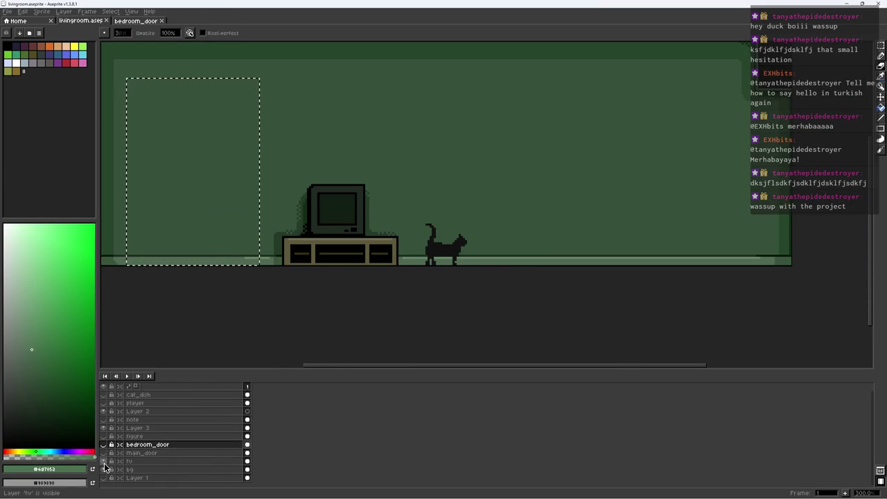
{"action": "left_click", "coordinate": [104, 462]}
{"action": "double_click", "coordinate": [142, 469]}
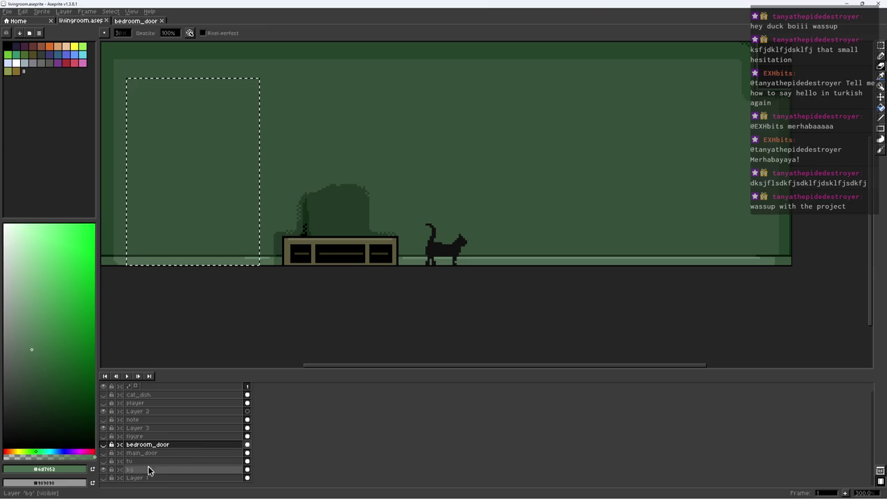
{"action": "scroll", "coordinate": [330, 214], "scroll_direction": "up", "scroll_amount": 4}
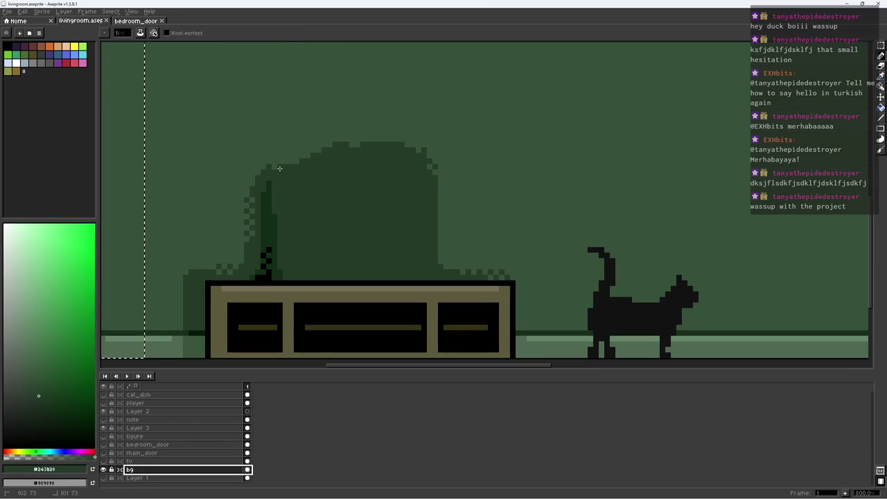
Set a 2px brush and paint dark green into the shadow behind the TV
{"action": "key", "text": "plus"}
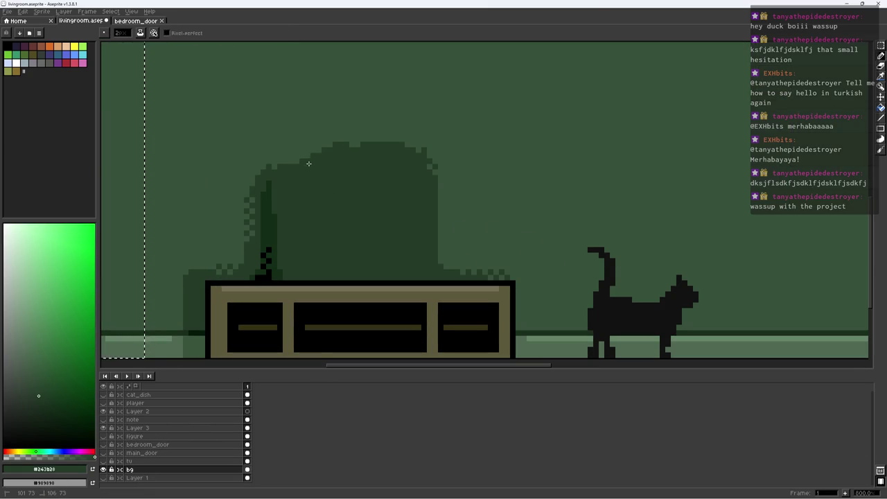
{"action": "left_click_drag", "start_coordinate": [276, 180], "coordinate": [316, 163]}
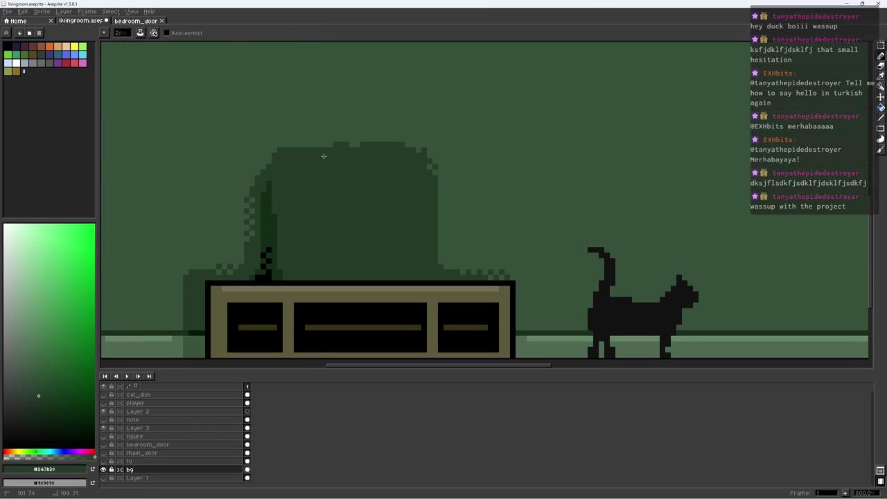
{"action": "key", "text": "e"}
{"action": "left_click", "coordinate": [282, 144], "text": "alt"}
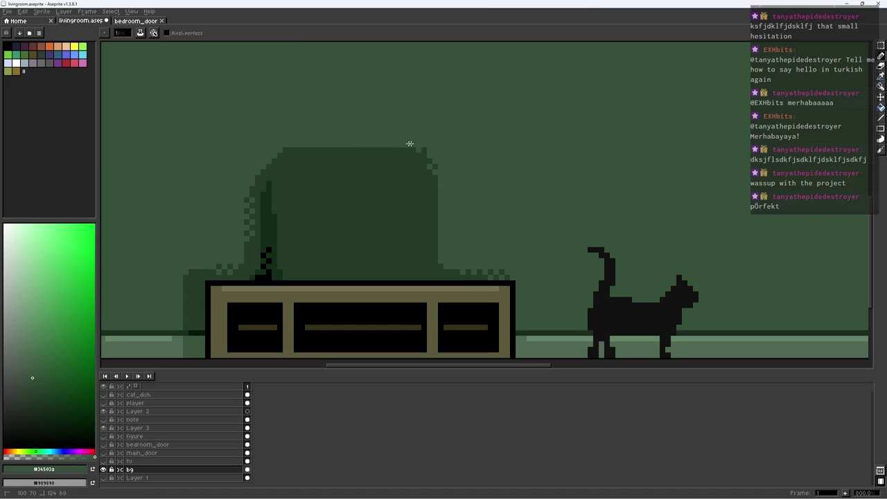
Fill a rectangle of shadow above the TV stand with dark green
{"action": "key", "text": "m"}
{"action": "left_click_drag", "start_coordinate": [277, 188], "coordinate": [425, 277]}
{"action": "key", "text": "f"}
{"action": "key", "text": "ctrl+d"}
{"action": "key", "text": "b"}
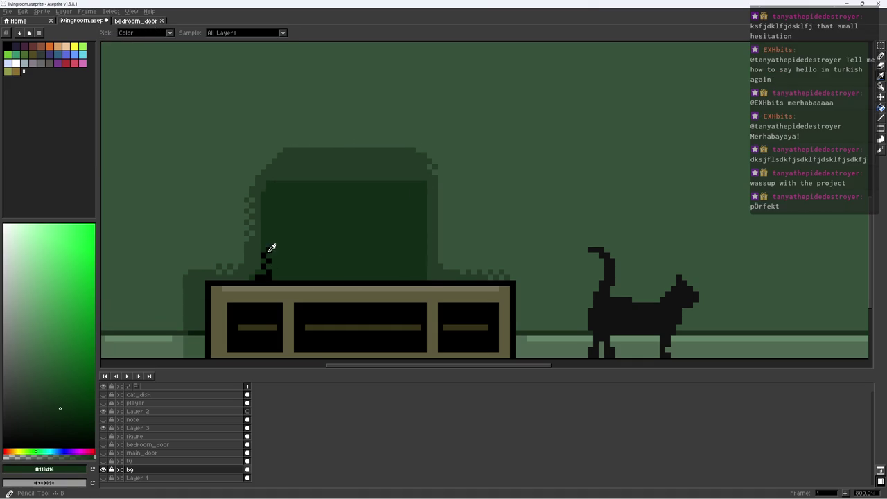
Draw a darker #112d16 green row across the shadow's top and save the file
{"action": "left_click", "coordinate": [267, 251], "text": "alt"}
{"action": "scroll", "coordinate": [305, 240], "scroll_direction": "down", "scroll_amount": 3}
{"action": "scroll", "coordinate": [338, 222], "scroll_direction": "up", "scroll_amount": 3}
{"action": "left_click", "coordinate": [272, 201], "text": "alt"}
{"action": "left_click", "coordinate": [409, 194], "text": "shift"}
{"action": "scroll", "coordinate": [409, 198], "scroll_direction": "down", "scroll_amount": 2}
{"action": "scroll", "coordinate": [414, 201], "scroll_direction": "down", "scroll_amount": 2}
{"action": "key", "text": "ctrl+s"}
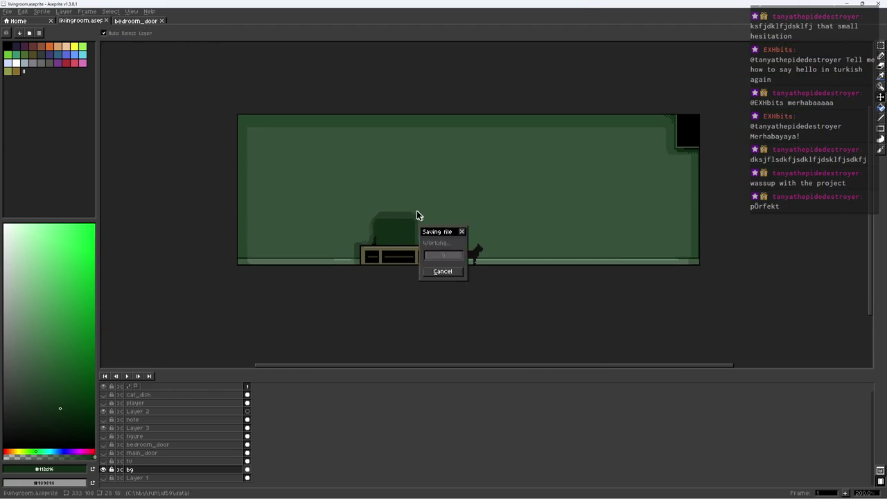
Sample the green #243b20 from the canvas as the drawing colour
{"action": "scroll", "coordinate": [419, 216], "scroll_direction": "up", "scroll_amount": 3}
{"action": "left_click", "coordinate": [335, 200], "text": "alt"}
{"action": "scroll", "coordinate": [419, 207], "scroll_direction": "down", "scroll_amount": 3}
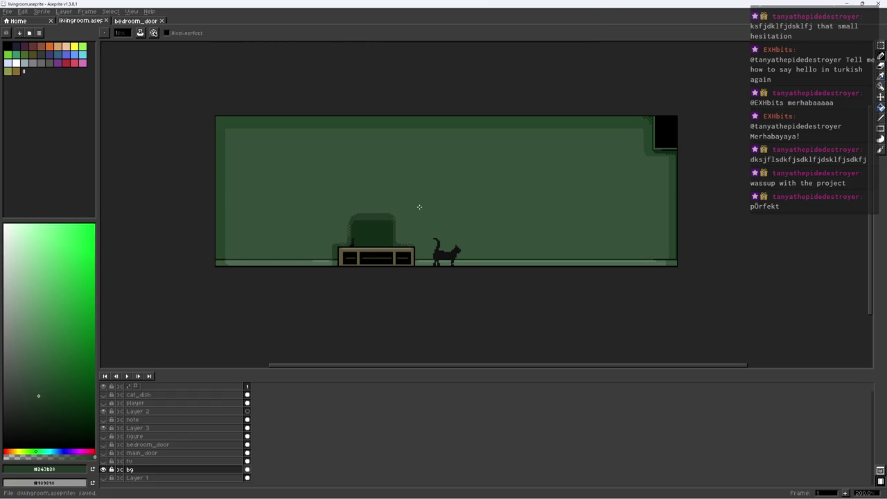
{"action": "scroll", "coordinate": [388, 215], "scroll_direction": "up", "scroll_amount": 4}
{"action": "scroll", "coordinate": [352, 242], "scroll_direction": "up", "scroll_amount": 1}
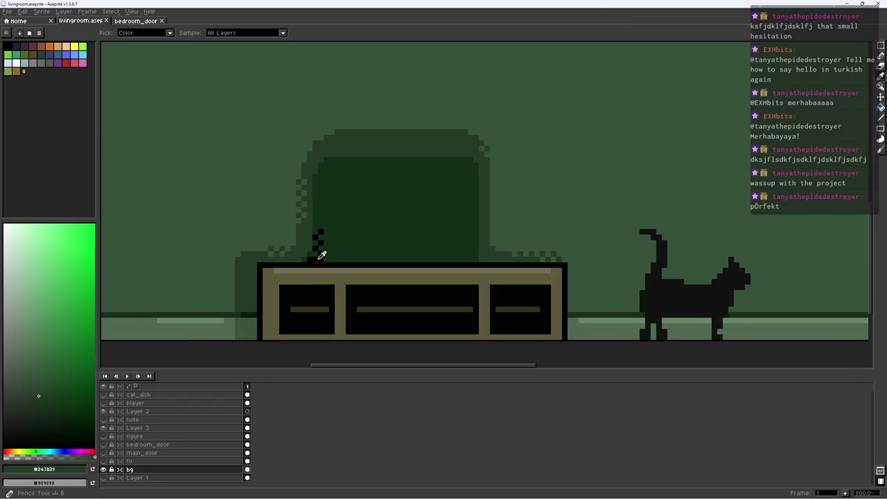
Fill a rectangle on top of the cabinet with black sampled from the lamp
{"action": "left_click", "coordinate": [319, 235], "text": "alt"}
{"action": "key", "text": "m"}
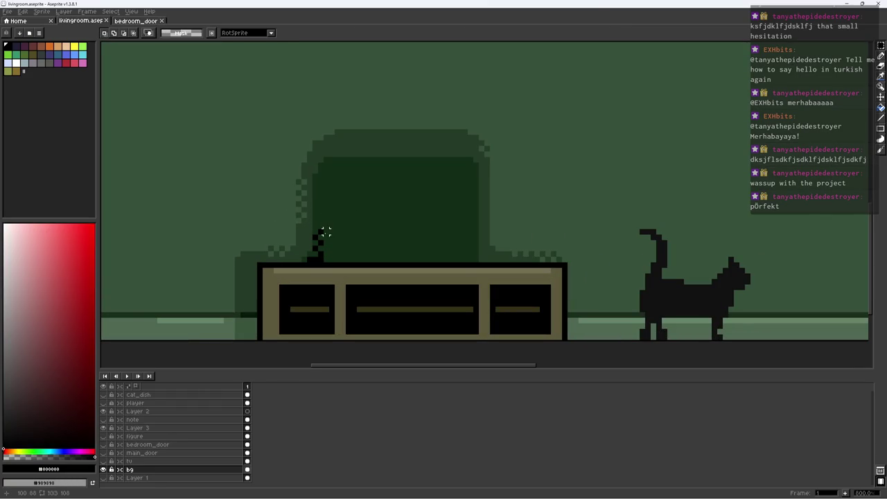
{"action": "left_click_drag", "start_coordinate": [323, 229], "coordinate": [468, 263]}
{"action": "key", "text": "f"}
{"action": "key", "text": "ctrl+d"}
{"action": "key", "text": "b"}
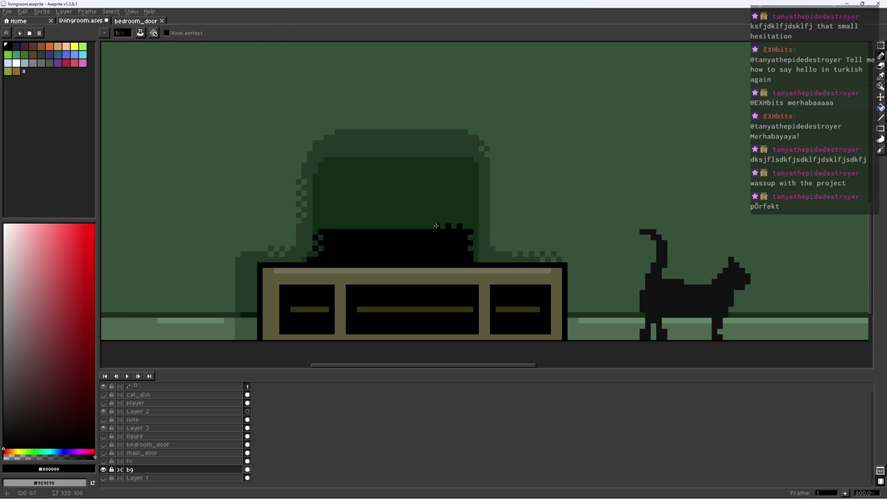
Sample the cabinet's dark olive colour as the drawing colour
{"action": "scroll", "coordinate": [436, 226], "scroll_direction": "down", "scroll_amount": 5}
{"action": "scroll", "coordinate": [499, 217], "scroll_direction": "up", "scroll_amount": 2}
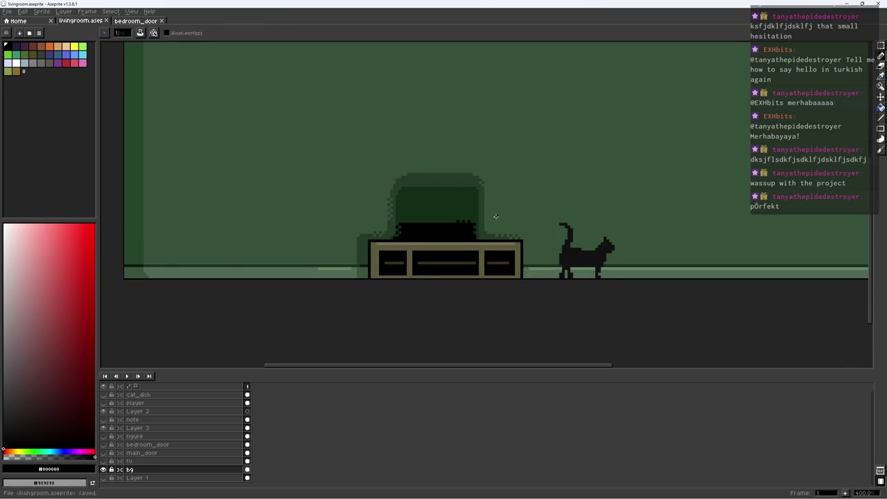
{"action": "scroll", "coordinate": [497, 221], "scroll_direction": "down", "scroll_amount": 1}
{"action": "scroll", "coordinate": [485, 229], "scroll_direction": "up", "scroll_amount": 1}
{"action": "scroll", "coordinate": [473, 236], "scroll_direction": "up", "scroll_amount": 3}
{"action": "left_click", "coordinate": [396, 293], "text": "alt"}
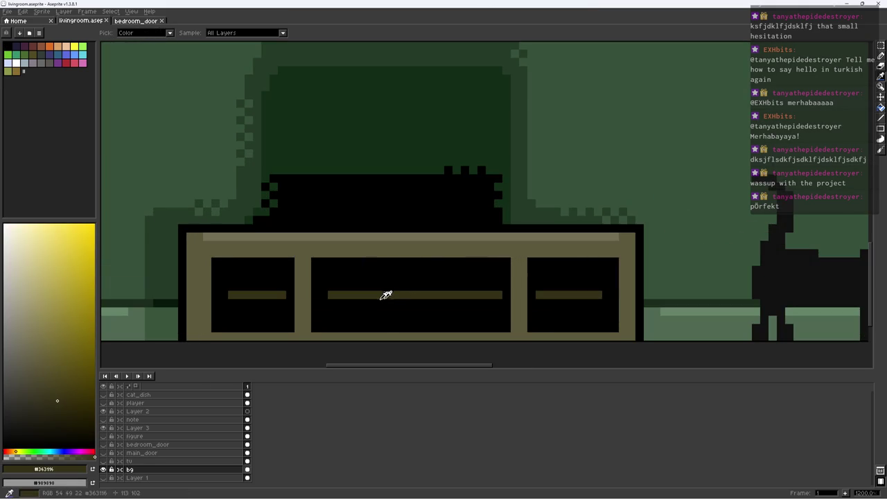
Paint over the middle drawer's handle in black and add a dark-green bar below it
{"action": "left_click", "coordinate": [351, 276], "text": "alt"}
{"action": "left_click_drag", "start_coordinate": [331, 294], "coordinate": [492, 294]}
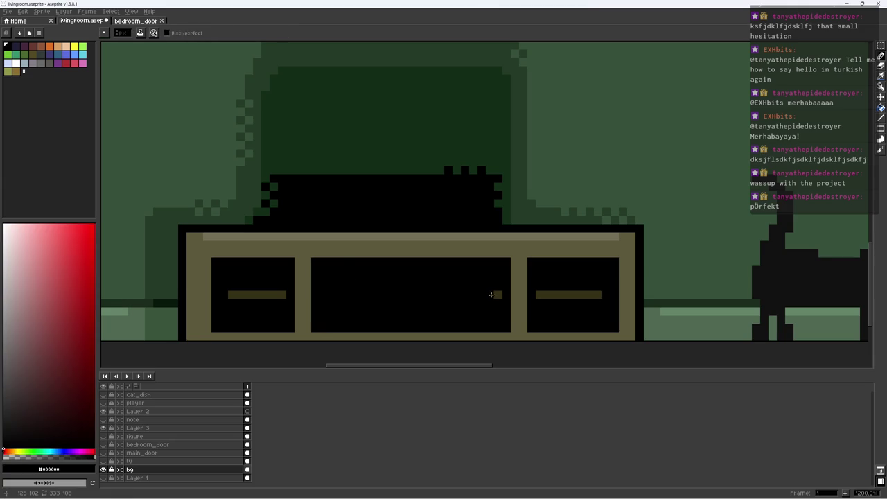
{"action": "key", "text": "alt"}
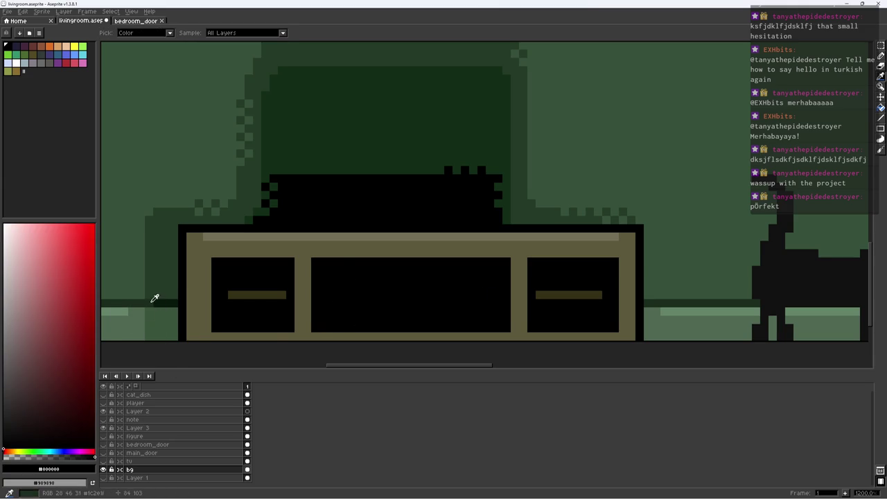
{"action": "left_click", "coordinate": [153, 300], "text": "alt"}
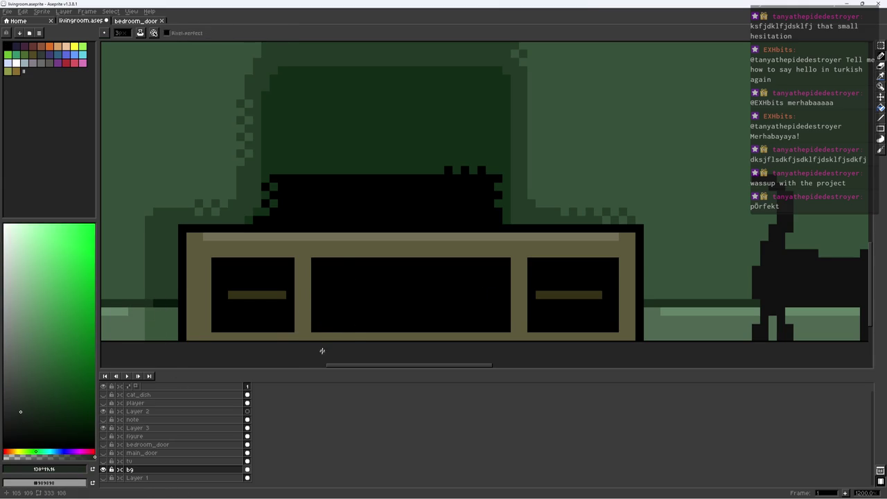
{"action": "left_click_drag", "start_coordinate": [334, 314], "coordinate": [409, 314]}
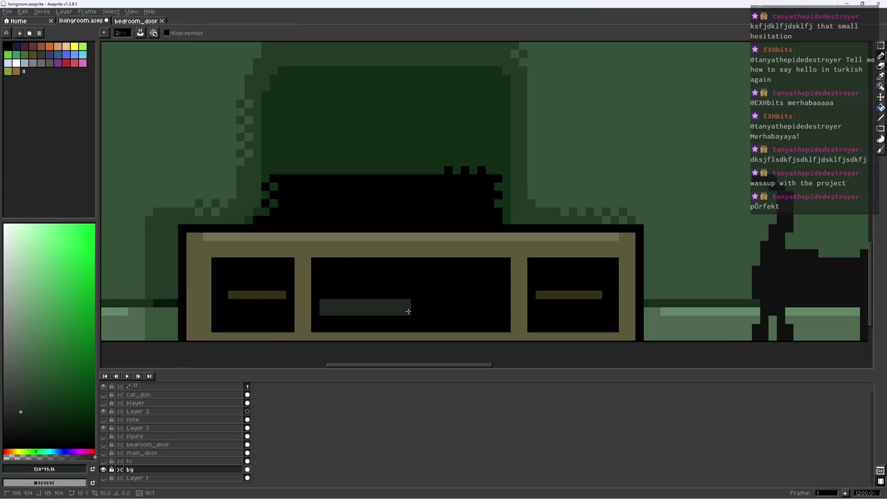
Add two more dark-green bars in the middle drawer
{"action": "left_click", "coordinate": [392, 318], "text": "alt"}
{"action": "left_click", "coordinate": [404, 305], "text": "alt"}
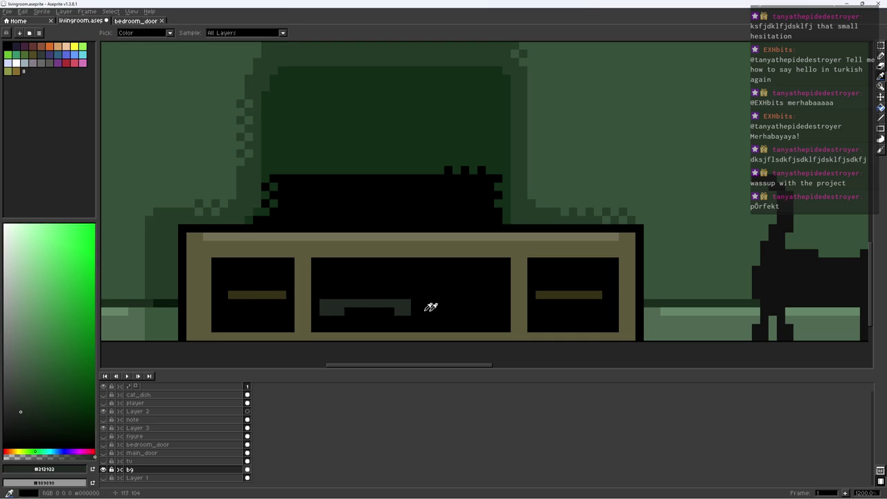
{"action": "left_click_drag", "start_coordinate": [359, 283], "coordinate": [405, 285]}
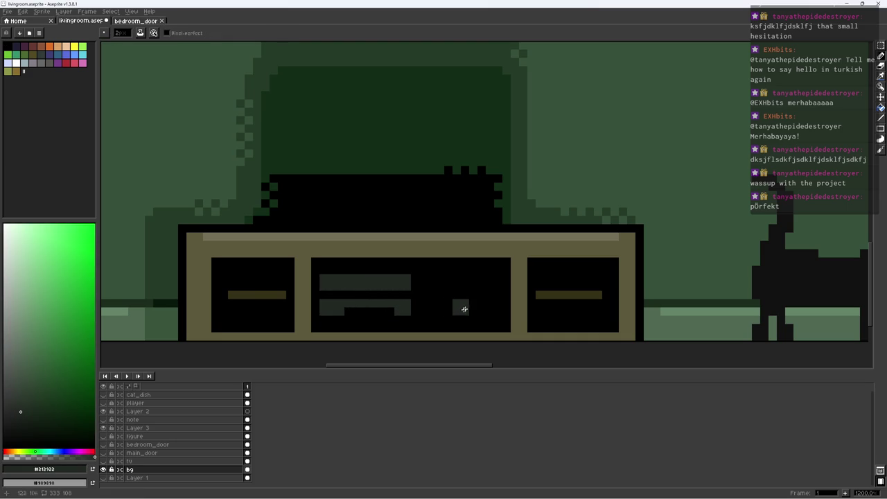
{"action": "left_click_drag", "start_coordinate": [435, 315], "coordinate": [478, 315]}
Add dark purple books in the right compartment and on the shelf
{"action": "left_click", "coordinate": [31, 380]}
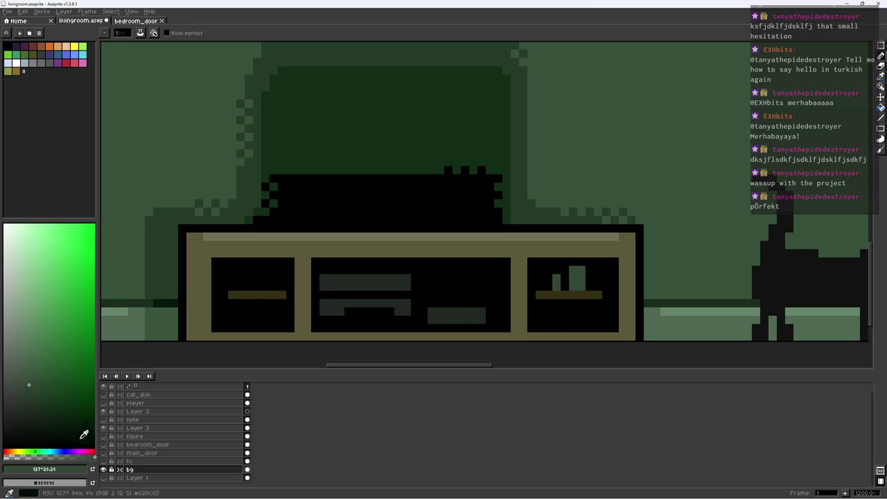
{"action": "left_click", "coordinate": [80, 451]}
{"action": "scroll", "coordinate": [582, 305], "scroll_direction": "down", "scroll_amount": 1}
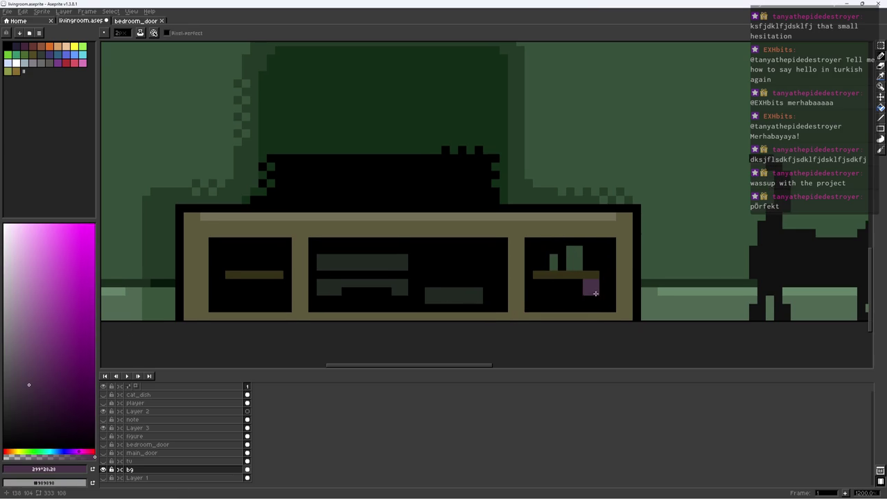
{"action": "left_click", "coordinate": [609, 284], "text": "alt"}
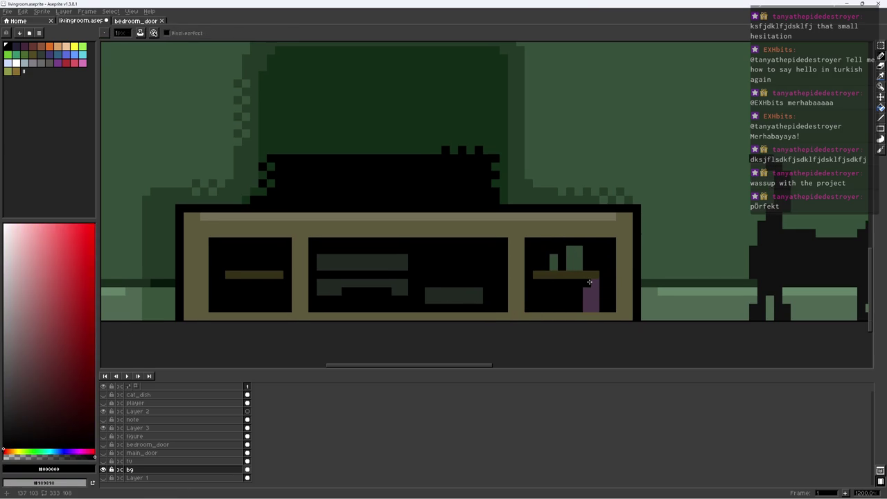
{"action": "left_click", "coordinate": [571, 303]}
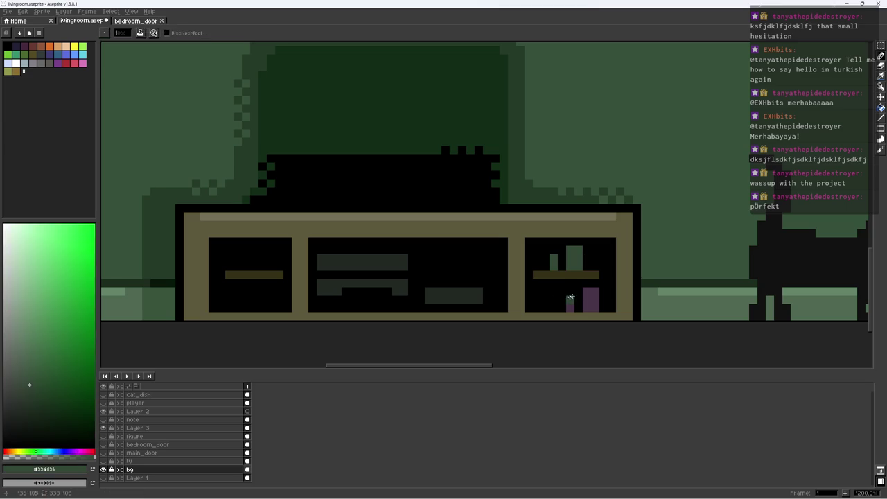
{"action": "left_click", "coordinate": [553, 263]}
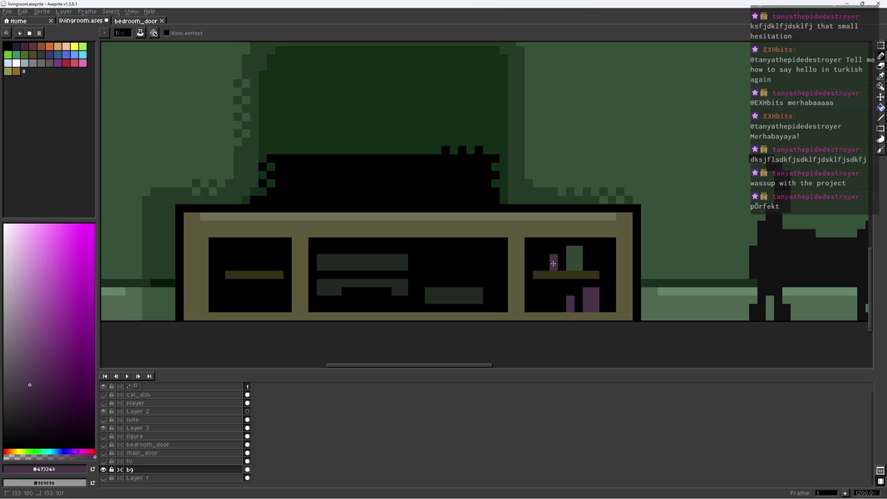
{"action": "left_click", "coordinate": [59, 450]}
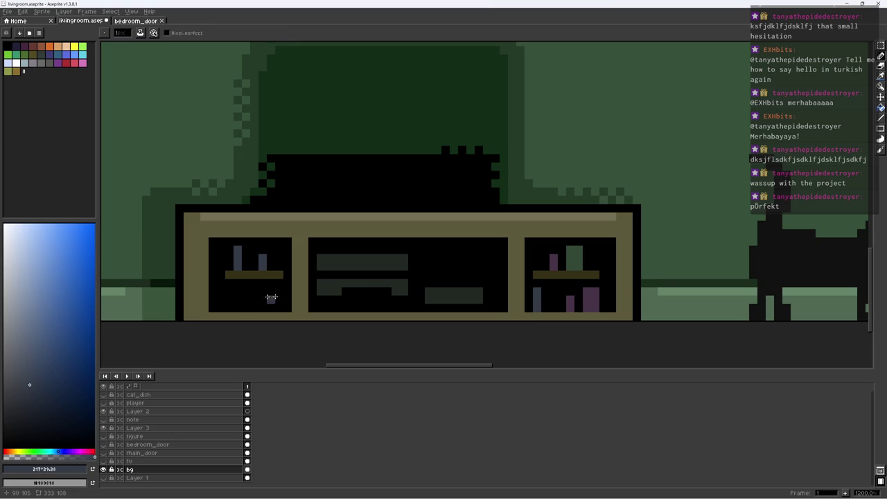
Draw a small dark-green plant sprout in the left compartment
{"action": "left_click", "coordinate": [566, 257], "text": "alt"}
{"action": "left_click_drag", "start_coordinate": [271, 291], "coordinate": [258, 312]}
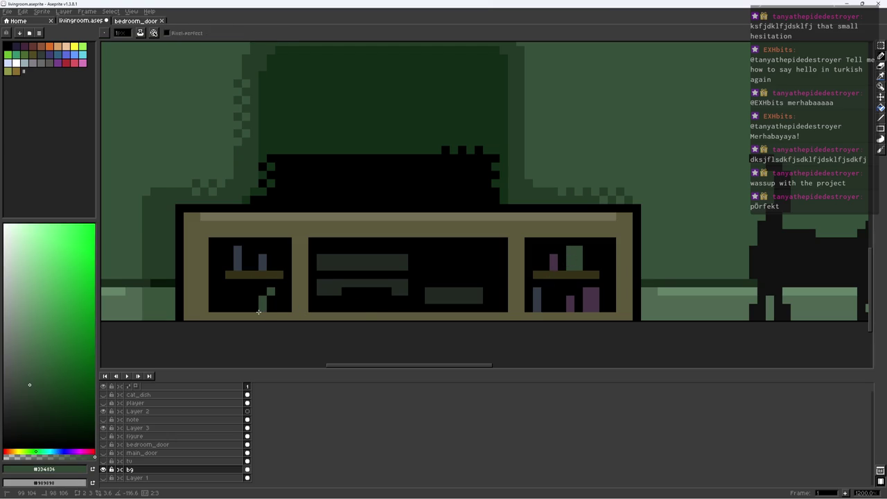
{"action": "left_click_drag", "start_coordinate": [262, 302], "coordinate": [266, 297]}
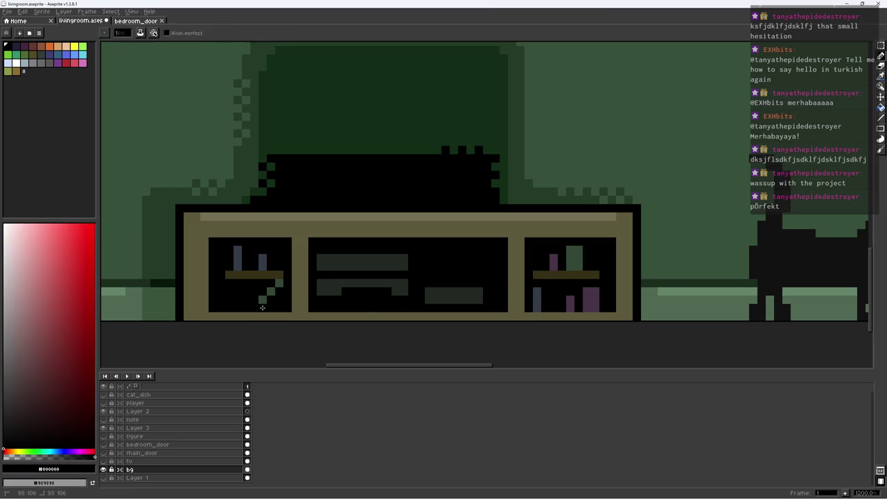
{"action": "left_click", "coordinate": [294, 295], "text": "alt"}
{"action": "left_click", "coordinate": [585, 291], "text": "alt"}
{"action": "left_click", "coordinate": [580, 257], "text": "alt"}
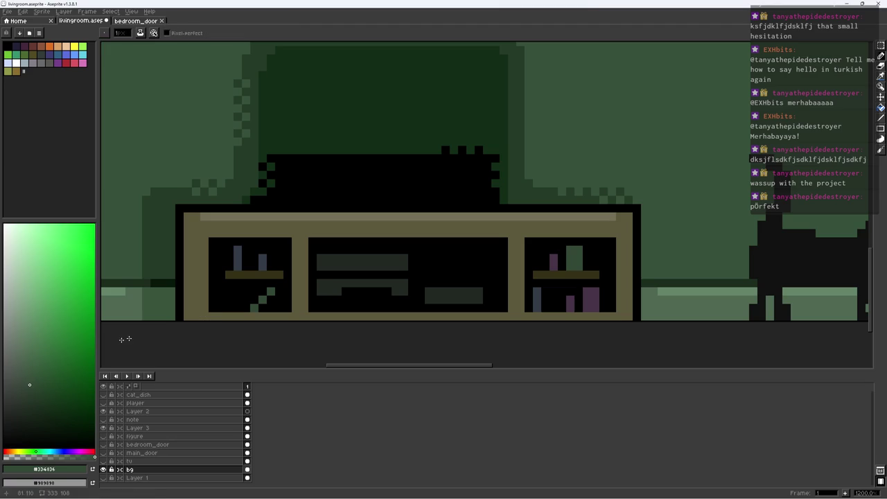
{"action": "left_click_drag", "start_coordinate": [19, 379], "coordinate": [12, 381]}
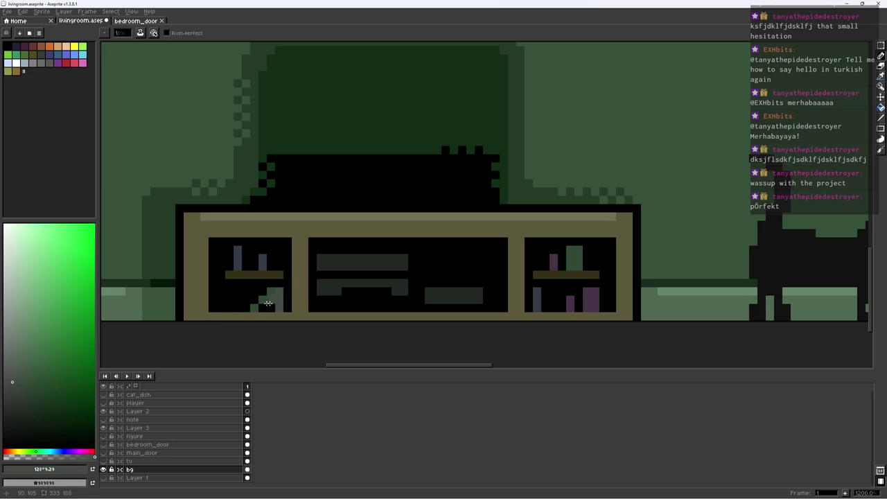
{"action": "scroll", "coordinate": [235, 293], "scroll_direction": "down", "scroll_amount": 2}
{"action": "scroll", "coordinate": [372, 277], "scroll_direction": "down", "scroll_amount": 4}
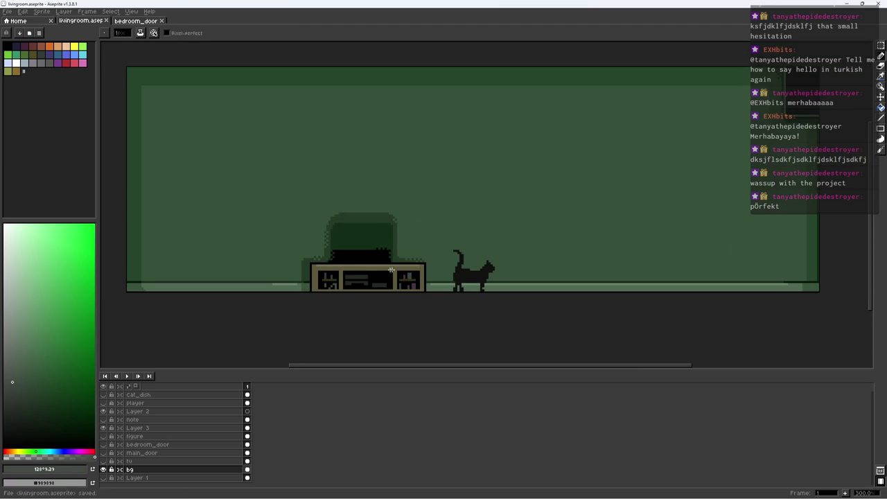
Save the living room file and delete Layer 2
{"action": "key", "text": "ctrl+s"}
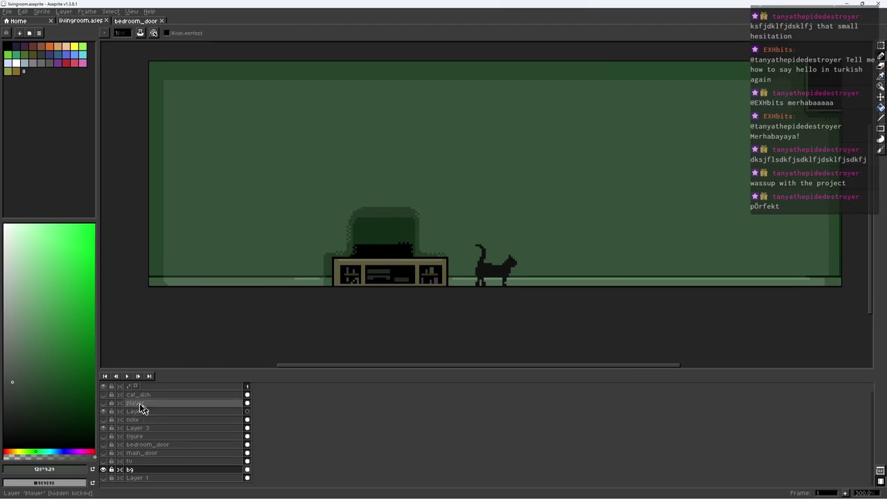
{"action": "left_click", "coordinate": [103, 413]}
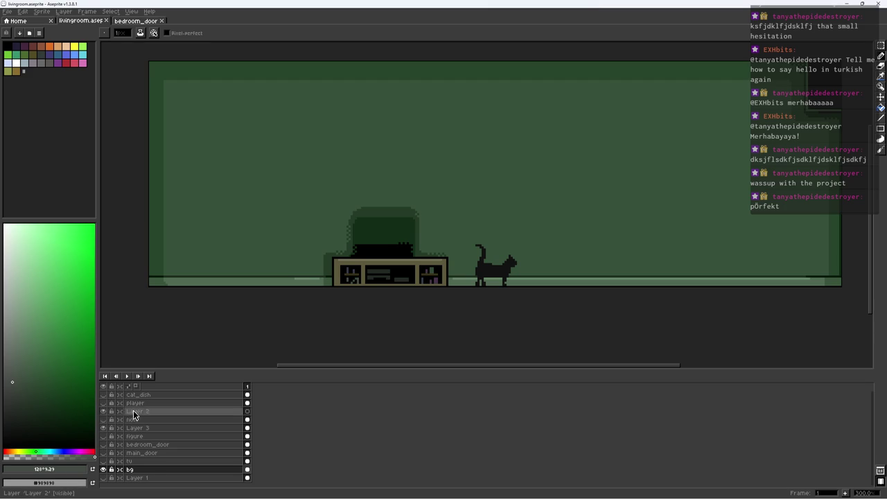
{"action": "right_click", "coordinate": [151, 413]}
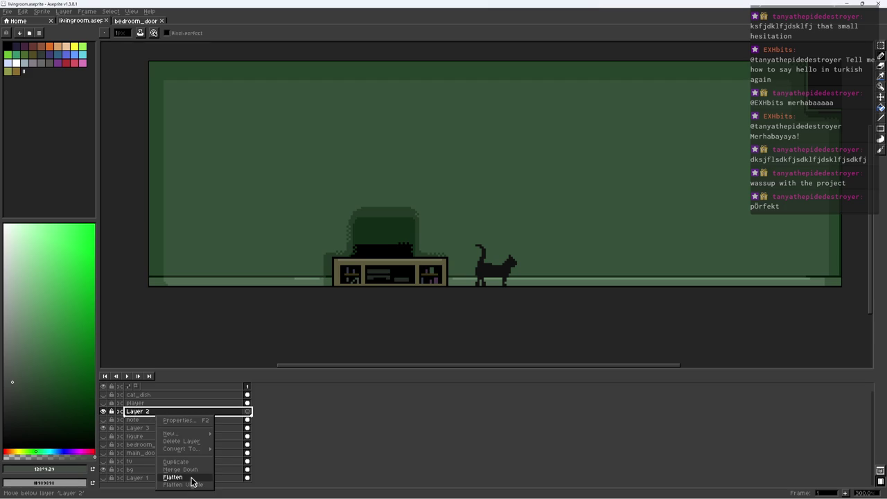
{"action": "left_click", "coordinate": [192, 442]}
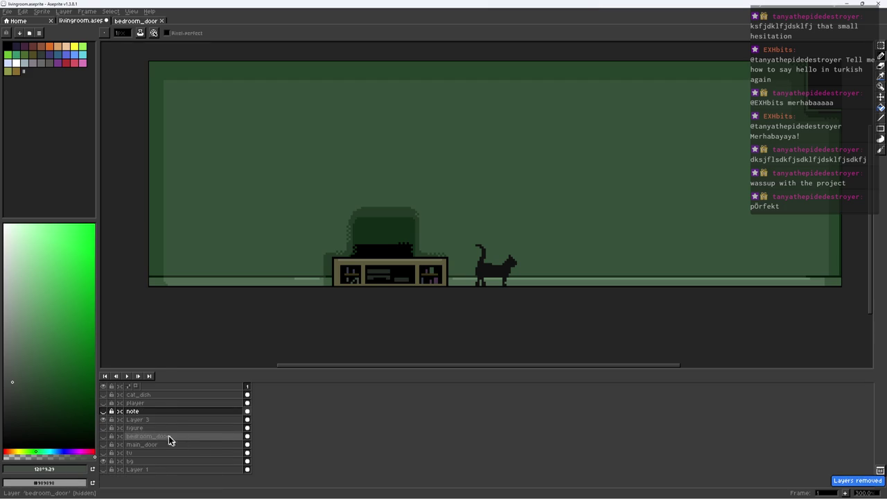
Rename Layer 3 to 'cat' and hide it
{"action": "left_click", "coordinate": [147, 419]}
{"action": "double_click", "coordinate": [149, 420]}
{"action": "type", "text": "cat"}
{"action": "key", "text": "Return"}
{"action": "key", "text": "Up"}
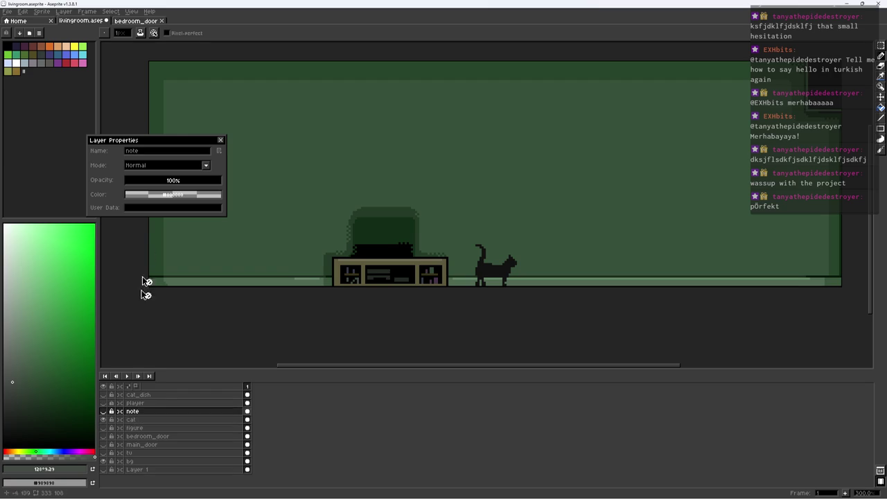
{"action": "left_click", "coordinate": [151, 420]}
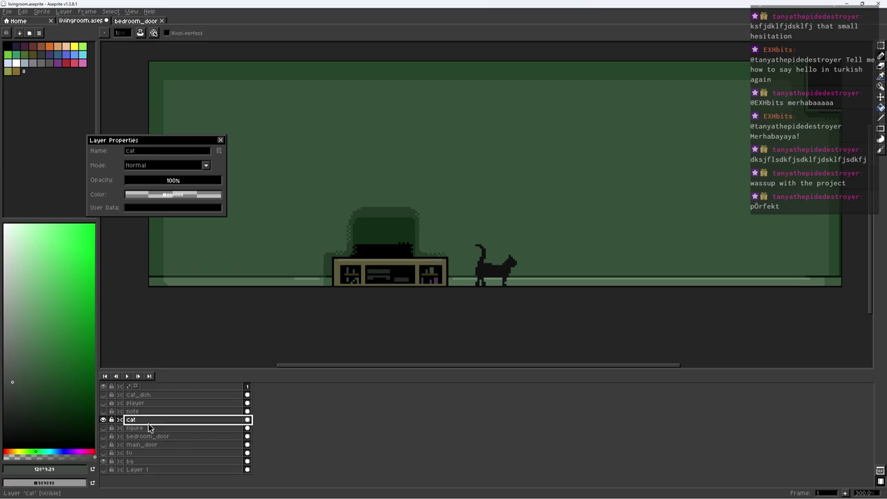
{"action": "left_click", "coordinate": [220, 140]}
{"action": "left_click", "coordinate": [103, 419]}
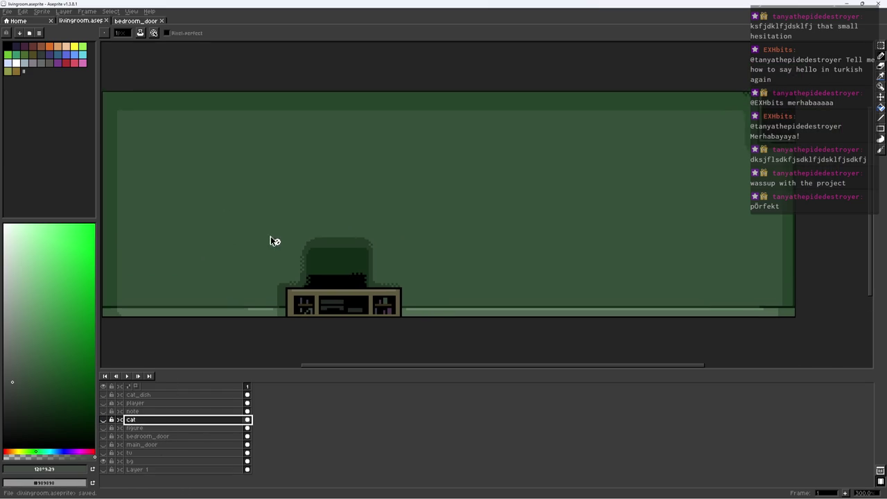
{"action": "scroll", "coordinate": [275, 236], "scroll_direction": "down", "scroll_amount": 1}
Export the background as livingroom_bg.png and re-export the bedroom_door sprite sheet
{"action": "key", "text": "ctrl+e"}
{"action": "key", "text": "Return"}
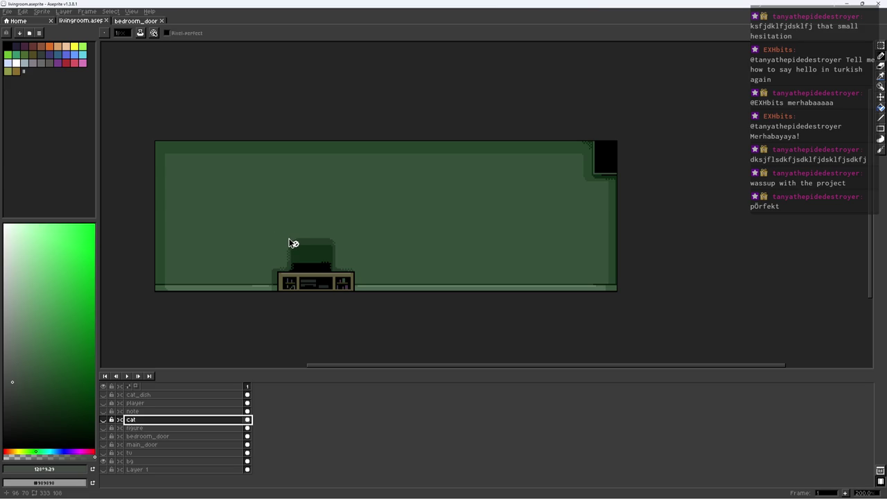
{"action": "left_click", "coordinate": [149, 20]}
{"action": "key", "text": "ctrl+e"}
{"action": "key", "text": "Return"}
{"action": "key", "text": "Return"}
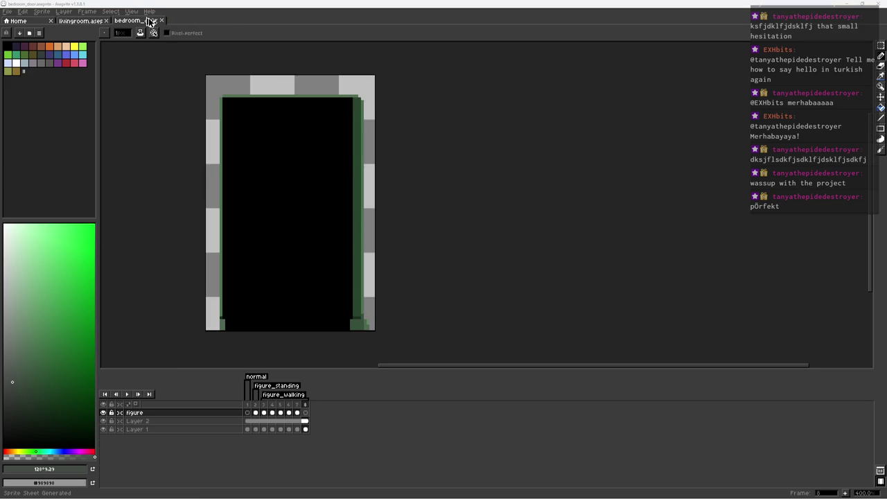
Rebuild and relaunch the game, starting it from the title screen
{"action": "key", "text": "alt+Tab"}
{"action": "key", "text": "Up"}
{"action": "key", "text": "Return"}
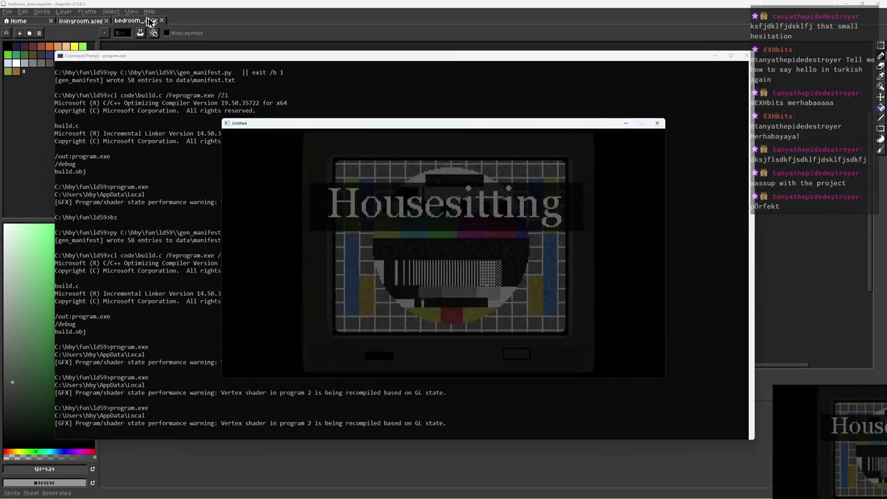
{"action": "key", "text": "x"}
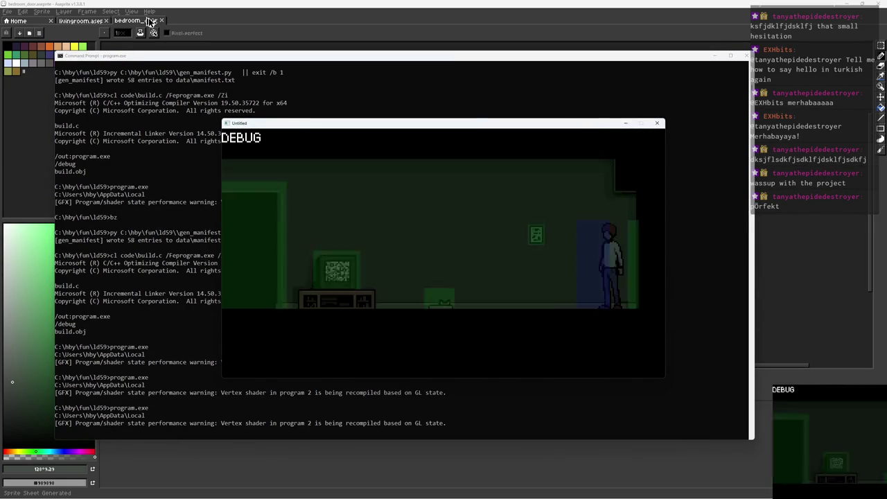
Walk the character back and forth between the TV and the wall note
{"action": "key", "text": "Left"}
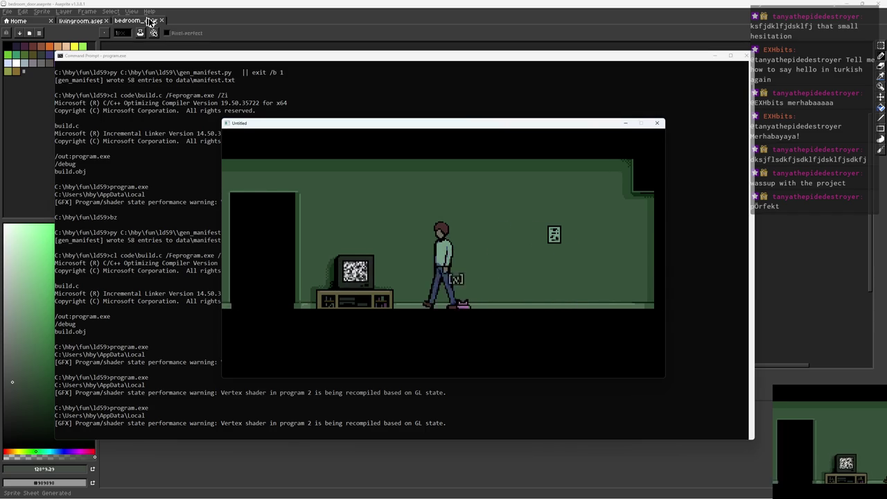
{"action": "key", "text": "Right"}
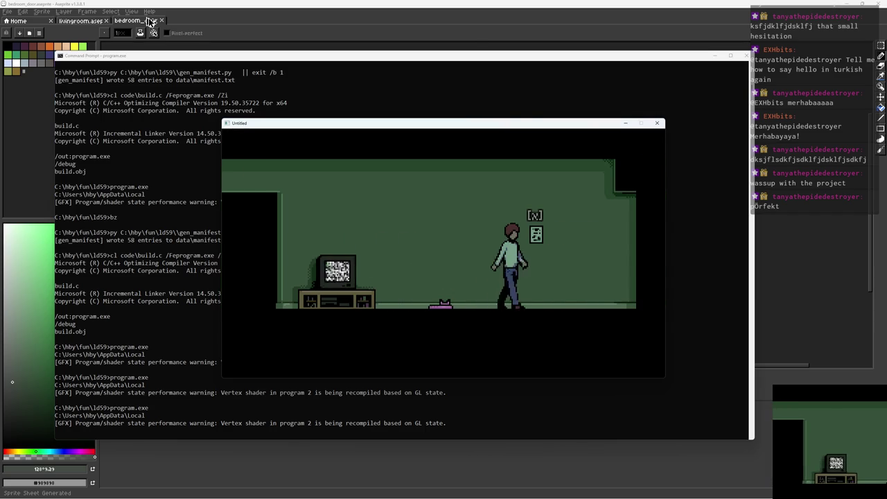
{"action": "key", "text": "Left"}
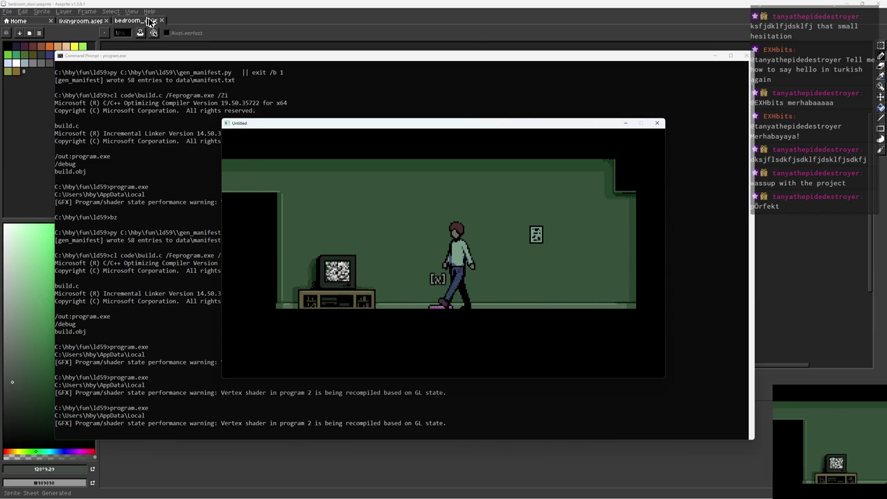
{"action": "key", "text": "Right"}
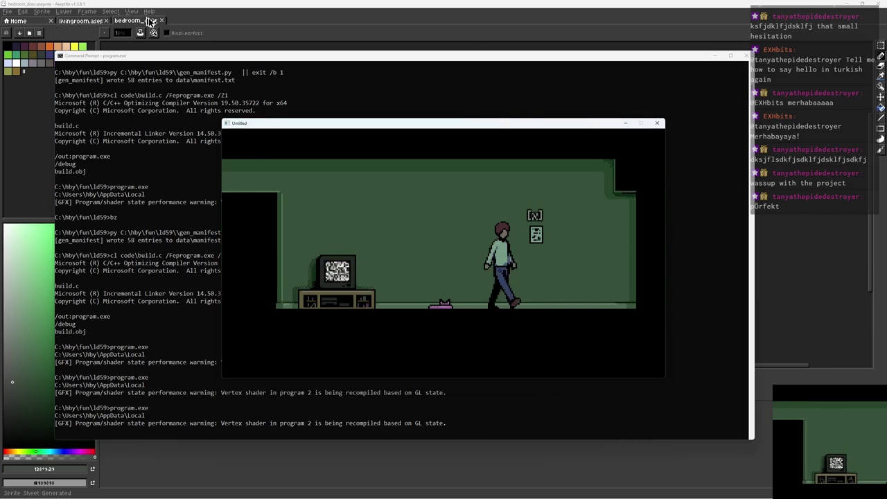
{"action": "key", "text": "Left"}
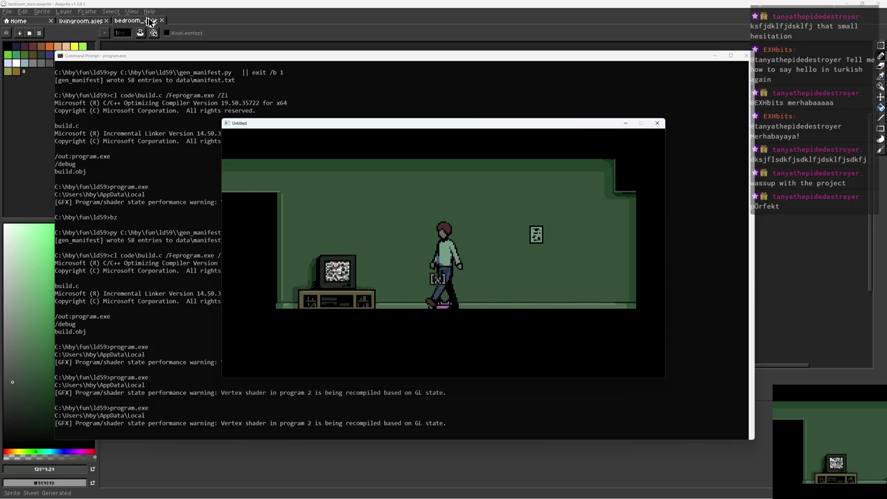
Go through the doorway into the bedroom and return to the living room
{"action": "key", "text": "x"}
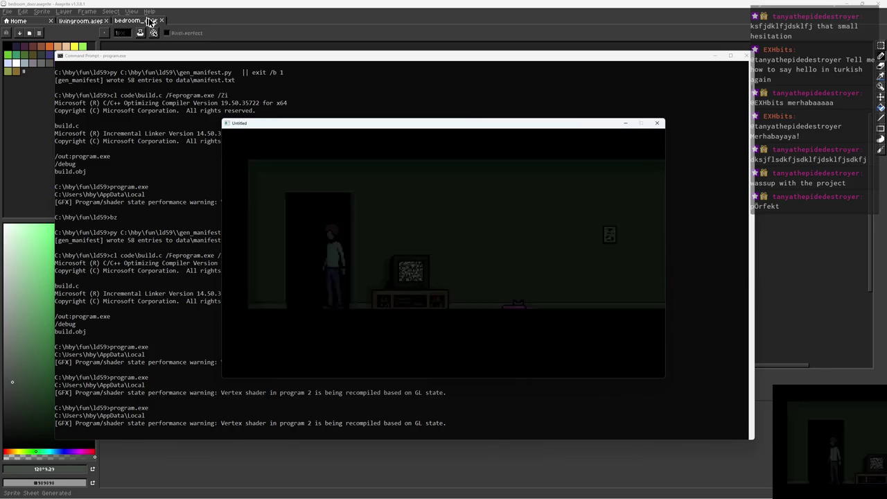
{"action": "key", "text": "x"}
{"action": "key", "text": "Right"}
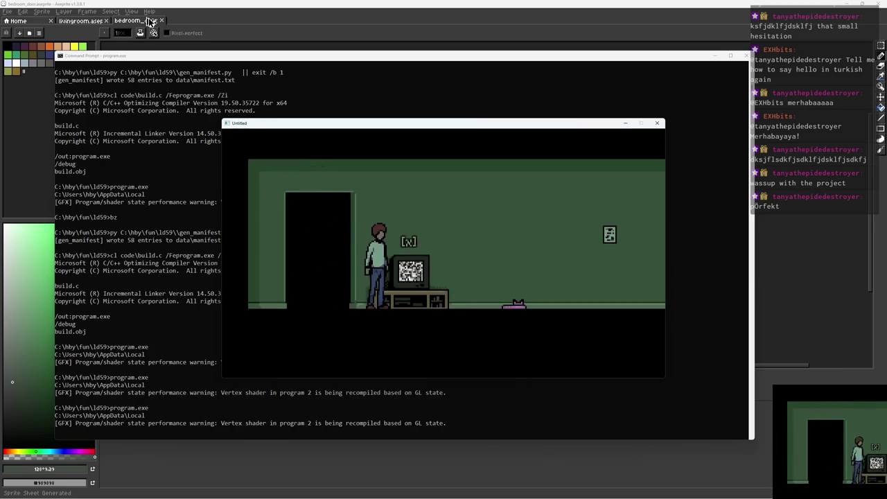
{"action": "key", "text": "x"}
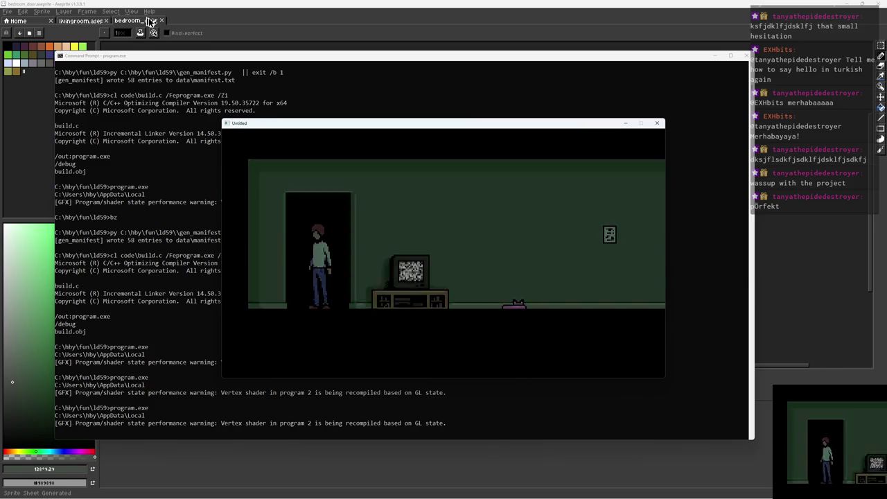
{"action": "key", "text": "x"}
{"action": "key", "text": "Right"}
{"action": "key", "text": "Left"}
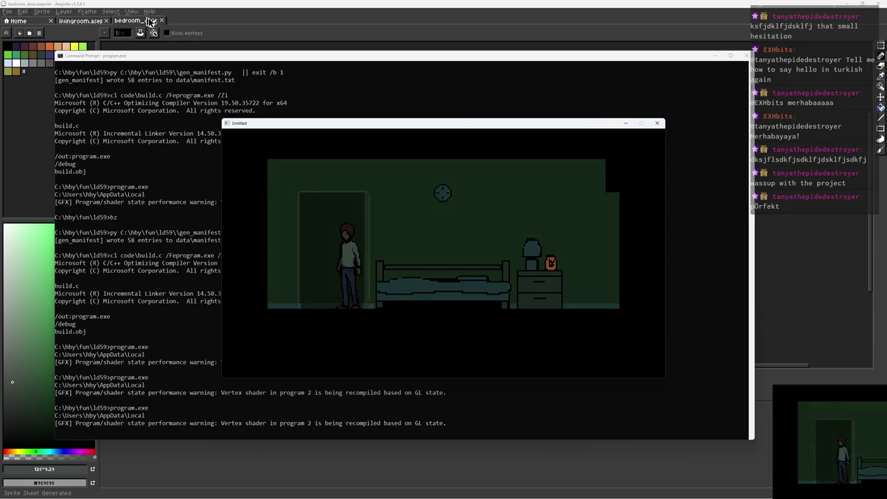
{"action": "key", "text": "x"}
{"action": "key", "text": "Right"}
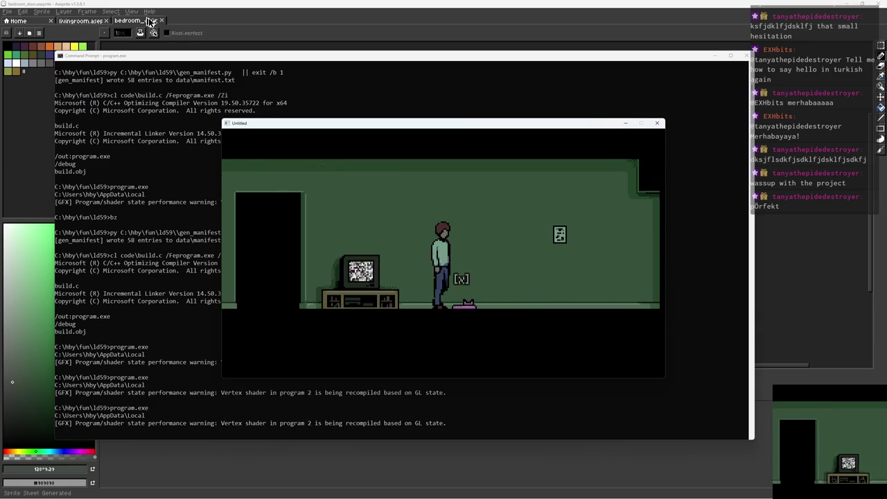
Walk across the living room, then back to the bedroom's nightstand
{"action": "key", "text": "Right"}
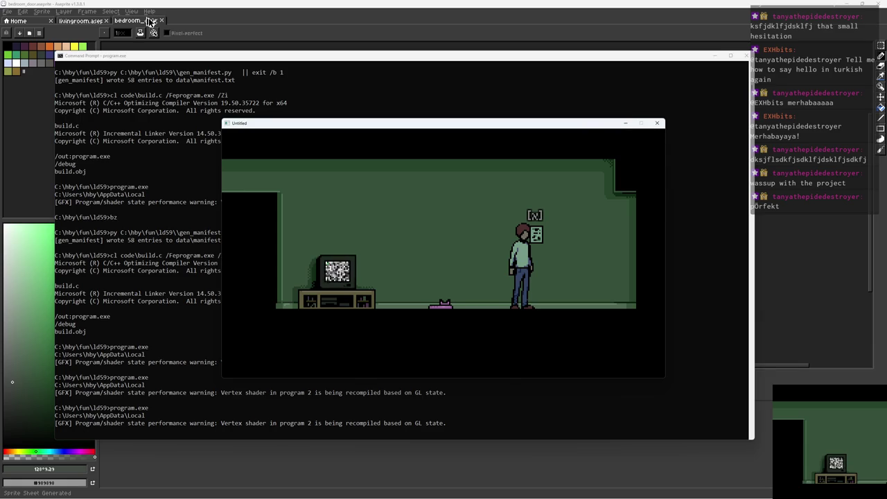
{"action": "key", "text": "d"}
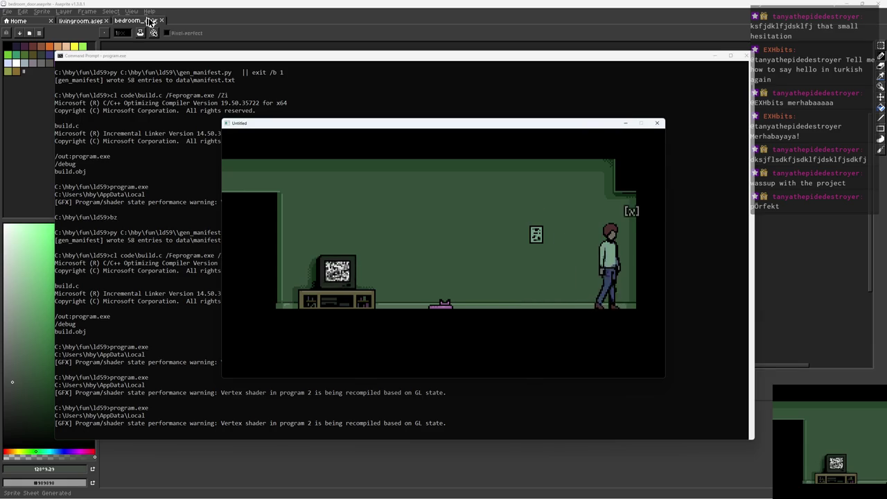
{"action": "key", "text": "a"}
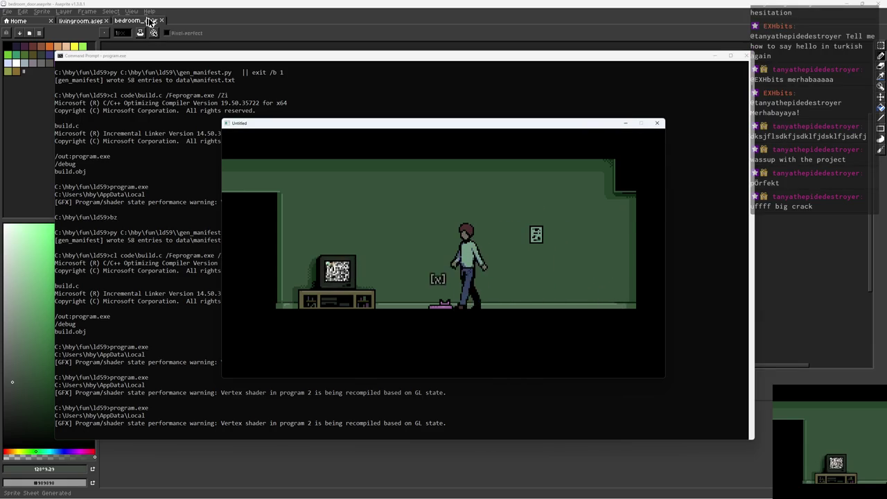
{"action": "key", "text": "w"}
{"action": "key", "text": "a"}
{"action": "key", "text": "d"}
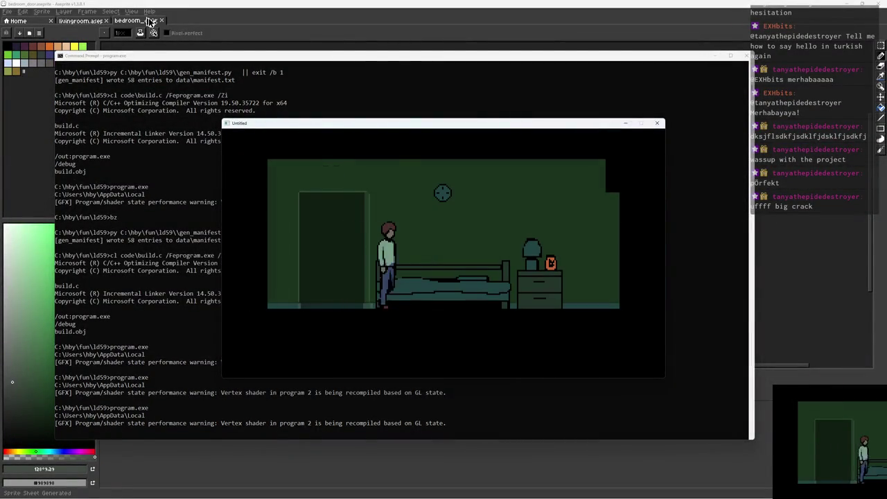
{"action": "key", "text": "d"}
{"action": "key", "text": "d"}
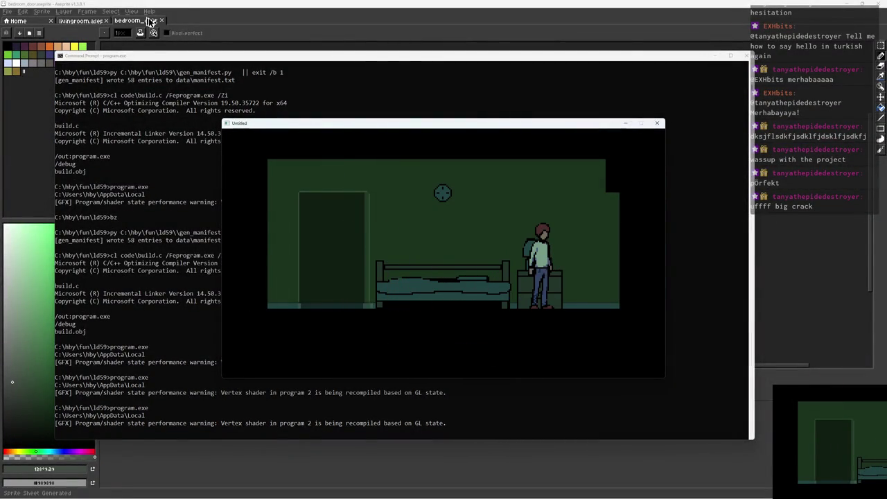
{"action": "key", "text": "a"}
{"action": "key", "text": "a"}
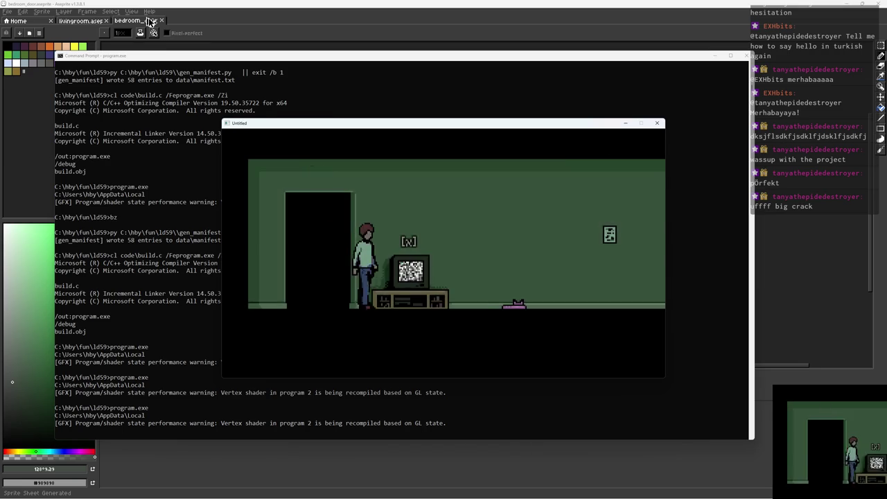
Feed the cat at the food bowl and close the 'Feed the cat.' checklist note
{"action": "key", "text": "x"}
{"action": "key", "text": "d"}
{"action": "key", "text": "x"}
{"action": "key", "text": "d"}
{"action": "key", "text": "x"}
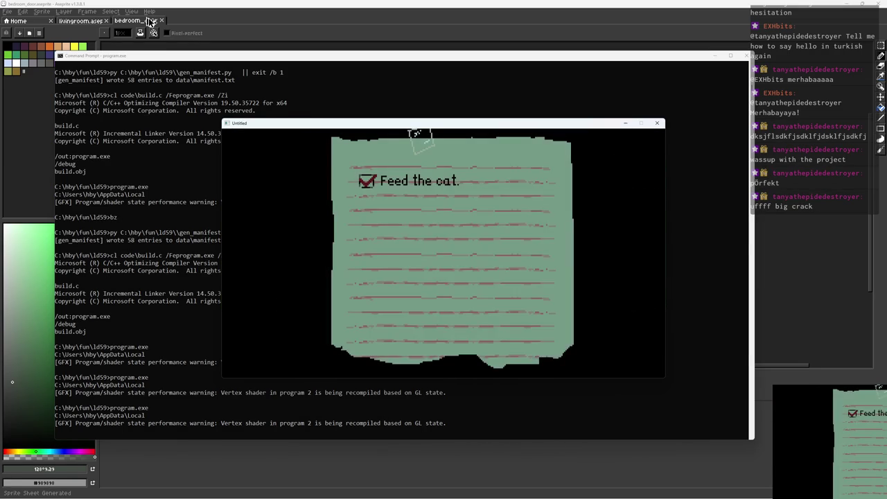
{"action": "key", "text": "x"}
{"action": "key", "text": "d"}
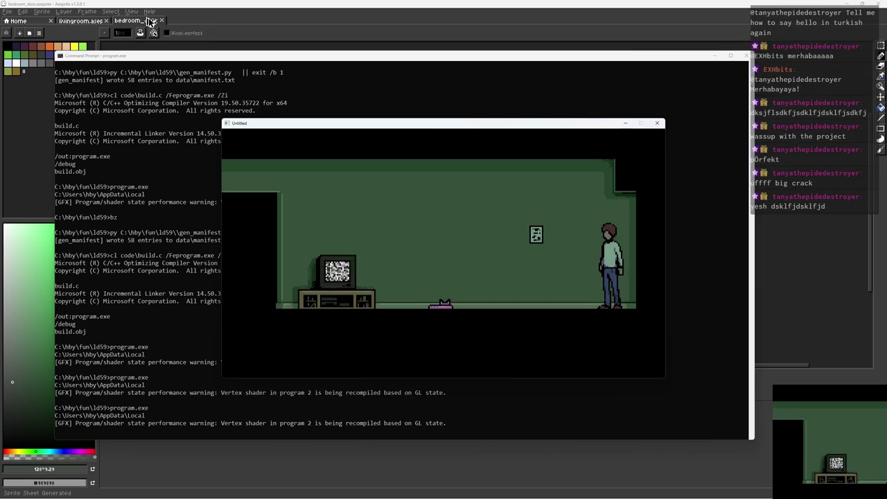
Walk left toward the TV and quit the game
{"action": "key", "text": "a"}
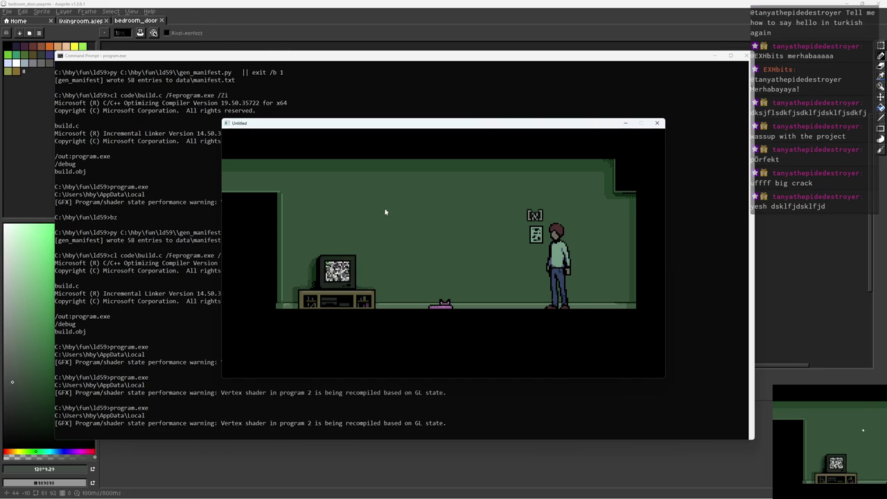
{"action": "key", "text": "a"}
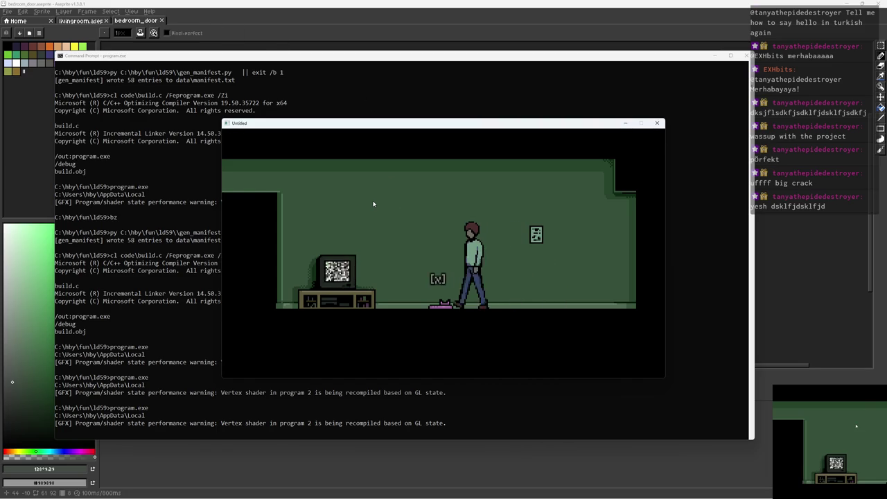
{"action": "key", "text": "Escape"}
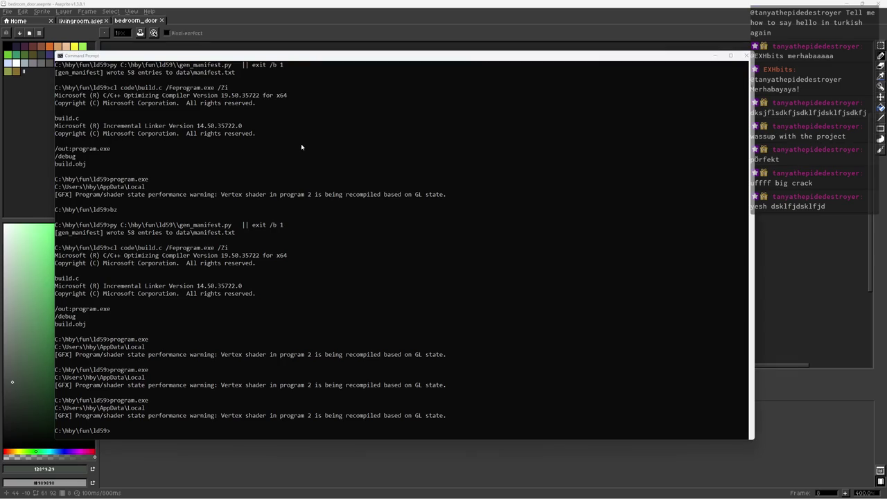
Return to the livingroom sprite in Aseprite and make the bg layer active
{"action": "key", "text": "alt+Tab"}
{"action": "key", "text": "ctrl+Tab"}
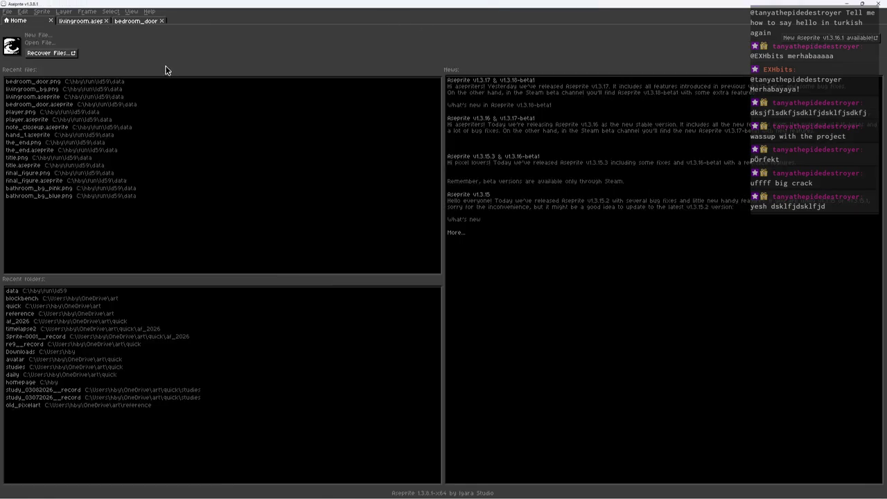
{"action": "key", "text": "ctrl+Tab"}
{"action": "scroll", "coordinate": [547, 129], "scroll_direction": "up", "scroll_amount": 1}
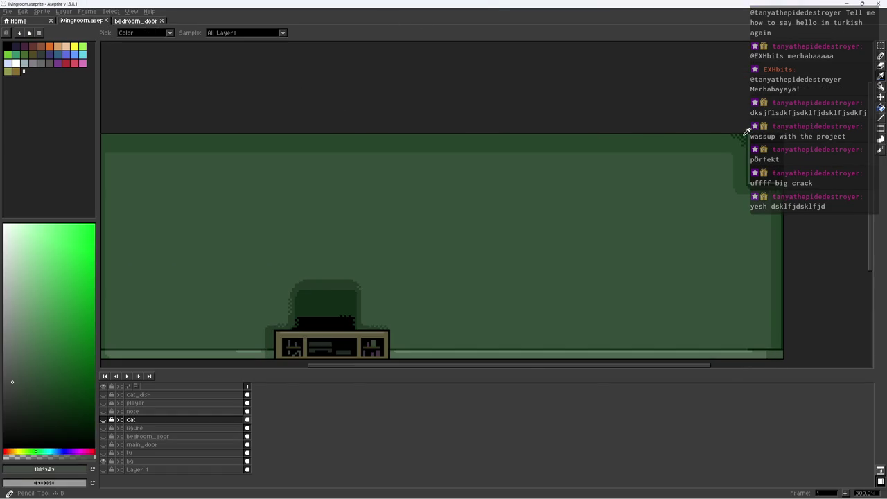
{"action": "scroll", "coordinate": [742, 136], "scroll_direction": "up", "scroll_amount": 4}
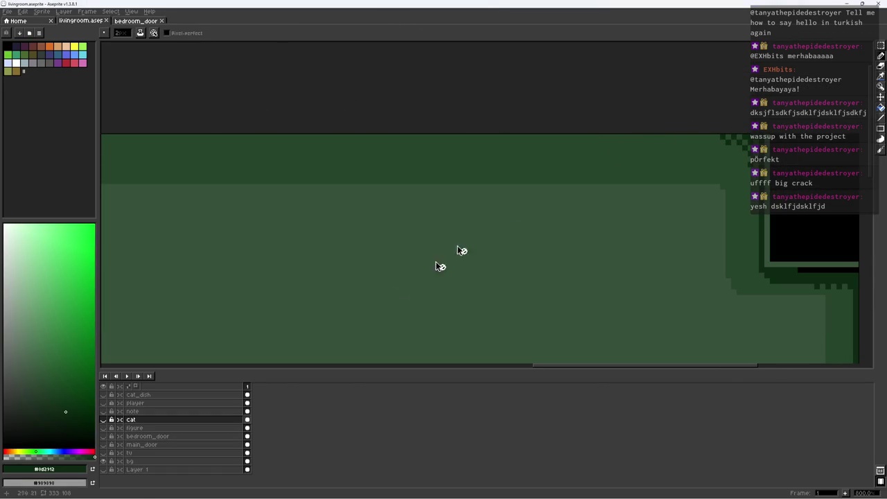
{"action": "double_click", "coordinate": [161, 461]}
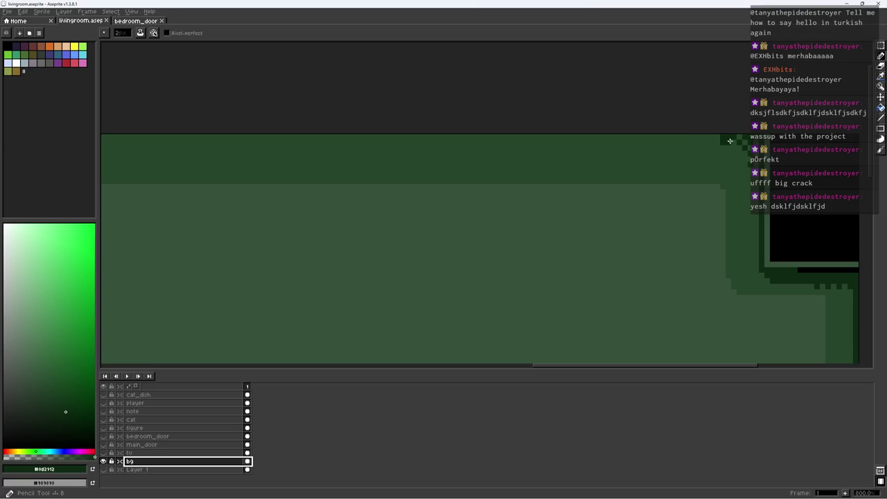
{"action": "key", "text": "Return"}
Draw a dark line along the wall's top edge and save livingroom.aseprite
{"action": "scroll", "coordinate": [680, 145], "scroll_direction": "down", "scroll_amount": 1}
{"action": "scroll", "coordinate": [571, 151], "scroll_direction": "down", "scroll_amount": 1}
{"action": "scroll", "coordinate": [401, 166], "scroll_direction": "up", "scroll_amount": 1}
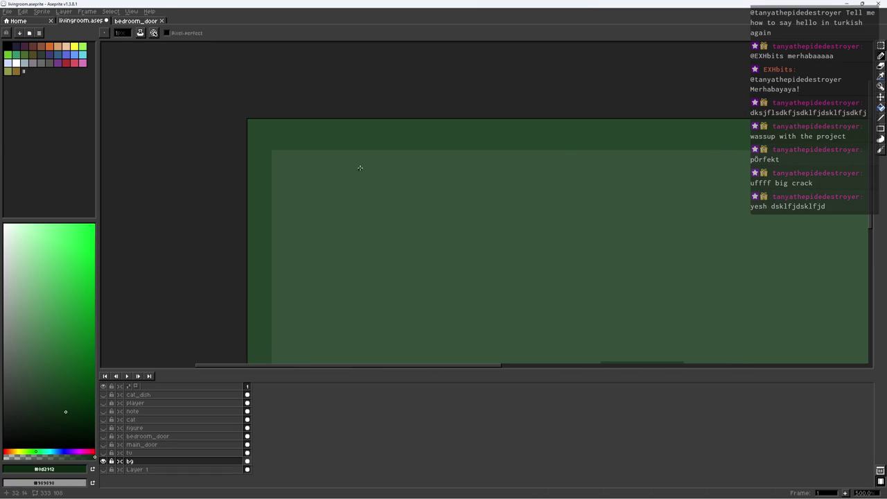
{"action": "left_click", "coordinate": [250, 121], "text": "shift"}
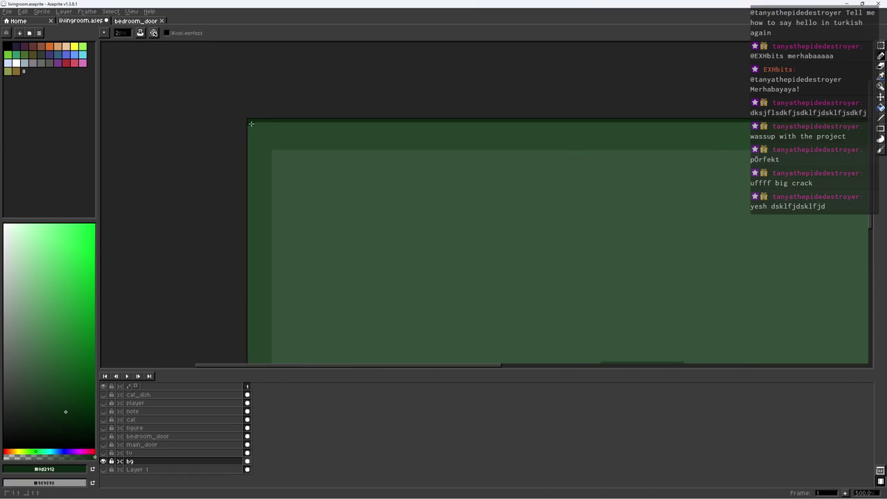
{"action": "scroll", "coordinate": [309, 205], "scroll_direction": "down", "scroll_amount": 2}
{"action": "scroll", "coordinate": [305, 221], "scroll_direction": "up", "scroll_amount": 3}
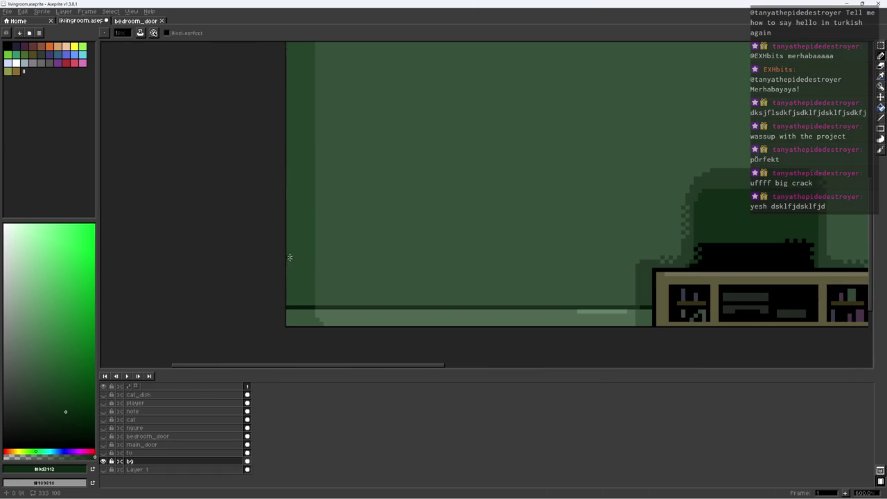
{"action": "scroll", "coordinate": [305, 278], "scroll_direction": "down", "scroll_amount": 4}
{"action": "scroll", "coordinate": [326, 247], "scroll_direction": "down", "scroll_amount": 2}
{"action": "key", "text": "ctrl+s"}
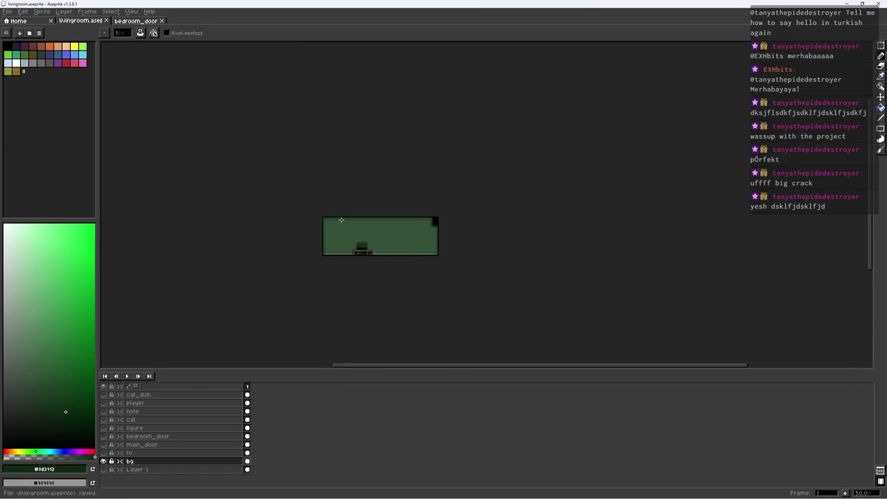
Bring the whole room into view, add a new layer, and pick brown #5d503c
{"action": "scroll", "coordinate": [340, 220], "scroll_direction": "up", "scroll_amount": 3}
{"action": "left_click_drag", "start_coordinate": [352, 216], "coordinate": [228, 140]}
{"action": "scroll", "coordinate": [253, 145], "scroll_direction": "down", "scroll_amount": 1}
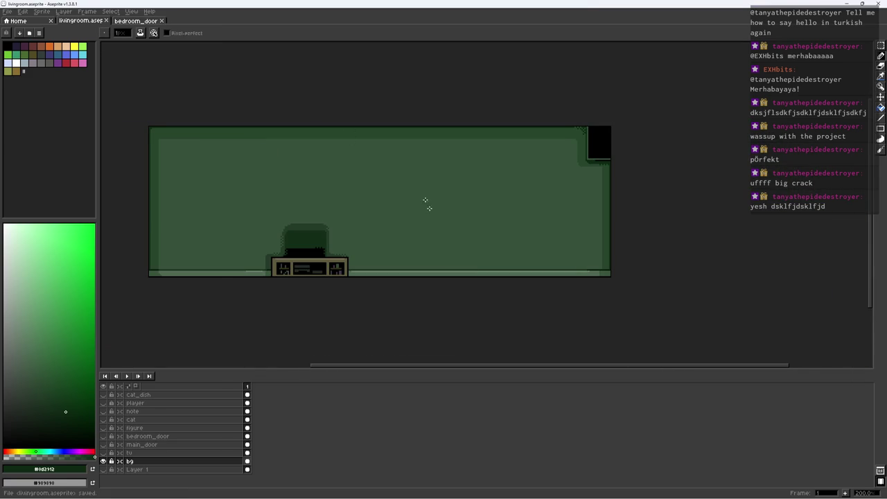
{"action": "scroll", "coordinate": [429, 227], "scroll_direction": "up", "scroll_amount": 1}
{"action": "key", "text": "shift+n"}
{"action": "left_click", "coordinate": [271, 270], "text": "alt"}
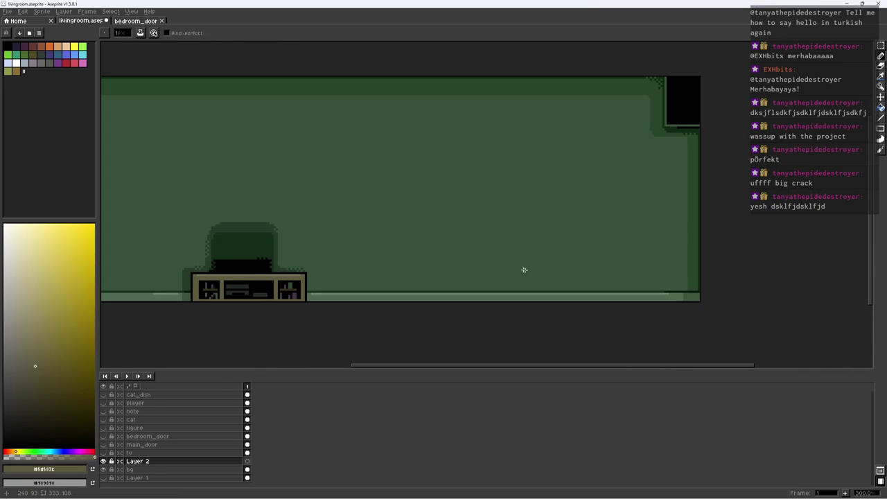
Fill a rectangle on the floor right of the TV cabinet with brown
{"action": "key", "text": "m"}
{"action": "left_click_drag", "start_coordinate": [499, 222], "coordinate": [627, 297]}
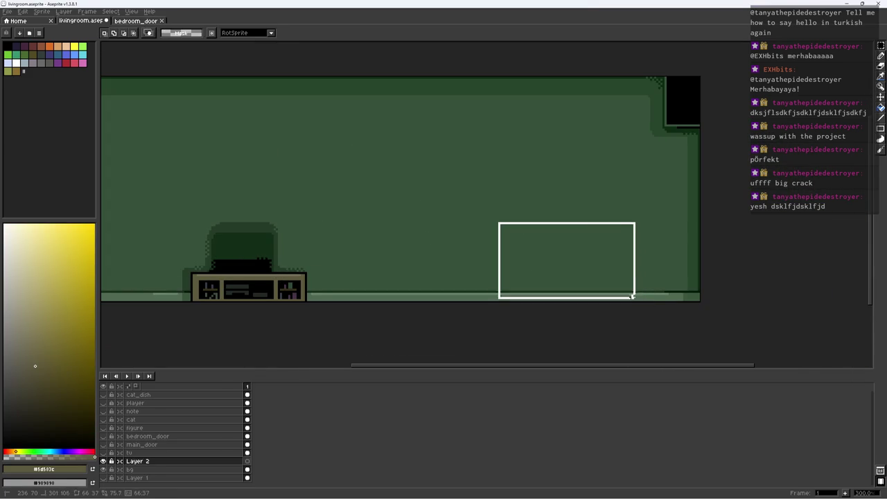
{"action": "key", "text": "g"}
{"action": "left_click", "coordinate": [610, 295]}
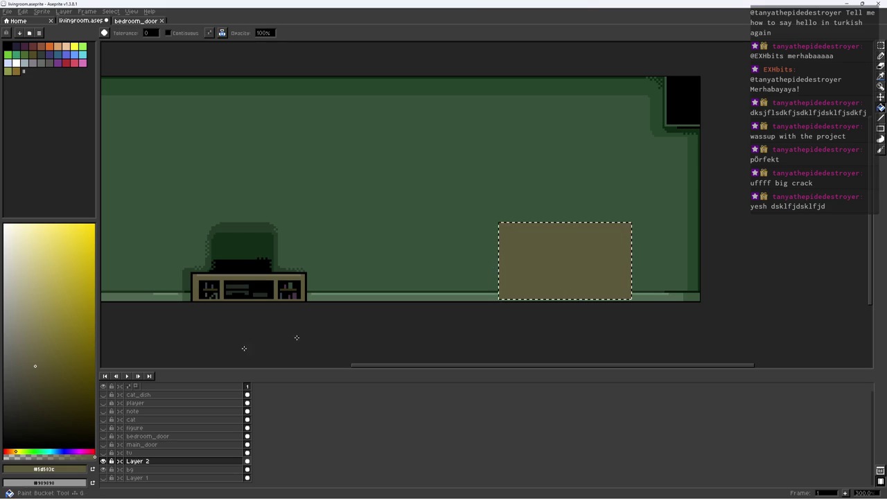
Show the note layer and shift the brown block about 28 px left
{"action": "left_click", "coordinate": [104, 411]}
{"action": "key", "text": "ctrl+d"}
{"action": "key", "text": "m"}
{"action": "left_click_drag", "start_coordinate": [465, 210], "coordinate": [612, 303]}
{"action": "left_click_drag", "start_coordinate": [576, 275], "coordinate": [554, 280]}
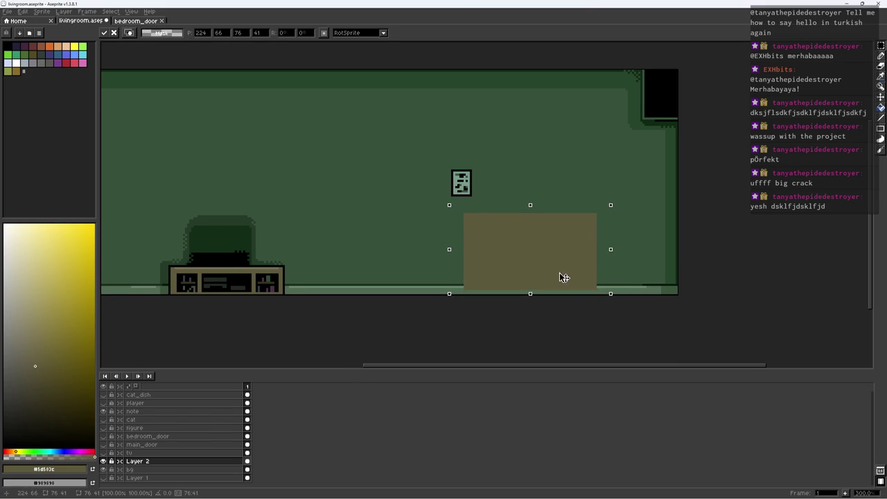
Relaunch program.exe from the command prompt
{"action": "key", "text": "alt"}
{"action": "key", "text": "alt+Tab"}
{"action": "key", "text": "Up"}
{"action": "key", "text": "Return"}
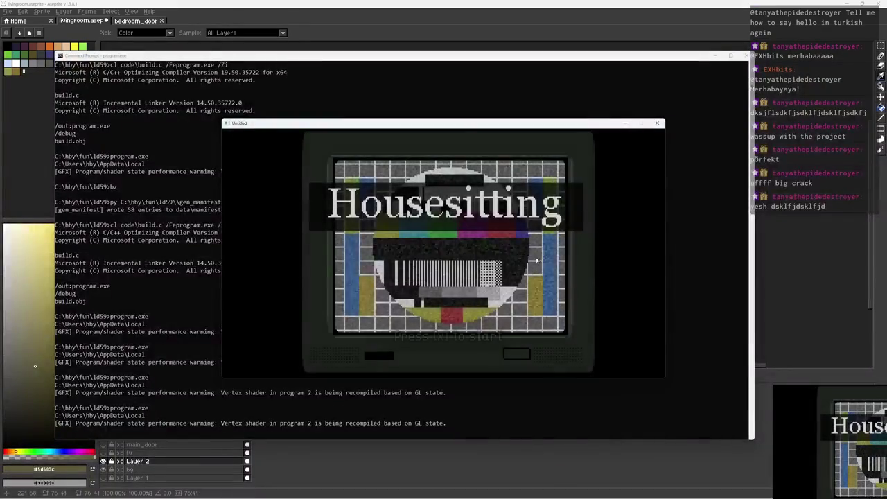
Start a Housesitting run to Day 1 / 7, then close the game and return to Aseprite
{"action": "key", "text": "x"}
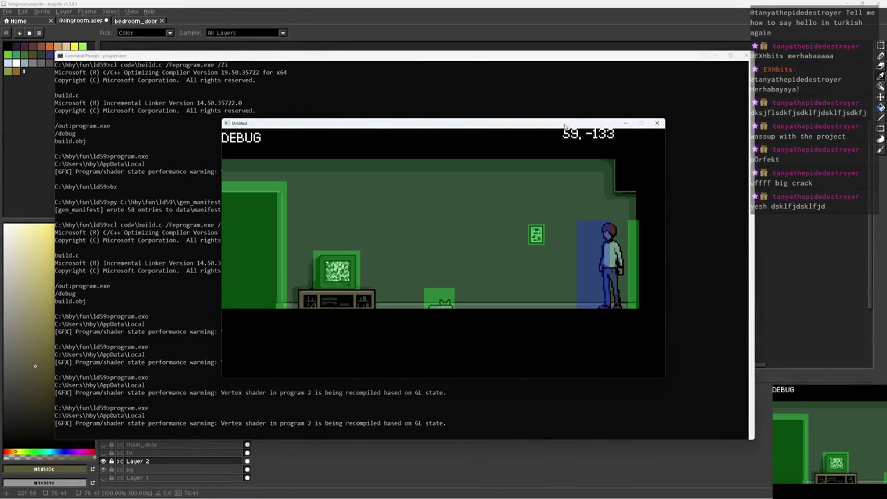
{"action": "mouse_move", "coordinate": [368, 122]}
{"action": "left_mouse_down"}
{"action": "mouse_move", "coordinate": [372, 132]}
{"action": "mouse_move", "coordinate": [9, 121]}
{"action": "left_mouse_up"}
{"action": "key", "text": "Escape"}
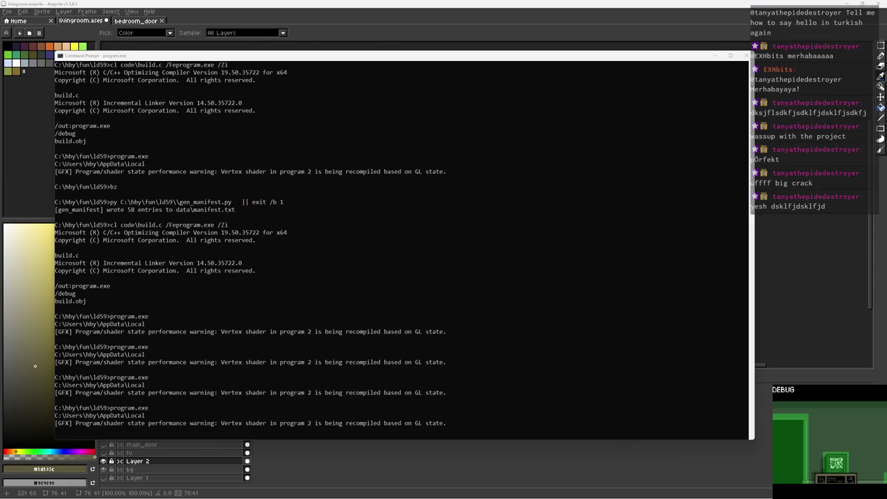
{"action": "left_click", "coordinate": [377, 3]}
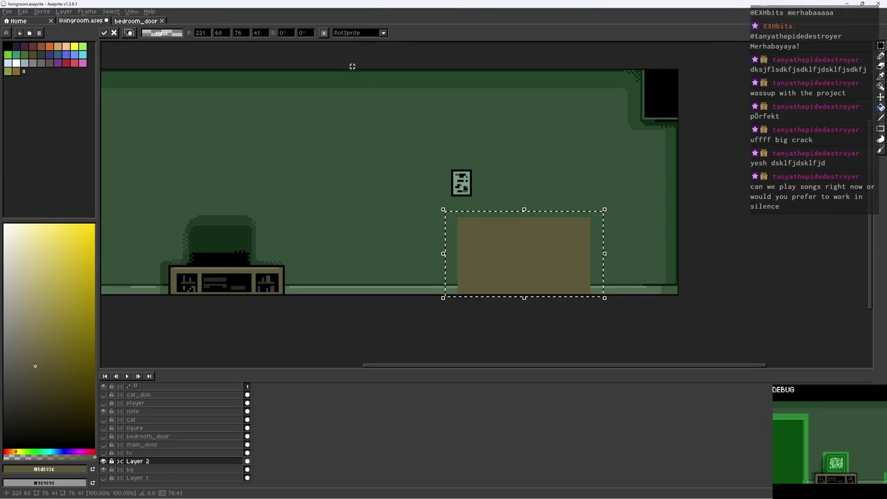
Outline the brown block's top, right and left edges in black with the pencil
{"action": "key", "text": "b"}
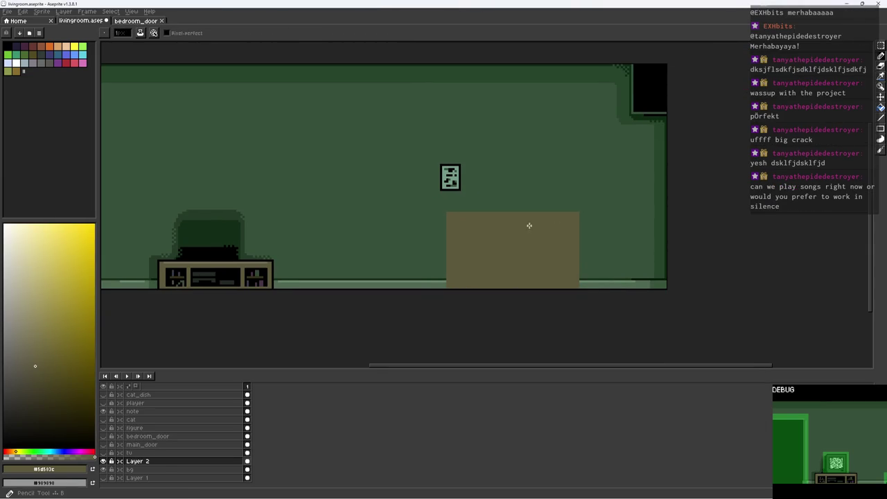
{"action": "left_click", "coordinate": [651, 101], "text": "alt"}
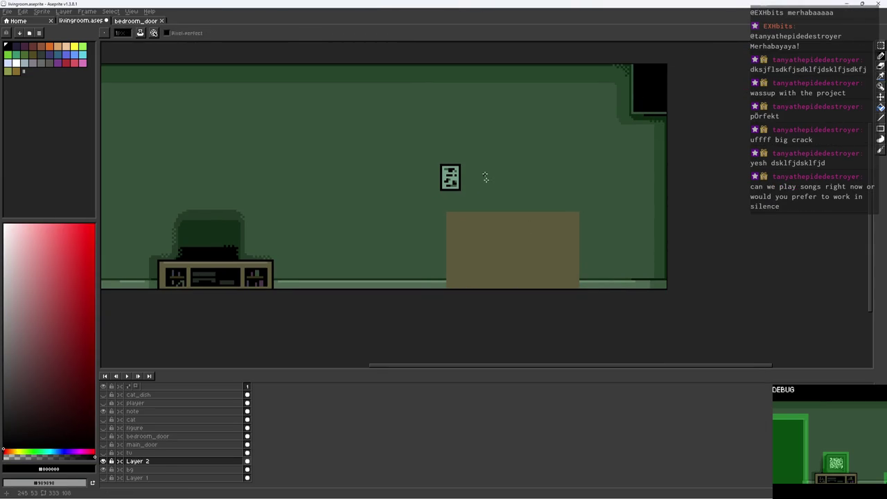
{"action": "scroll", "coordinate": [471, 213], "scroll_direction": "up", "scroll_amount": 1}
{"action": "scroll", "coordinate": [429, 215], "scroll_direction": "up", "scroll_amount": 1}
{"action": "left_click_drag", "start_coordinate": [423, 215], "coordinate": [559, 213]}
{"action": "left_click_drag", "start_coordinate": [645, 215], "coordinate": [652, 350]}
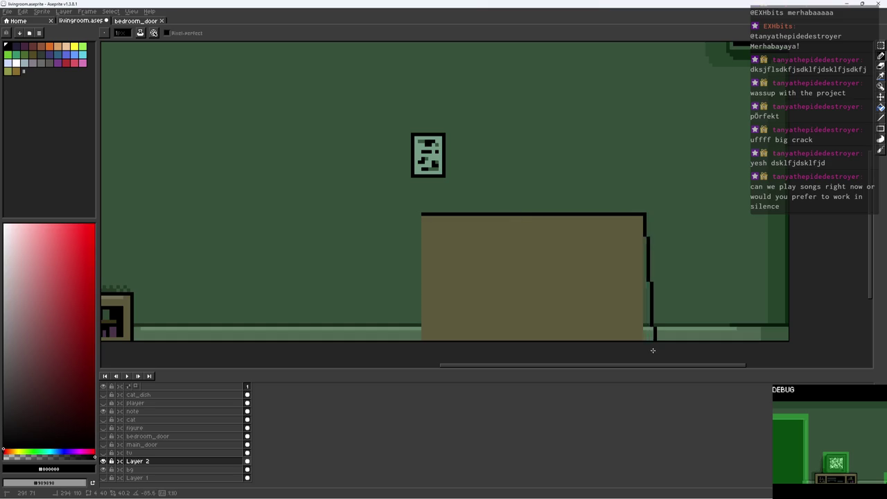
{"action": "left_click_drag", "start_coordinate": [420, 215], "coordinate": [419, 315]}
Select a narrow rectangular area left of the brown block
{"action": "scroll", "coordinate": [428, 305], "scroll_direction": "down", "scroll_amount": 1}
{"action": "scroll", "coordinate": [428, 298], "scroll_direction": "down", "scroll_amount": 1}
{"action": "scroll", "coordinate": [427, 288], "scroll_direction": "up", "scroll_amount": 1}
{"action": "scroll", "coordinate": [427, 278], "scroll_direction": "up", "scroll_amount": 1}
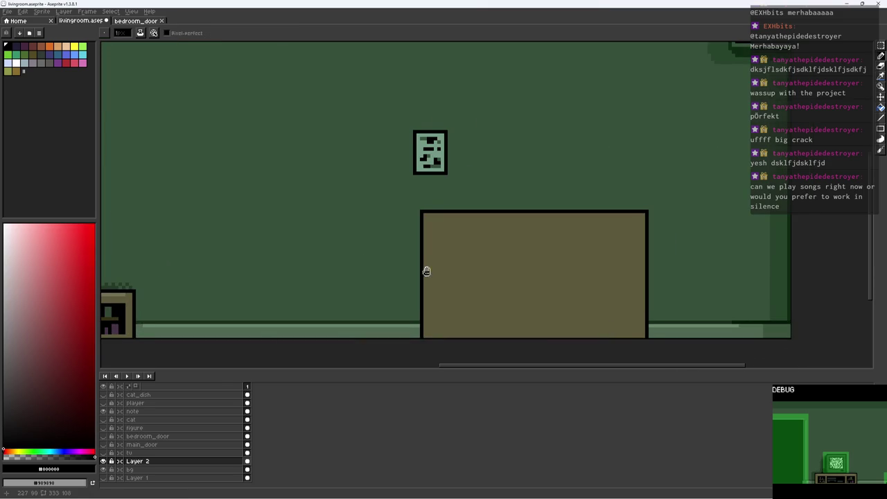
{"action": "scroll", "coordinate": [445, 268], "scroll_direction": "left", "scroll_amount": 2}
{"action": "key", "text": "m"}
{"action": "mouse_move", "coordinate": [442, 268]}
{"action": "left_mouse_down"}
{"action": "mouse_move", "coordinate": [471, 317]}
{"action": "mouse_move", "coordinate": [486, 321]}
{"action": "left_mouse_up"}
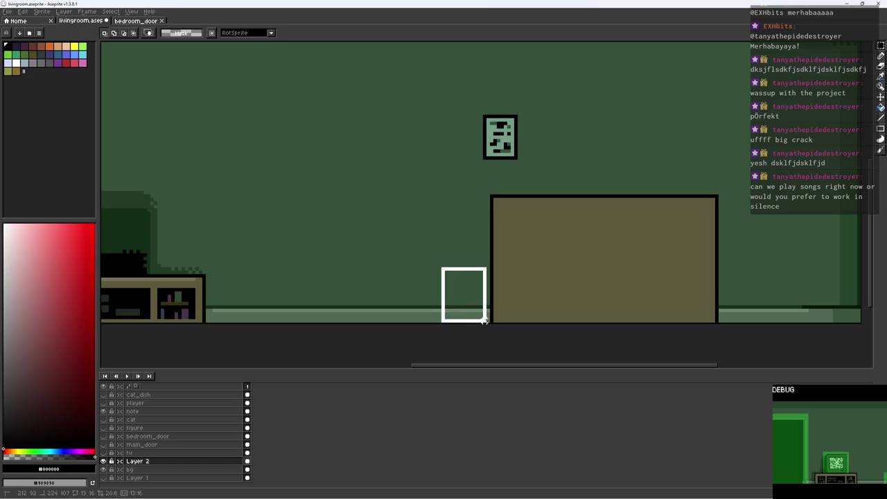
Fill the narrow area left of the brown block with black
{"action": "key", "text": "g"}
{"action": "left_click", "coordinate": [465, 294]}
{"action": "scroll", "coordinate": [505, 277], "scroll_direction": "down", "scroll_amount": 6}
{"action": "scroll", "coordinate": [523, 271], "scroll_direction": "up", "scroll_amount": 3}
{"action": "scroll", "coordinate": [528, 270], "scroll_direction": "up", "scroll_amount": 2}
{"action": "scroll", "coordinate": [494, 303], "scroll_direction": "right", "scroll_amount": 2}
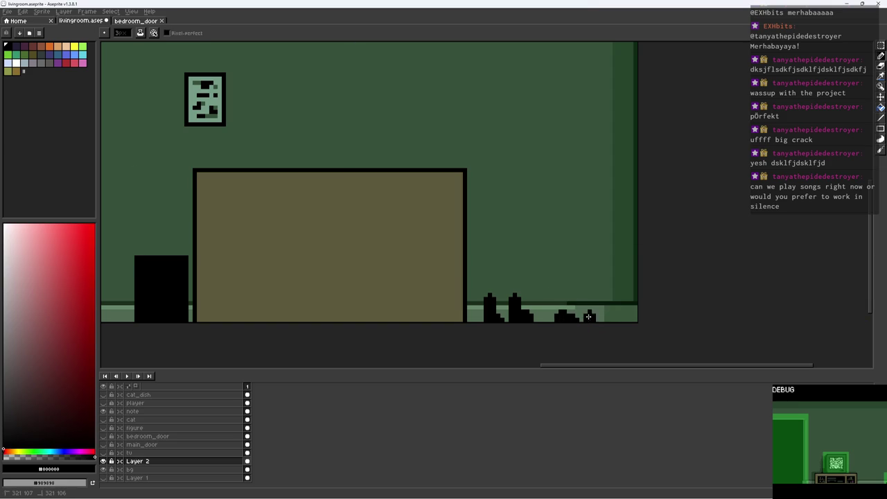
{"action": "scroll", "coordinate": [528, 274], "scroll_direction": "down", "scroll_amount": 2}
{"action": "scroll", "coordinate": [503, 271], "scroll_direction": "up", "scroll_amount": 2}
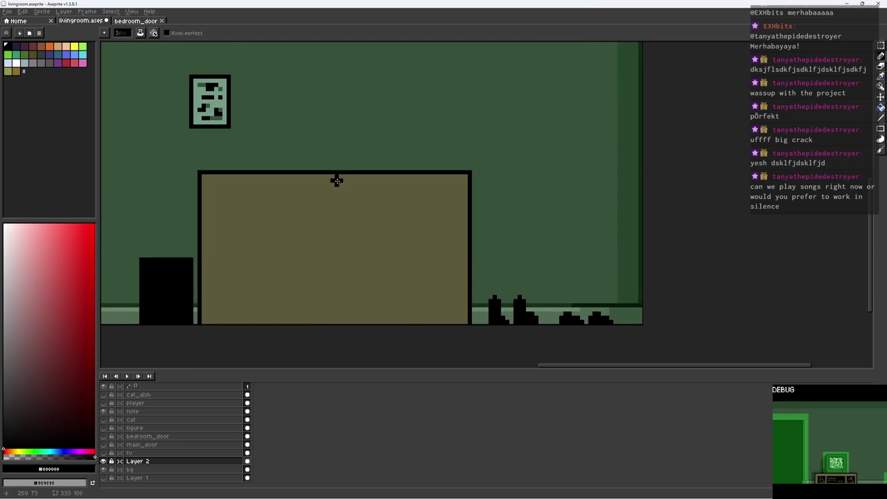
Touch up the black shapes with the eraser and save the living room file
{"action": "key", "text": "e"}
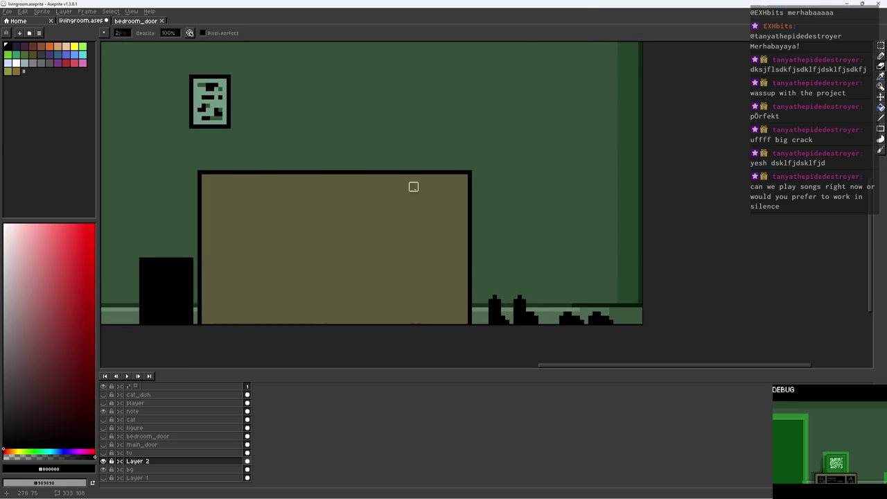
{"action": "scroll", "coordinate": [349, 188], "scroll_direction": "down", "scroll_amount": 1}
{"action": "scroll", "coordinate": [349, 188], "scroll_direction": "down", "scroll_amount": 5}
{"action": "scroll", "coordinate": [353, 182], "scroll_direction": "up", "scroll_amount": 3}
{"action": "key", "text": "ctrl+s"}
Select a tall doorway area at the room's left edge
{"action": "scroll", "coordinate": [323, 183], "scroll_direction": "up", "scroll_amount": 1}
{"action": "scroll", "coordinate": [455, 198], "scroll_direction": "up", "scroll_amount": 1}
{"action": "scroll", "coordinate": [467, 264], "scroll_direction": "left", "scroll_amount": 3}
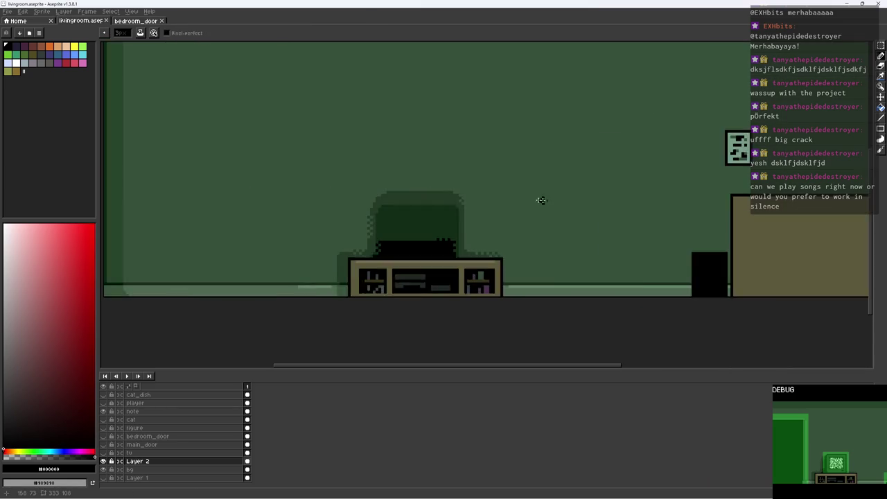
{"action": "scroll", "coordinate": [543, 200], "scroll_direction": "left", "scroll_amount": 2}
{"action": "scroll", "coordinate": [514, 193], "scroll_direction": "down", "scroll_amount": 3}
{"action": "scroll", "coordinate": [580, 208], "scroll_direction": "up", "scroll_amount": 2}
{"action": "scroll", "coordinate": [490, 218], "scroll_direction": "right", "scroll_amount": 2}
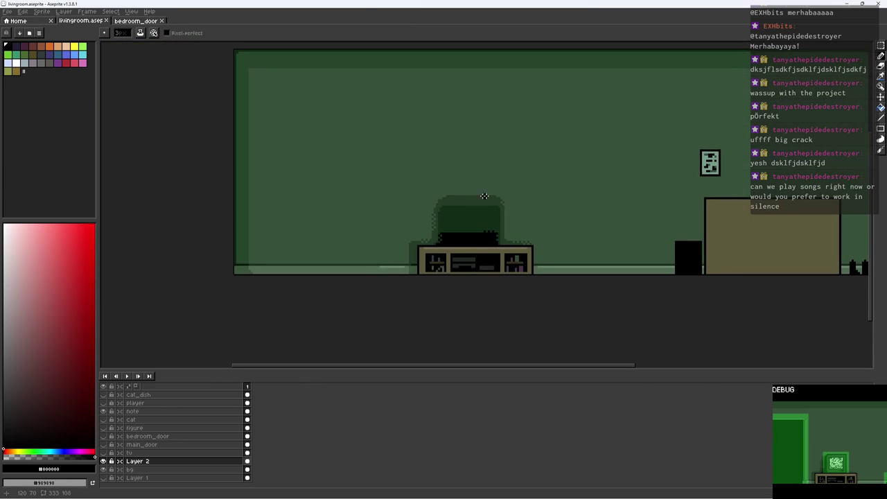
{"action": "scroll", "coordinate": [257, 138], "scroll_direction": "up", "scroll_amount": 1}
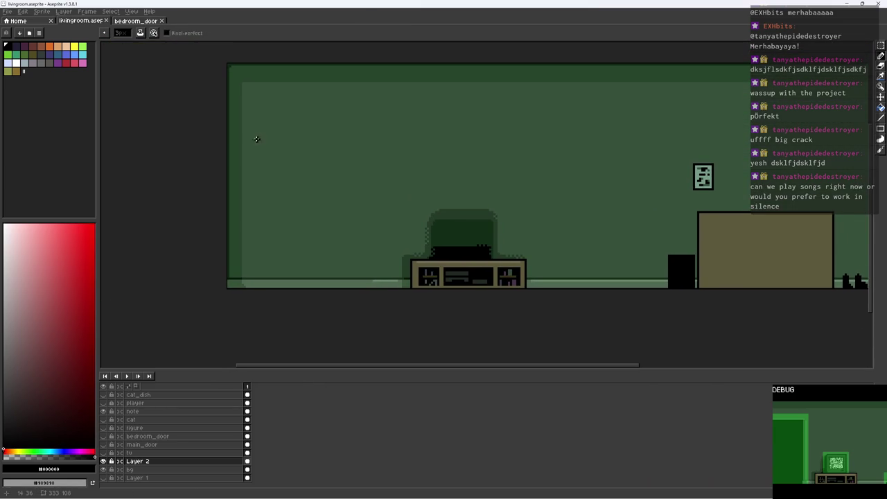
{"action": "left_click_drag", "start_coordinate": [230, 145], "coordinate": [262, 293]}
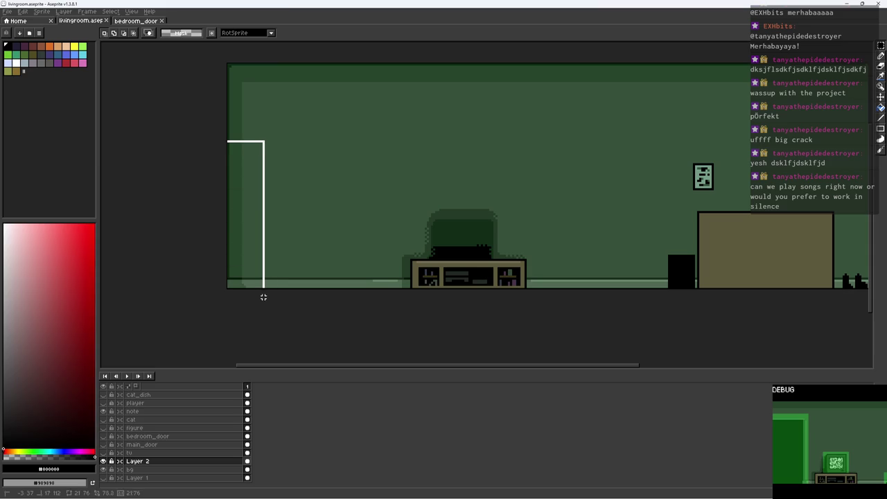
Fill the left doorway black and draw a tan line down its right side
{"action": "key", "text": "g"}
{"action": "left_click", "coordinate": [257, 266]}
{"action": "scroll", "coordinate": [297, 229], "scroll_direction": "right", "scroll_amount": 2}
{"action": "key", "text": "b"}
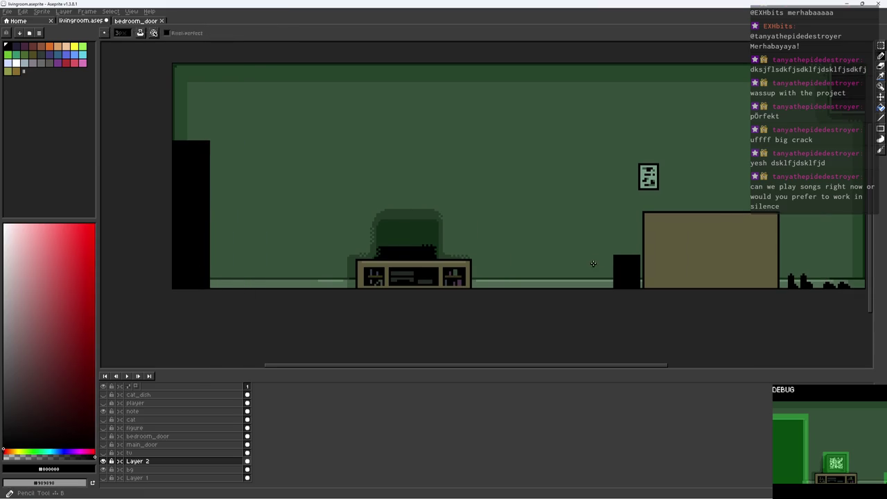
{"action": "left_click", "coordinate": [655, 242], "text": "alt"}
{"action": "scroll", "coordinate": [200, 146], "scroll_direction": "up", "scroll_amount": 2}
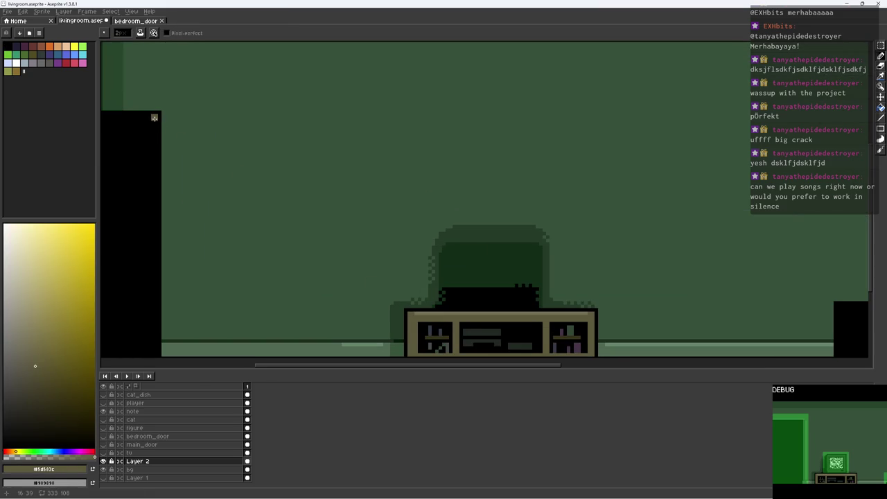
{"action": "scroll", "coordinate": [151, 123], "scroll_direction": "down", "scroll_amount": 2}
{"action": "scroll", "coordinate": [151, 123], "scroll_direction": "left", "scroll_amount": 3}
{"action": "left_click_drag", "start_coordinate": [227, 52], "coordinate": [224, 294]}
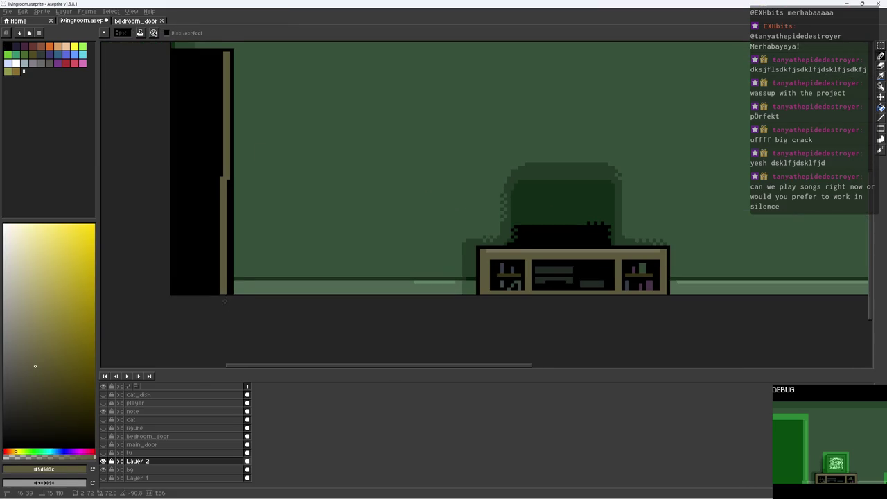
Save the living room file and view the room's right side
{"action": "scroll", "coordinate": [305, 263], "scroll_direction": "down", "scroll_amount": 3}
{"action": "left_click_drag", "start_coordinate": [330, 212], "coordinate": [284, 217]}
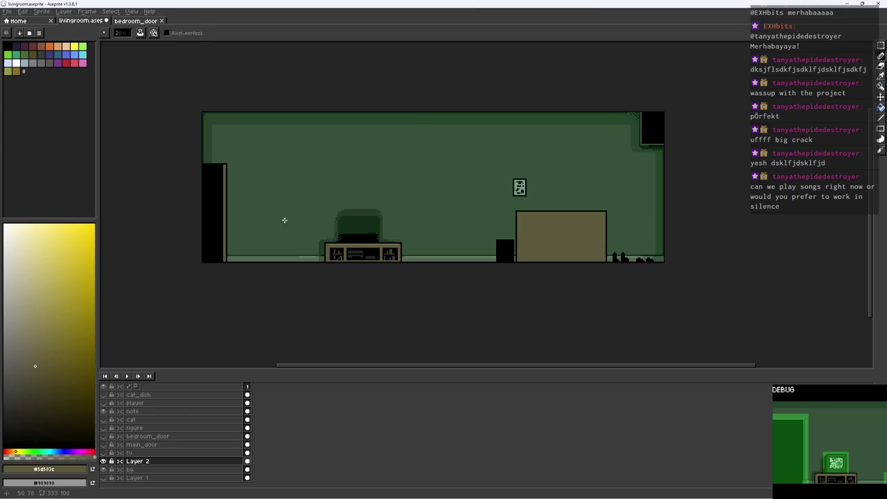
{"action": "key", "text": "ctrl+s"}
{"action": "left_click_drag", "start_coordinate": [318, 192], "coordinate": [295, 196]}
{"action": "scroll", "coordinate": [429, 214], "scroll_direction": "up", "scroll_amount": 1}
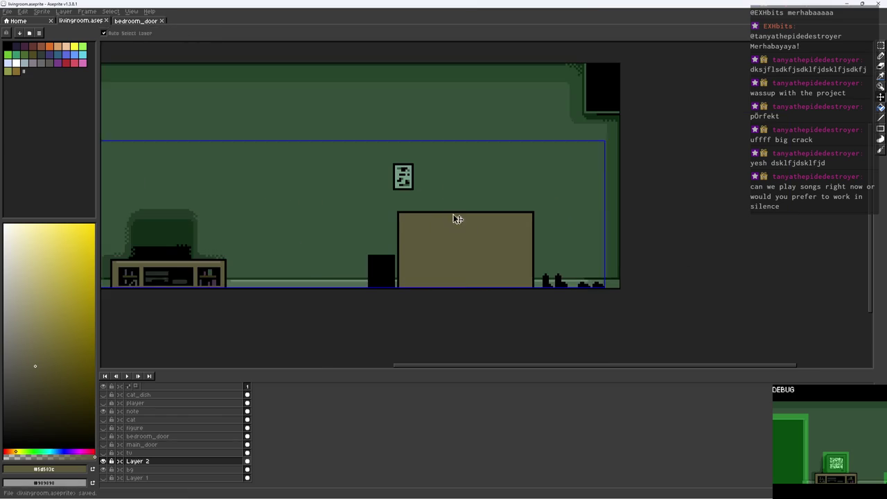
{"action": "scroll", "coordinate": [575, 260], "scroll_direction": "up", "scroll_amount": 2}
{"action": "scroll", "coordinate": [423, 238], "scroll_direction": "up", "scroll_amount": 1}
{"action": "scroll", "coordinate": [429, 235], "scroll_direction": "down", "scroll_amount": 1}
{"action": "scroll", "coordinate": [429, 235], "scroll_direction": "up", "scroll_amount": 1}
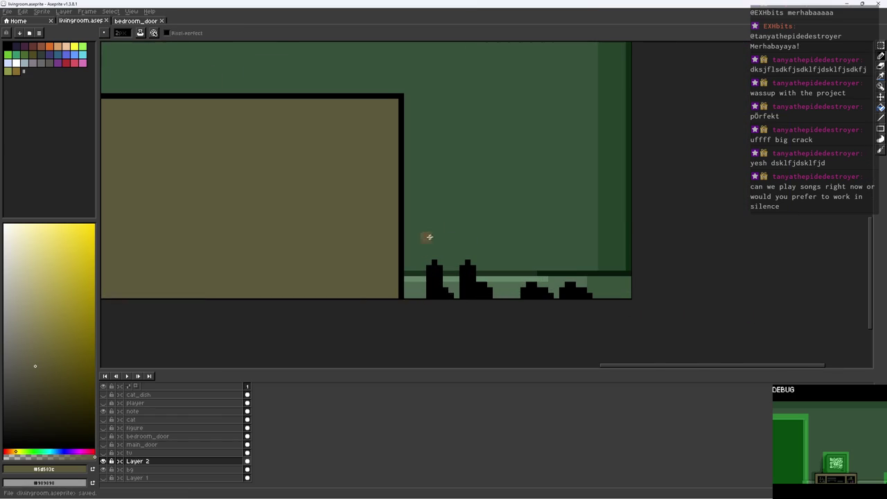
Paint a 4 px dark green wall shadow beside the brown block
{"action": "left_click", "coordinate": [604, 232], "text": "alt"}
{"action": "key", "text": "plus"}
{"action": "key", "text": "plus"}
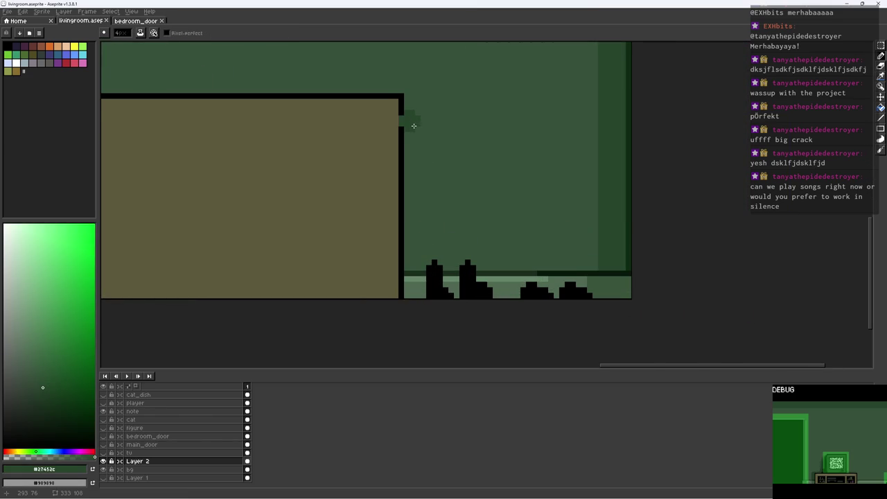
{"action": "left_click_drag", "start_coordinate": [417, 124], "coordinate": [416, 255]}
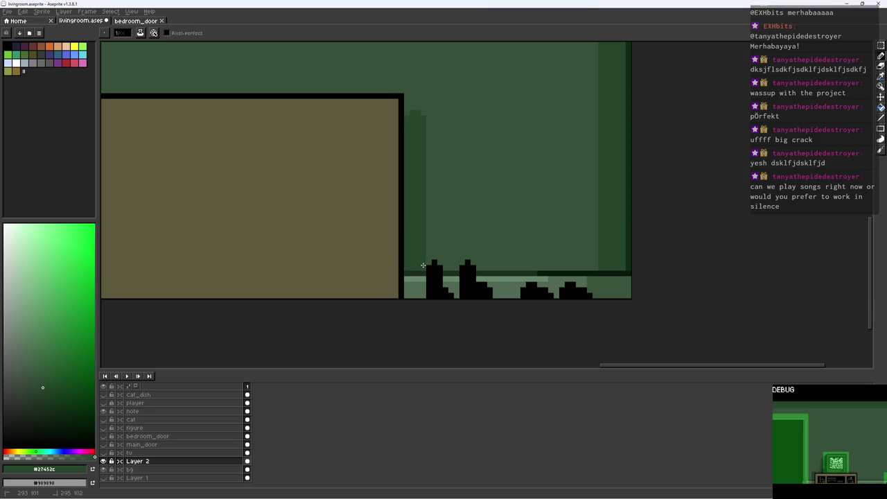
{"action": "scroll", "coordinate": [422, 266], "scroll_direction": "down", "scroll_amount": 4}
{"action": "scroll", "coordinate": [333, 151], "scroll_direction": "up", "scroll_amount": 1}
{"action": "left_click", "coordinate": [269, 163], "text": "alt"}
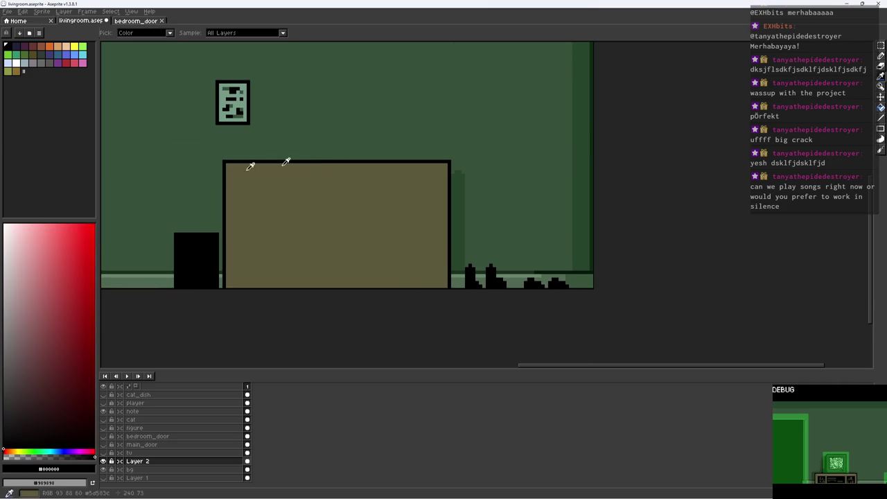
Draw the sideboard's inner door frame and two dividers forming three doors
{"action": "key", "text": "shift"}
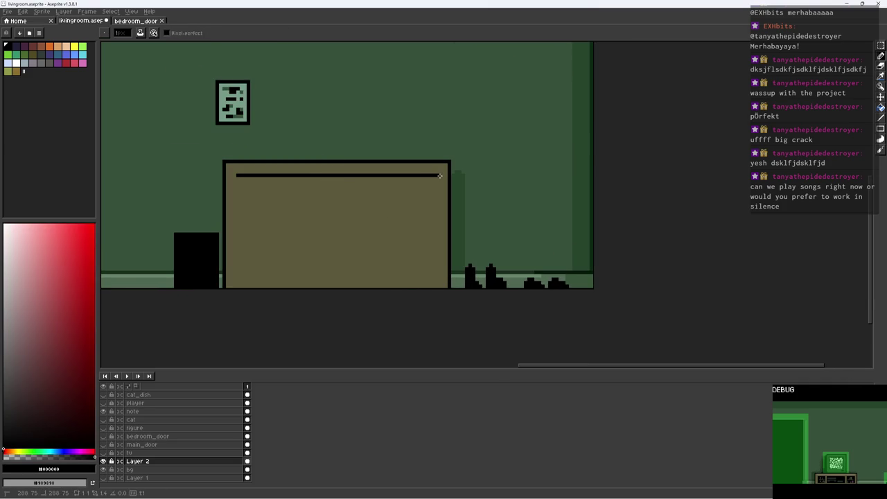
{"action": "left_click", "coordinate": [439, 282], "text": "shift"}
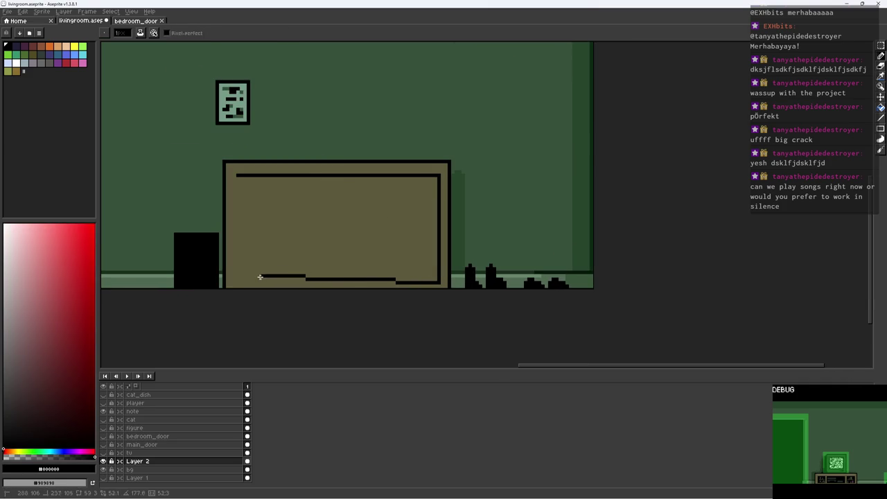
{"action": "left_click", "coordinate": [237, 281], "text": "shift"}
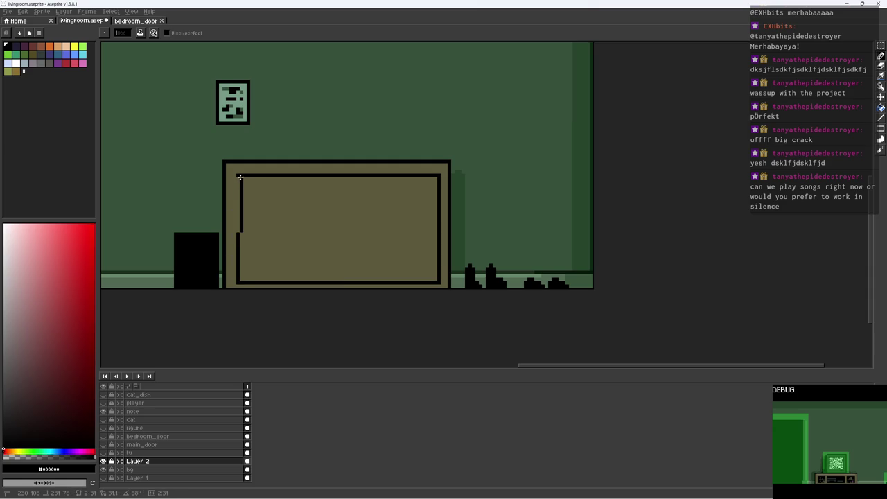
{"action": "left_click_drag", "start_coordinate": [305, 176], "coordinate": [302, 282]}
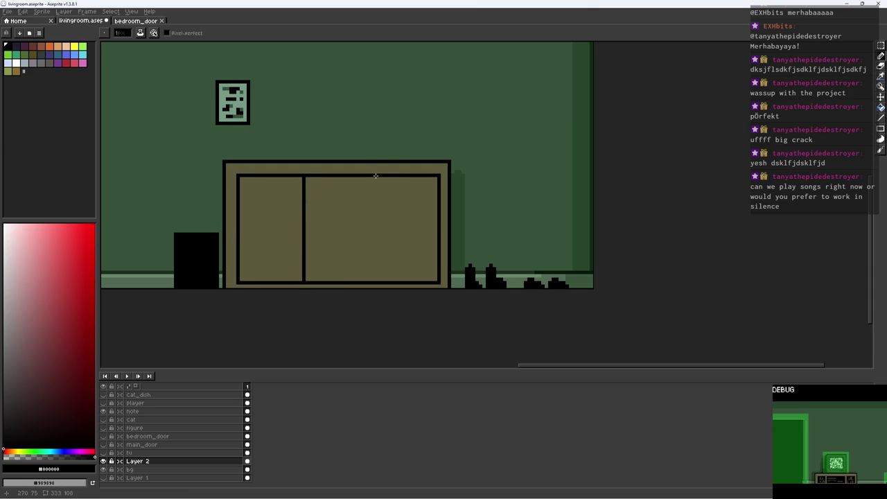
{"action": "left_click_drag", "start_coordinate": [374, 178], "coordinate": [372, 284]}
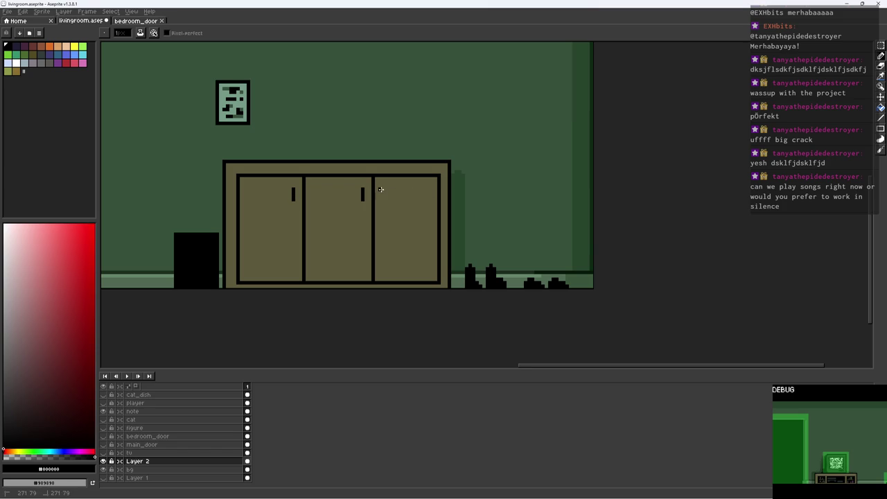
Widen the mark on the sideboard's top into a dark block and save
{"action": "scroll", "coordinate": [391, 185], "scroll_direction": "up", "scroll_amount": 3}
{"action": "scroll", "coordinate": [384, 203], "scroll_direction": "down", "scroll_amount": 2}
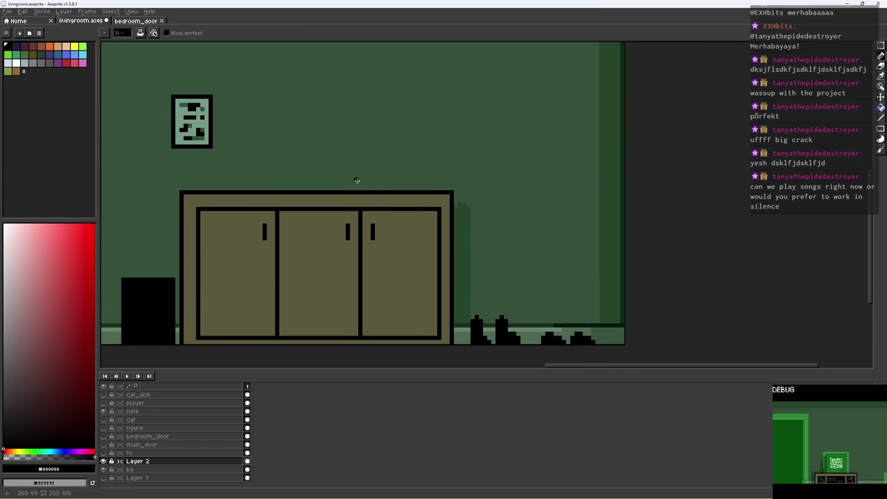
{"action": "left_click_drag", "start_coordinate": [368, 186], "coordinate": [375, 183]}
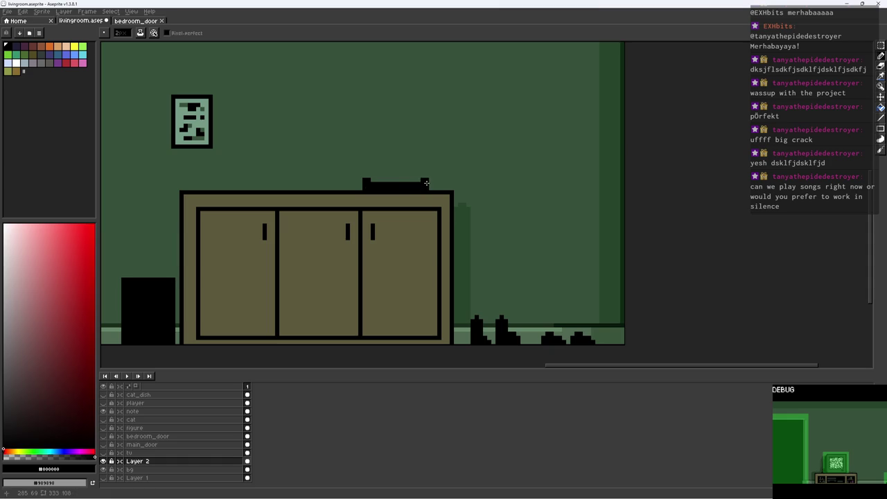
{"action": "scroll", "coordinate": [375, 183], "scroll_direction": "down", "scroll_amount": 3}
{"action": "key", "text": "ctrl+s"}
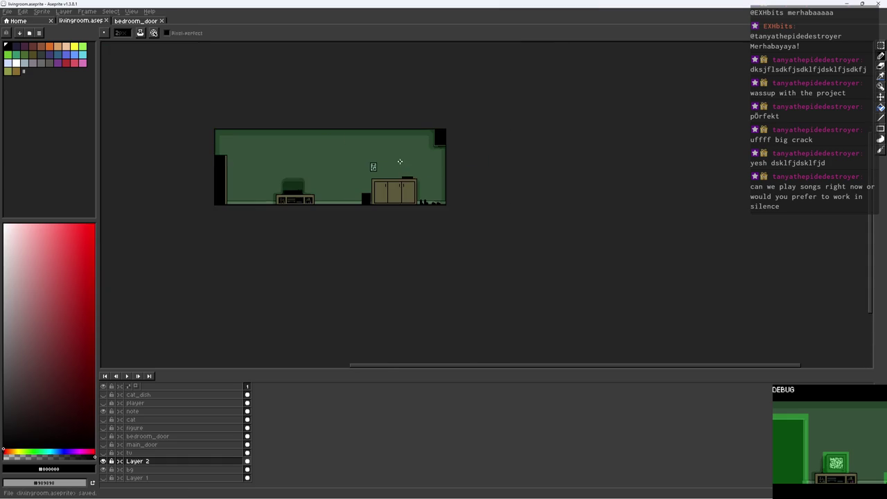
Save livingroom.aseprite again and pick mid green #27452c as the drawing colour
{"action": "scroll", "coordinate": [399, 164], "scroll_direction": "up", "scroll_amount": 1}
{"action": "scroll", "coordinate": [406, 197], "scroll_direction": "up", "scroll_amount": 1}
{"action": "scroll", "coordinate": [426, 162], "scroll_direction": "up", "scroll_amount": 2}
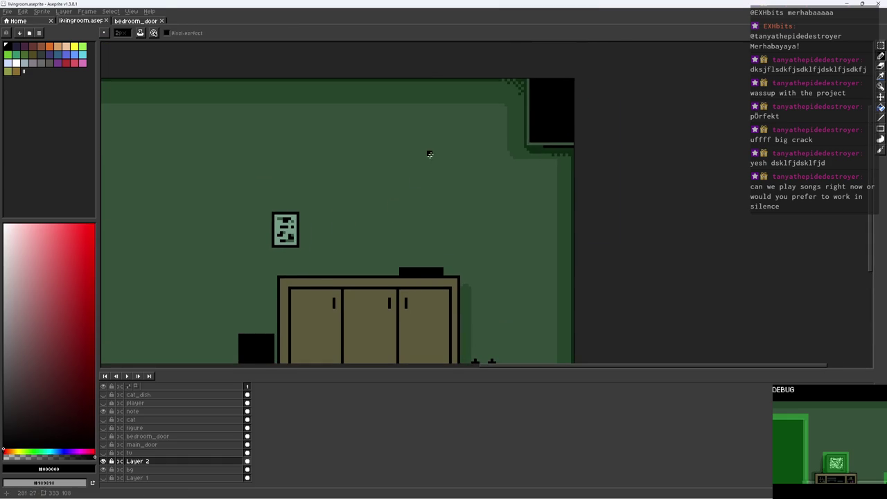
{"action": "scroll", "coordinate": [426, 160], "scroll_direction": "right", "scroll_amount": 1}
{"action": "scroll", "coordinate": [376, 150], "scroll_direction": "left", "scroll_amount": 2}
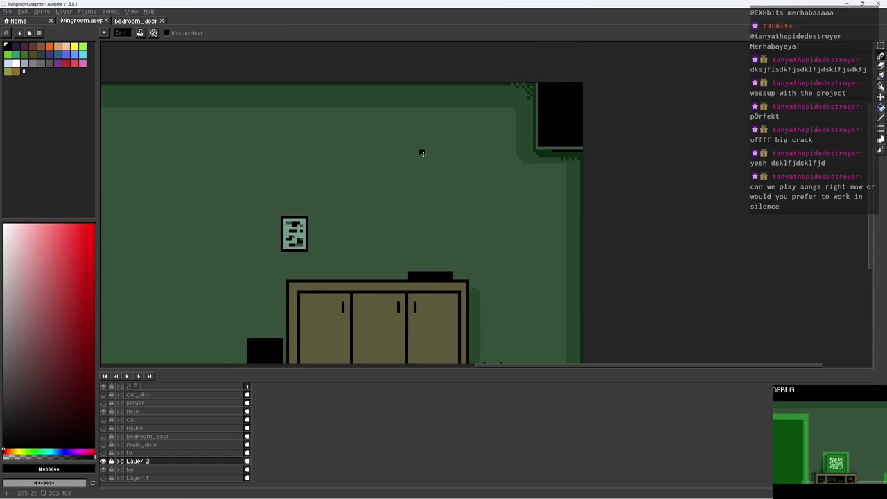
{"action": "scroll", "coordinate": [455, 157], "scroll_direction": "up", "scroll_amount": 1}
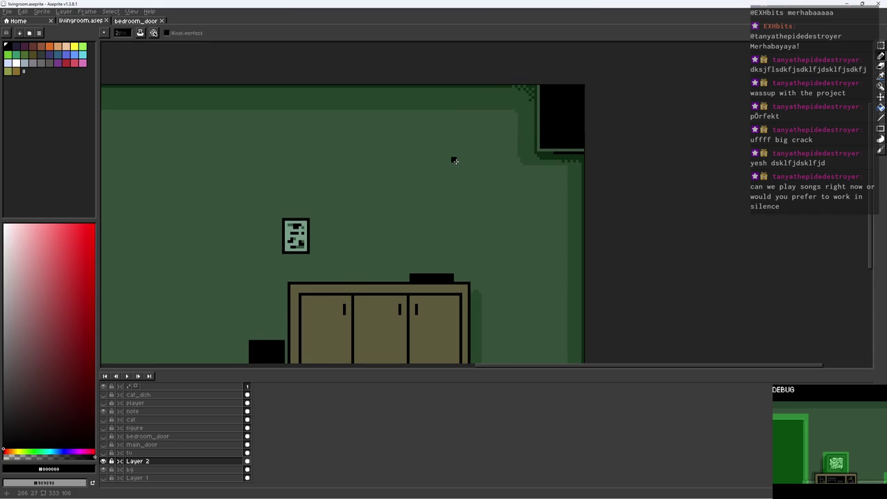
{"action": "left_click_drag", "start_coordinate": [461, 176], "coordinate": [469, 180]}
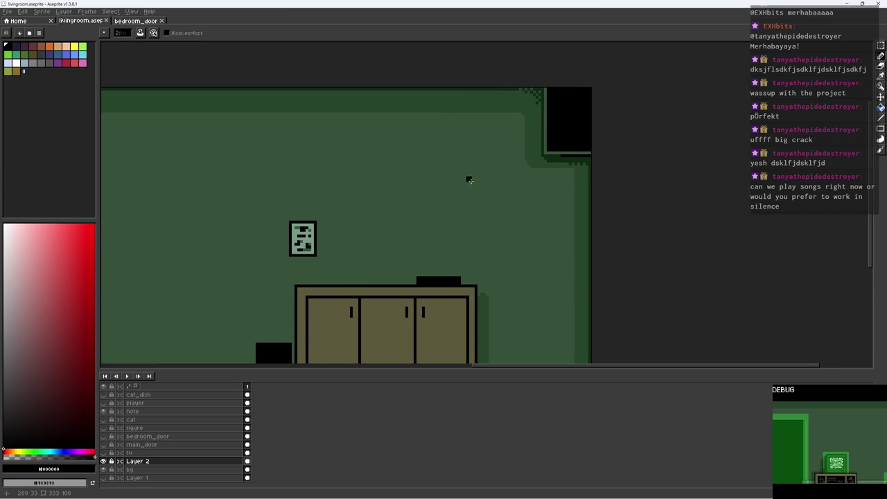
{"action": "key", "text": "ctrl+s"}
{"action": "scroll", "coordinate": [378, 207], "scroll_direction": "down", "scroll_amount": 2}
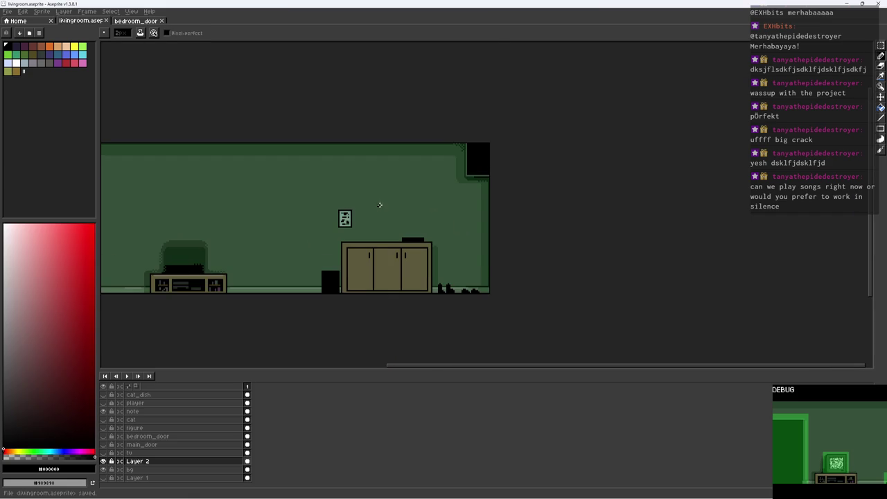
{"action": "scroll", "coordinate": [410, 208], "scroll_direction": "up", "scroll_amount": 1}
{"action": "scroll", "coordinate": [414, 275], "scroll_direction": "up", "scroll_amount": 1}
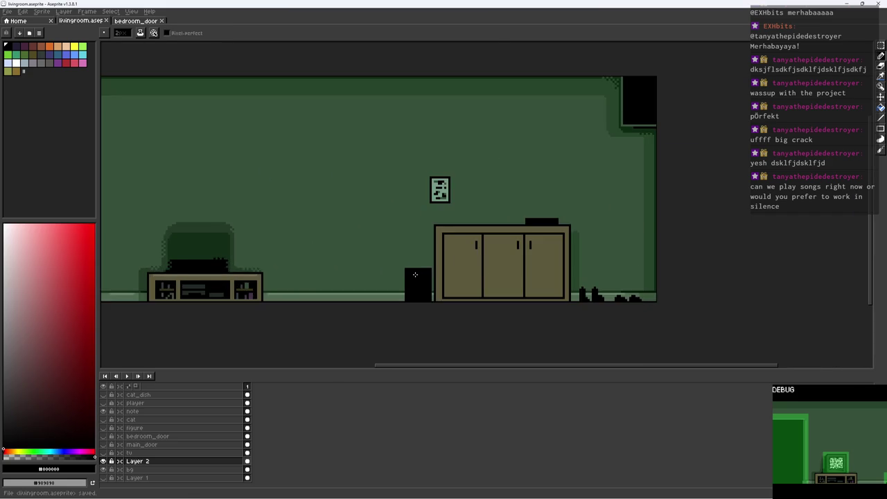
{"action": "scroll", "coordinate": [415, 274], "scroll_direction": "up", "scroll_amount": 1}
{"action": "left_click", "coordinate": [634, 229], "text": "alt"}
{"action": "scroll", "coordinate": [437, 238], "scroll_direction": "up", "scroll_amount": 1}
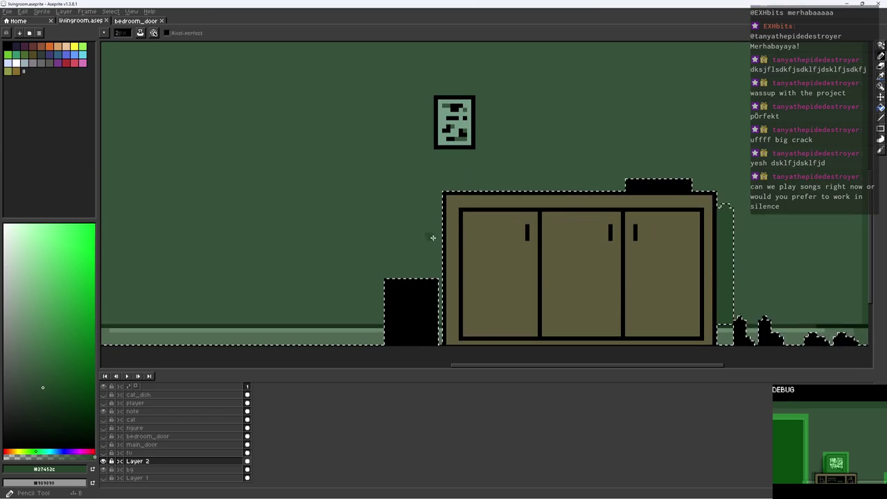
Paint dark green shadow strips beside the sideboard and left of the bin, then save
{"action": "mouse_move", "coordinate": [432, 239]}
{"action": "left_mouse_down"}
{"action": "mouse_move", "coordinate": [436, 214]}
{"action": "mouse_move", "coordinate": [431, 301]}
{"action": "left_mouse_up"}
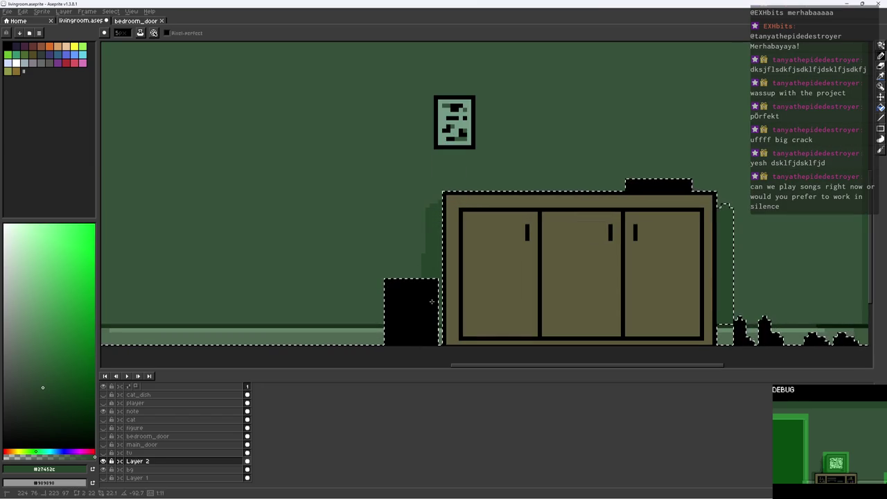
{"action": "left_click_drag", "start_coordinate": [376, 313], "coordinate": [379, 343]}
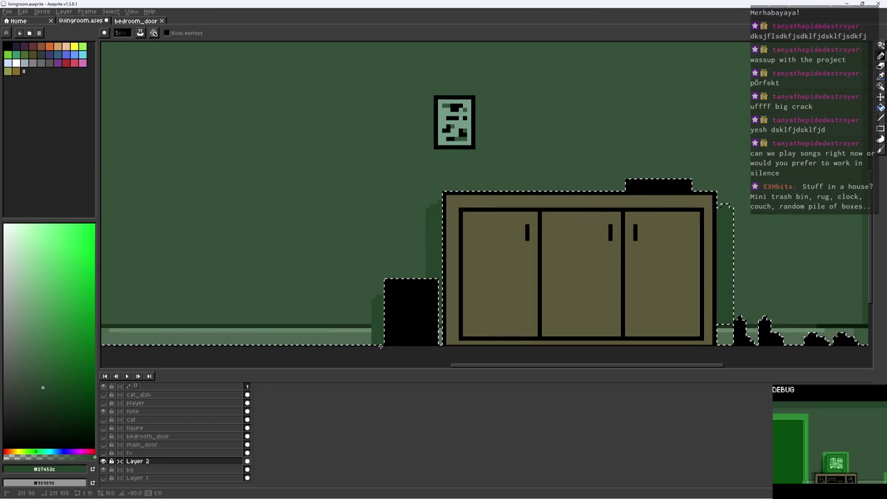
{"action": "scroll", "coordinate": [379, 345], "scroll_direction": "up", "scroll_amount": 3}
{"action": "left_click", "coordinate": [497, 300], "text": "alt"}
{"action": "left_click", "coordinate": [374, 316]}
{"action": "key", "text": "ctrl+z"}
{"action": "scroll", "coordinate": [386, 317], "scroll_direction": "down", "scroll_amount": 5}
{"action": "key", "text": "ctrl+s"}
Hide the cat_dish and note layers and export the scene as livingroom_bg.png
{"action": "left_click_drag", "start_coordinate": [400, 264], "coordinate": [454, 252]}
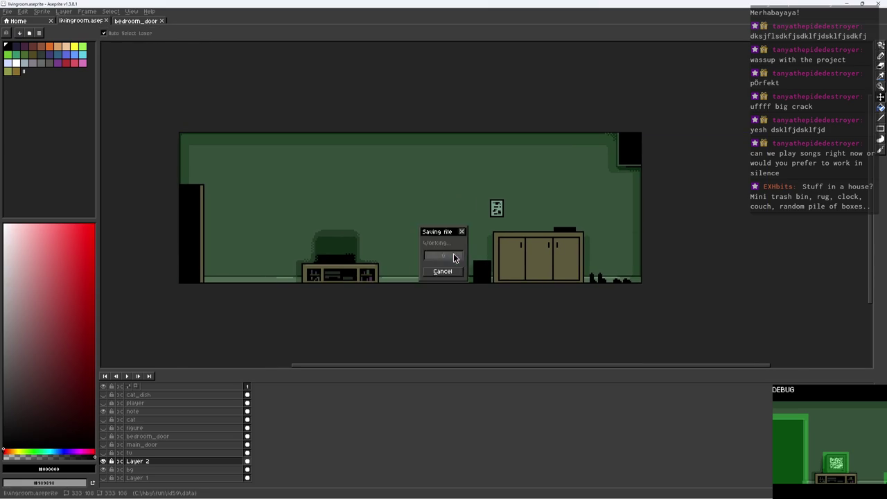
{"action": "left_click_drag", "start_coordinate": [458, 263], "coordinate": [447, 246]}
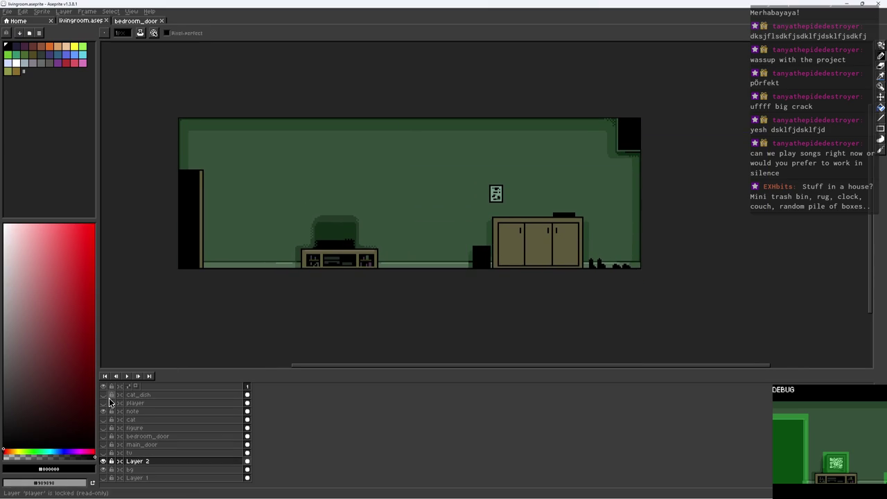
{"action": "left_click_drag", "start_coordinate": [103, 395], "coordinate": [104, 411]}
{"action": "key", "text": "ctrl+alt+shift+s"}
{"action": "key", "text": "Return"}
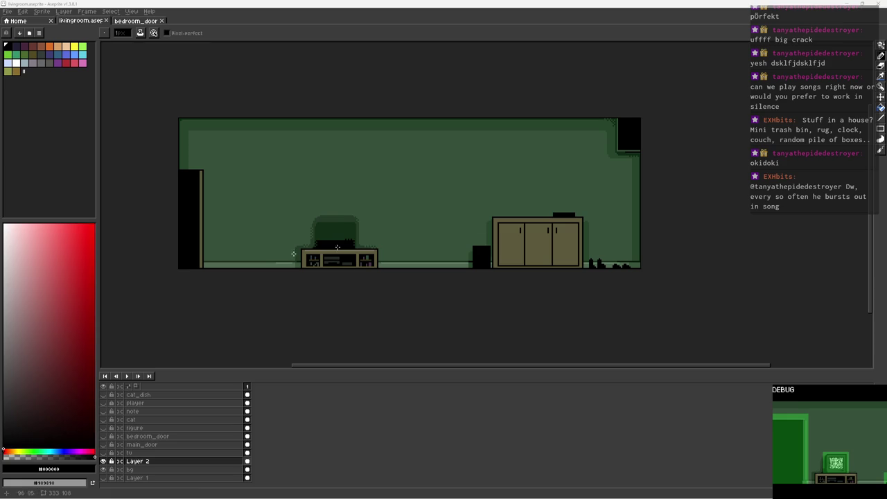
Zoom onto the TV unit's left shelf and eyedrop its dark blue-grey as the drawing colour
{"action": "left_click_drag", "start_coordinate": [502, 193], "coordinate": [533, 192]}
{"action": "scroll", "coordinate": [513, 173], "scroll_direction": "up", "scroll_amount": 2}
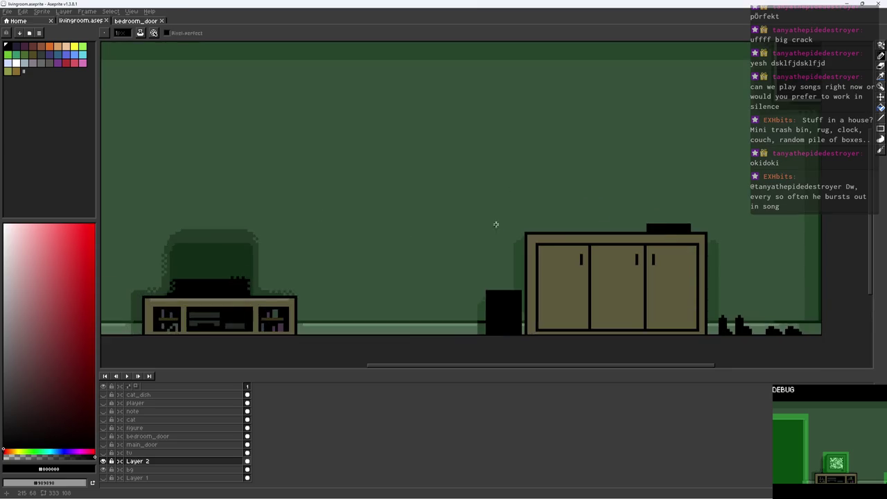
{"action": "scroll", "coordinate": [478, 194], "scroll_direction": "up", "scroll_amount": 1}
{"action": "scroll", "coordinate": [471, 222], "scroll_direction": "up", "scroll_amount": 1}
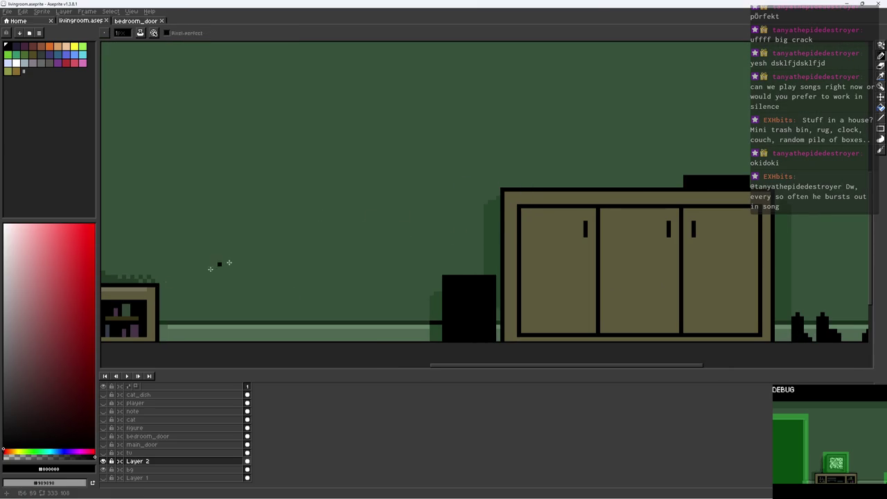
{"action": "left_click_drag", "start_coordinate": [183, 272], "coordinate": [332, 220]}
{"action": "left_click", "coordinate": [290, 276]}
{"action": "left_click", "coordinate": [326, 250]}
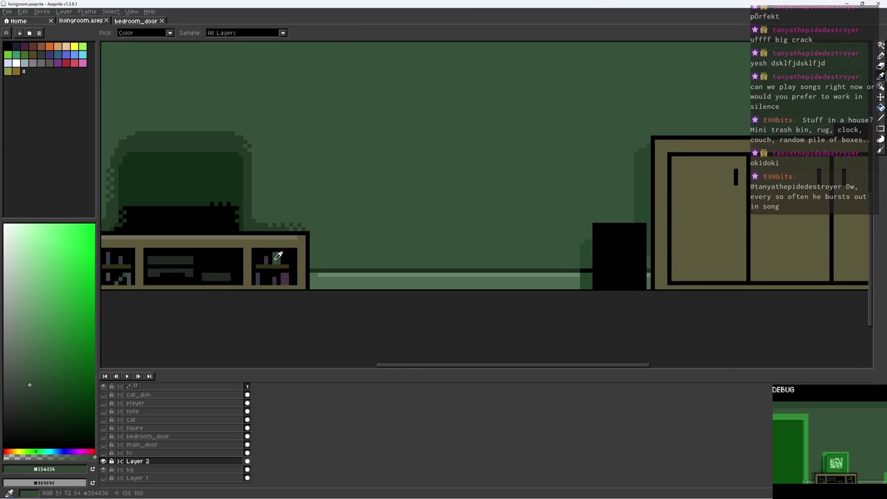
{"action": "left_click_drag", "start_coordinate": [537, 232], "coordinate": [433, 218]}
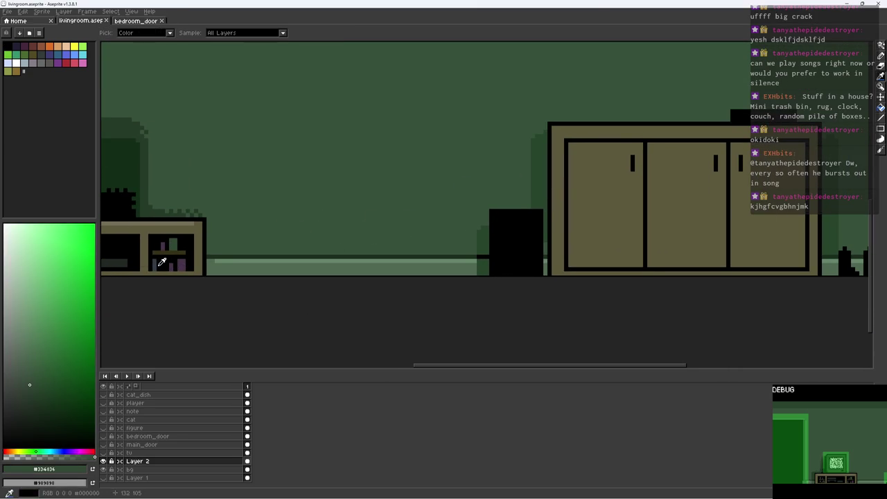
{"action": "left_click", "coordinate": [164, 262], "text": "alt"}
Fill the bin blue-grey and shade its sides and bottom in a darker blue
{"action": "mouse_move", "coordinate": [499, 219]}
{"action": "left_mouse_down"}
{"action": "mouse_move", "coordinate": [533, 219]}
{"action": "mouse_move", "coordinate": [533, 278]}
{"action": "mouse_move", "coordinate": [525, 230]}
{"action": "left_mouse_up"}
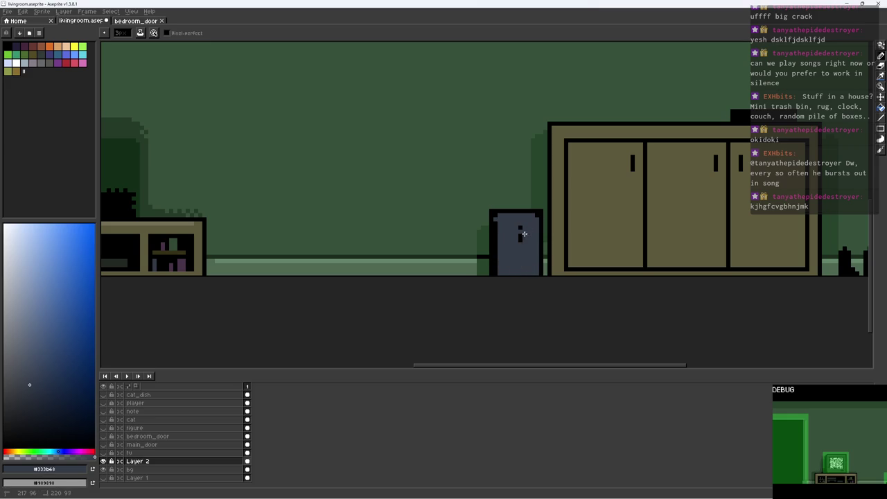
{"action": "left_click_drag", "start_coordinate": [52, 381], "coordinate": [50, 399]}
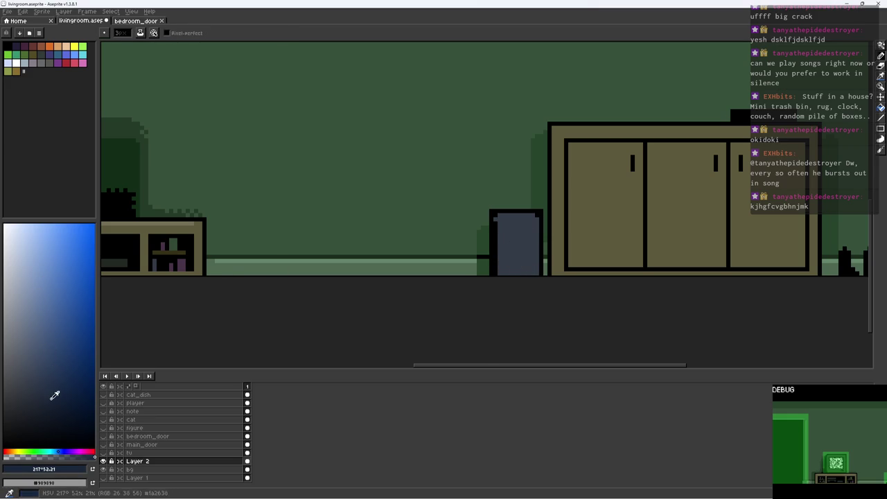
{"action": "scroll", "coordinate": [520, 242], "scroll_direction": "up", "scroll_amount": 2}
{"action": "mouse_move", "coordinate": [478, 230]}
{"action": "left_mouse_down"}
{"action": "mouse_move", "coordinate": [485, 309]}
{"action": "mouse_move", "coordinate": [548, 208]}
{"action": "left_mouse_up"}
{"action": "left_click_drag", "start_coordinate": [539, 263], "coordinate": [550, 237]}
{"action": "key", "text": "ctrl+d"}
Add a 1 px light blue rim highlight and a grey streak down the bin's front
{"action": "key", "text": "minus"}
{"action": "key", "text": "minus"}
{"action": "left_click", "coordinate": [25, 348]}
{"action": "left_click_drag", "start_coordinate": [486, 193], "coordinate": [528, 194]}
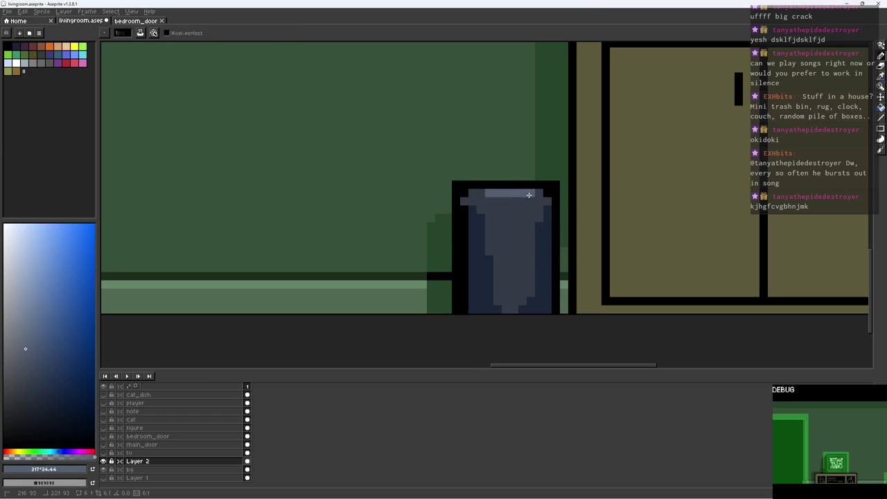
{"action": "scroll", "coordinate": [543, 196], "scroll_direction": "down", "scroll_amount": 4}
{"action": "scroll", "coordinate": [499, 198], "scroll_direction": "up", "scroll_amount": 2}
{"action": "scroll", "coordinate": [499, 198], "scroll_direction": "up", "scroll_amount": 2}
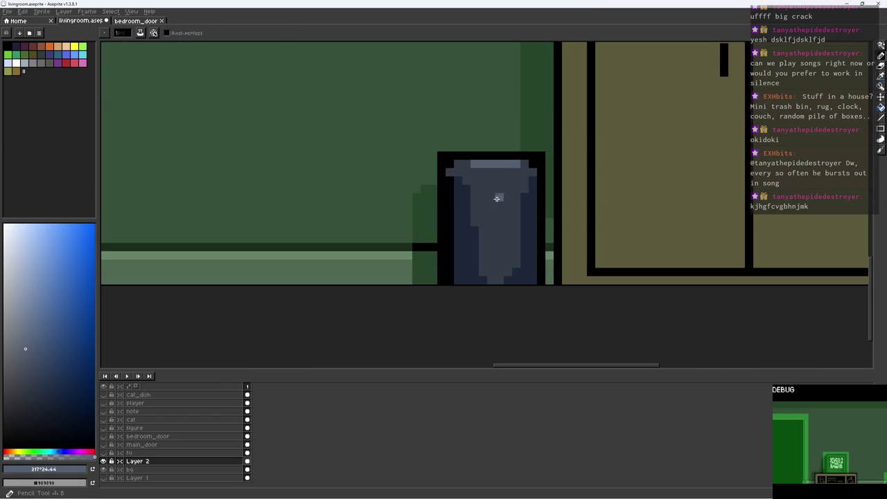
{"action": "left_click", "coordinate": [476, 184], "text": "alt"}
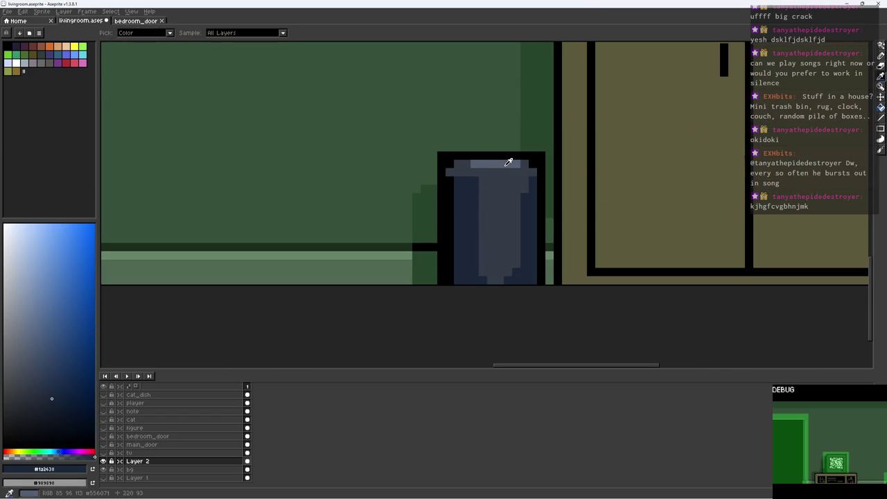
{"action": "left_click", "coordinate": [497, 170], "text": "alt"}
{"action": "left_click_drag", "start_coordinate": [496, 171], "coordinate": [507, 178]}
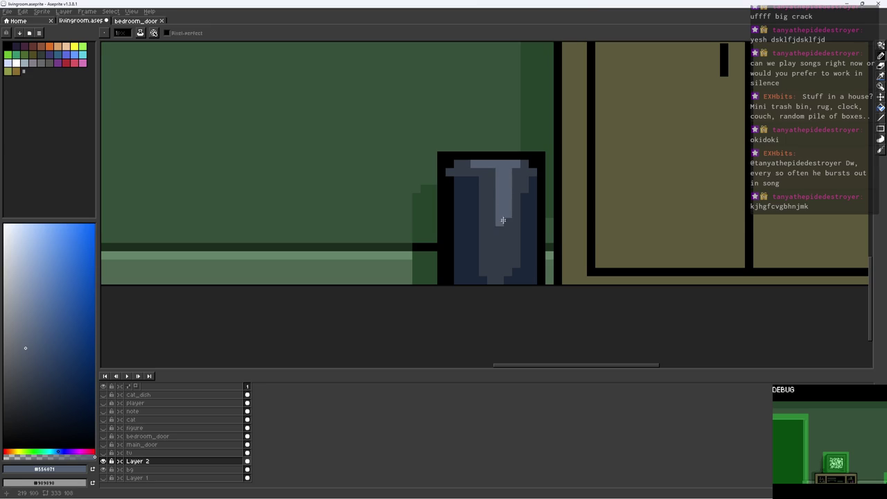
Draw a black single-pixel line across the bin just under its rim, then reselect dark blue
{"action": "left_click", "coordinate": [513, 270], "text": "alt"}
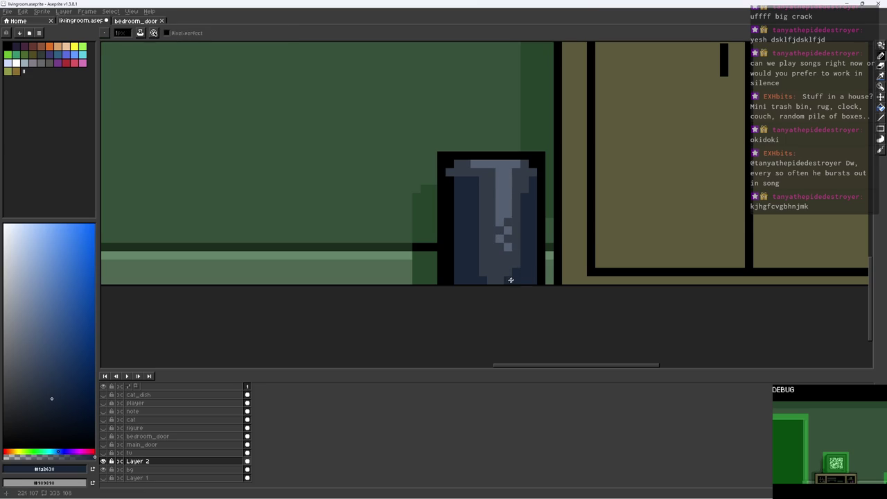
{"action": "scroll", "coordinate": [516, 253], "scroll_direction": "down", "scroll_amount": 2}
{"action": "scroll", "coordinate": [516, 249], "scroll_direction": "down", "scroll_amount": 2}
{"action": "scroll", "coordinate": [524, 240], "scroll_direction": "up", "scroll_amount": 1}
{"action": "scroll", "coordinate": [525, 239], "scroll_direction": "up", "scroll_amount": 3}
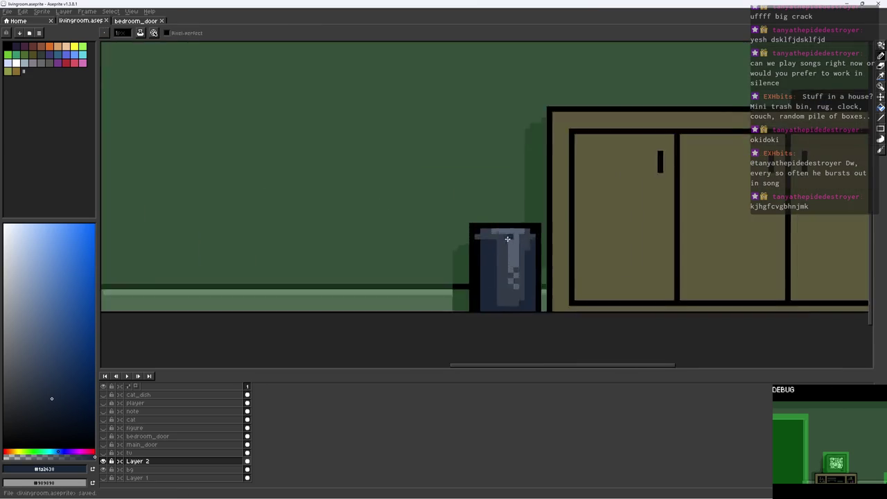
{"action": "scroll", "coordinate": [485, 243], "scroll_direction": "up", "scroll_amount": 2}
{"action": "left_click", "coordinate": [460, 243], "text": "alt"}
{"action": "key", "text": "ctrl+s"}
{"action": "left_click_drag", "start_coordinate": [459, 243], "coordinate": [538, 241]}
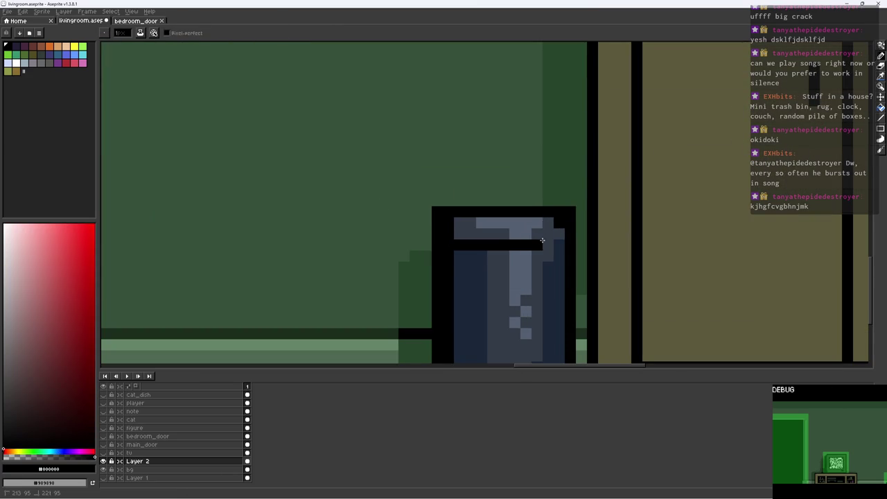
{"action": "left_click", "coordinate": [547, 258], "text": "alt"}
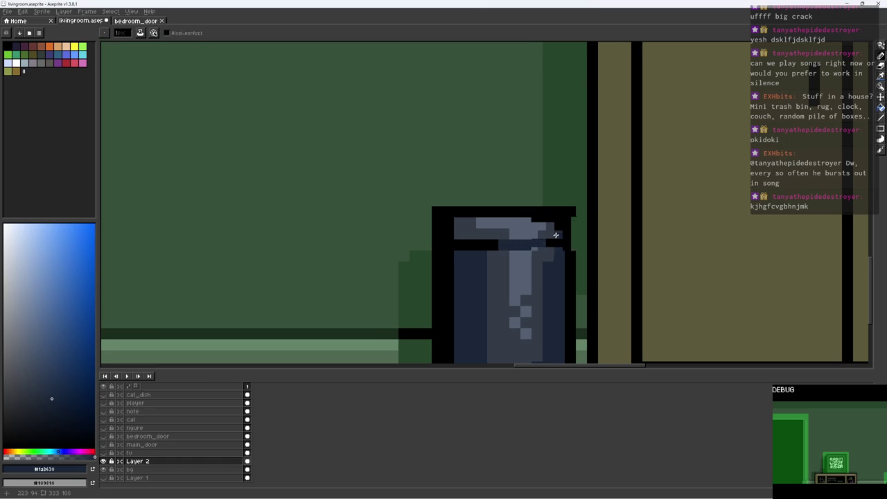
{"action": "scroll", "coordinate": [549, 237], "scroll_direction": "down", "scroll_amount": 4}
{"action": "scroll", "coordinate": [502, 214], "scroll_direction": "up", "scroll_amount": 3}
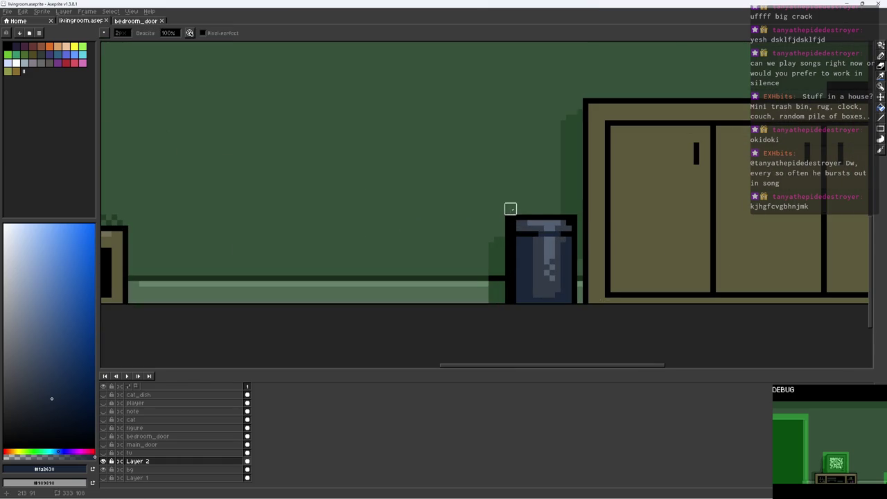
Save livingroom.aseprite and paint the strip left of the cabinet black down to the bin
{"action": "scroll", "coordinate": [574, 217], "scroll_direction": "down", "scroll_amount": 3}
{"action": "key", "text": "ctrl+s"}
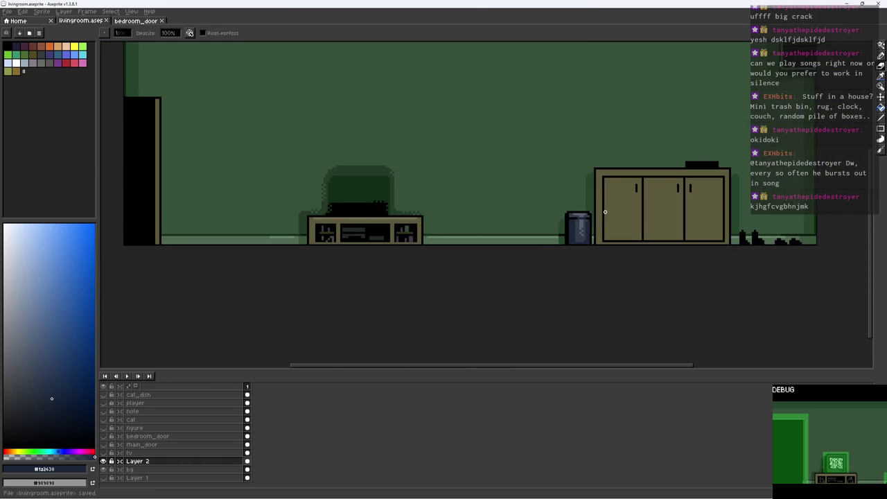
{"action": "scroll", "coordinate": [496, 226], "scroll_direction": "up", "scroll_amount": 1}
{"action": "scroll", "coordinate": [534, 218], "scroll_direction": "up", "scroll_amount": 1}
{"action": "scroll", "coordinate": [494, 199], "scroll_direction": "up", "scroll_amount": 2}
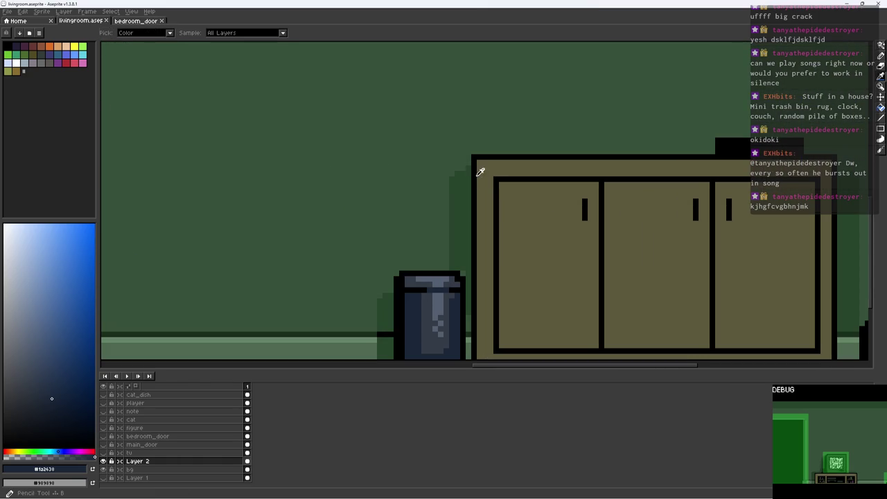
{"action": "left_click", "coordinate": [482, 162], "text": "alt"}
{"action": "scroll", "coordinate": [521, 277], "scroll_direction": "down", "scroll_amount": 2}
{"action": "left_click_drag", "start_coordinate": [483, 107], "coordinate": [483, 297]}
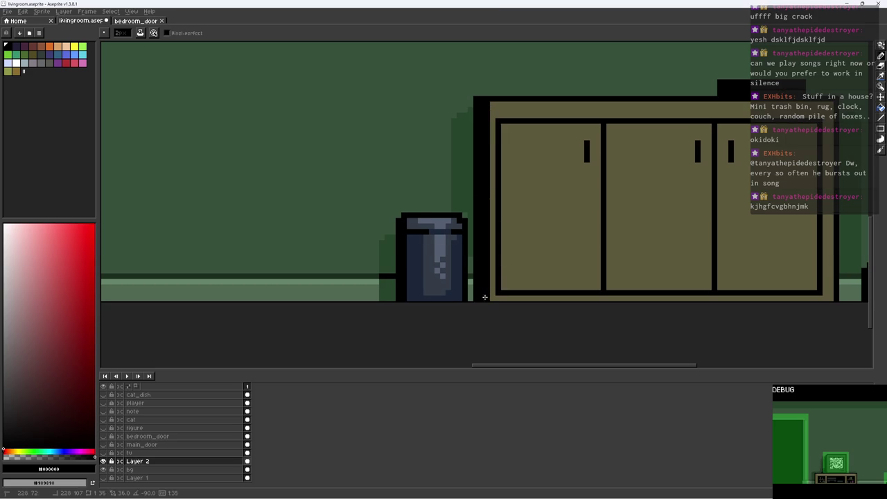
{"action": "left_click_drag", "start_coordinate": [457, 112], "coordinate": [458, 209]}
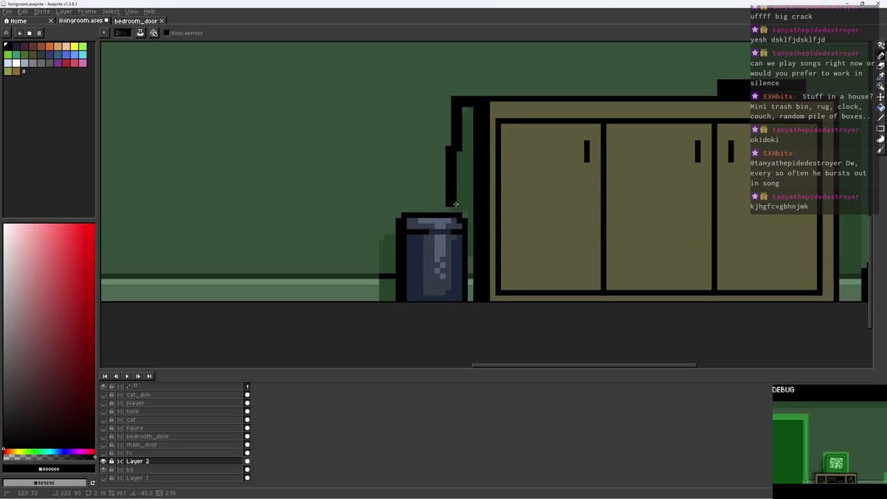
{"action": "left_click_drag", "start_coordinate": [469, 118], "coordinate": [474, 237]}
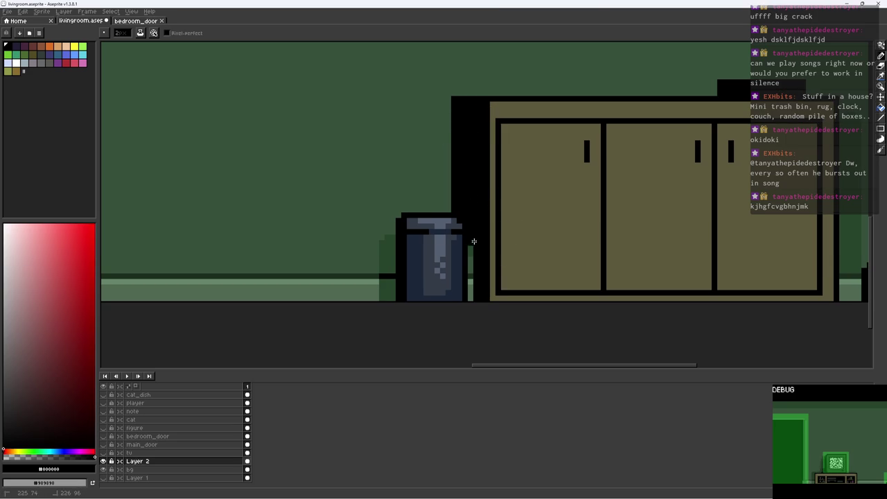
Select the dark shapes and paint a lighter green diagonal shadow beside the black strip
{"action": "scroll", "coordinate": [469, 300], "scroll_direction": "down", "scroll_amount": 1}
{"action": "scroll", "coordinate": [470, 299], "scroll_direction": "down", "scroll_amount": 2}
{"action": "scroll", "coordinate": [710, 207], "scroll_direction": "up", "scroll_amount": 1}
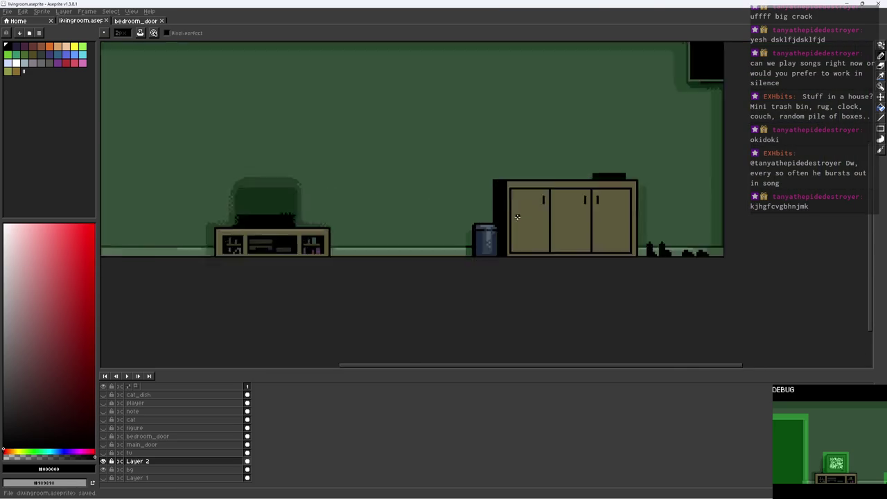
{"action": "scroll", "coordinate": [710, 206], "scroll_direction": "up", "scroll_amount": 1}
{"action": "left_click", "coordinate": [570, 192], "text": "alt"}
{"action": "left_click", "coordinate": [485, 169]}
{"action": "mouse_move", "coordinate": [478, 171]}
{"action": "left_mouse_down"}
{"action": "mouse_move", "coordinate": [455, 218]}
{"action": "mouse_move", "coordinate": [465, 228]}
{"action": "left_mouse_up"}
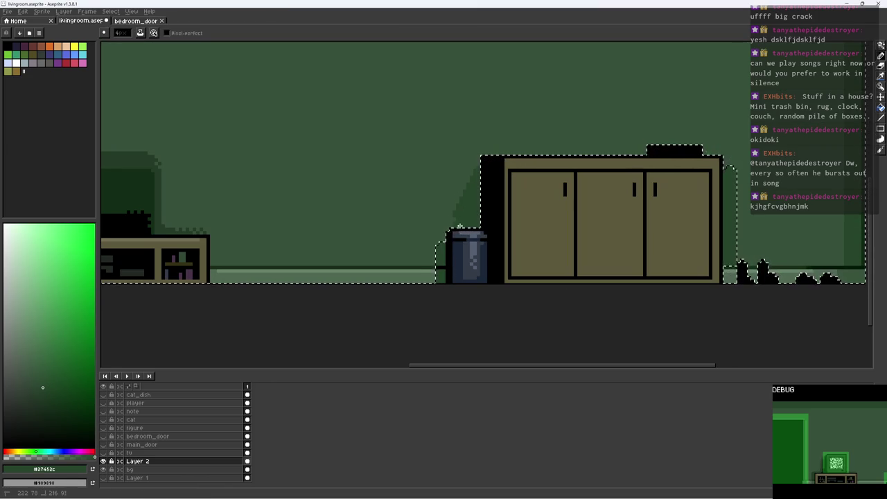
Magic-wand select the light green wedge beside the black strip and repaint it darker green
{"action": "scroll", "coordinate": [464, 228], "scroll_direction": "down", "scroll_amount": 2}
{"action": "key", "text": "ctrl+d"}
{"action": "scroll", "coordinate": [483, 183], "scroll_direction": "up", "scroll_amount": 1}
{"action": "scroll", "coordinate": [483, 184], "scroll_direction": "up", "scroll_amount": 2}
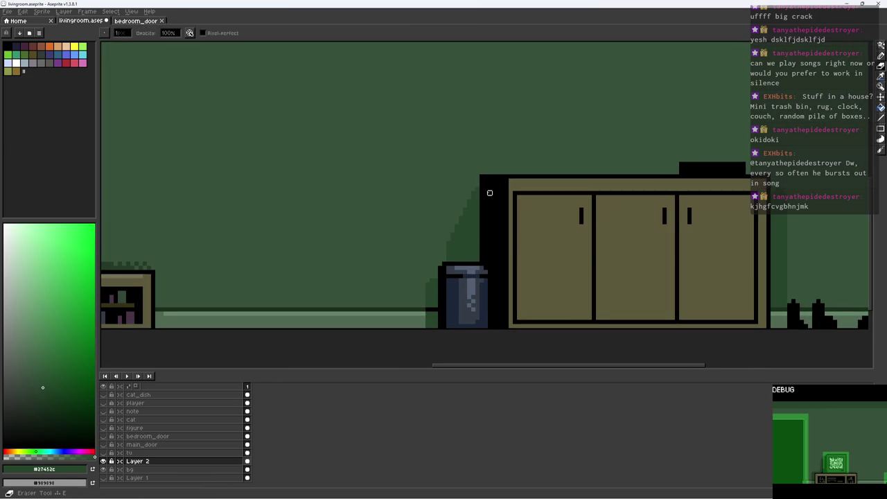
{"action": "scroll", "coordinate": [462, 197], "scroll_direction": "down", "scroll_amount": 1}
{"action": "key", "text": "w"}
{"action": "scroll", "coordinate": [523, 203], "scroll_direction": "up", "scroll_amount": 1}
{"action": "scroll", "coordinate": [523, 203], "scroll_direction": "up", "scroll_amount": 1}
{"action": "left_click", "coordinate": [523, 203]}
{"action": "key", "text": "b"}
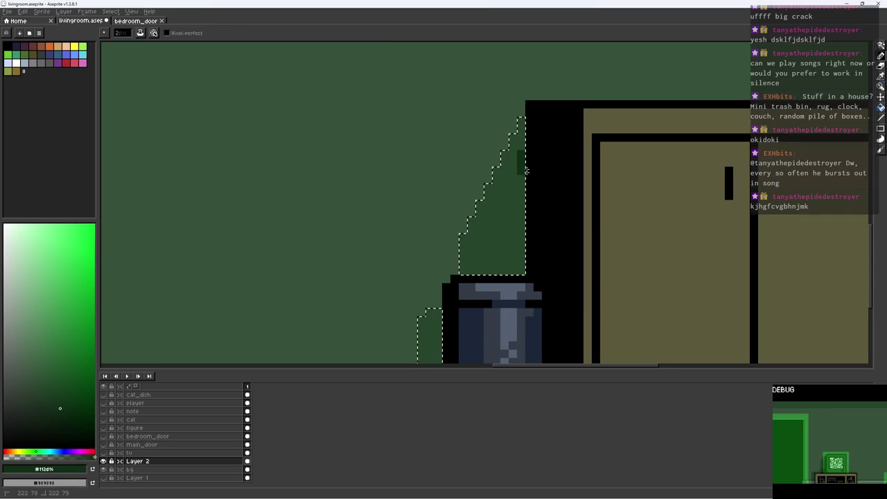
{"action": "mouse_move", "coordinate": [516, 173]}
{"action": "left_mouse_down"}
{"action": "mouse_move", "coordinate": [524, 177]}
{"action": "mouse_move", "coordinate": [513, 243]}
{"action": "mouse_move", "coordinate": [505, 225]}
{"action": "mouse_move", "coordinate": [513, 210]}
{"action": "left_mouse_up"}
Darken the wall shadow to the left of the cabinet
{"action": "scroll", "coordinate": [514, 210], "scroll_direction": "down", "scroll_amount": 3}
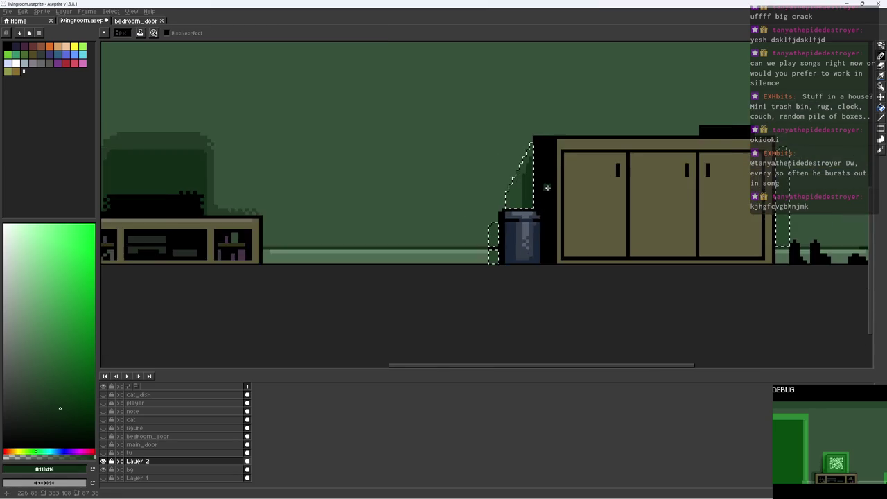
{"action": "scroll", "coordinate": [511, 192], "scroll_direction": "up", "scroll_amount": 5}
{"action": "mouse_move", "coordinate": [457, 167]}
{"action": "left_mouse_down"}
{"action": "mouse_move", "coordinate": [449, 208]}
{"action": "mouse_move", "coordinate": [477, 174]}
{"action": "mouse_move", "coordinate": [476, 256]}
{"action": "mouse_move", "coordinate": [461, 284]}
{"action": "mouse_move", "coordinate": [483, 240]}
{"action": "left_mouse_up"}
{"action": "scroll", "coordinate": [485, 236], "scroll_direction": "down", "scroll_amount": 3}
{"action": "scroll", "coordinate": [498, 225], "scroll_direction": "up", "scroll_amount": 2}
{"action": "left_click", "coordinate": [471, 307], "text": "alt"}
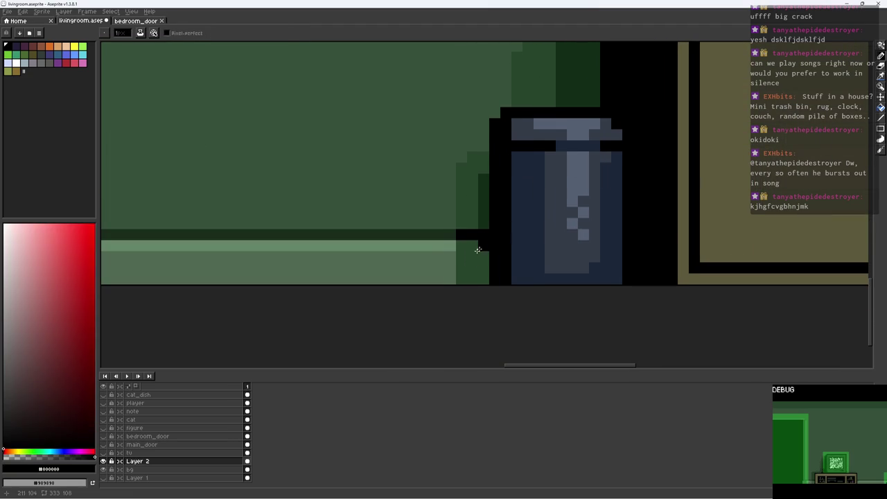
{"action": "left_click", "coordinate": [451, 250], "text": "alt"}
{"action": "scroll", "coordinate": [468, 244], "scroll_direction": "down", "scroll_amount": 4}
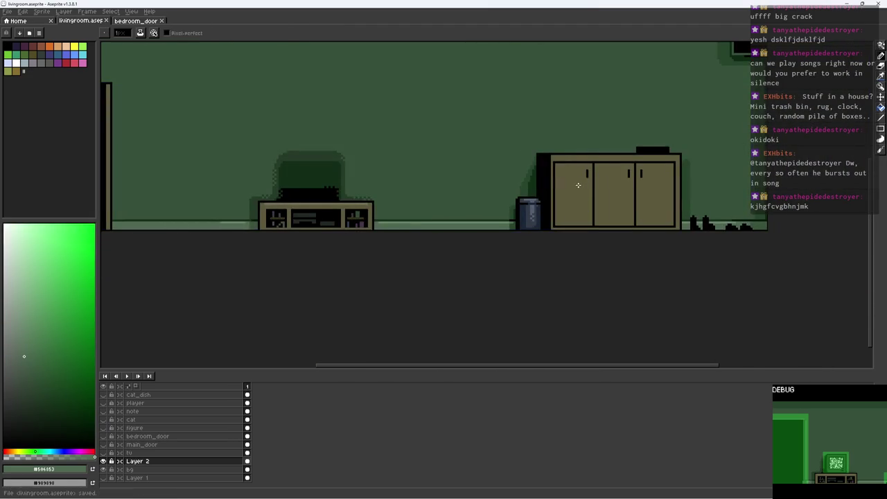
{"action": "scroll", "coordinate": [506, 194], "scroll_direction": "up", "scroll_amount": 1}
{"action": "scroll", "coordinate": [500, 187], "scroll_direction": "up", "scroll_amount": 1}
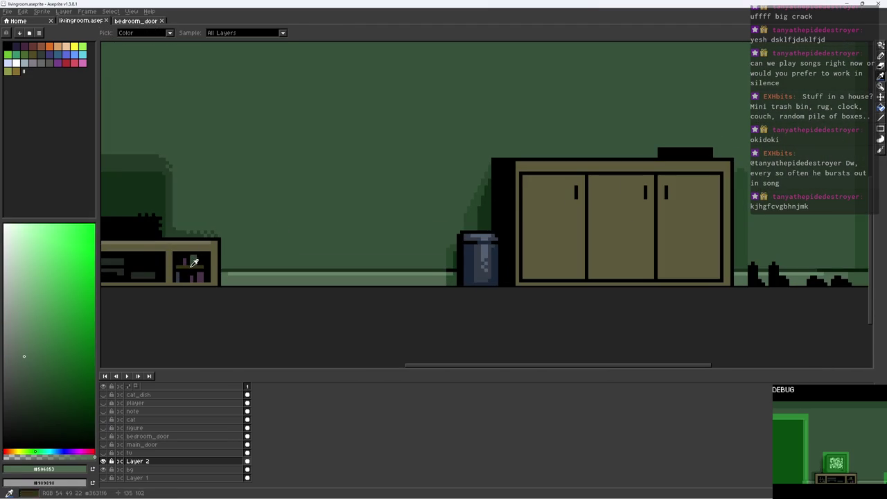
Paint the cabinet's left side strip in the TV stand's dark brown, down to the bin
{"action": "left_click", "coordinate": [194, 262], "text": "alt"}
{"action": "scroll", "coordinate": [638, 165], "scroll_direction": "up", "scroll_amount": 2}
{"action": "scroll", "coordinate": [561, 143], "scroll_direction": "up", "scroll_amount": 1}
{"action": "left_click", "coordinate": [623, 109]}
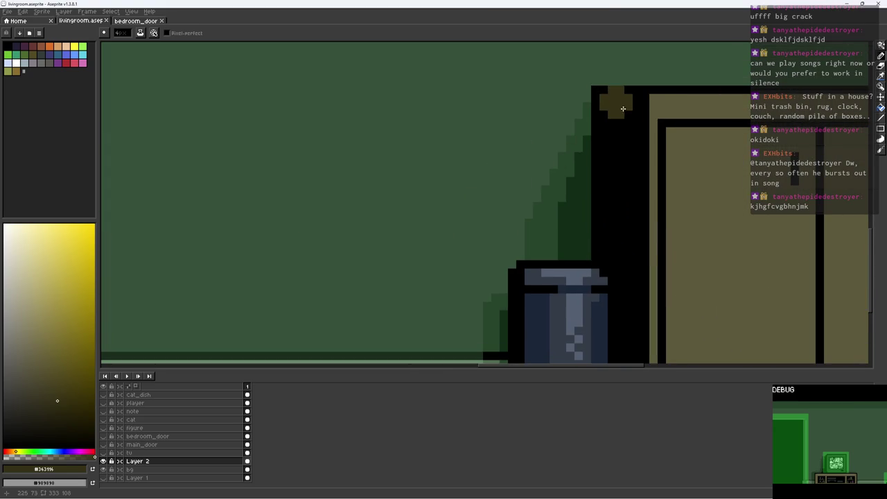
{"action": "left_click", "coordinate": [628, 243], "text": "shift"}
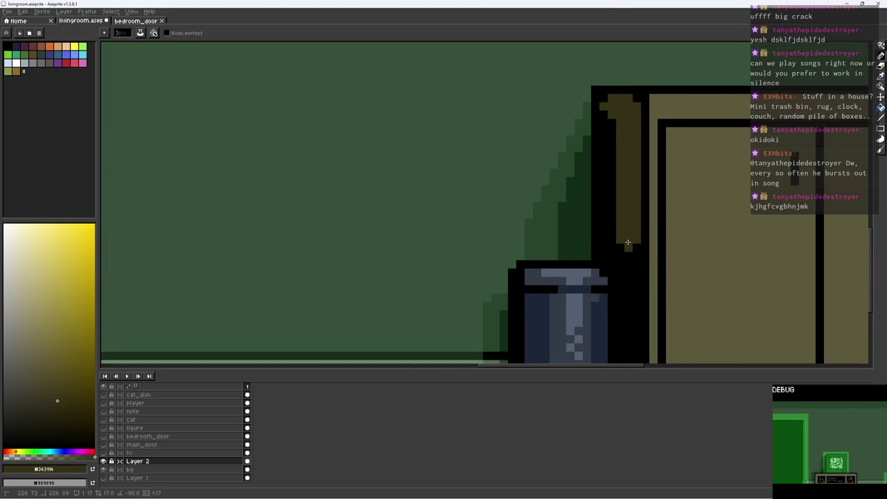
{"action": "left_click", "coordinate": [612, 115], "text": "shift"}
{"action": "left_click_drag", "start_coordinate": [643, 175], "coordinate": [619, 119]}
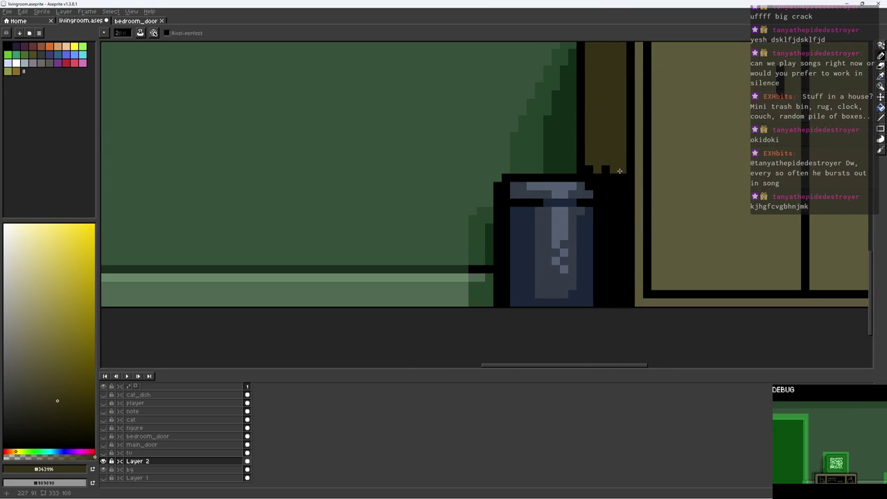
{"action": "scroll", "coordinate": [627, 299], "scroll_direction": "up", "scroll_amount": 3}
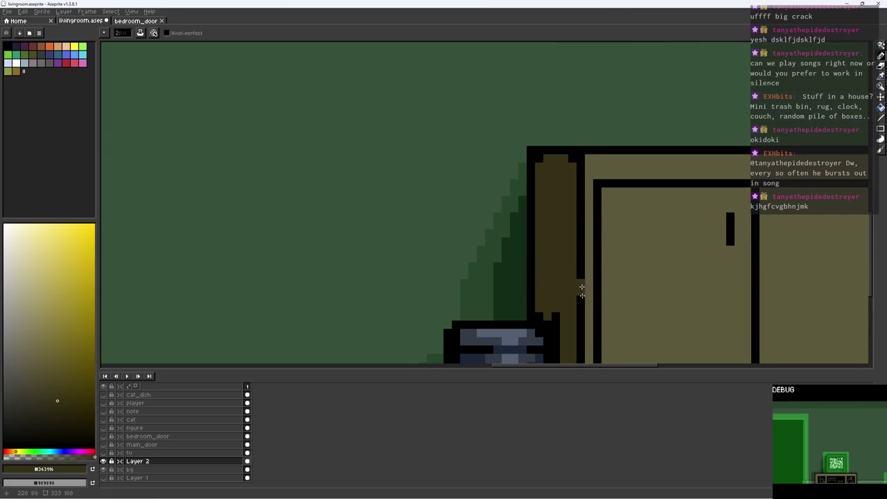
{"action": "scroll", "coordinate": [611, 173], "scroll_direction": "down", "scroll_amount": 3}
{"action": "scroll", "coordinate": [611, 172], "scroll_direction": "up", "scroll_amount": 1}
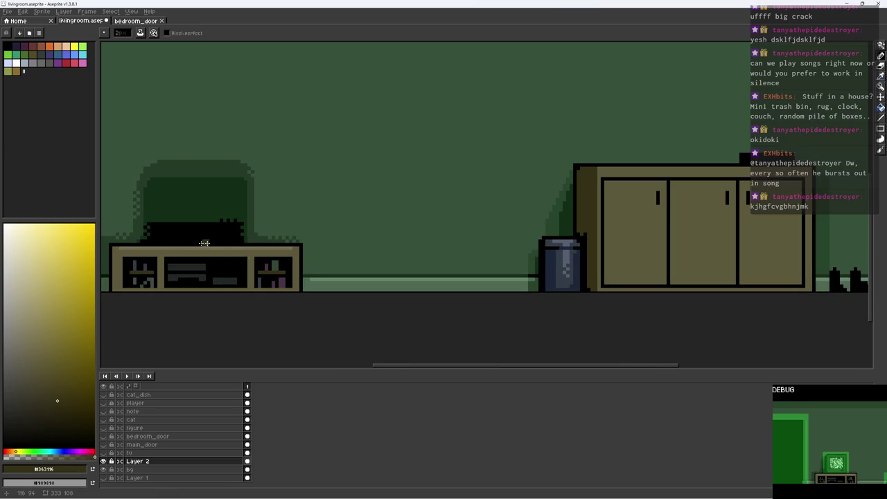
Draw a light olive highlight line along the cabinet top, sampled from the TV stand
{"action": "key", "text": "alt"}
{"action": "left_click", "coordinate": [274, 245]}
{"action": "scroll", "coordinate": [274, 245], "scroll_direction": "right", "scroll_amount": 1}
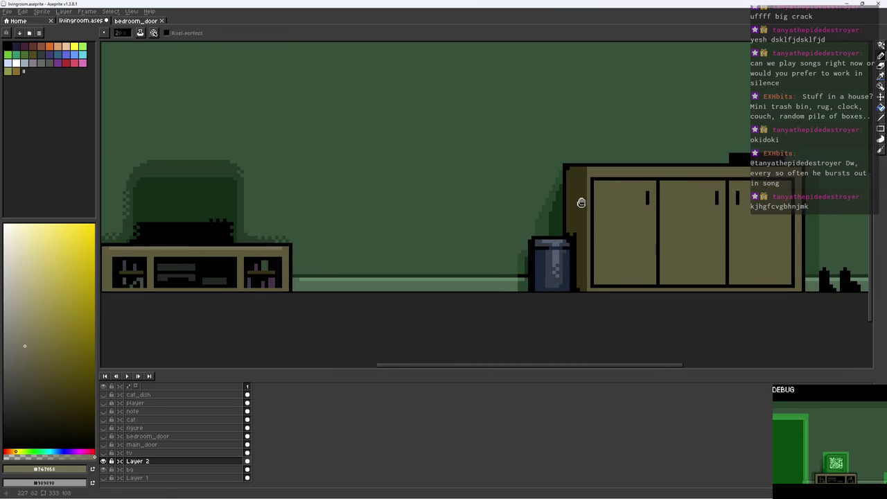
{"action": "left_click_drag", "start_coordinate": [590, 167], "coordinate": [762, 168]}
{"action": "scroll", "coordinate": [655, 162], "scroll_direction": "up", "scroll_amount": 3}
Draw a dark green line along the cabinet's top edge, touch up nearby pixels, and save
{"action": "left_click", "coordinate": [431, 182], "text": "alt"}
{"action": "scroll", "coordinate": [425, 180], "scroll_direction": "down", "scroll_amount": 1}
{"action": "left_click", "coordinate": [370, 171], "text": "alt"}
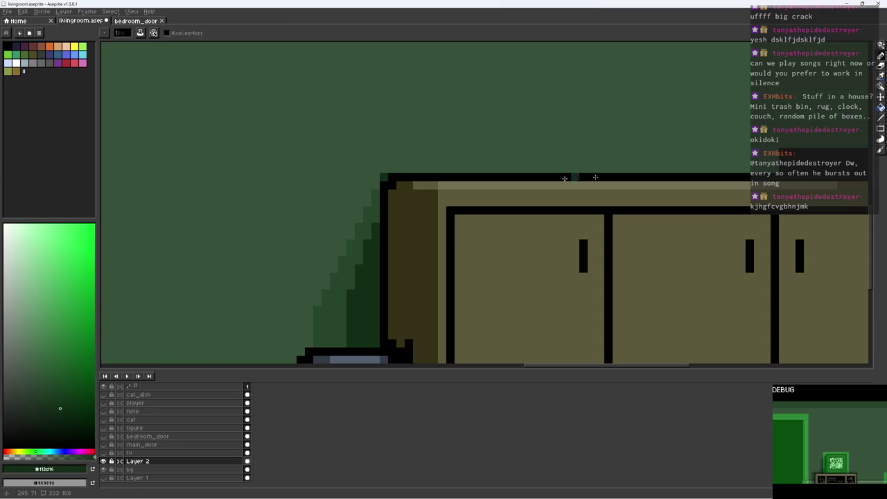
{"action": "scroll", "coordinate": [458, 180], "scroll_direction": "right", "scroll_amount": 3}
{"action": "mouse_move", "coordinate": [157, 173]}
{"action": "left_mouse_down"}
{"action": "mouse_move", "coordinate": [559, 173]}
{"action": "mouse_move", "coordinate": [495, 165]}
{"action": "left_mouse_up"}
{"action": "left_click", "coordinate": [606, 170], "text": "alt"}
{"action": "left_click", "coordinate": [531, 160], "text": "alt"}
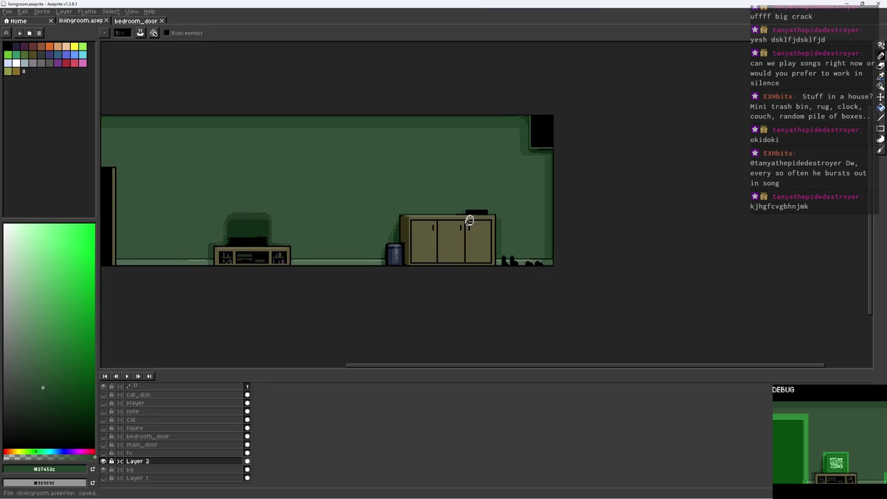
{"action": "key", "text": "ctrl+s"}
Dither the wall shadow above the bin with black pixels and save livingroom.aseprite
{"action": "scroll", "coordinate": [473, 218], "scroll_direction": "up", "scroll_amount": 1}
{"action": "scroll", "coordinate": [481, 228], "scroll_direction": "up", "scroll_amount": 1}
{"action": "scroll", "coordinate": [521, 246], "scroll_direction": "up", "scroll_amount": 1}
{"action": "scroll", "coordinate": [522, 246], "scroll_direction": "up", "scroll_amount": 1}
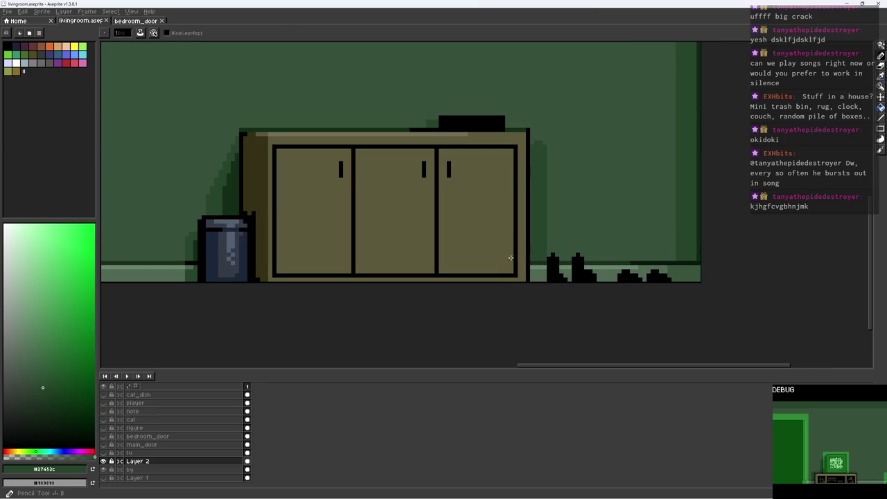
{"action": "left_click", "coordinate": [517, 255], "text": "alt"}
{"action": "left_click_drag", "start_coordinate": [523, 208], "coordinate": [538, 244]}
{"action": "scroll", "coordinate": [547, 228], "scroll_direction": "down", "scroll_amount": 1}
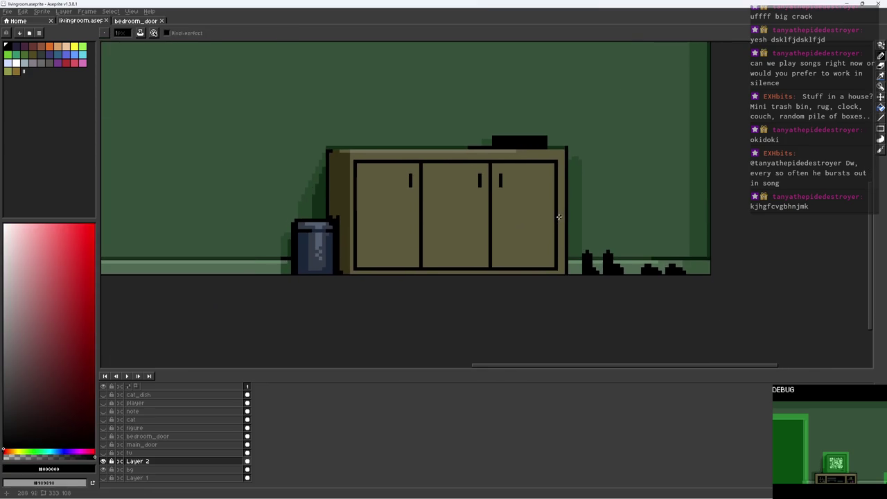
{"action": "scroll", "coordinate": [342, 210], "scroll_direction": "up", "scroll_amount": 3}
{"action": "left_click", "coordinate": [336, 222], "text": "alt"}
{"action": "left_click", "coordinate": [326, 222], "text": "alt"}
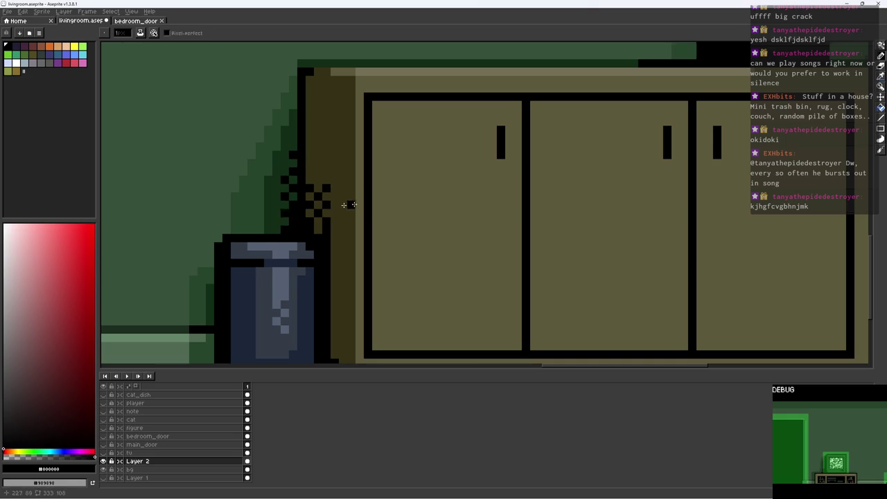
{"action": "scroll", "coordinate": [305, 210], "scroll_direction": "down", "scroll_amount": 5}
{"action": "scroll", "coordinate": [347, 201], "scroll_direction": "up", "scroll_amount": 1}
{"action": "key", "text": "ctrl+s"}
{"action": "scroll", "coordinate": [428, 188], "scroll_direction": "up", "scroll_amount": 1}
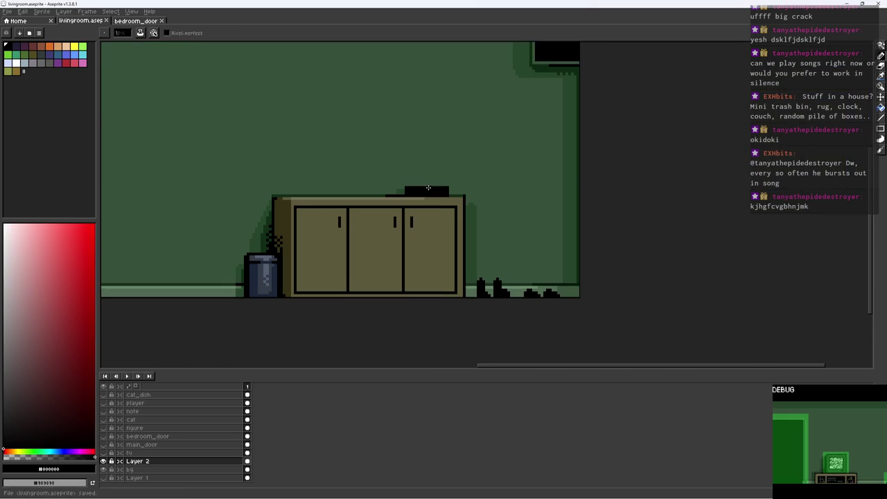
{"action": "left_click_drag", "start_coordinate": [428, 188], "coordinate": [574, 207]}
Paint a light green strip along the wall edge beside the top-right doorway
{"action": "scroll", "coordinate": [572, 212], "scroll_direction": "down", "scroll_amount": 2}
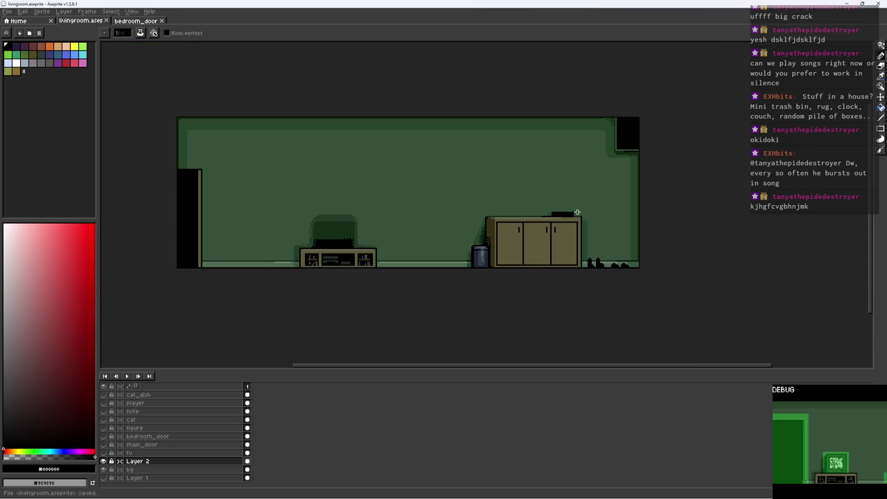
{"action": "scroll", "coordinate": [590, 198], "scroll_direction": "up", "scroll_amount": 1}
{"action": "scroll", "coordinate": [608, 163], "scroll_direction": "up", "scroll_amount": 2}
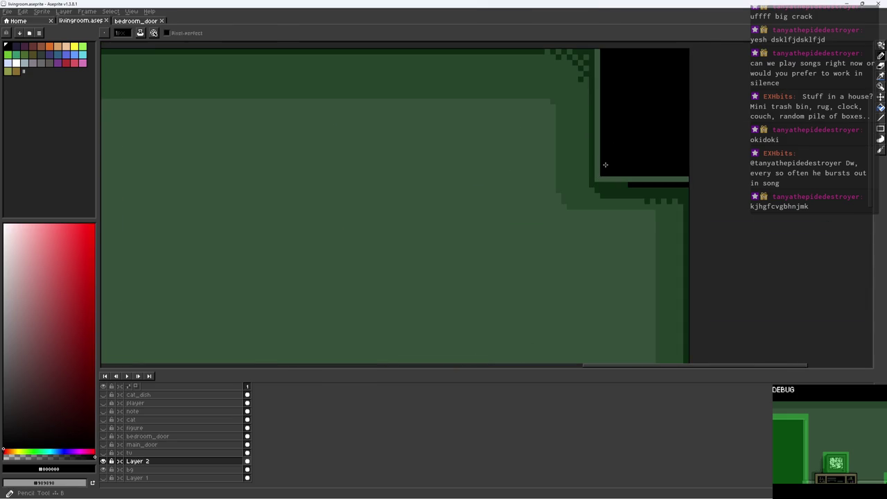
{"action": "left_click", "coordinate": [614, 169], "text": "alt"}
{"action": "mouse_move", "coordinate": [588, 220]}
{"action": "left_mouse_down"}
{"action": "mouse_move", "coordinate": [583, 102]}
{"action": "mouse_move", "coordinate": [578, 222]}
{"action": "left_mouse_up"}
{"action": "left_click", "coordinate": [586, 101], "text": "alt"}
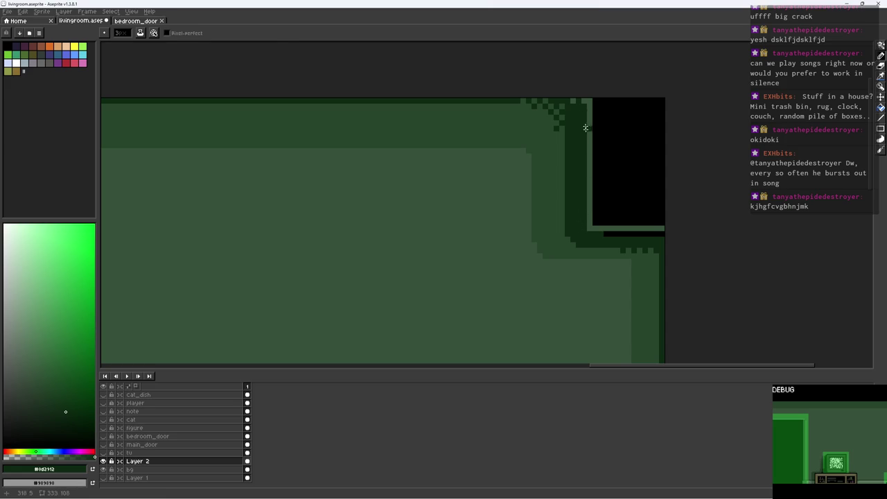
Draw a black line down the doorway's left side and a green line beneath it
{"action": "left_click", "coordinate": [635, 174], "text": "alt"}
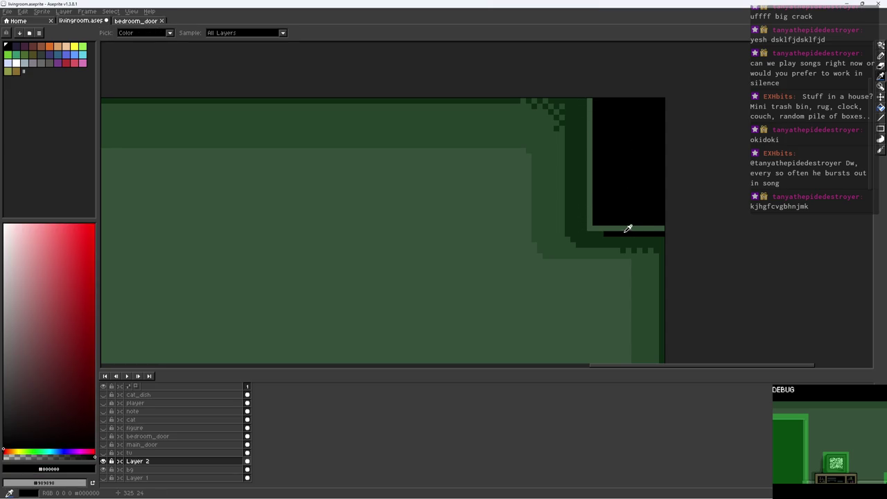
{"action": "left_click_drag", "start_coordinate": [563, 237], "coordinate": [562, 99]}
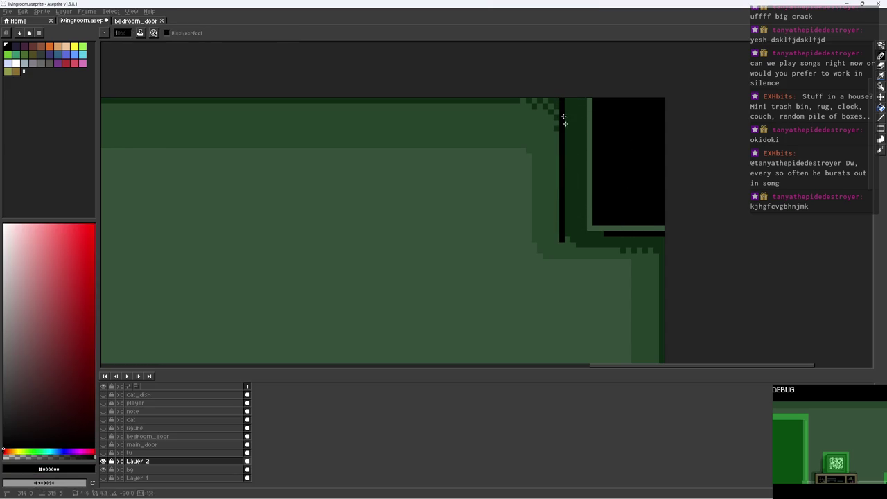
{"action": "left_click", "coordinate": [574, 232], "text": "alt"}
{"action": "left_click", "coordinate": [574, 232], "text": "alt"}
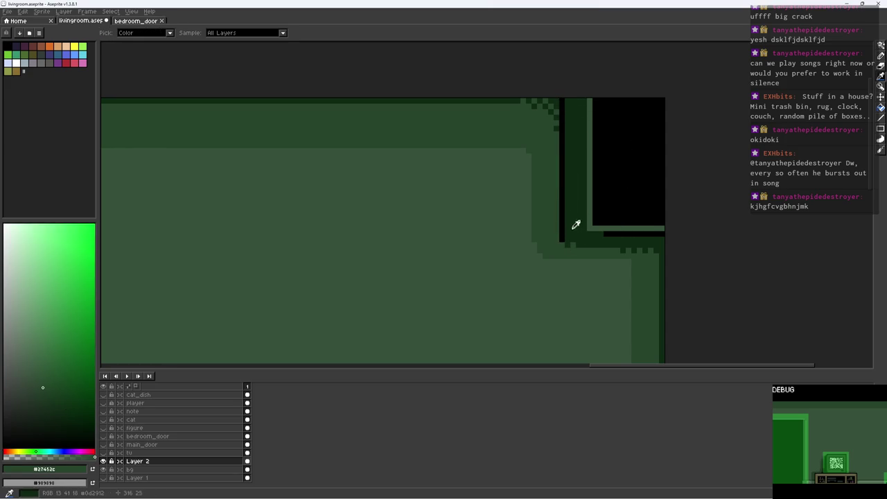
{"action": "left_click_drag", "start_coordinate": [590, 228], "coordinate": [563, 227]}
{"action": "left_click", "coordinate": [568, 243], "text": "alt"}
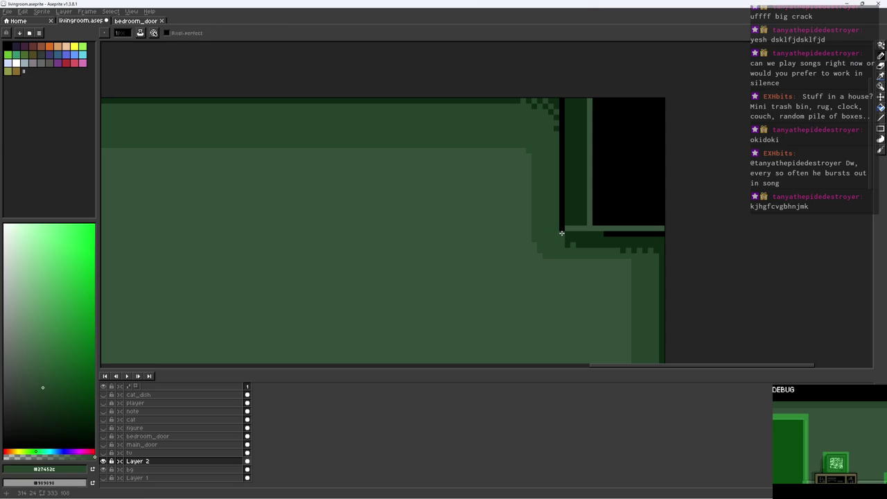
{"action": "left_click", "coordinate": [563, 225], "text": "alt"}
Save the file, then paint dark wall green over the black column beside the doorway
{"action": "scroll", "coordinate": [661, 197], "scroll_direction": "down", "scroll_amount": 2}
{"action": "scroll", "coordinate": [665, 198], "scroll_direction": "down", "scroll_amount": 1}
{"action": "key", "text": "ctrl+s"}
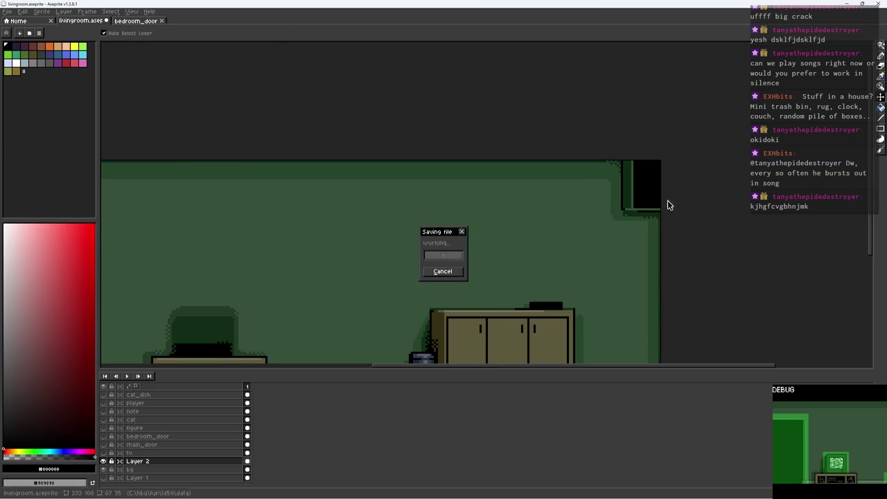
{"action": "scroll", "coordinate": [665, 180], "scroll_direction": "down", "scroll_amount": 1}
{"action": "scroll", "coordinate": [676, 166], "scroll_direction": "up", "scroll_amount": 1}
{"action": "key", "text": "ctrl+s"}
{"action": "scroll", "coordinate": [648, 156], "scroll_direction": "up", "scroll_amount": 2}
{"action": "scroll", "coordinate": [645, 151], "scroll_direction": "up", "scroll_amount": 1}
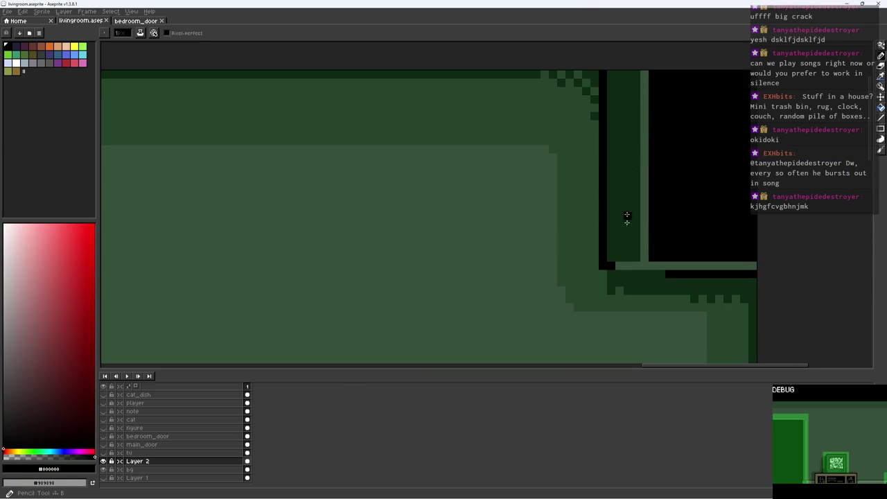
{"action": "left_click", "coordinate": [626, 267], "text": "alt"}
{"action": "left_click_drag", "start_coordinate": [606, 266], "coordinate": [602, 179]}
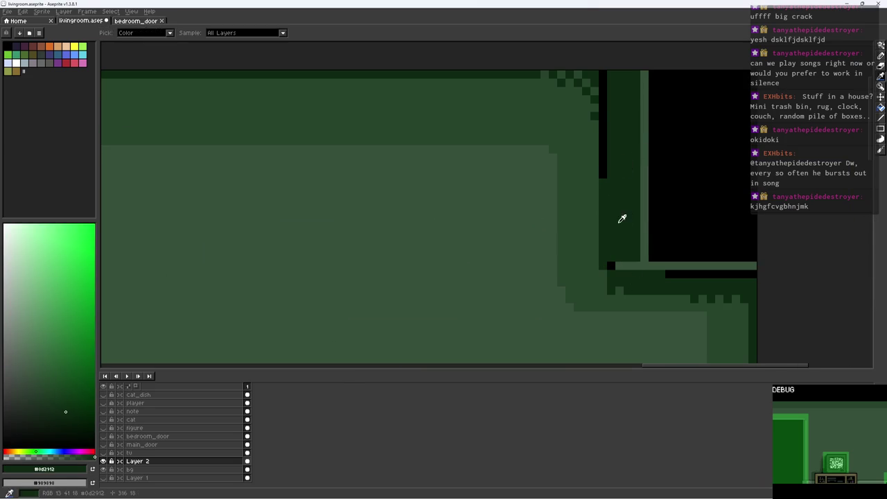
{"action": "left_click", "coordinate": [614, 285], "text": "alt"}
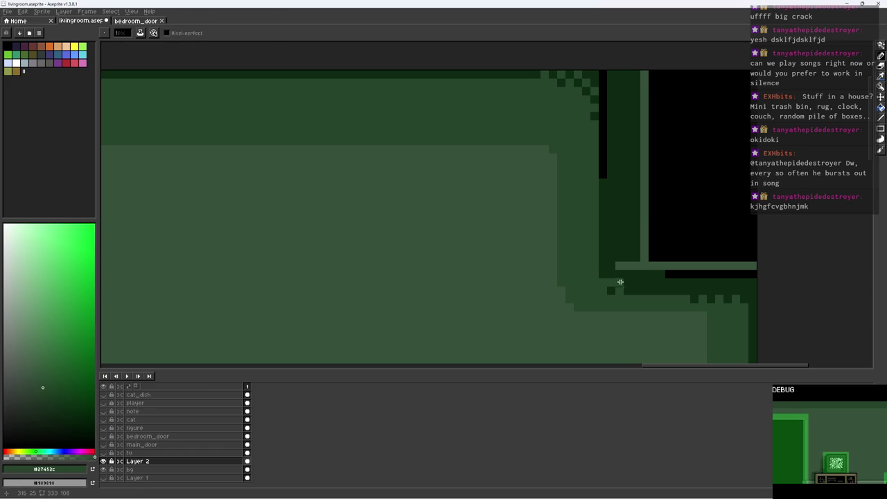
Save livingroom.aseprite again and recentre the view on the room
{"action": "scroll", "coordinate": [659, 270], "scroll_direction": "down", "scroll_amount": 1}
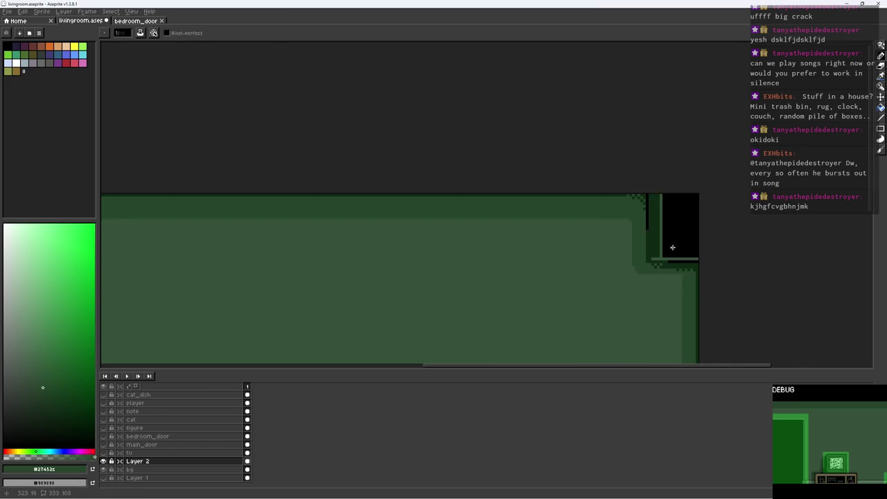
{"action": "scroll", "coordinate": [675, 246], "scroll_direction": "down", "scroll_amount": 1}
{"action": "key", "text": "ctrl+s"}
{"action": "scroll", "coordinate": [690, 221], "scroll_direction": "up", "scroll_amount": 2}
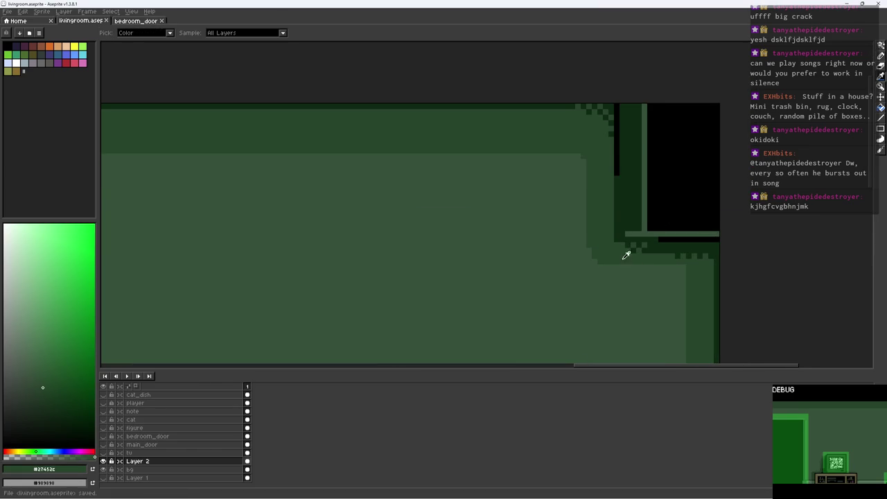
{"action": "scroll", "coordinate": [619, 232], "scroll_direction": "up", "scroll_amount": 1}
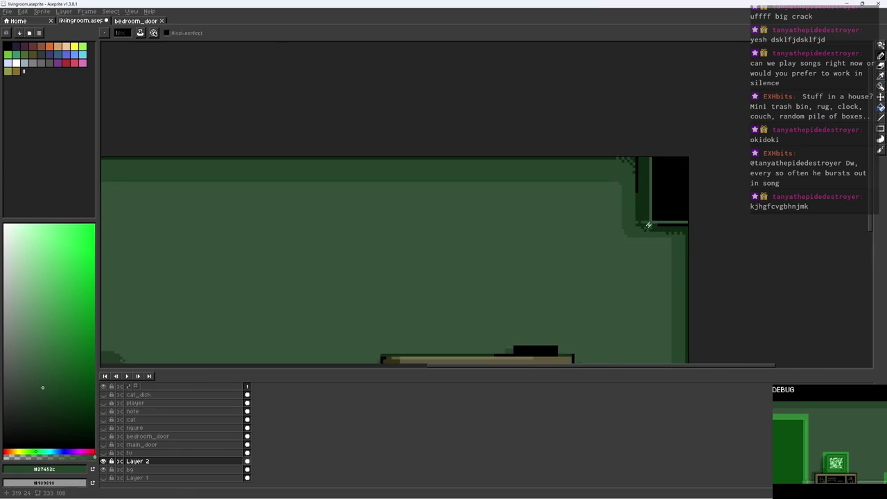
{"action": "scroll", "coordinate": [624, 203], "scroll_direction": "up", "scroll_amount": 1}
{"action": "scroll", "coordinate": [693, 232], "scroll_direction": "down", "scroll_amount": 1}
{"action": "scroll", "coordinate": [748, 232], "scroll_direction": "down", "scroll_amount": 1}
{"action": "scroll", "coordinate": [737, 224], "scroll_direction": "up", "scroll_amount": 1}
{"action": "left_click_drag", "start_coordinate": [736, 224], "coordinate": [723, 190]}
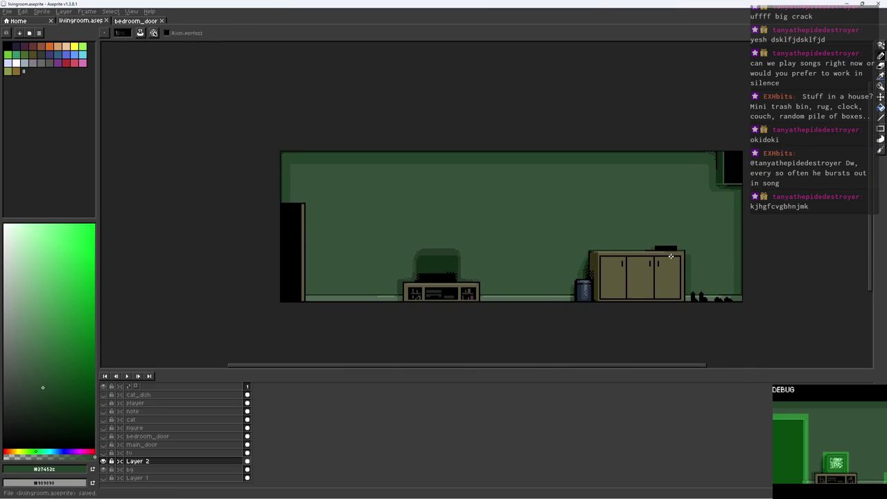
{"action": "scroll", "coordinate": [652, 264], "scroll_direction": "up", "scroll_amount": 2}
{"action": "left_click", "coordinate": [594, 291], "text": "alt"}
Select the sideboard with the magic wand and pick a lighter olive for the pencil
{"action": "left_click_drag", "start_coordinate": [595, 291], "coordinate": [626, 210]}
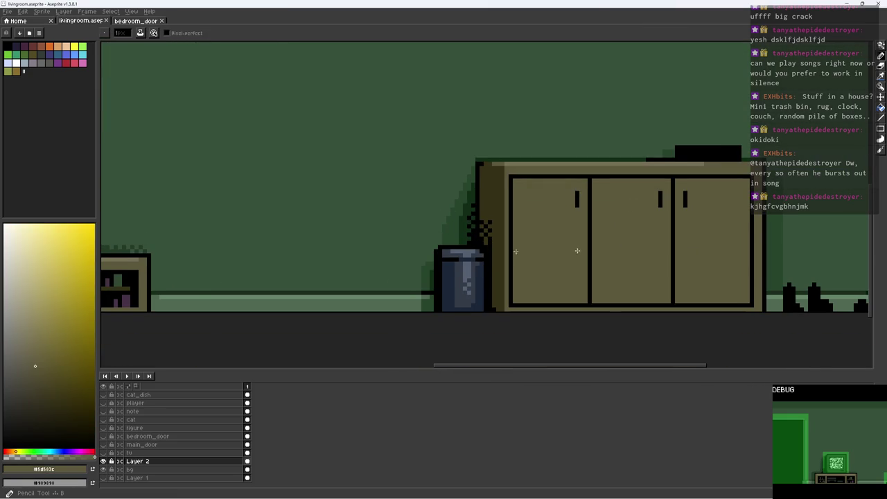
{"action": "left_click", "coordinate": [34, 350]}
{"action": "key", "text": "w"}
{"action": "left_click", "coordinate": [545, 282]}
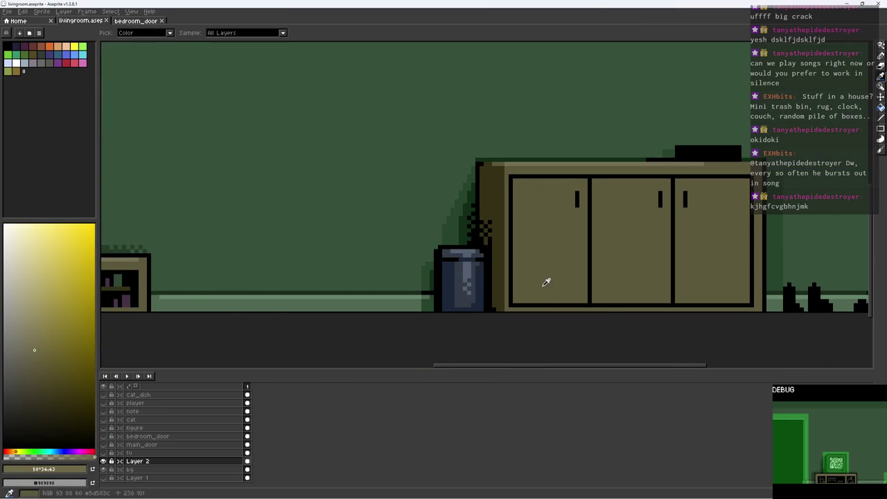
{"action": "key", "text": "b"}
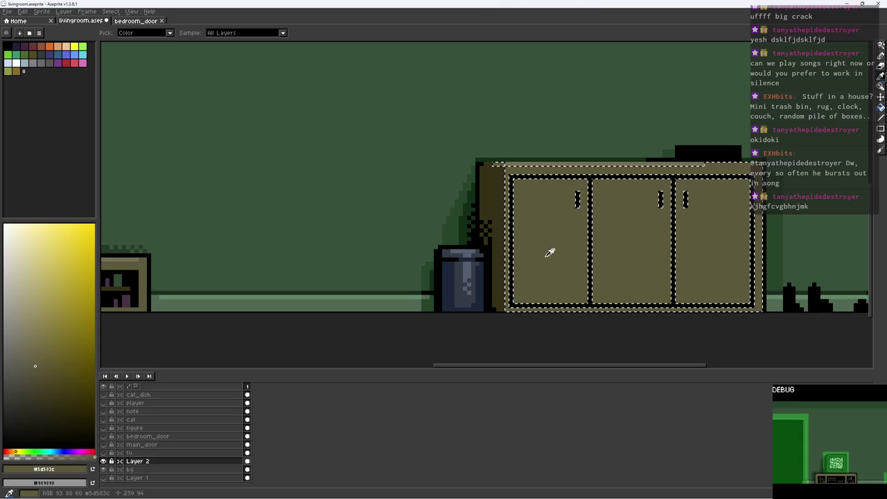
{"action": "left_click", "coordinate": [30, 357]}
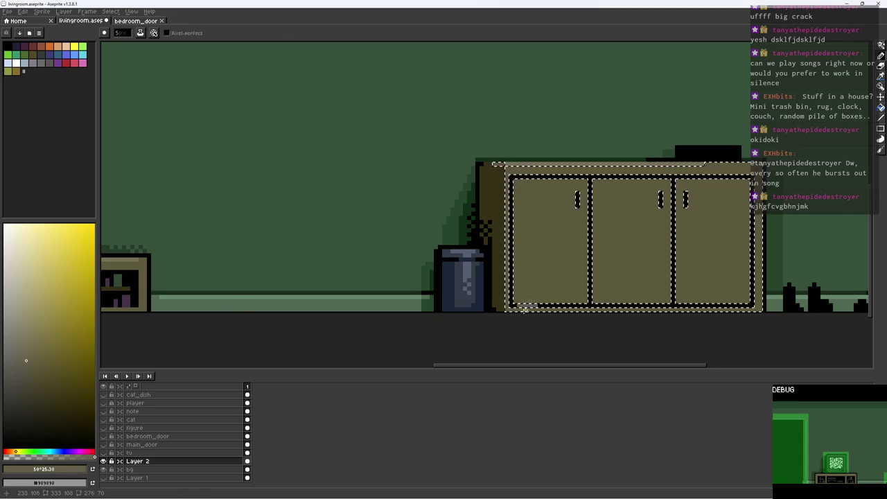
Dab lighter olive stains along the bottoms of the left, middle and right sideboard doors
{"action": "left_click", "coordinate": [565, 287]}
{"action": "left_click", "coordinate": [528, 285]}
{"action": "left_click", "coordinate": [601, 279]}
{"action": "left_click", "coordinate": [613, 292]}
{"action": "left_click", "coordinate": [641, 286]}
{"action": "left_click", "coordinate": [696, 270]}
{"action": "left_click", "coordinate": [724, 285]}
{"action": "left_click", "coordinate": [689, 291]}
Deselect the sideboard, zoom around to review the stains, and save livingroom.aseprite
{"action": "key", "text": "ctrl+d"}
{"action": "scroll", "coordinate": [695, 221], "scroll_direction": "down", "scroll_amount": 2}
{"action": "scroll", "coordinate": [698, 220], "scroll_direction": "up", "scroll_amount": 3}
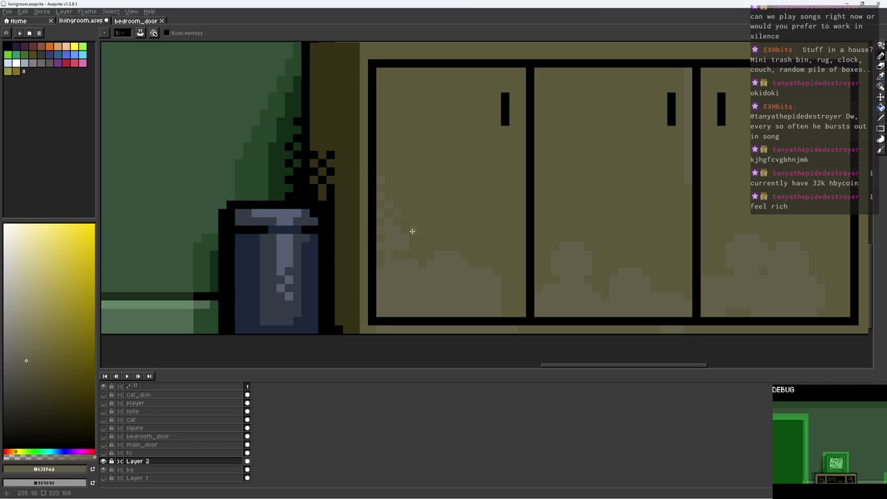
{"action": "scroll", "coordinate": [478, 244], "scroll_direction": "down", "scroll_amount": 3}
{"action": "scroll", "coordinate": [516, 243], "scroll_direction": "up", "scroll_amount": 3}
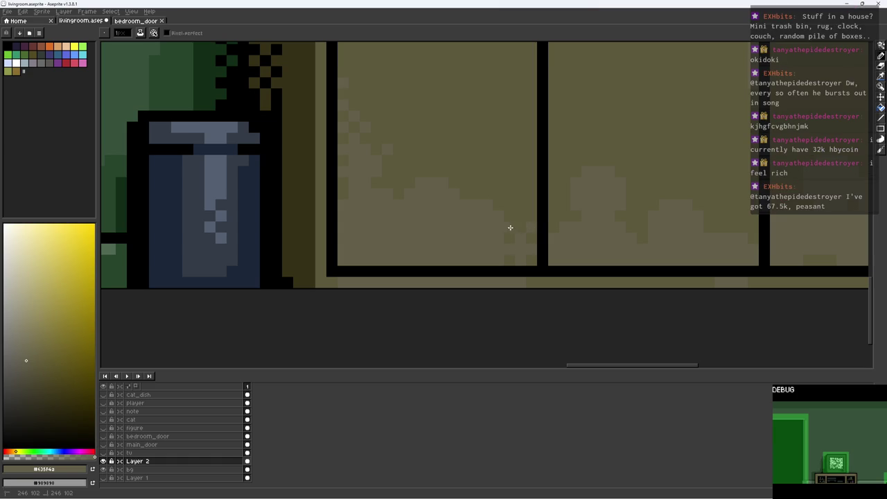
{"action": "scroll", "coordinate": [499, 182], "scroll_direction": "down", "scroll_amount": 2}
{"action": "scroll", "coordinate": [502, 180], "scroll_direction": "down", "scroll_amount": 1}
{"action": "scroll", "coordinate": [505, 178], "scroll_direction": "up", "scroll_amount": 1}
{"action": "scroll", "coordinate": [453, 208], "scroll_direction": "up", "scroll_amount": 2}
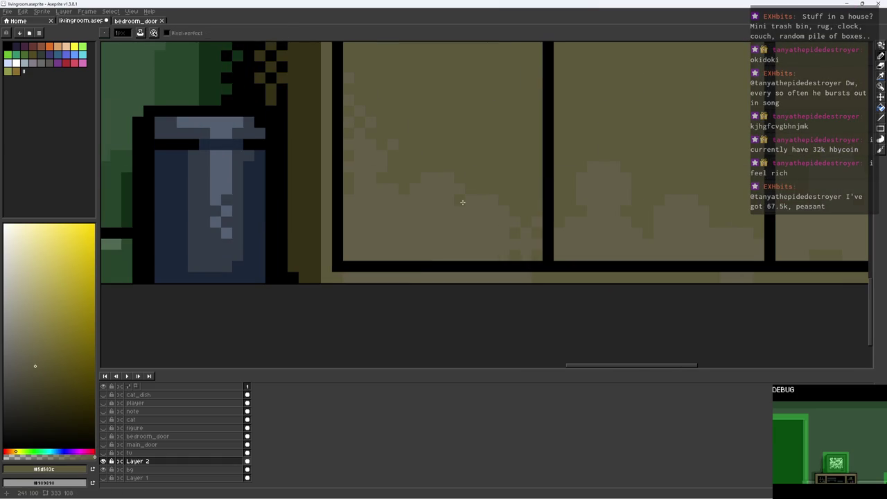
{"action": "scroll", "coordinate": [445, 234], "scroll_direction": "down", "scroll_amount": 3}
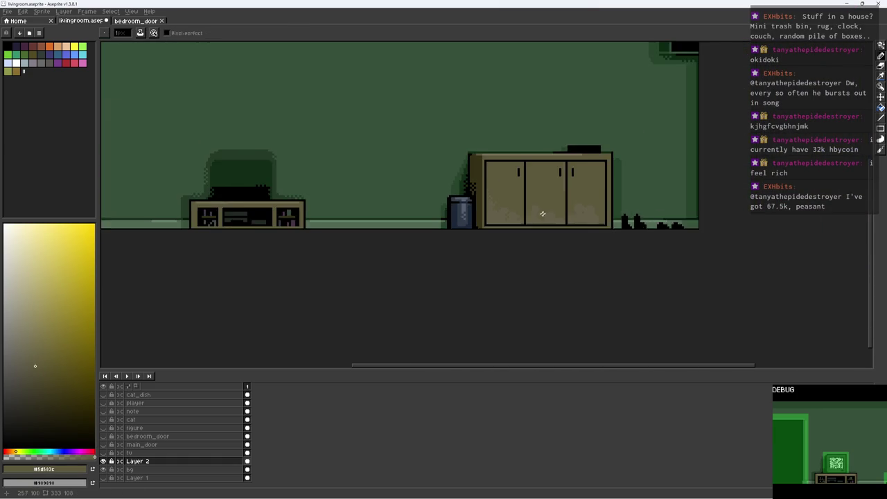
{"action": "scroll", "coordinate": [533, 212], "scroll_direction": "up", "scroll_amount": 1}
{"action": "scroll", "coordinate": [534, 210], "scroll_direction": "up", "scroll_amount": 1}
{"action": "scroll", "coordinate": [489, 184], "scroll_direction": "up", "scroll_amount": 1}
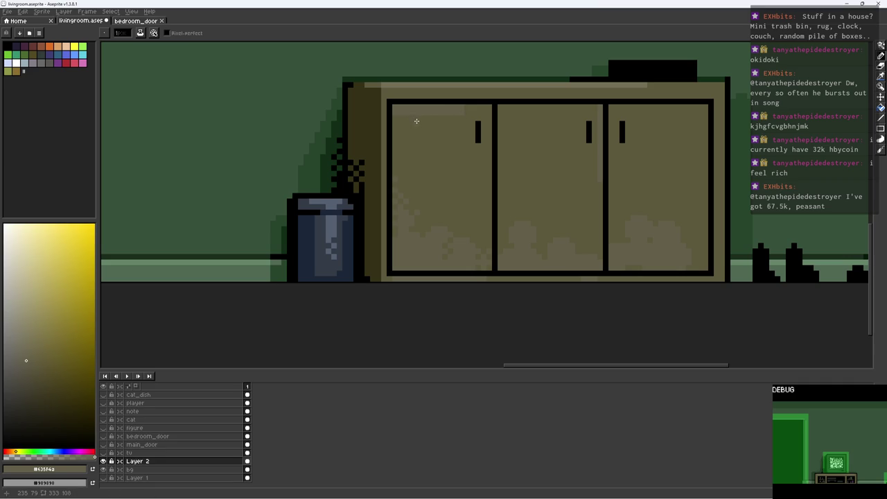
{"action": "scroll", "coordinate": [429, 119], "scroll_direction": "up", "scroll_amount": 4}
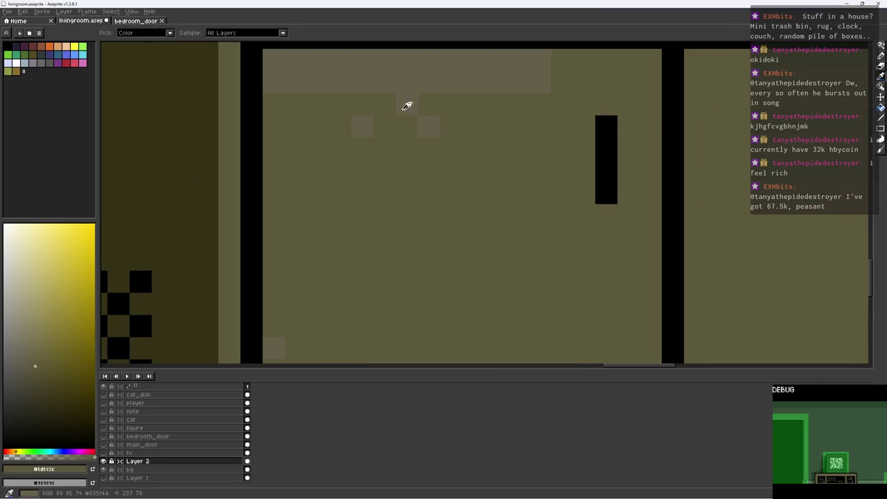
{"action": "scroll", "coordinate": [366, 103], "scroll_direction": "down", "scroll_amount": 4}
{"action": "scroll", "coordinate": [457, 127], "scroll_direction": "down", "scroll_amount": 1}
{"action": "key", "text": "ctrl+s"}
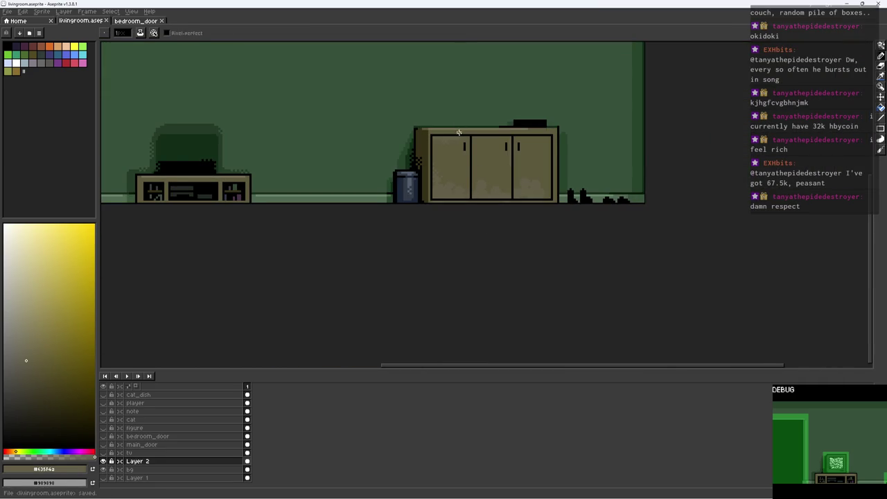
Redraw the sideboard's right edge in the dark wall green and save again
{"action": "scroll", "coordinate": [548, 149], "scroll_direction": "up", "scroll_amount": 2}
{"action": "scroll", "coordinate": [558, 117], "scroll_direction": "up", "scroll_amount": 1}
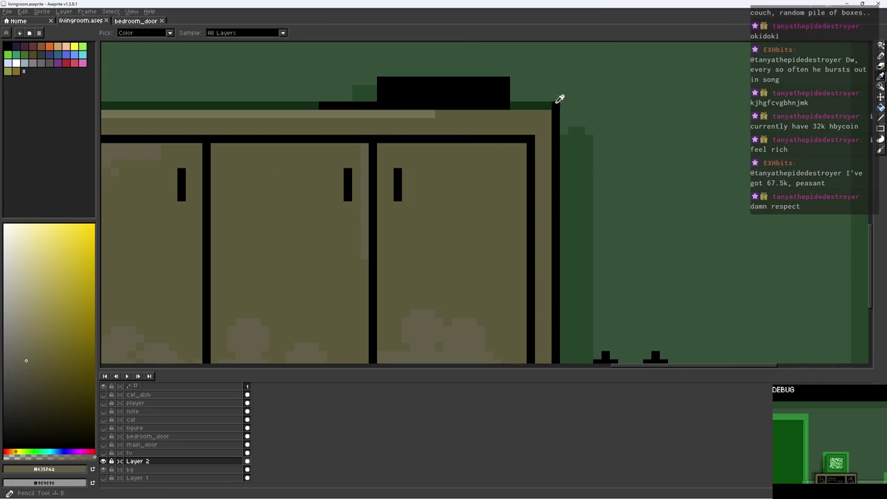
{"action": "left_click", "coordinate": [556, 106], "text": "alt"}
{"action": "left_click", "coordinate": [546, 103], "text": "alt"}
{"action": "left_click_drag", "start_coordinate": [556, 111], "coordinate": [577, 313]}
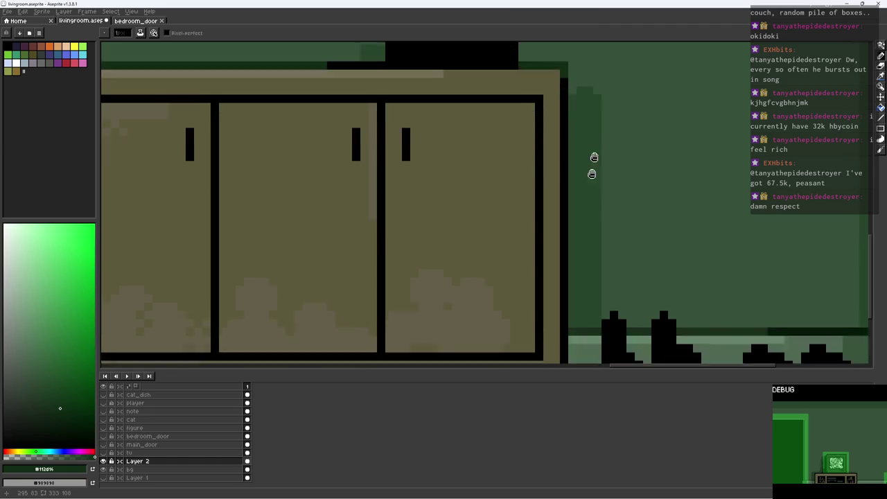
{"action": "scroll", "coordinate": [577, 313], "scroll_direction": "down", "scroll_amount": 3}
{"action": "scroll", "coordinate": [628, 262], "scroll_direction": "down", "scroll_amount": 1}
{"action": "key", "text": "ctrl+s"}
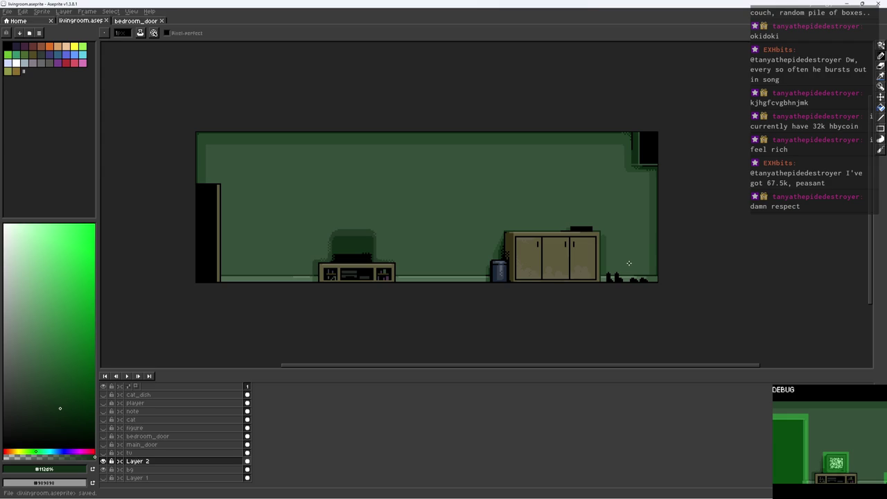
Add light tan checker pixels along the cabinet top and save
{"action": "scroll", "coordinate": [618, 249], "scroll_direction": "up", "scroll_amount": 5}
{"action": "left_click", "coordinate": [520, 206], "text": "alt"}
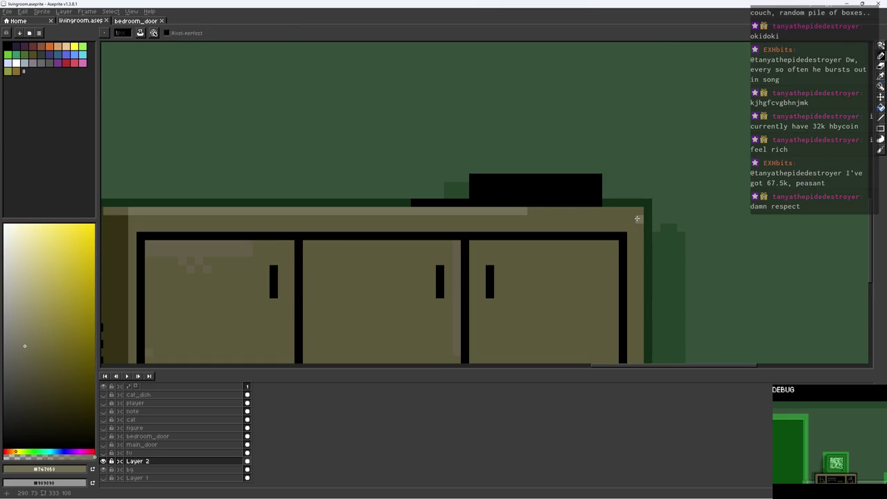
{"action": "left_click_drag", "start_coordinate": [642, 212], "coordinate": [552, 212]}
{"action": "scroll", "coordinate": [549, 211], "scroll_direction": "up", "scroll_amount": 2}
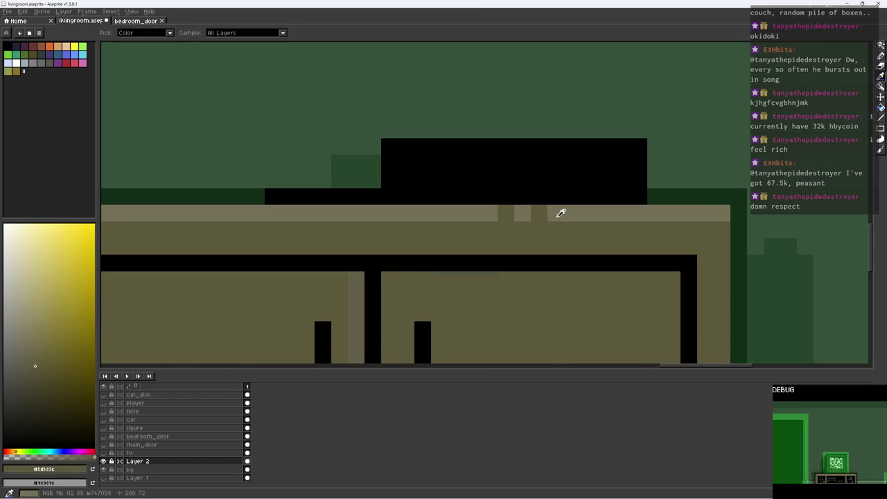
{"action": "left_click", "coordinate": [540, 230]}
{"action": "left_click", "coordinate": [506, 230]}
{"action": "key", "text": "ctrl+s"}
Paint a light tan line down the cabinet door divider and save
{"action": "left_click", "coordinate": [497, 211]}
{"action": "scroll", "coordinate": [496, 212], "scroll_direction": "down", "scroll_amount": 2}
{"action": "scroll", "coordinate": [527, 215], "scroll_direction": "down", "scroll_amount": 1}
{"action": "scroll", "coordinate": [555, 219], "scroll_direction": "up", "scroll_amount": 2}
{"action": "scroll", "coordinate": [556, 219], "scroll_direction": "down", "scroll_amount": 2}
{"action": "scroll", "coordinate": [556, 219], "scroll_direction": "down", "scroll_amount": 1}
{"action": "scroll", "coordinate": [572, 192], "scroll_direction": "up", "scroll_amount": 3}
{"action": "left_click", "coordinate": [572, 192], "text": "alt"}
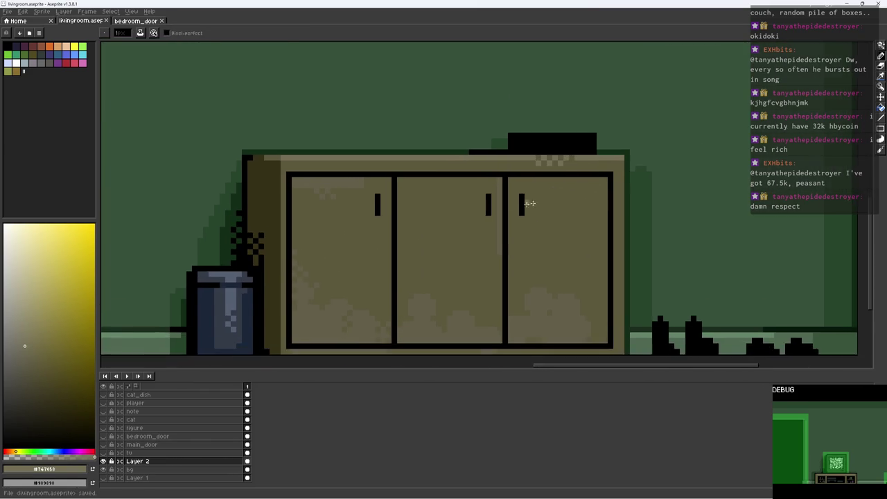
{"action": "scroll", "coordinate": [517, 181], "scroll_direction": "up", "scroll_amount": 2}
{"action": "left_click", "coordinate": [511, 175]}
{"action": "scroll", "coordinate": [504, 186], "scroll_direction": "down", "scroll_amount": 2}
{"action": "scroll", "coordinate": [548, 222], "scroll_direction": "up", "scroll_amount": 2}
{"action": "left_click", "coordinate": [520, 322], "text": "shift"}
{"action": "scroll", "coordinate": [520, 323], "scroll_direction": "down", "scroll_amount": 3}
{"action": "key", "text": "ctrl+s"}
{"action": "scroll", "coordinate": [560, 263], "scroll_direction": "down", "scroll_amount": 1}
{"action": "scroll", "coordinate": [572, 233], "scroll_direction": "up", "scroll_amount": 1}
{"action": "scroll", "coordinate": [561, 228], "scroll_direction": "down", "scroll_amount": 1}
{"action": "scroll", "coordinate": [458, 281], "scroll_direction": "up", "scroll_amount": 2}
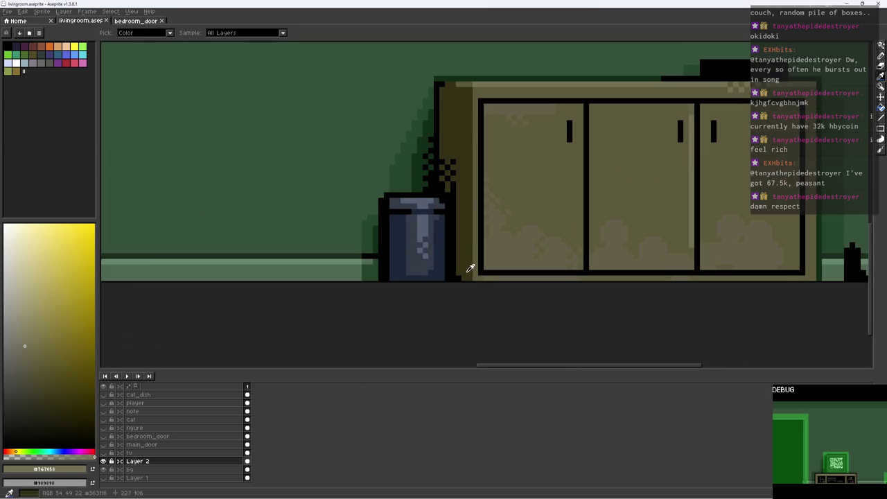
{"action": "scroll", "coordinate": [458, 278], "scroll_direction": "down", "scroll_amount": 5}
{"action": "scroll", "coordinate": [589, 246], "scroll_direction": "up", "scroll_amount": 2}
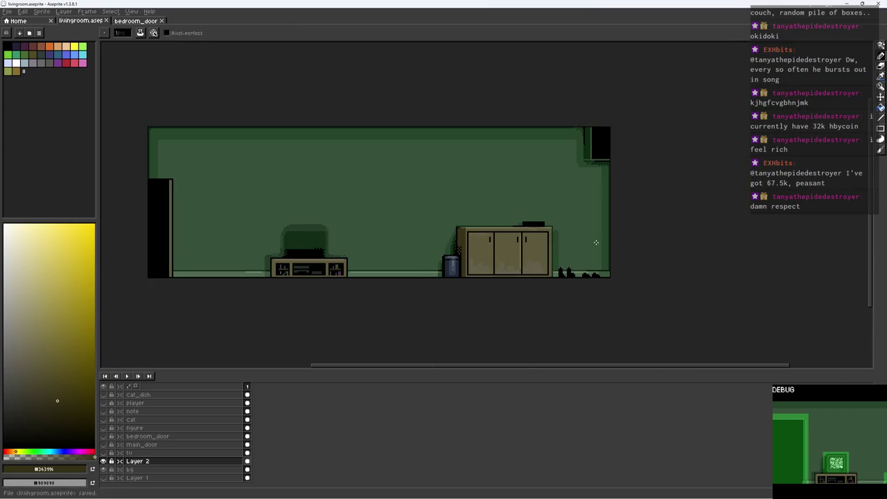
{"action": "scroll", "coordinate": [547, 226], "scroll_direction": "up", "scroll_amount": 5}
Start a black line running down beside the cabinet's right side
{"action": "left_click", "coordinate": [523, 214], "text": "alt"}
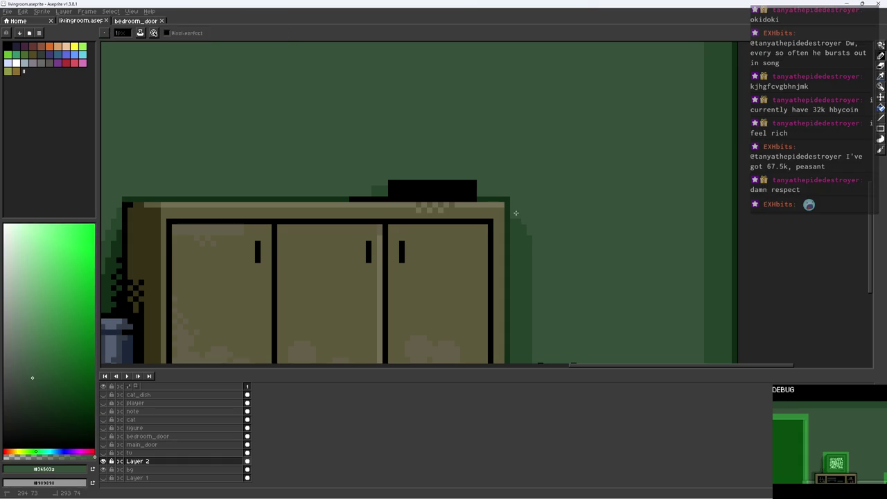
{"action": "scroll", "coordinate": [516, 213], "scroll_direction": "up", "scroll_amount": 2}
{"action": "left_click", "coordinate": [495, 228], "text": "alt"}
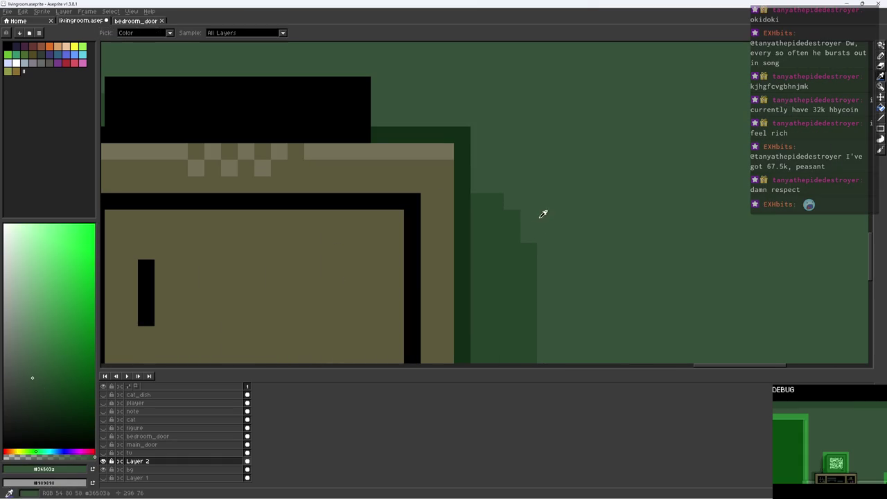
{"action": "scroll", "coordinate": [576, 200], "scroll_direction": "down", "scroll_amount": 5}
{"action": "scroll", "coordinate": [582, 206], "scroll_direction": "up", "scroll_amount": 2}
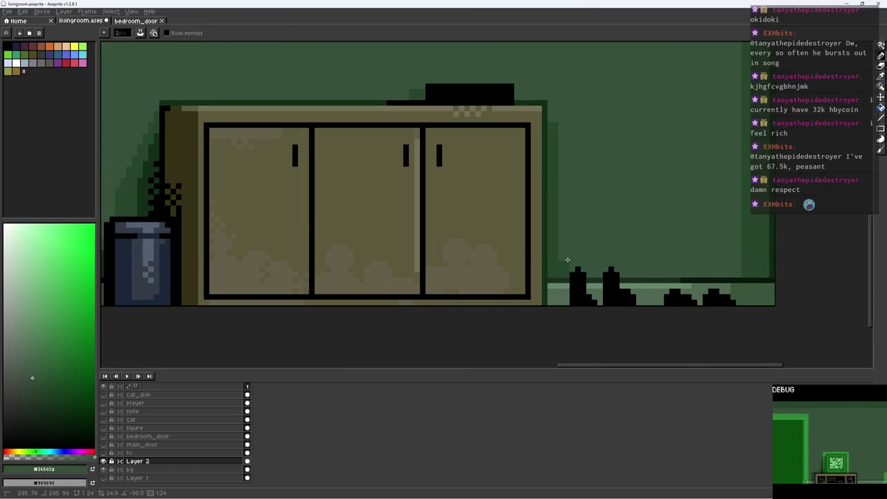
{"action": "scroll", "coordinate": [564, 273], "scroll_direction": "down", "scroll_amount": 3}
{"action": "scroll", "coordinate": [565, 273], "scroll_direction": "up", "scroll_amount": 3}
{"action": "scroll", "coordinate": [566, 242], "scroll_direction": "up", "scroll_amount": 1}
{"action": "left_click", "coordinate": [566, 234], "text": "alt"}
{"action": "key", "text": "ctrl+s"}
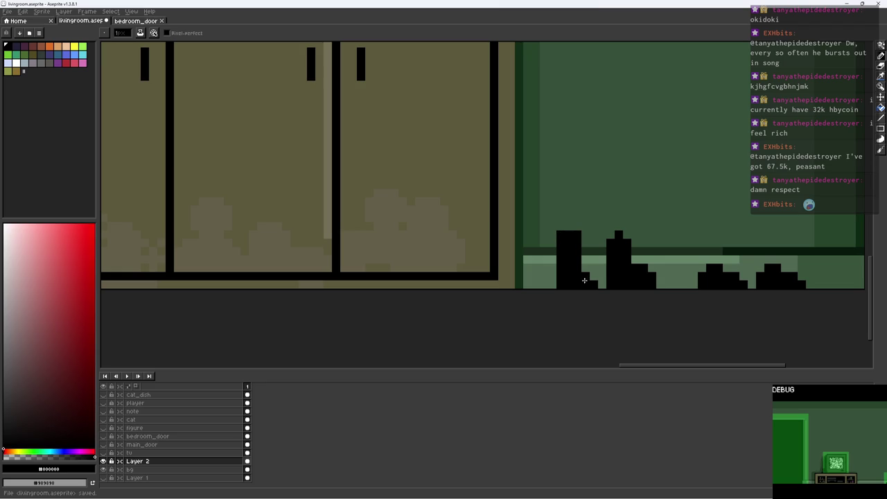
{"action": "scroll", "coordinate": [679, 244], "scroll_direction": "down", "scroll_amount": 2}
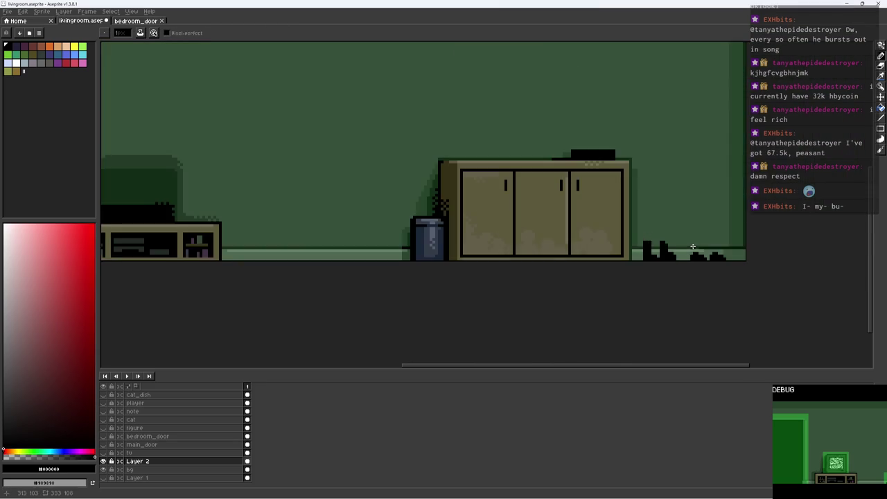
{"action": "scroll", "coordinate": [693, 270], "scroll_direction": "up", "scroll_amount": 2}
{"action": "scroll", "coordinate": [673, 264], "scroll_direction": "down", "scroll_amount": 5}
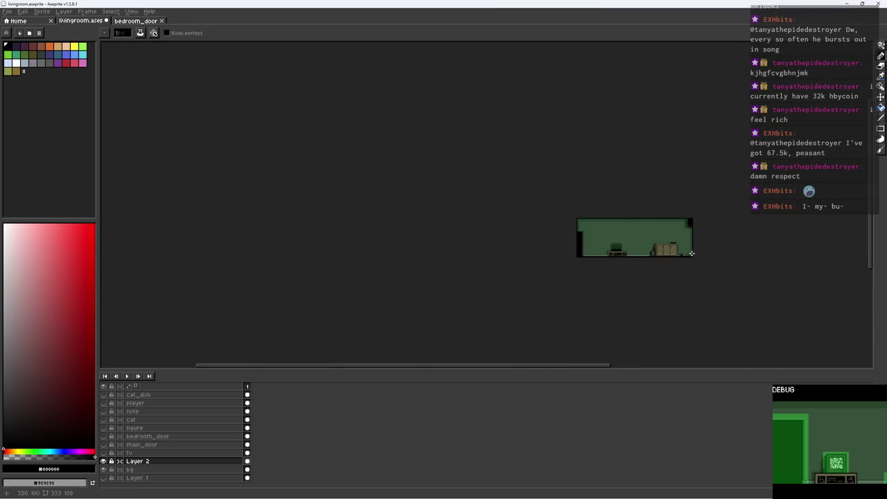
{"action": "scroll", "coordinate": [669, 253], "scroll_direction": "up", "scroll_amount": 3}
{"action": "scroll", "coordinate": [665, 249], "scroll_direction": "up", "scroll_amount": 1}
{"action": "scroll", "coordinate": [646, 246], "scroll_direction": "left", "scroll_amount": 2}
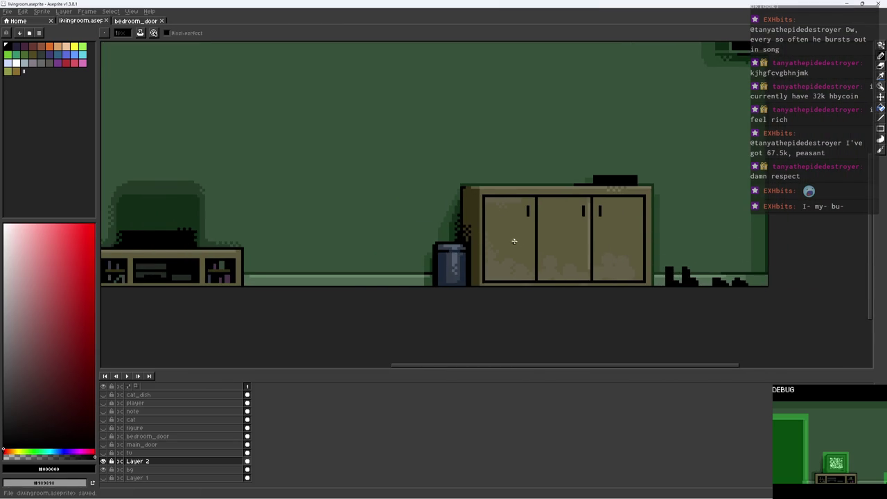
{"action": "scroll", "coordinate": [517, 242], "scroll_direction": "up", "scroll_amount": 1}
{"action": "scroll", "coordinate": [513, 240], "scroll_direction": "down", "scroll_amount": 3}
{"action": "scroll", "coordinate": [539, 229], "scroll_direction": "up", "scroll_amount": 2}
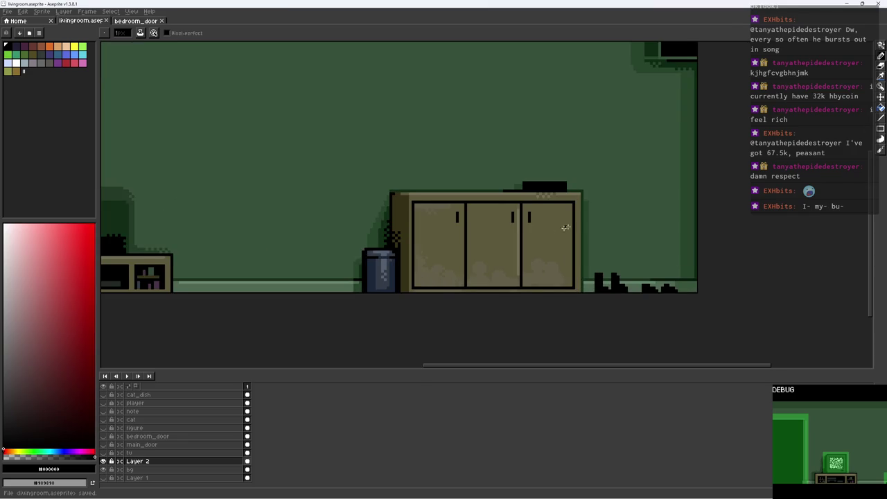
{"action": "scroll", "coordinate": [548, 229], "scroll_direction": "right", "scroll_amount": 2}
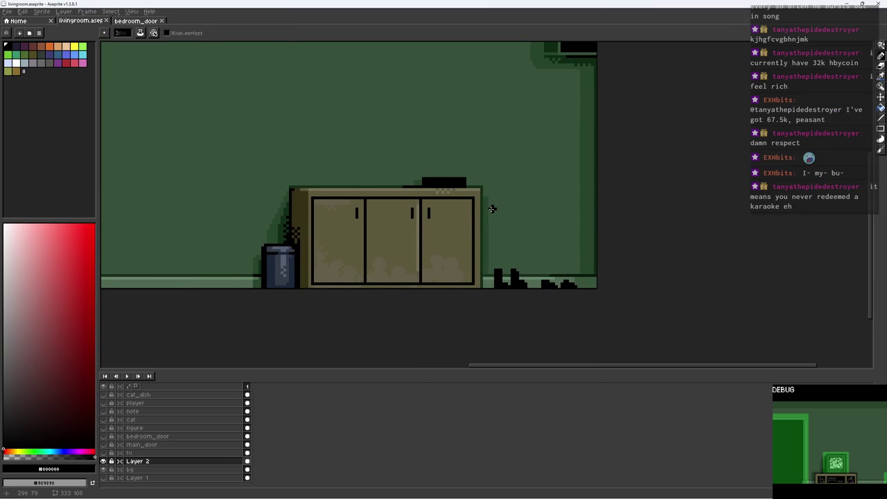
{"action": "left_click", "coordinate": [497, 285], "text": "shift"}
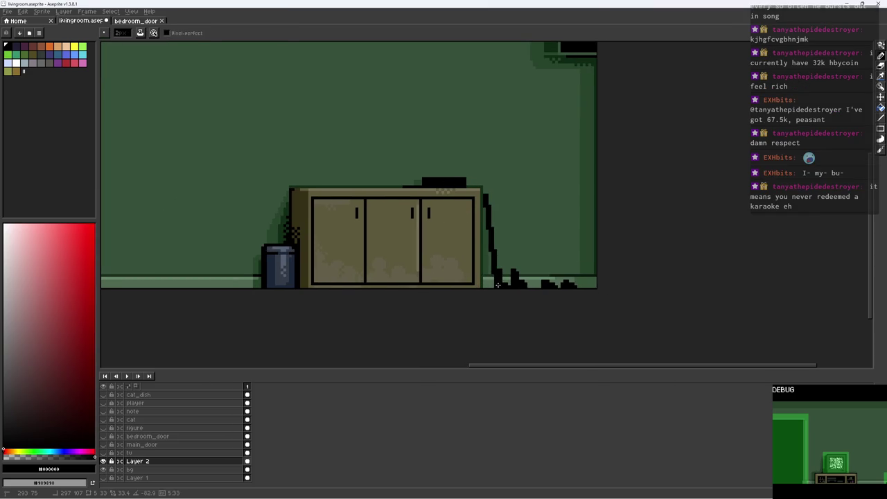
Paint a purple umbrella strip against the cabinet and outline its right edge in black
{"action": "scroll", "coordinate": [505, 259], "scroll_direction": "up", "scroll_amount": 1}
{"action": "left_click", "coordinate": [494, 302], "text": "shift"}
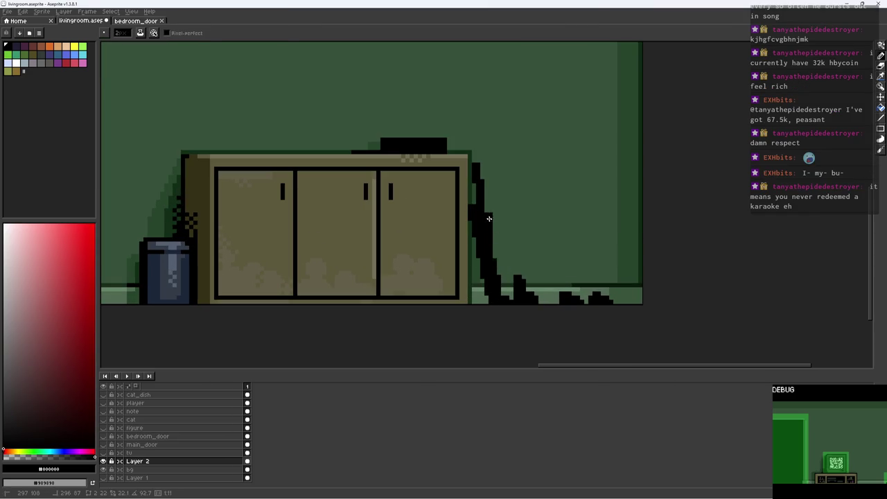
{"action": "left_click", "coordinate": [189, 266], "text": "alt"}
{"action": "scroll", "coordinate": [297, 228], "scroll_direction": "left", "scroll_amount": 5}
{"action": "left_click", "coordinate": [191, 264], "text": "alt"}
{"action": "scroll", "coordinate": [499, 190], "scroll_direction": "right", "scroll_amount": 3}
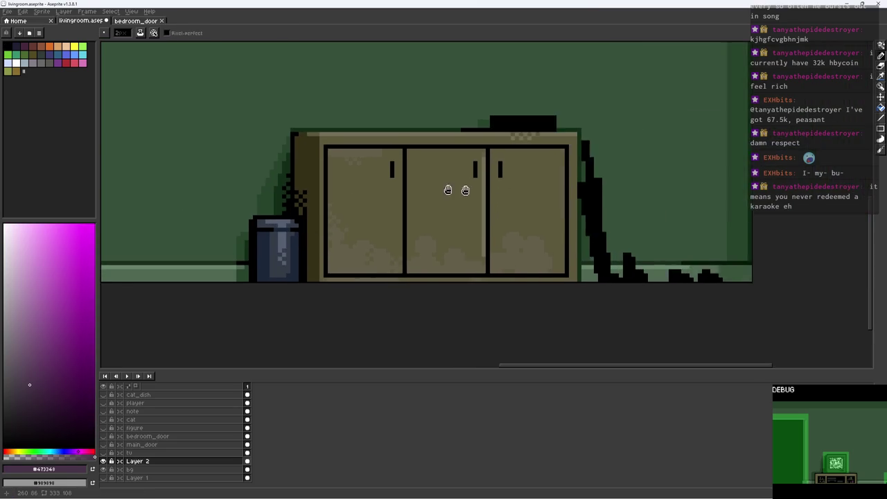
{"action": "scroll", "coordinate": [582, 184], "scroll_direction": "up", "scroll_amount": 2}
{"action": "scroll", "coordinate": [596, 224], "scroll_direction": "down", "scroll_amount": 2}
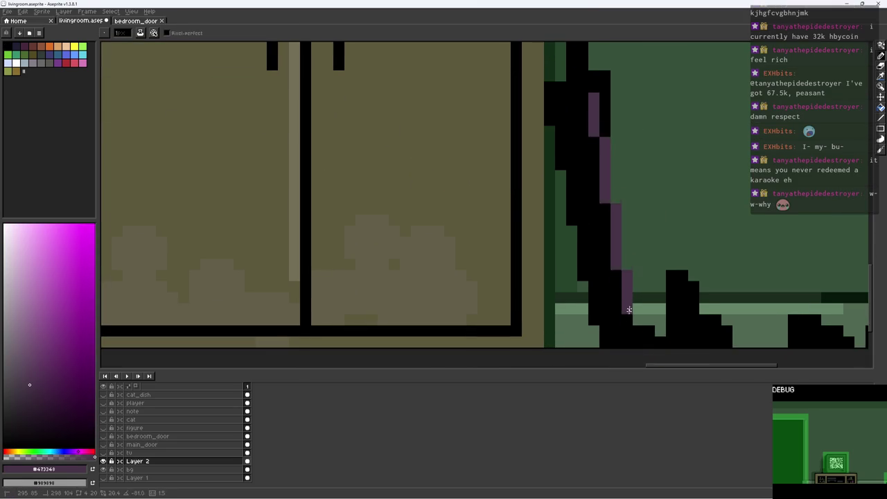
{"action": "left_click", "coordinate": [617, 325], "text": "shift"}
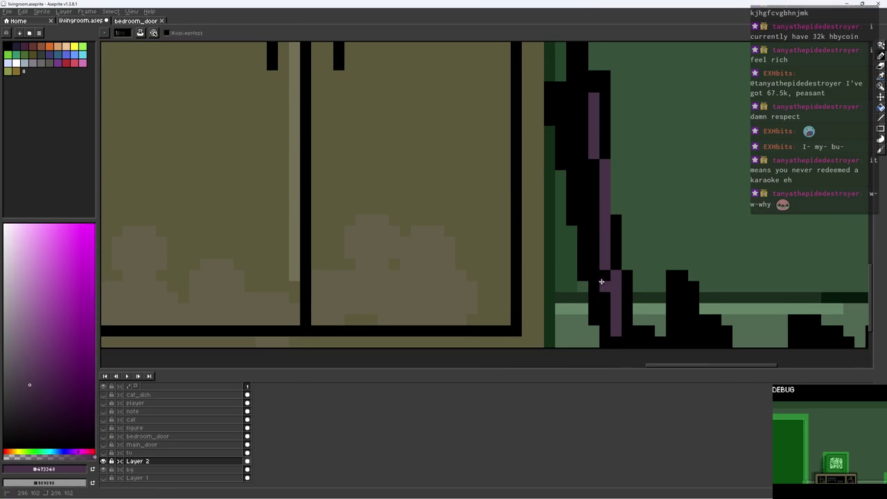
{"action": "left_click_drag", "start_coordinate": [602, 302], "coordinate": [569, 110]}
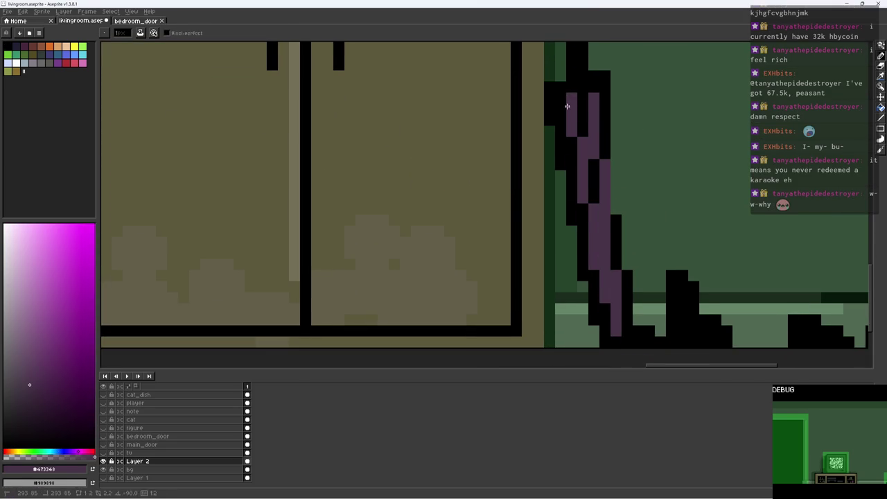
{"action": "scroll", "coordinate": [626, 111], "scroll_direction": "down", "scroll_amount": 5}
{"action": "scroll", "coordinate": [627, 153], "scroll_direction": "up", "scroll_amount": 3}
{"action": "scroll", "coordinate": [610, 176], "scroll_direction": "up", "scroll_amount": 2}
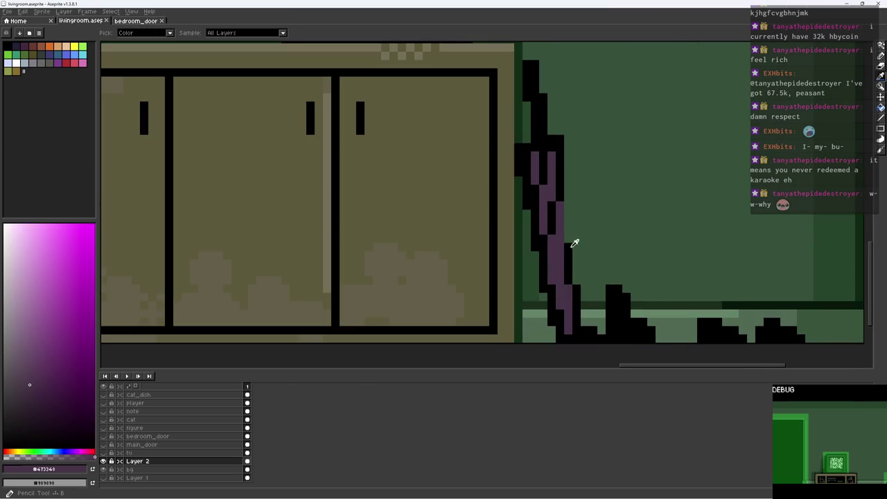
{"action": "left_click", "coordinate": [567, 197], "text": "alt"}
{"action": "left_click_drag", "start_coordinate": [571, 211], "coordinate": [569, 250]}
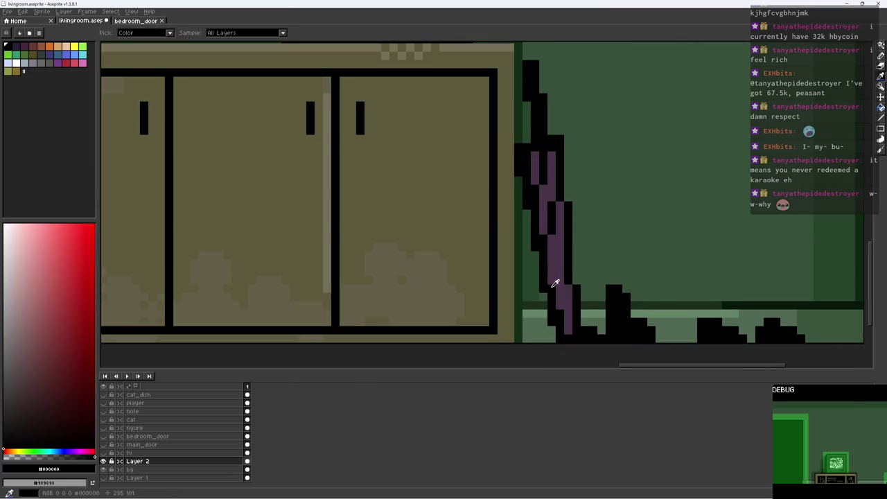
Tidy the umbrella base by erasing and shifting pixels right, then save
{"action": "key", "text": "e"}
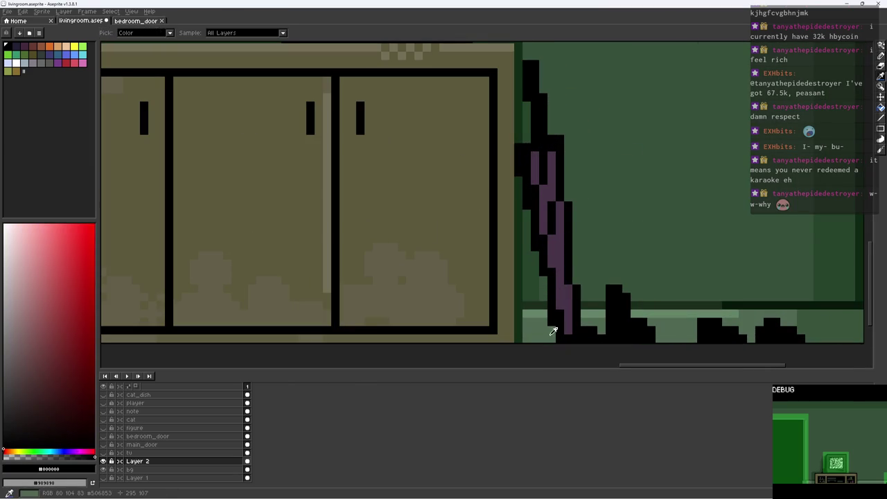
{"action": "left_click", "coordinate": [550, 315], "text": "alt"}
{"action": "left_click", "coordinate": [570, 323], "text": "alt"}
{"action": "scroll", "coordinate": [571, 318], "scroll_direction": "down", "scroll_amount": 3}
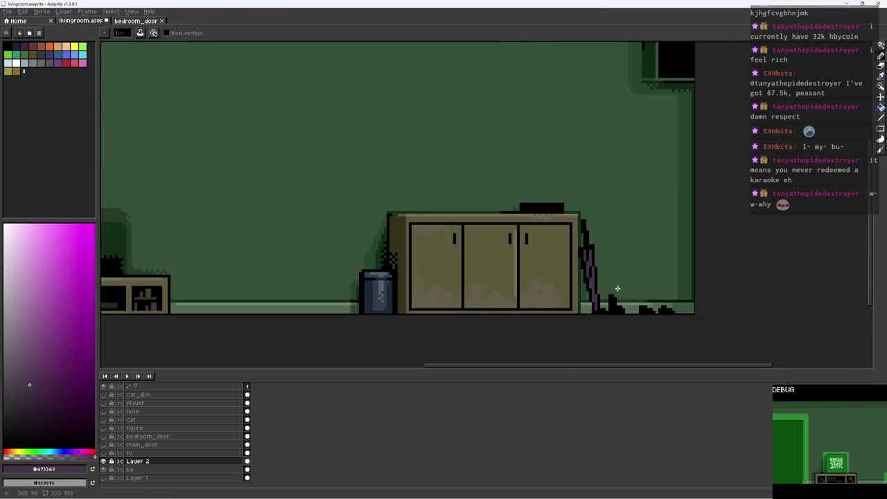
{"action": "scroll", "coordinate": [618, 274], "scroll_direction": "down", "scroll_amount": 2}
{"action": "scroll", "coordinate": [619, 278], "scroll_direction": "up", "scroll_amount": 3}
{"action": "key", "text": "m"}
{"action": "mouse_move", "coordinate": [596, 276]}
{"action": "left_mouse_down"}
{"action": "mouse_move", "coordinate": [631, 311]}
{"action": "mouse_move", "coordinate": [573, 320]}
{"action": "left_mouse_up"}
{"action": "key", "text": "b"}
{"action": "scroll", "coordinate": [633, 303], "scroll_direction": "up", "scroll_amount": 2}
{"action": "scroll", "coordinate": [610, 298], "scroll_direction": "up", "scroll_amount": 3}
{"action": "left_click", "coordinate": [590, 293], "text": "alt"}
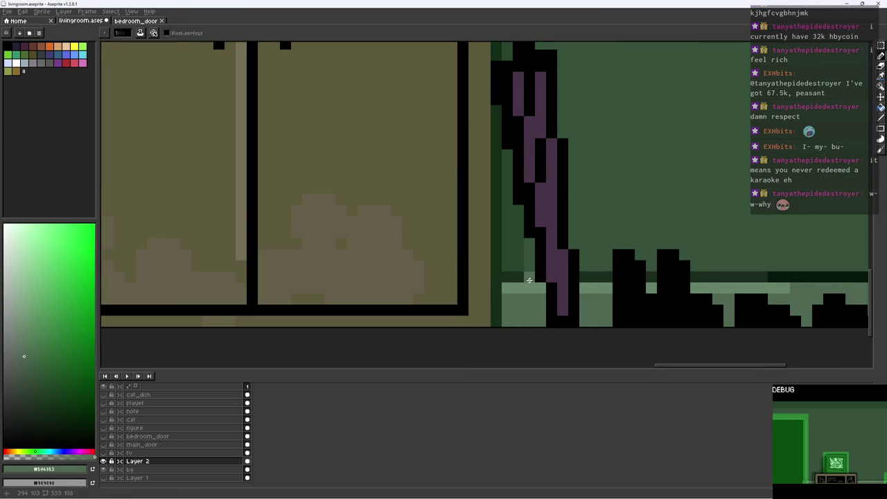
{"action": "scroll", "coordinate": [525, 280], "scroll_direction": "down", "scroll_amount": 3}
{"action": "scroll", "coordinate": [548, 291], "scroll_direction": "up", "scroll_amount": 3}
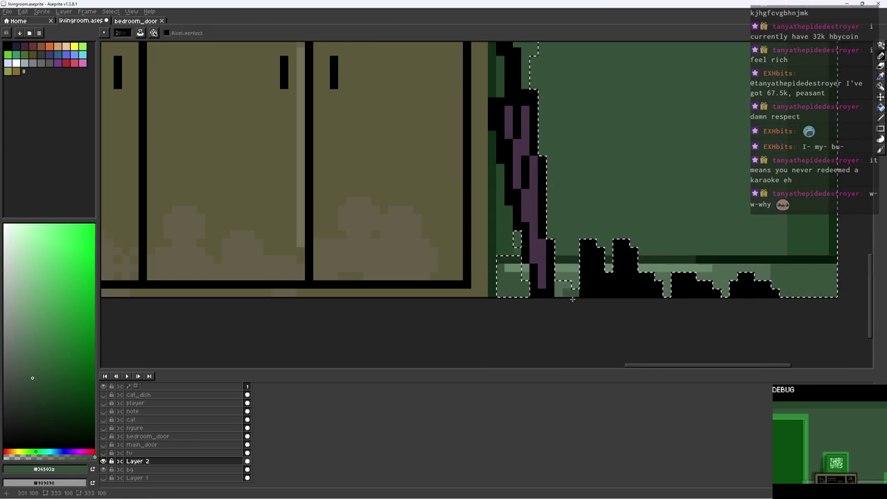
{"action": "key", "text": "ctrl+d"}
{"action": "scroll", "coordinate": [571, 301], "scroll_direction": "down", "scroll_amount": 3}
{"action": "scroll", "coordinate": [571, 291], "scroll_direction": "up", "scroll_amount": 3}
{"action": "left_click", "coordinate": [563, 266], "text": "alt"}
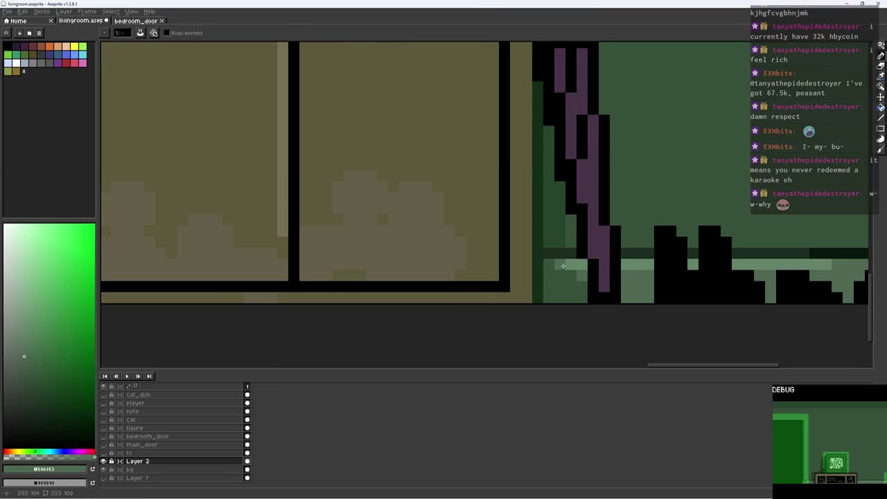
{"action": "scroll", "coordinate": [572, 266], "scroll_direction": "down", "scroll_amount": 3}
{"action": "scroll", "coordinate": [554, 245], "scroll_direction": "up", "scroll_amount": 3}
{"action": "left_click", "coordinate": [524, 234], "text": "alt"}
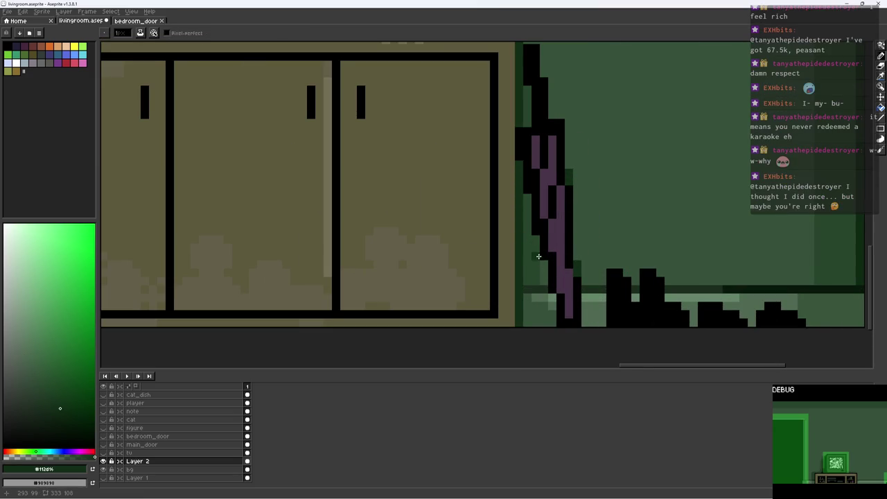
{"action": "scroll", "coordinate": [535, 223], "scroll_direction": "down", "scroll_amount": 2}
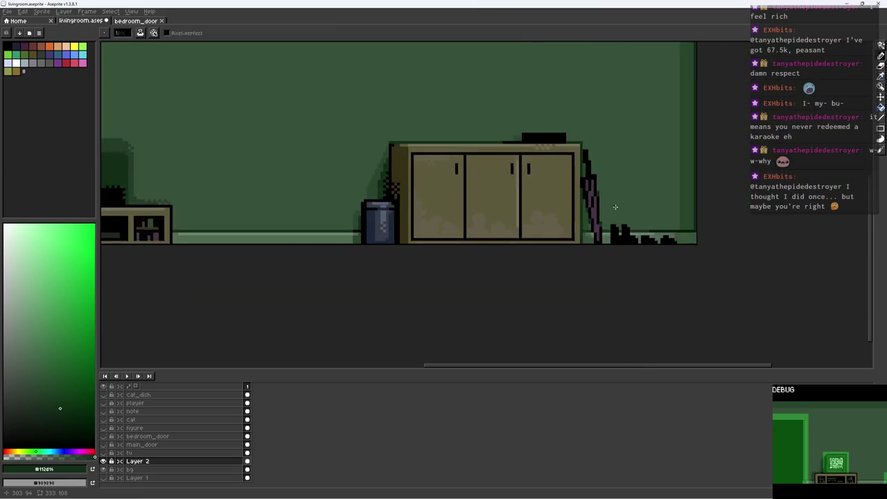
{"action": "scroll", "coordinate": [614, 204], "scroll_direction": "down", "scroll_amount": 1}
{"action": "key", "text": "ctrl+s"}
Paint dark olive up the umbrella handle with black pixels at its top, then save
{"action": "scroll", "coordinate": [594, 181], "scroll_direction": "up", "scroll_amount": 3}
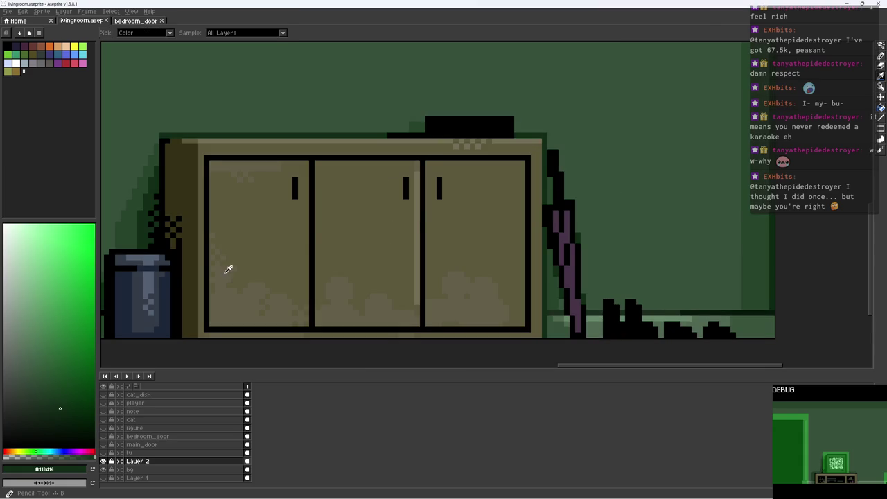
{"action": "left_click", "coordinate": [164, 274], "text": "alt"}
{"action": "left_click", "coordinate": [201, 239], "text": "alt"}
{"action": "scroll", "coordinate": [478, 222], "scroll_direction": "up", "scroll_amount": 4}
{"action": "mouse_move", "coordinate": [703, 159]}
{"action": "left_mouse_down"}
{"action": "mouse_move", "coordinate": [693, 204]}
{"action": "mouse_move", "coordinate": [665, 82]}
{"action": "mouse_move", "coordinate": [683, 113]}
{"action": "left_mouse_up"}
{"action": "left_click", "coordinate": [651, 83], "text": "alt"}
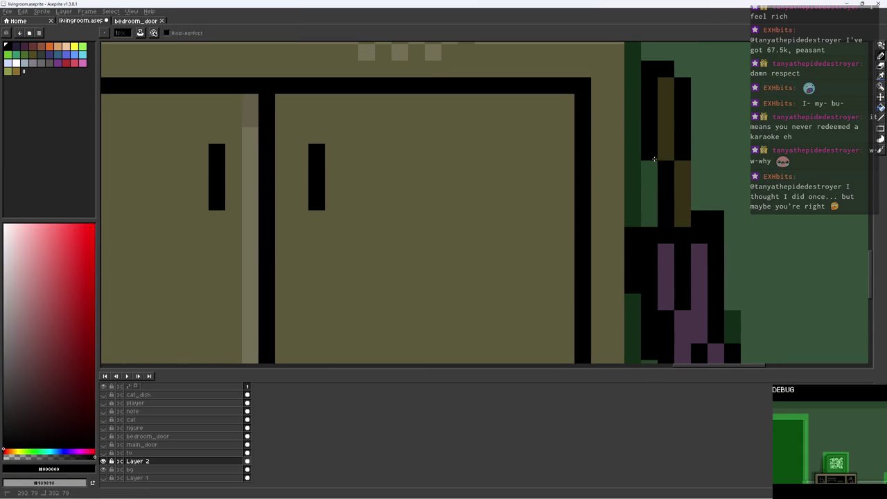
{"action": "scroll", "coordinate": [654, 159], "scroll_direction": "down", "scroll_amount": 5}
{"action": "key", "text": "ctrl+s"}
Sample dark purple and the wall green shades, then save the living-room sprite
{"action": "scroll", "coordinate": [745, 161], "scroll_direction": "up", "scroll_amount": 1}
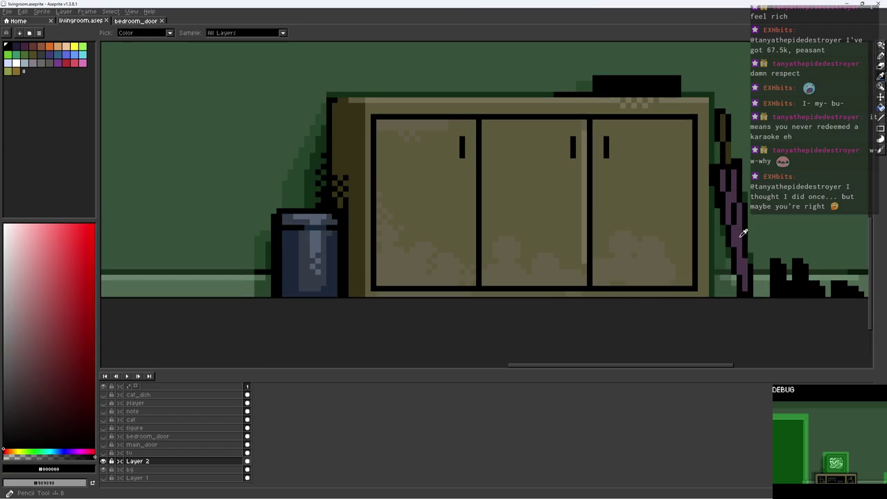
{"action": "left_click", "coordinate": [729, 207], "text": "alt"}
{"action": "scroll", "coordinate": [224, 226], "scroll_direction": "down", "scroll_amount": 4}
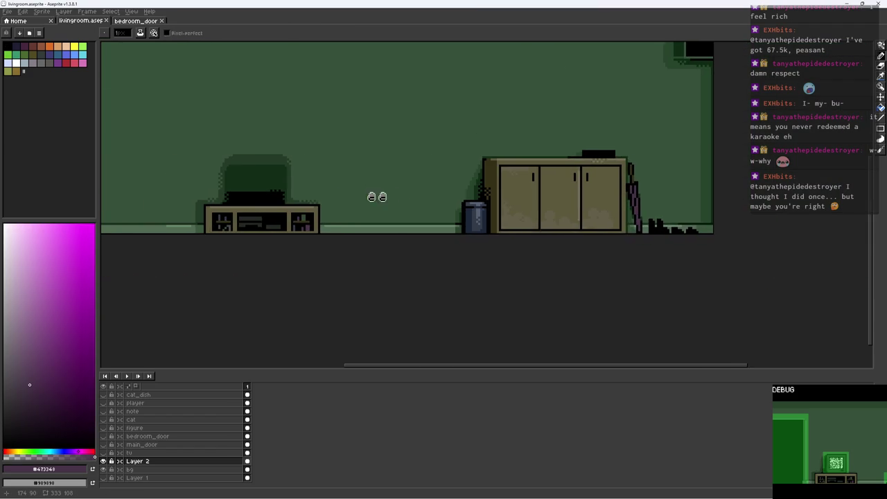
{"action": "scroll", "coordinate": [639, 189], "scroll_direction": "up", "scroll_amount": 4}
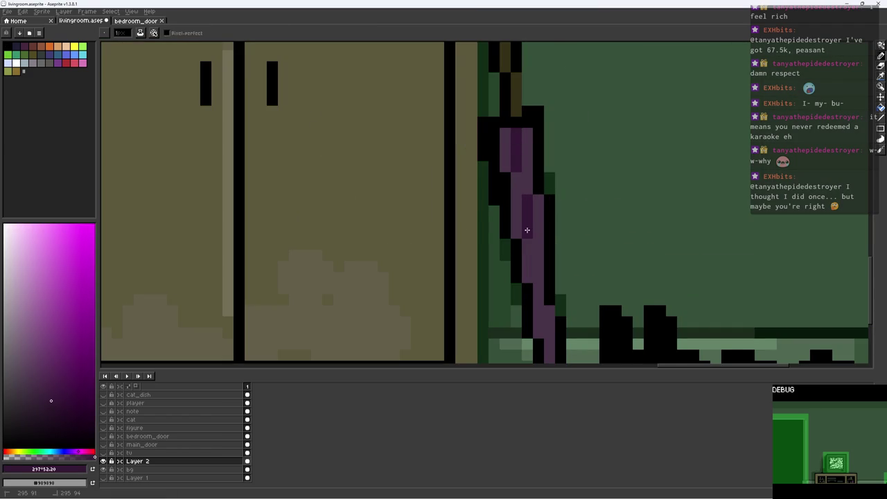
{"action": "scroll", "coordinate": [527, 228], "scroll_direction": "down", "scroll_amount": 1}
{"action": "scroll", "coordinate": [554, 270], "scroll_direction": "down", "scroll_amount": 4}
{"action": "scroll", "coordinate": [557, 284], "scroll_direction": "up", "scroll_amount": 1}
{"action": "scroll", "coordinate": [558, 296], "scroll_direction": "up", "scroll_amount": 2}
{"action": "left_click", "coordinate": [552, 303], "text": "alt"}
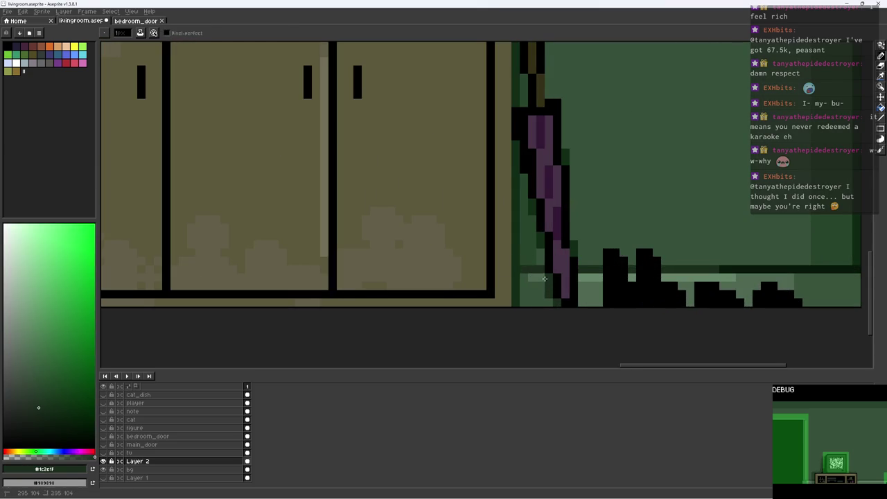
{"action": "scroll", "coordinate": [545, 300], "scroll_direction": "down", "scroll_amount": 2}
{"action": "scroll", "coordinate": [541, 298], "scroll_direction": "down", "scroll_amount": 1}
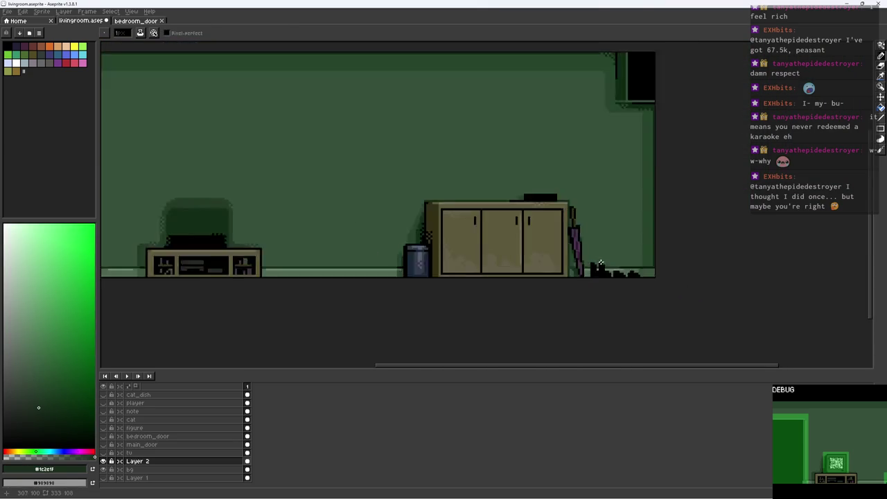
{"action": "scroll", "coordinate": [520, 288], "scroll_direction": "up", "scroll_amount": 3}
{"action": "left_click", "coordinate": [511, 283], "text": "alt"}
{"action": "scroll", "coordinate": [561, 270], "scroll_direction": "down", "scroll_amount": 2}
{"action": "scroll", "coordinate": [531, 293], "scroll_direction": "up", "scroll_amount": 4}
{"action": "left_click", "coordinate": [531, 293], "text": "alt"}
{"action": "scroll", "coordinate": [555, 277], "scroll_direction": "down", "scroll_amount": 4}
{"action": "scroll", "coordinate": [611, 255], "scroll_direction": "down", "scroll_amount": 2}
{"action": "key", "text": "ctrl+s"}
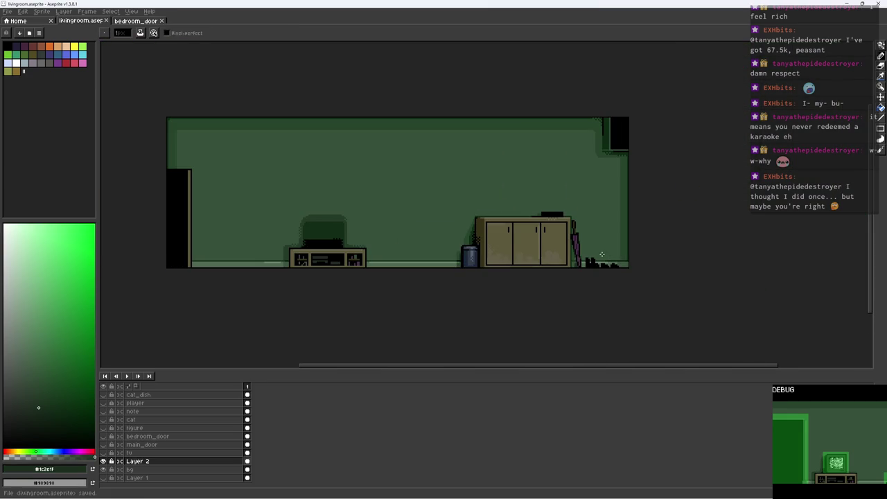
{"action": "scroll", "coordinate": [585, 239], "scroll_direction": "up", "scroll_amount": 5}
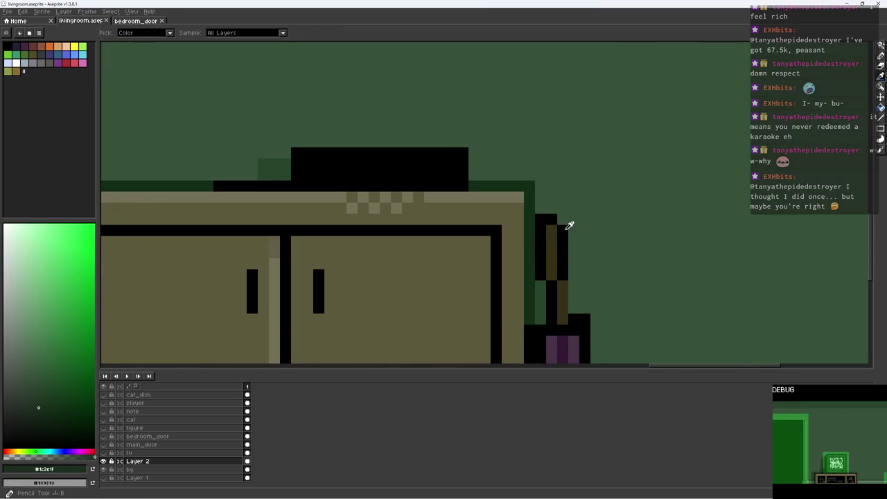
Outline the umbrella top in black
{"action": "left_click", "coordinate": [562, 221], "text": "alt"}
{"action": "left_click", "coordinate": [548, 220], "text": "alt"}
{"action": "mouse_move", "coordinate": [560, 208]}
{"action": "left_mouse_down"}
{"action": "mouse_move", "coordinate": [596, 222]}
{"action": "mouse_move", "coordinate": [577, 253]}
{"action": "left_mouse_up"}
{"action": "scroll", "coordinate": [568, 231], "scroll_direction": "down", "scroll_amount": 4}
{"action": "scroll", "coordinate": [636, 226], "scroll_direction": "down", "scroll_amount": 2}
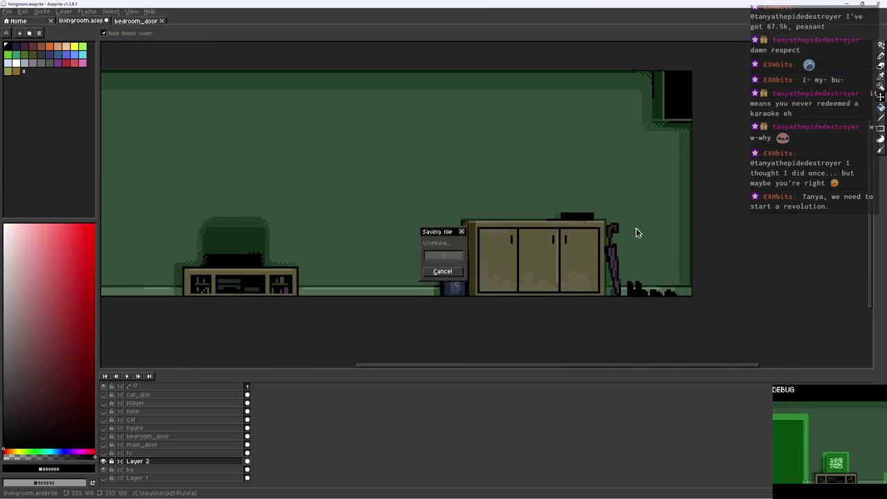
{"action": "scroll", "coordinate": [547, 218], "scroll_direction": "up", "scroll_amount": 2}
{"action": "scroll", "coordinate": [513, 222], "scroll_direction": "up", "scroll_amount": 2}
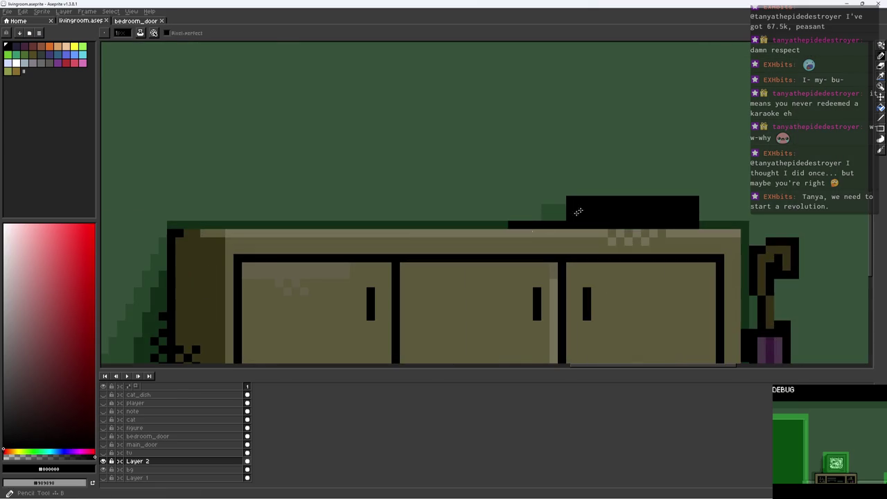
{"action": "scroll", "coordinate": [416, 243], "scroll_direction": "down", "scroll_amount": 4}
{"action": "scroll", "coordinate": [251, 271], "scroll_direction": "left", "scroll_amount": 3}
Paint a blue-grey strip across the black box on the cabinet top and save
{"action": "left_click", "coordinate": [203, 323], "text": "alt"}
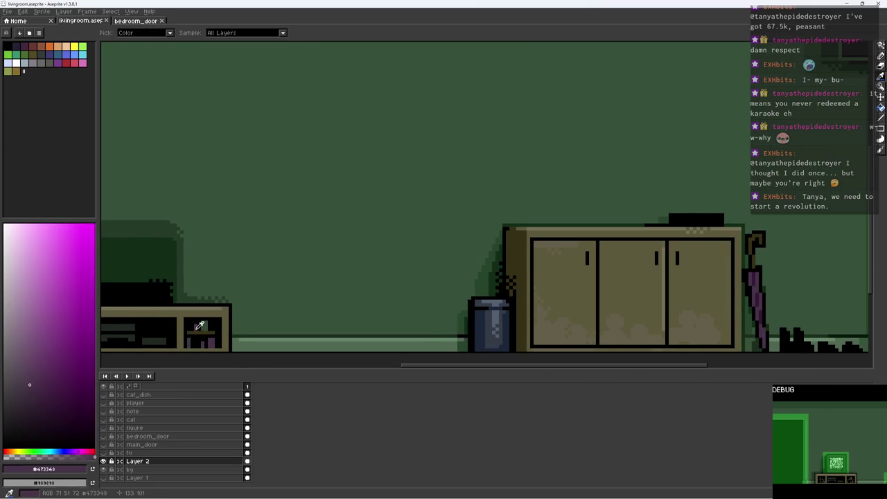
{"action": "scroll", "coordinate": [207, 326], "scroll_direction": "right", "scroll_amount": 1}
{"action": "left_click", "coordinate": [178, 340], "text": "alt"}
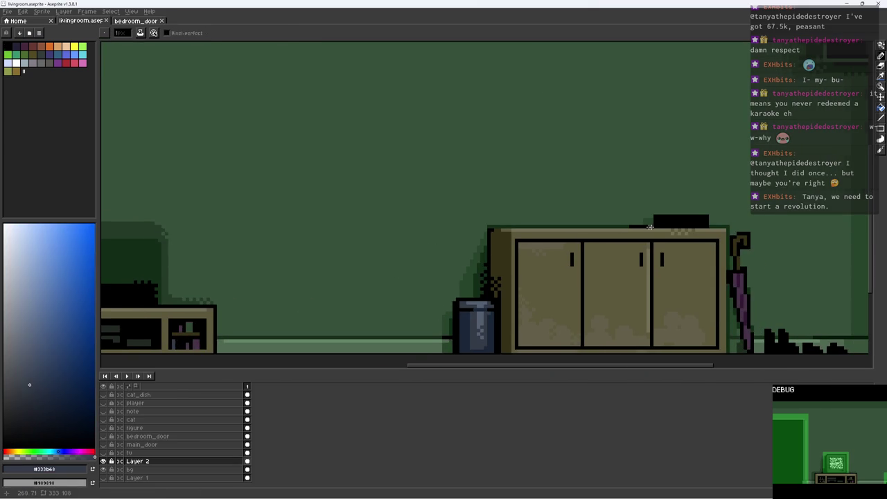
{"action": "scroll", "coordinate": [675, 216], "scroll_direction": "up", "scroll_amount": 3}
{"action": "left_click_drag", "start_coordinate": [616, 253], "coordinate": [515, 251]}
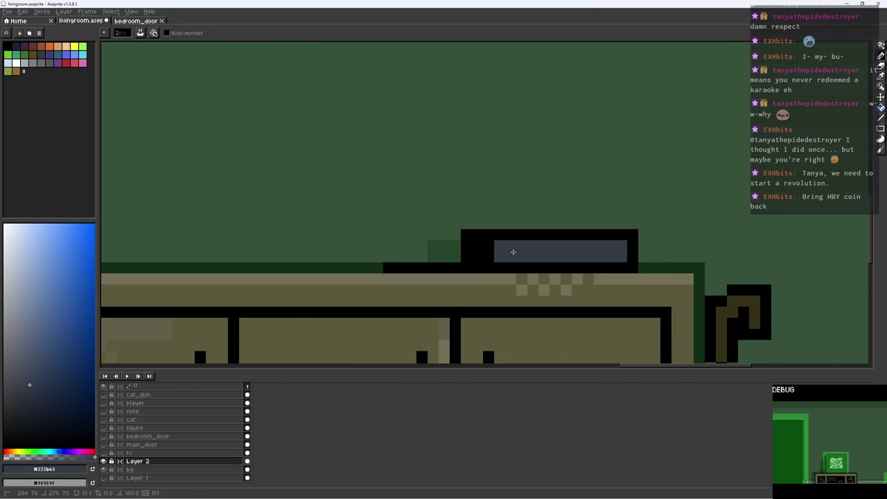
{"action": "scroll", "coordinate": [505, 253], "scroll_direction": "down", "scroll_amount": 3}
{"action": "key", "text": "ctrl+s"}
{"action": "scroll", "coordinate": [610, 201], "scroll_direction": "down", "scroll_amount": 1}
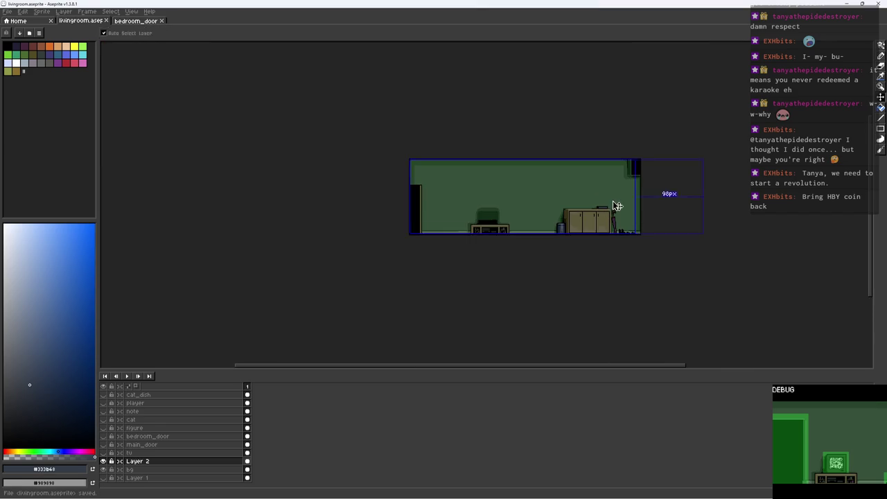
{"action": "scroll", "coordinate": [559, 203], "scroll_direction": "up", "scroll_amount": 1}
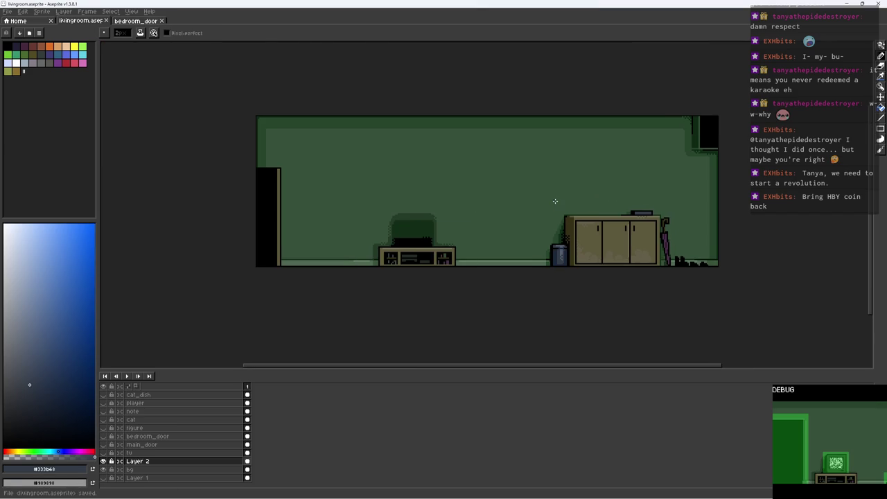
Merge Layer 2 down into bg and save the file
{"action": "left_click", "coordinate": [495, 214], "text": "alt"}
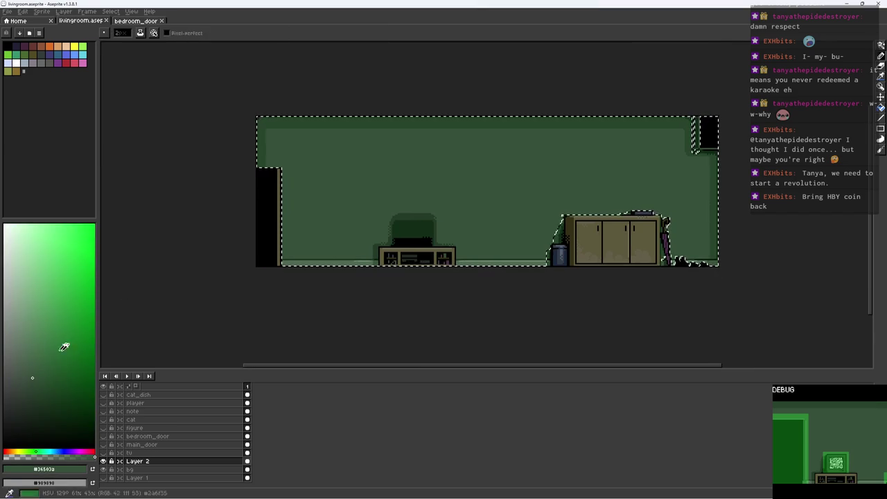
{"action": "right_click", "coordinate": [144, 461]}
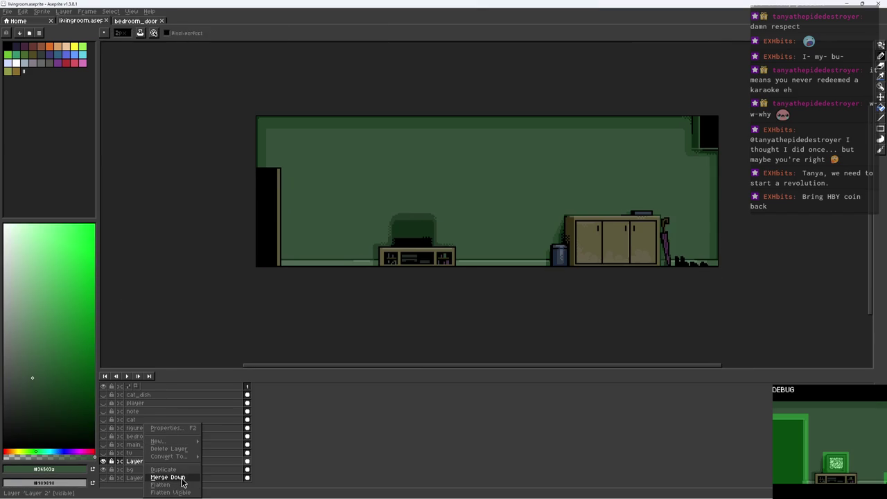
{"action": "left_click", "coordinate": [182, 478]}
{"action": "key", "text": "ctrl+s"}
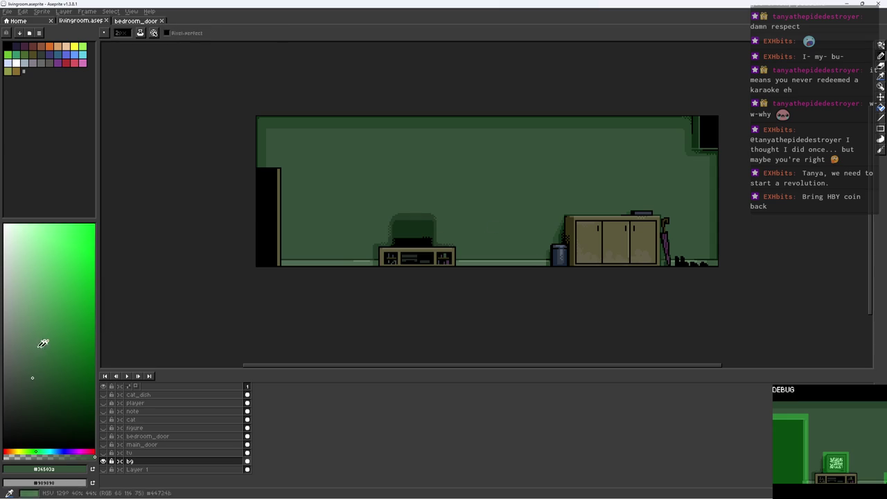
Paint light bush blobs on the bg wall and fill them with a green close to the wall colour
{"action": "scroll", "coordinate": [537, 239], "scroll_direction": "up", "scroll_amount": 3}
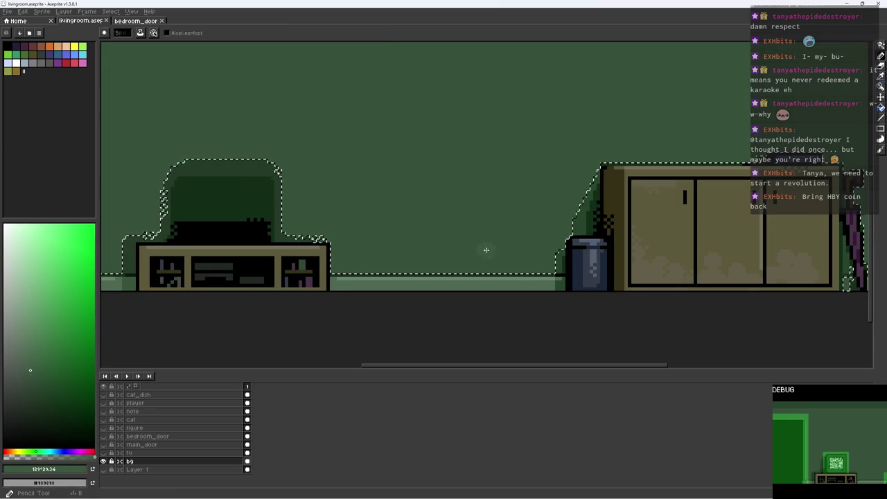
{"action": "mouse_move", "coordinate": [436, 262]}
{"action": "left_mouse_down"}
{"action": "mouse_move", "coordinate": [376, 234]}
{"action": "mouse_move", "coordinate": [386, 273]}
{"action": "mouse_move", "coordinate": [529, 253]}
{"action": "left_mouse_up"}
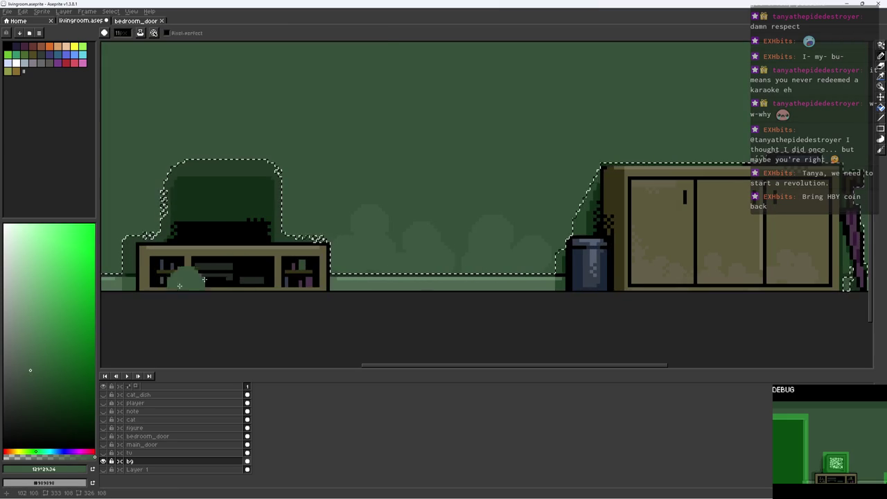
{"action": "key", "text": "g"}
{"action": "left_click", "coordinate": [351, 254]}
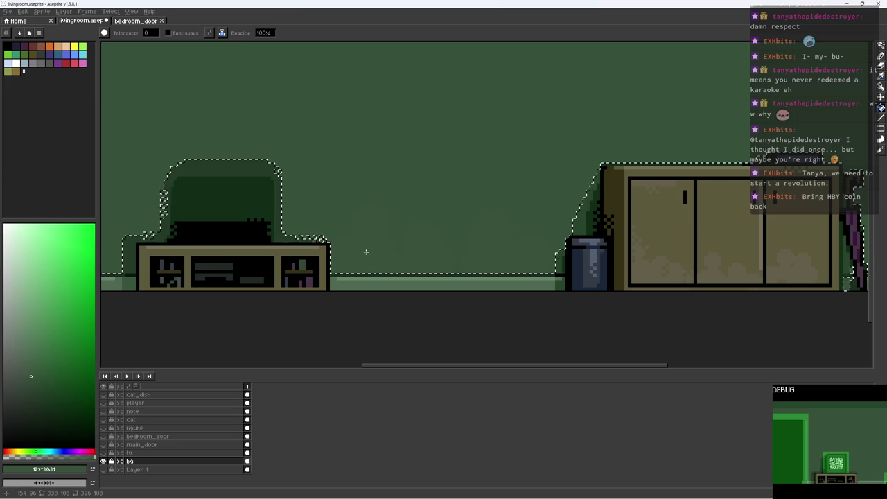
{"action": "left_click", "coordinate": [35, 370]}
{"action": "left_click", "coordinate": [369, 260]}
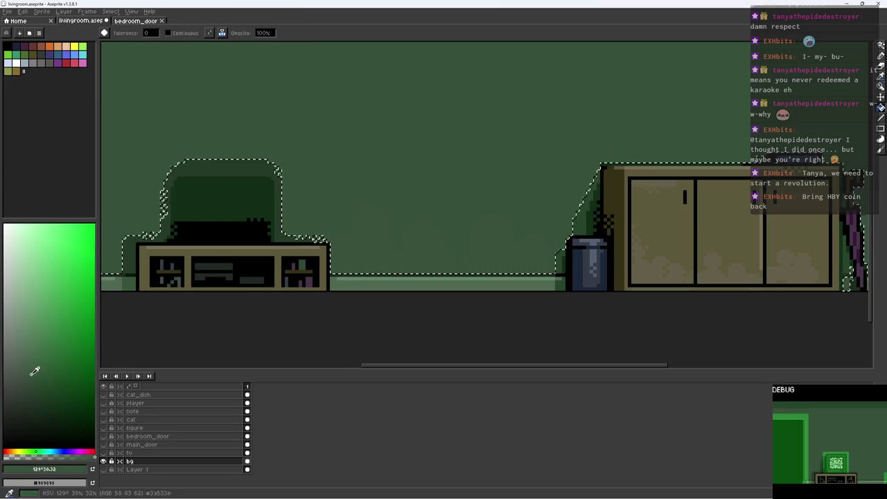
{"action": "scroll", "coordinate": [359, 256], "scroll_direction": "down", "scroll_amount": 1}
Clear the selection and sample the darker and lighter wall greens from the canvas
{"action": "key", "text": "ctrl+d"}
{"action": "key", "text": "i"}
{"action": "left_click", "coordinate": [383, 241]}
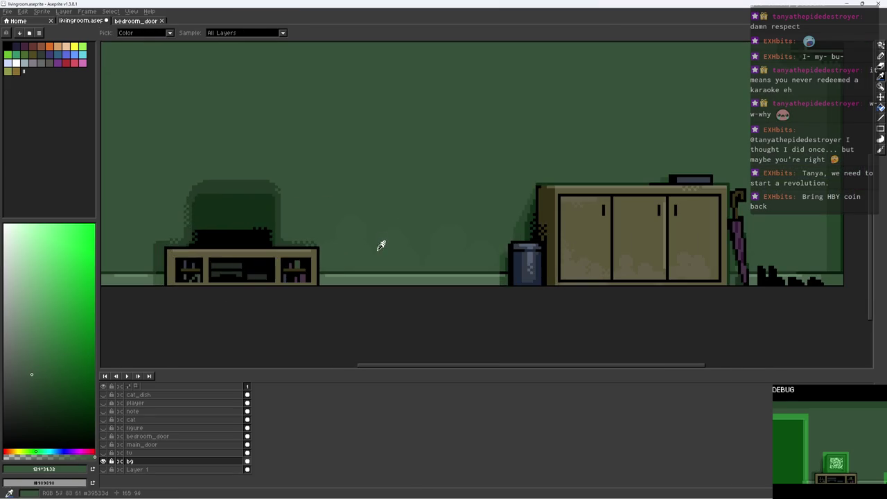
{"action": "scroll", "coordinate": [346, 236], "scroll_direction": "left", "scroll_amount": 3}
{"action": "key", "text": "b"}
{"action": "key", "text": "ctrl+shift+d"}
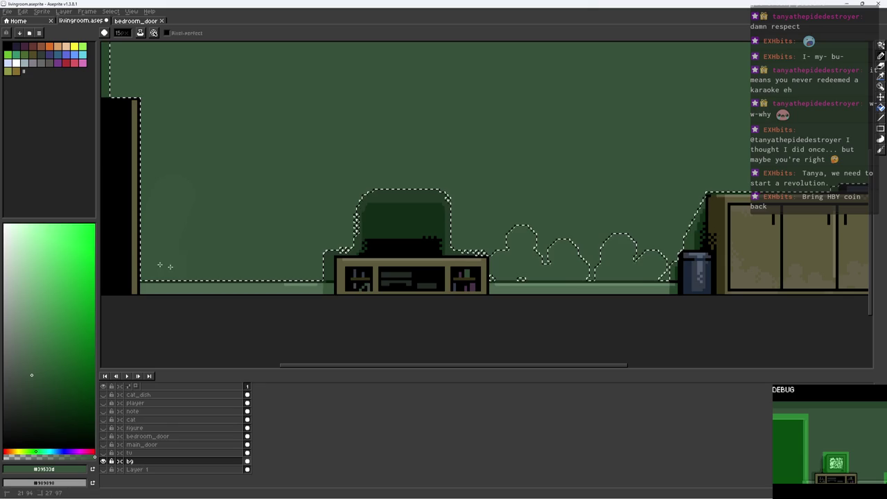
{"action": "left_click", "coordinate": [257, 192], "text": "alt"}
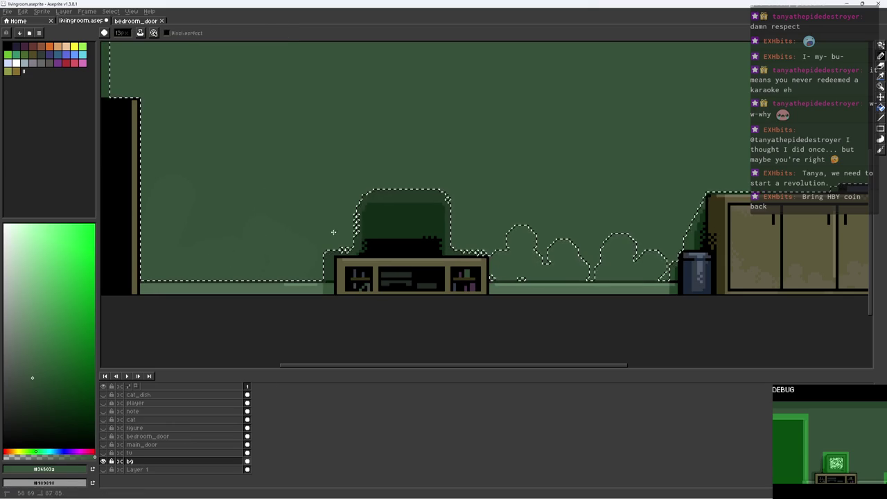
{"action": "left_click", "coordinate": [157, 215], "text": "alt"}
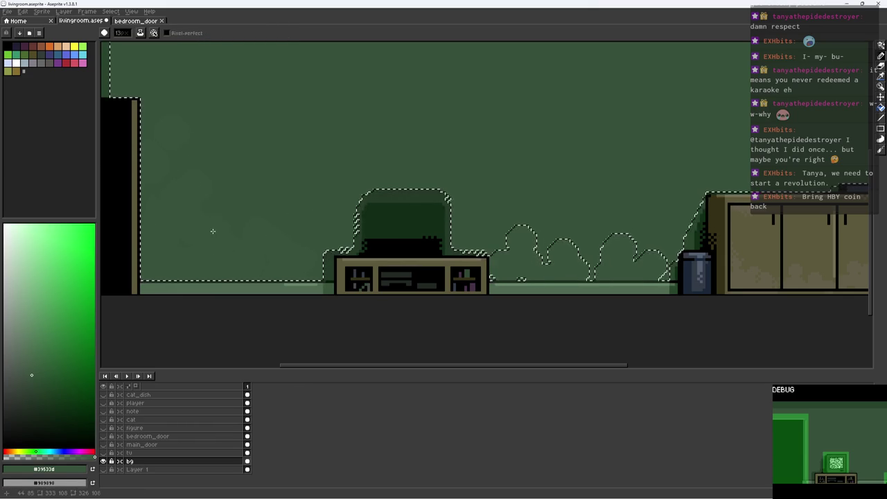
Add a faint lighter green stroke near the right wall edge and save the sprite
{"action": "scroll", "coordinate": [284, 215], "scroll_direction": "down", "scroll_amount": 1}
{"action": "scroll", "coordinate": [334, 208], "scroll_direction": "right", "scroll_amount": 3}
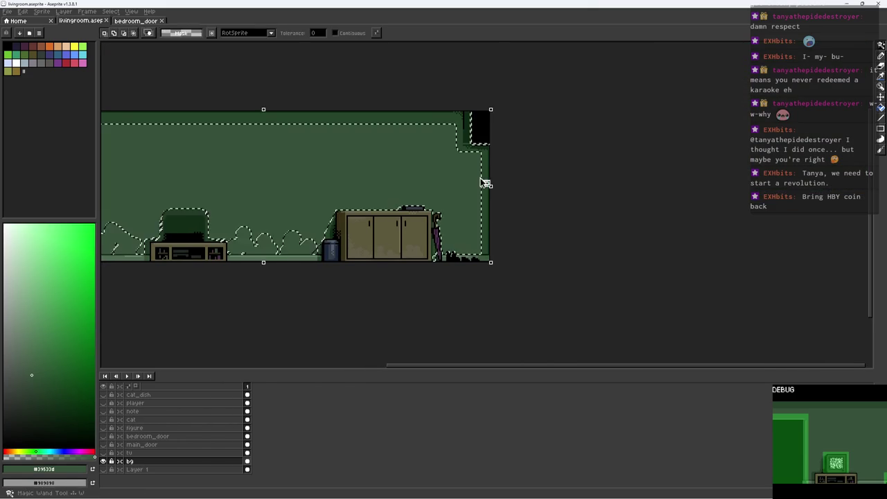
{"action": "scroll", "coordinate": [485, 182], "scroll_direction": "up", "scroll_amount": 1}
{"action": "left_click_drag", "start_coordinate": [455, 253], "coordinate": [484, 219]}
{"action": "scroll", "coordinate": [483, 219], "scroll_direction": "down", "scroll_amount": 1}
{"action": "scroll", "coordinate": [423, 218], "scroll_direction": "down", "scroll_amount": 1}
{"action": "key", "text": "ctrl+s"}
Pick black from the floor silhouettes, undo an accidental black blob, and save again
{"action": "scroll", "coordinate": [420, 218], "scroll_direction": "up", "scroll_amount": 1}
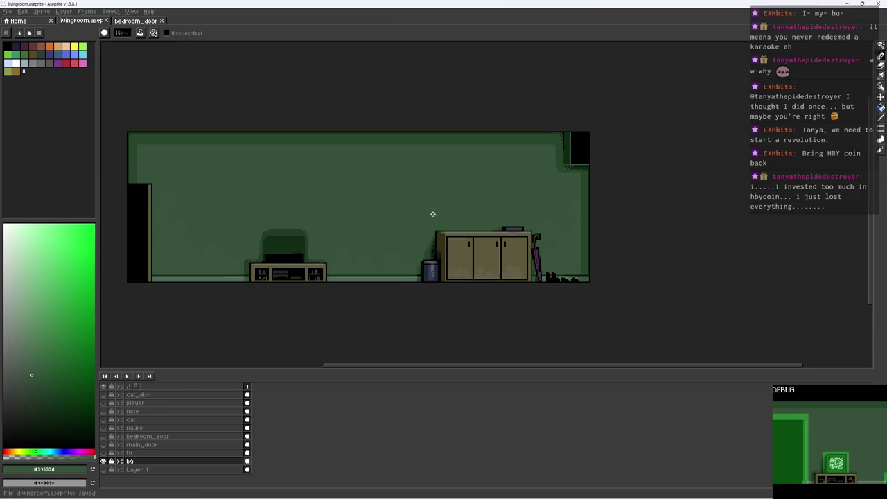
{"action": "scroll", "coordinate": [554, 268], "scroll_direction": "up", "scroll_amount": 5}
{"action": "scroll", "coordinate": [605, 321], "scroll_direction": "up", "scroll_amount": 1}
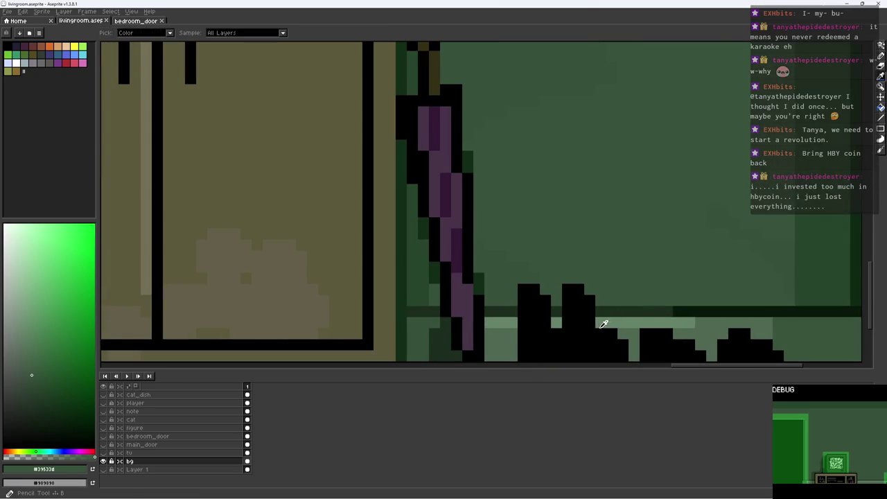
{"action": "left_click", "coordinate": [606, 321], "text": "alt"}
{"action": "left_click", "coordinate": [607, 283]}
{"action": "key", "text": "ctrl+z"}
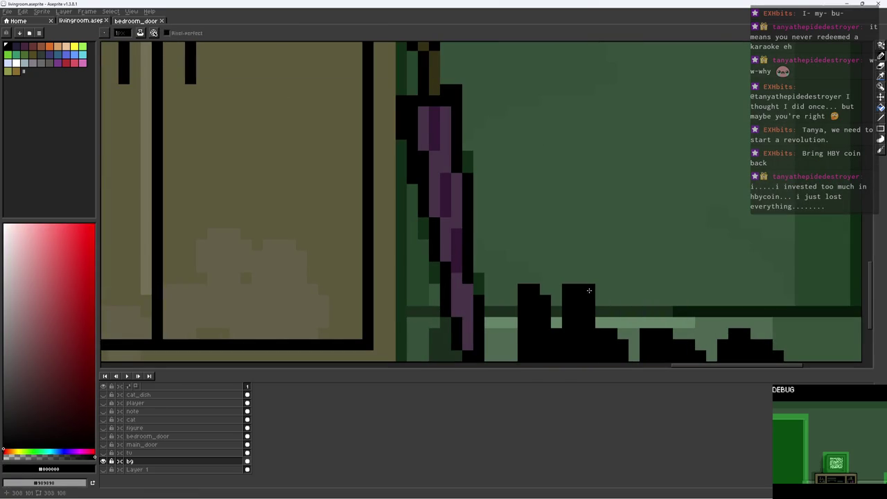
{"action": "scroll", "coordinate": [539, 291], "scroll_direction": "down", "scroll_amount": 5}
{"action": "key", "text": "ctrl+s"}
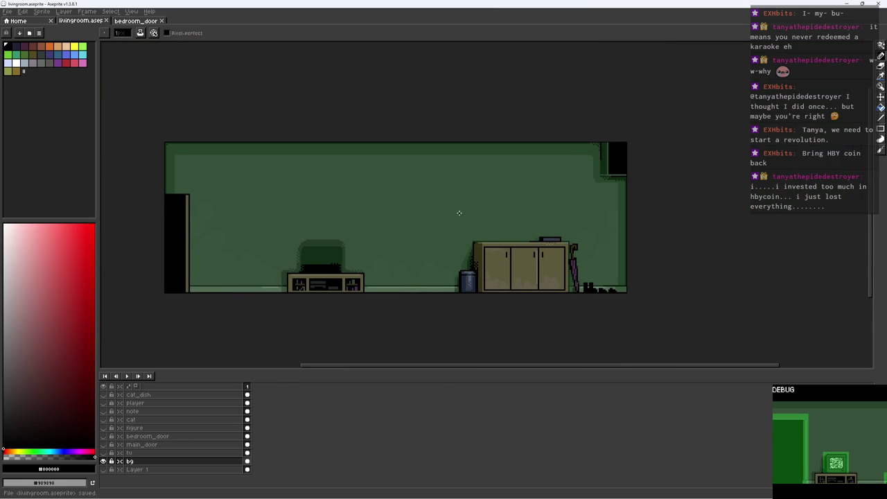
Try adding an empty layer above bg, then remove it again
{"action": "scroll", "coordinate": [456, 194], "scroll_direction": "up", "scroll_amount": 1}
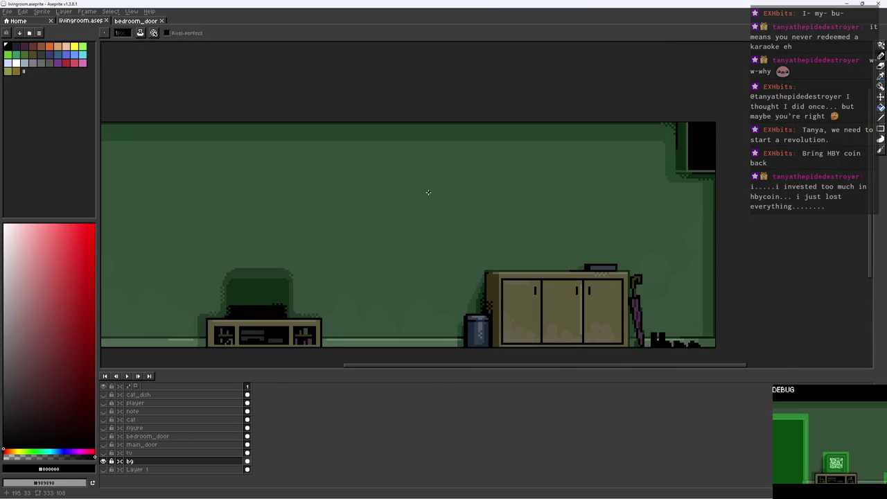
{"action": "left_click_drag", "start_coordinate": [404, 190], "coordinate": [490, 170]}
{"action": "key", "text": "shift+n"}
{"action": "key", "text": "ctrl+z"}
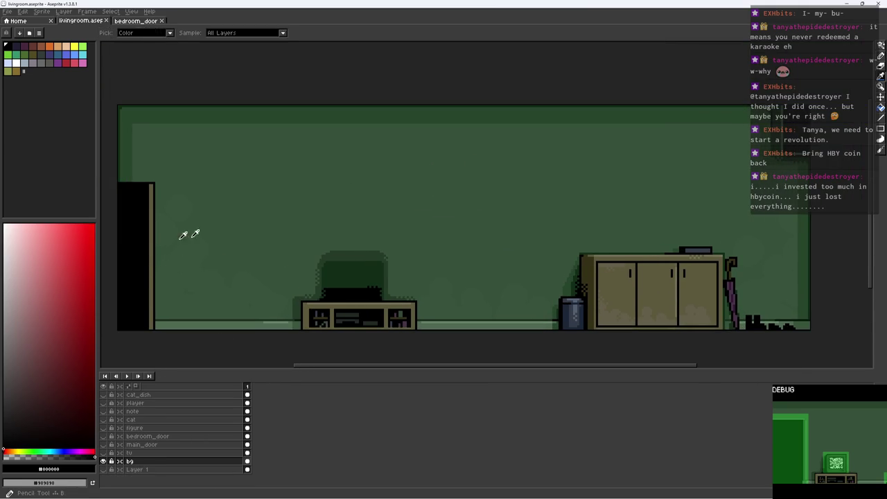
{"action": "scroll", "coordinate": [402, 155], "scroll_direction": "up", "scroll_amount": 2}
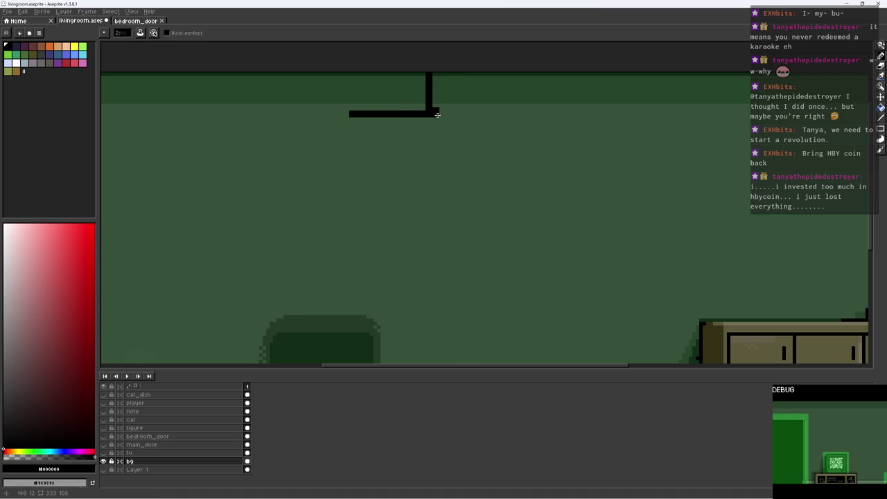
Draw a short black lamp line along the ceiling and shift it left into place
{"action": "left_click_drag", "start_coordinate": [436, 114], "coordinate": [608, 116]}
{"action": "key", "text": "ctrl+z"}
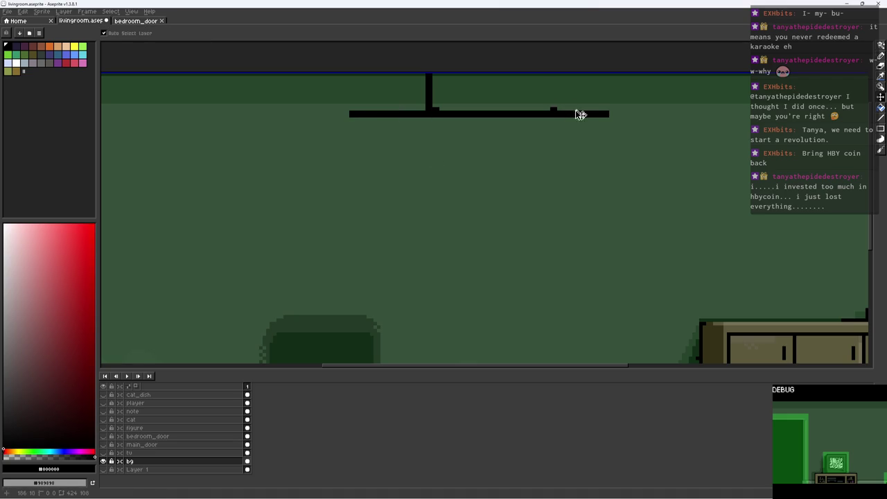
{"action": "key", "text": "ctrl+z"}
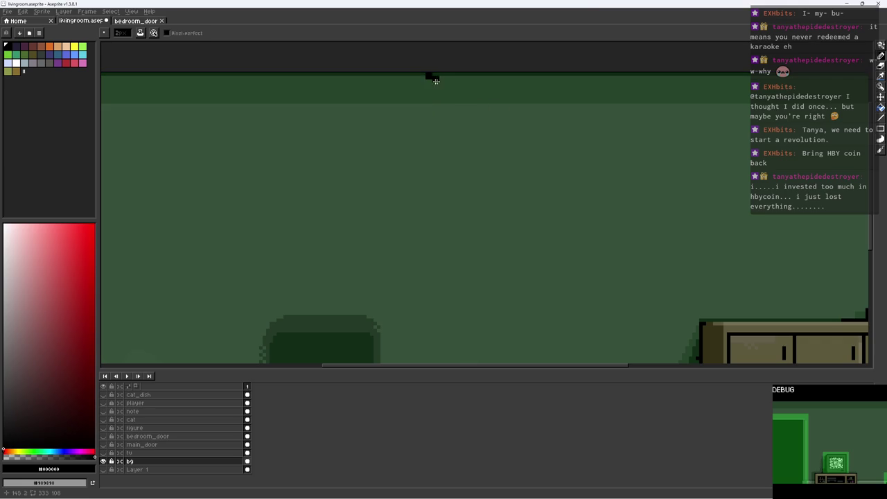
{"action": "left_click_drag", "start_coordinate": [428, 75], "coordinate": [526, 79]}
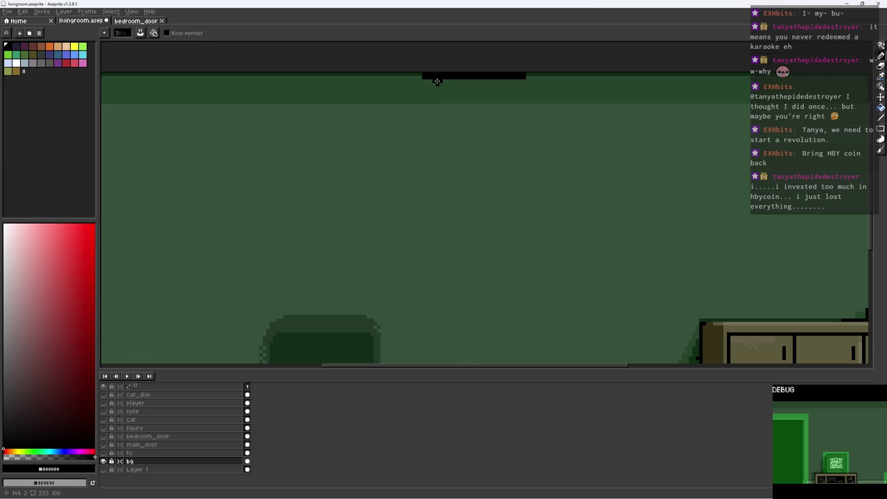
{"action": "key", "text": "m"}
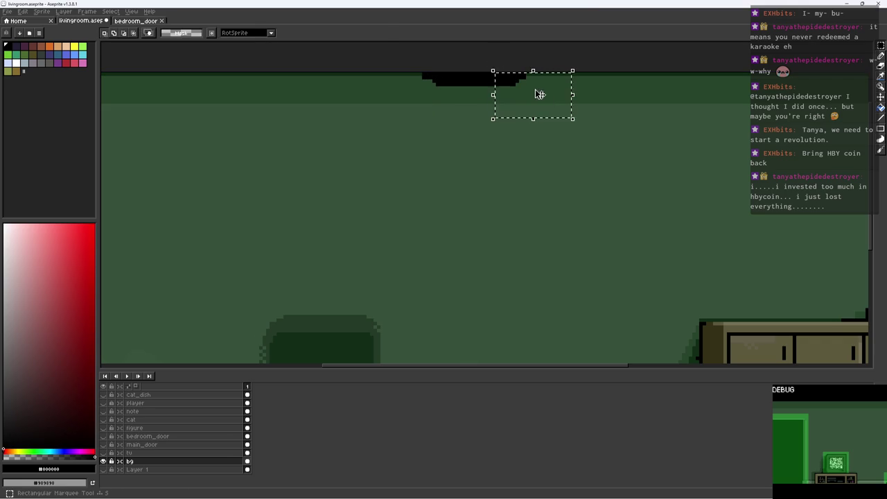
{"action": "left_click_drag", "start_coordinate": [538, 95], "coordinate": [513, 95]}
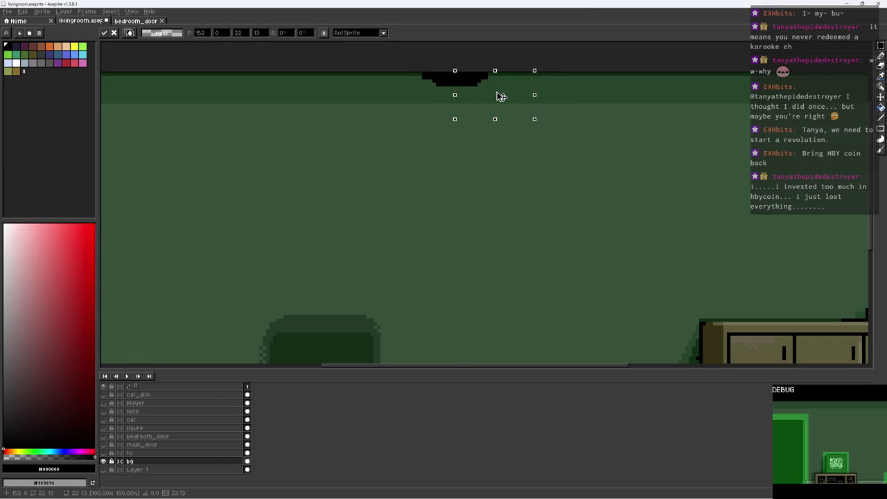
{"action": "key", "text": "Return"}
Fill the inside of the lamp with the eyedropped wall green
{"action": "key", "text": "i"}
{"action": "scroll", "coordinate": [262, 167], "scroll_direction": "down", "scroll_amount": 2}
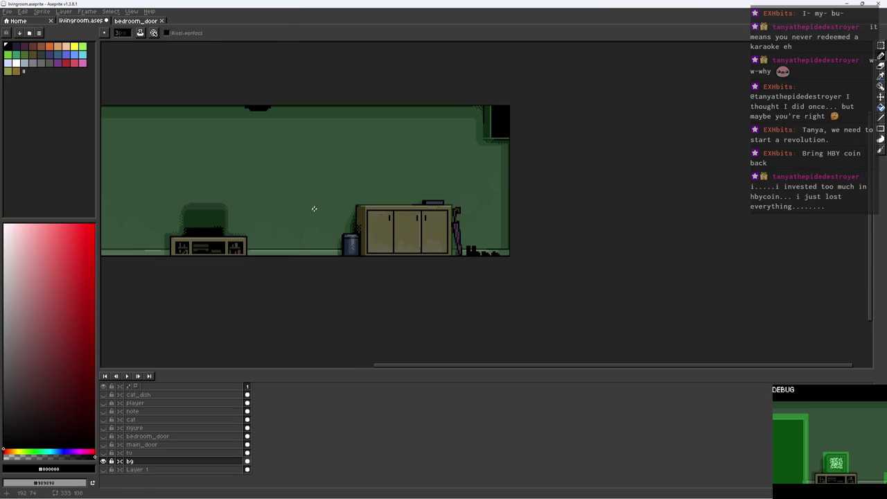
{"action": "left_click", "coordinate": [288, 251]}
{"action": "key", "text": "b"}
{"action": "scroll", "coordinate": [270, 139], "scroll_direction": "up", "scroll_amount": 5}
{"action": "scroll", "coordinate": [236, 110], "scroll_direction": "up", "scroll_amount": 5}
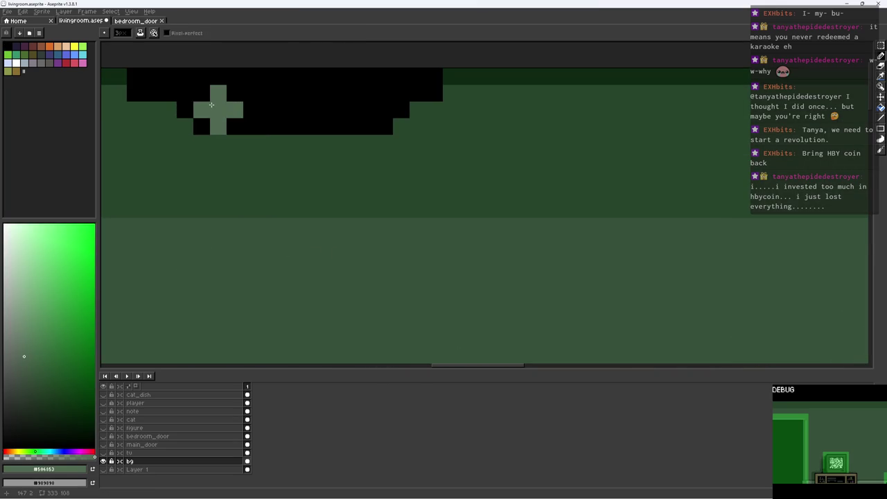
{"action": "mouse_move", "coordinate": [211, 103]}
{"action": "left_mouse_down"}
{"action": "mouse_move", "coordinate": [374, 77]}
{"action": "mouse_move", "coordinate": [399, 104]}
{"action": "left_mouse_up"}
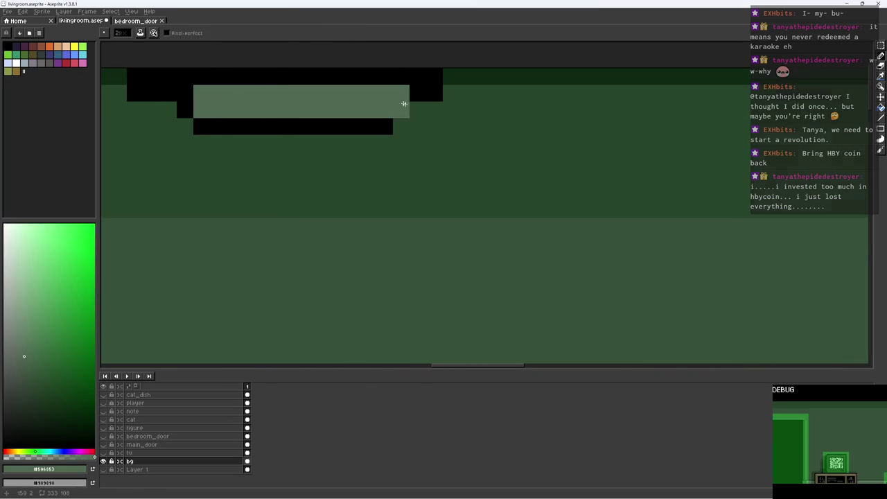
Paint a lighter green light strip along the lamp
{"action": "scroll", "coordinate": [436, 109], "scroll_direction": "down", "scroll_amount": 5}
{"action": "scroll", "coordinate": [436, 109], "scroll_direction": "up", "scroll_amount": 4}
{"action": "scroll", "coordinate": [415, 107], "scroll_direction": "up", "scroll_amount": 3}
{"action": "left_click", "coordinate": [30, 281]}
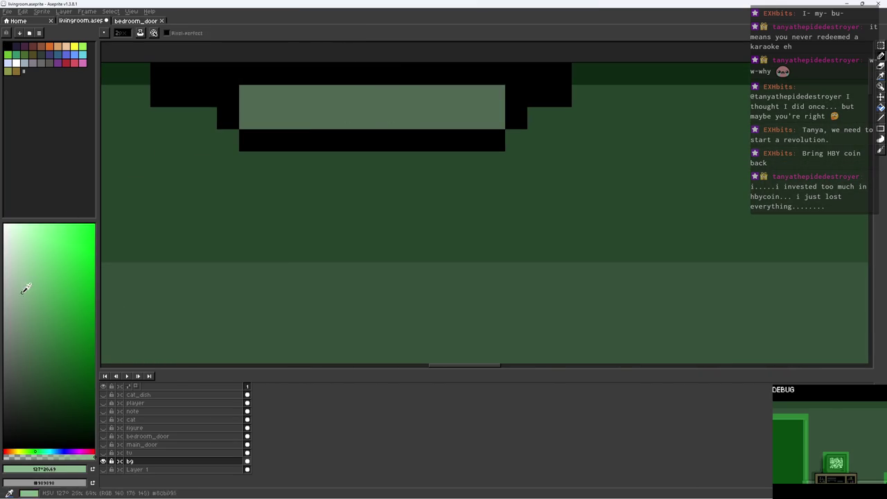
{"action": "left_click", "coordinate": [18, 302]}
{"action": "left_click", "coordinate": [281, 124]}
{"action": "key", "text": "ctrl+z"}
{"action": "left_click_drag", "start_coordinate": [281, 124], "coordinate": [478, 122]}
Select around the lamp, cancel the moved copy, and save the living-room file
{"action": "scroll", "coordinate": [478, 121], "scroll_direction": "down", "scroll_amount": 5}
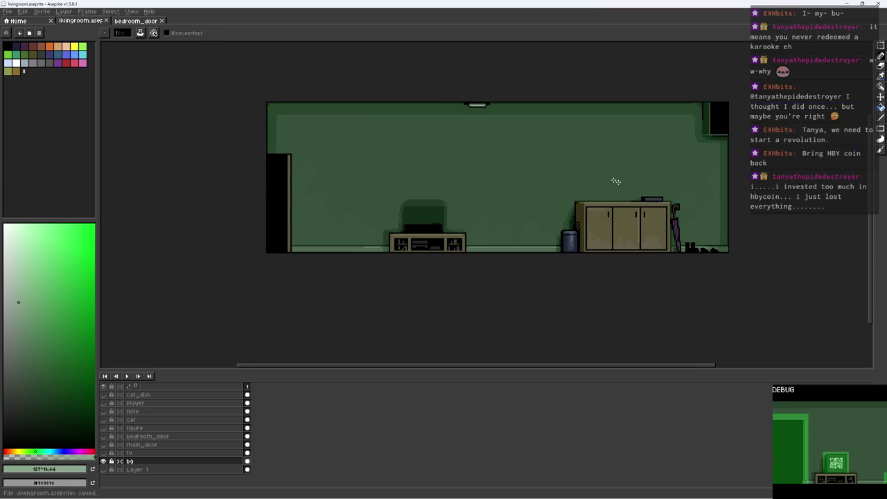
{"action": "left_click_drag", "start_coordinate": [543, 167], "coordinate": [539, 177]}
{"action": "key", "text": "m"}
{"action": "mouse_move", "coordinate": [435, 115]}
{"action": "left_mouse_down"}
{"action": "mouse_move", "coordinate": [526, 153]}
{"action": "mouse_move", "coordinate": [600, 139]}
{"action": "left_mouse_up"}
{"action": "key", "text": "Escape"}
{"action": "key", "text": "ctrl+s"}
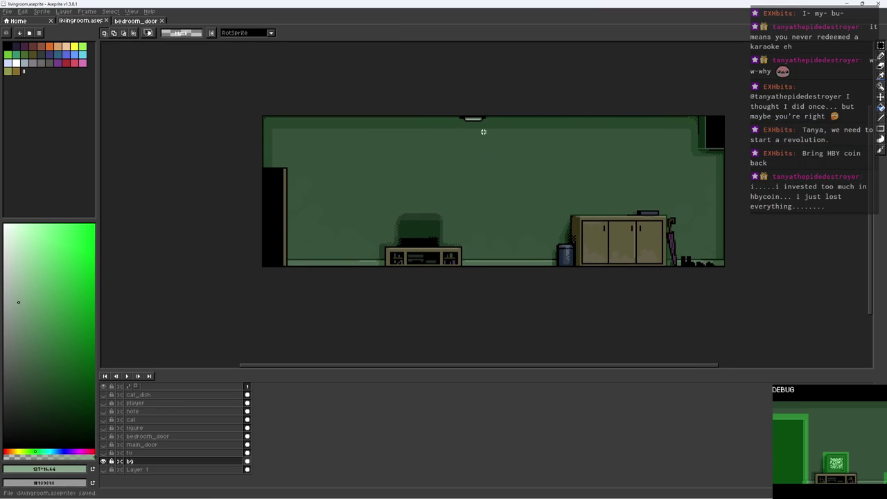
Choose a new green and test a Magic Wand selection of the open wall, then drop it
{"action": "scroll", "coordinate": [483, 131], "scroll_direction": "up", "scroll_amount": 1}
{"action": "scroll", "coordinate": [471, 134], "scroll_direction": "up", "scroll_amount": 1}
{"action": "key", "text": "b"}
{"action": "left_click", "coordinate": [21, 276]}
{"action": "scroll", "coordinate": [469, 174], "scroll_direction": "down", "scroll_amount": 1}
{"action": "key", "text": "w"}
{"action": "scroll", "coordinate": [456, 161], "scroll_direction": "down", "scroll_amount": 1}
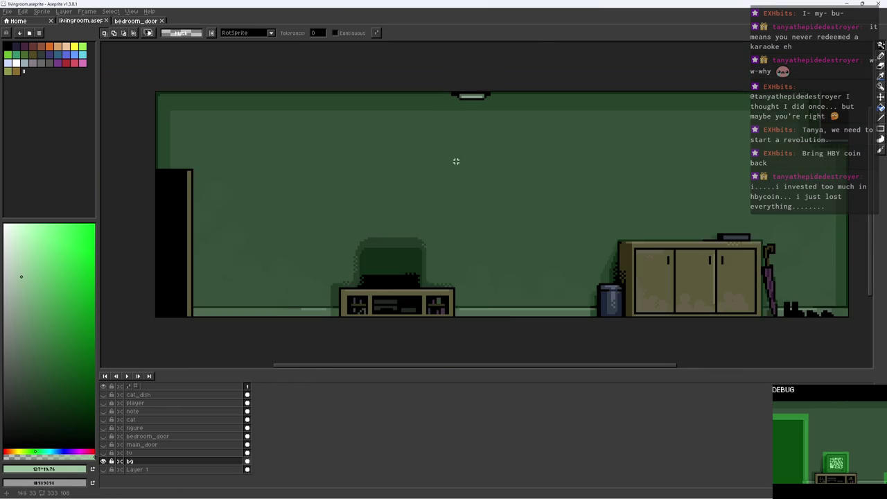
{"action": "left_click", "coordinate": [456, 160]}
{"action": "key", "text": "b"}
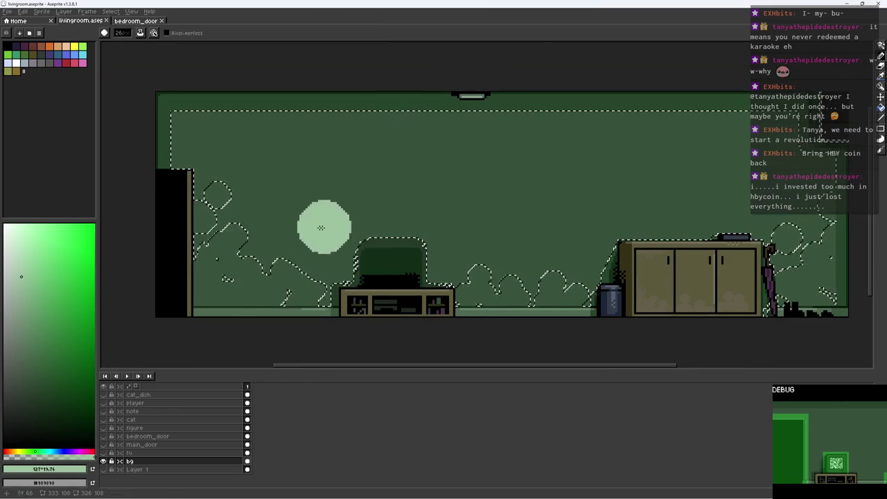
{"action": "key", "text": "ctrl+d"}
Add Layer 2 above bg and set its blend mode to Color Dodge
{"action": "key", "text": "shift+n"}
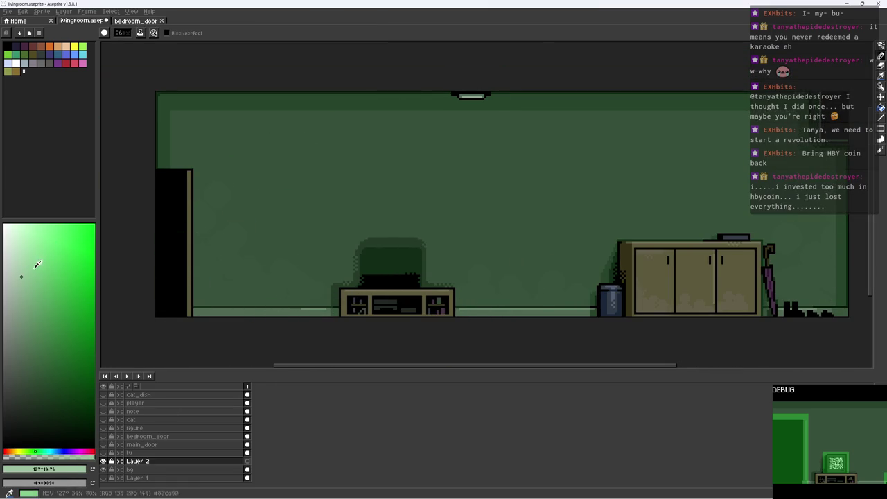
{"action": "double_click", "coordinate": [174, 461]}
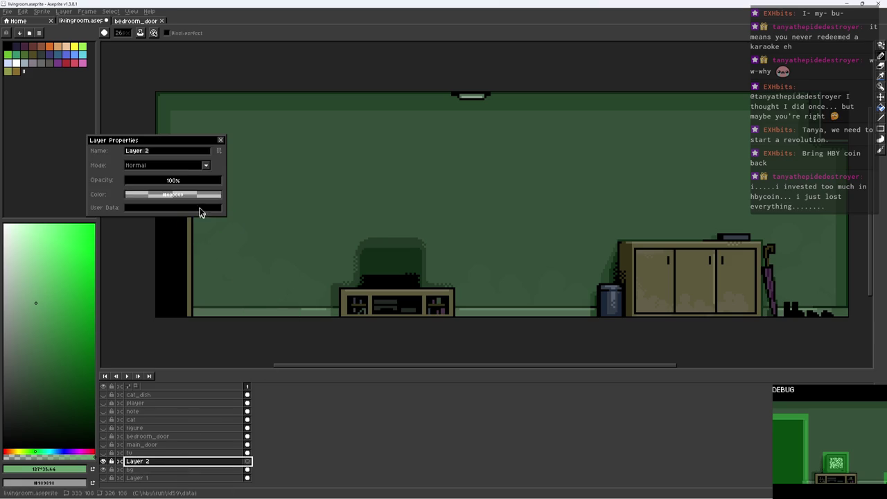
{"action": "left_click", "coordinate": [184, 167]}
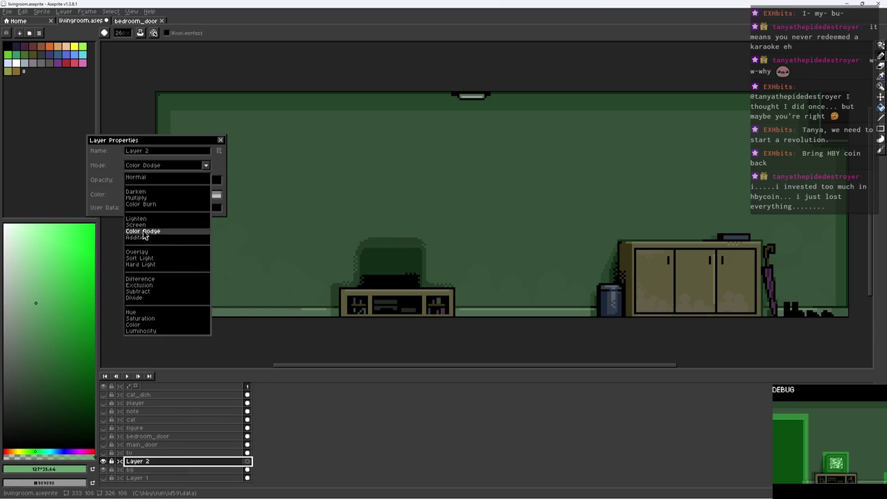
{"action": "left_click", "coordinate": [141, 231]}
Paint a bright green outer glow ellipse and a lighter inner glow under the lamp
{"action": "left_click", "coordinate": [51, 369]}
{"action": "mouse_move", "coordinate": [489, 152]}
{"action": "left_mouse_down"}
{"action": "mouse_move", "coordinate": [466, 117]}
{"action": "mouse_move", "coordinate": [545, 123]}
{"action": "mouse_move", "coordinate": [505, 153]}
{"action": "mouse_move", "coordinate": [376, 99]}
{"action": "mouse_move", "coordinate": [585, 104]}
{"action": "left_mouse_up"}
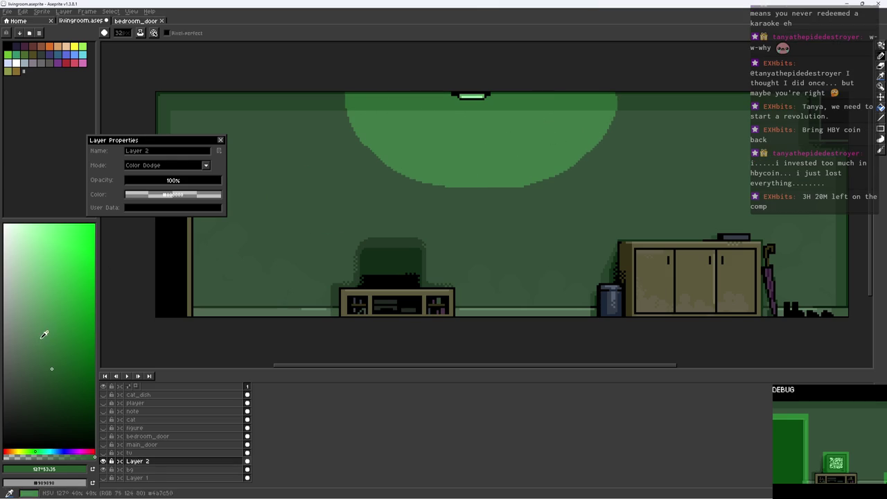
{"action": "left_click", "coordinate": [41, 342]}
{"action": "mouse_move", "coordinate": [528, 158]}
{"action": "left_mouse_down"}
{"action": "mouse_move", "coordinate": [532, 118]}
{"action": "mouse_move", "coordinate": [454, 102]}
{"action": "left_mouse_up"}
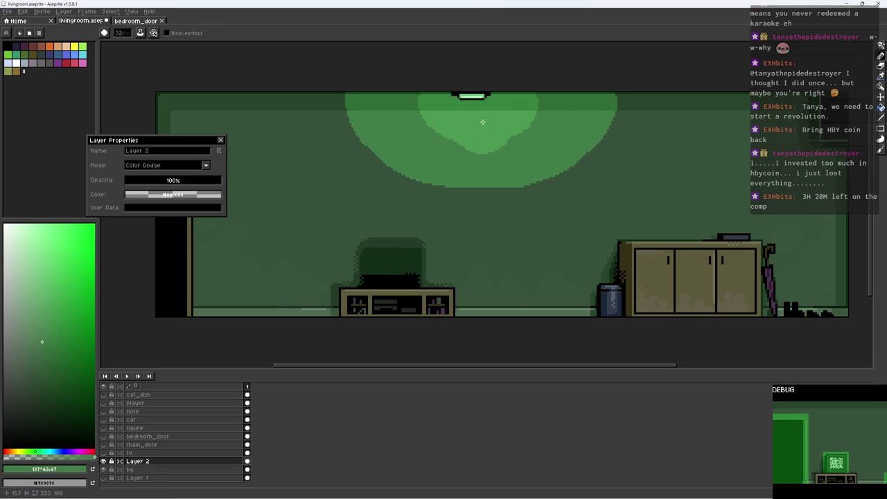
Lower Layer 2's opacity to dim the glow and close its properties
{"action": "scroll", "coordinate": [568, 142], "scroll_direction": "down", "scroll_amount": 2}
{"action": "scroll", "coordinate": [568, 142], "scroll_direction": "up", "scroll_amount": 1}
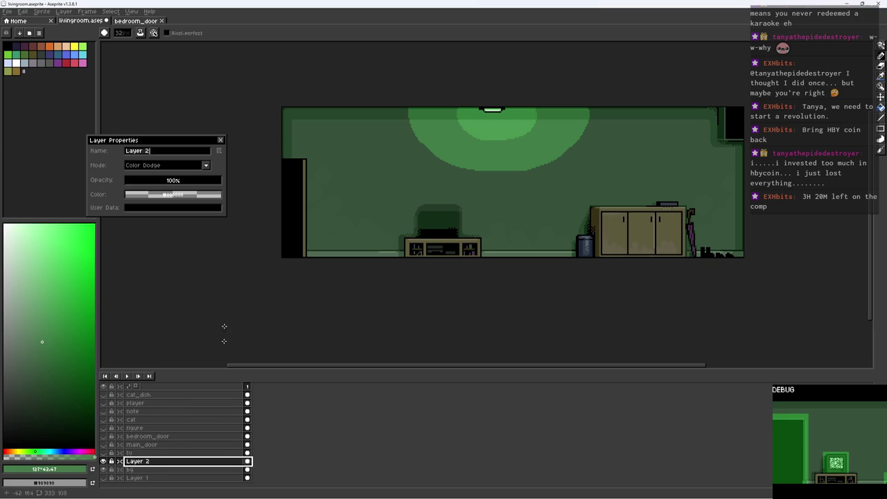
{"action": "left_click_drag", "start_coordinate": [179, 182], "coordinate": [173, 182]}
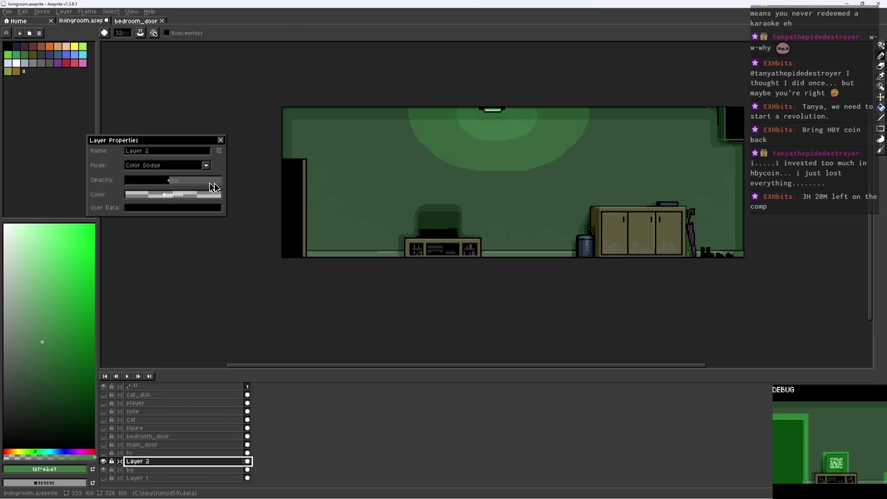
{"action": "key", "text": "Return"}
Paint a faint outer halo around the selected lamp glow, deselect, and save
{"action": "key", "text": "i"}
{"action": "key", "text": "b"}
{"action": "key", "text": "w"}
{"action": "left_click", "coordinate": [412, 162]}
{"action": "left_click_drag", "start_coordinate": [603, 115], "coordinate": [400, 130]}
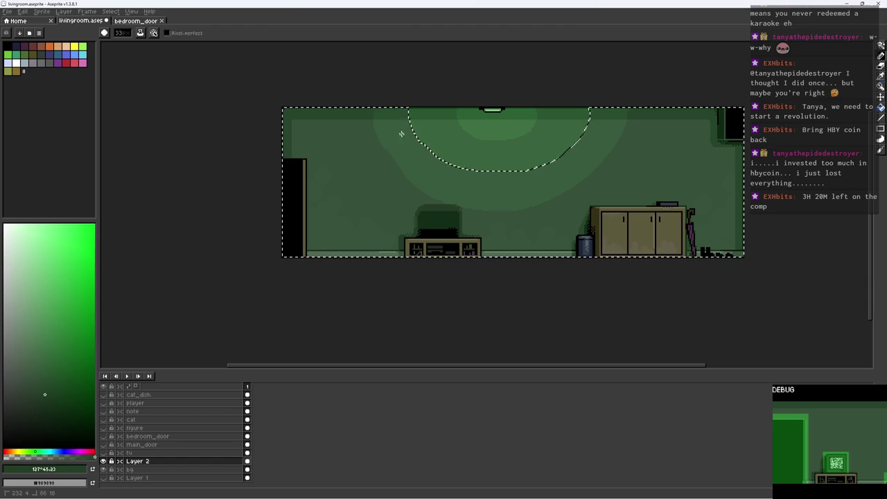
{"action": "key", "text": "ctrl+d"}
{"action": "scroll", "coordinate": [634, 169], "scroll_direction": "down", "scroll_amount": 1}
{"action": "scroll", "coordinate": [635, 169], "scroll_direction": "up", "scroll_amount": 1}
{"action": "key", "text": "ctrl+s"}
Add Layer 3 above Layer 2, save, and toggle Layer 2's visibility to compare
{"action": "scroll", "coordinate": [655, 171], "scroll_direction": "up", "scroll_amount": 1}
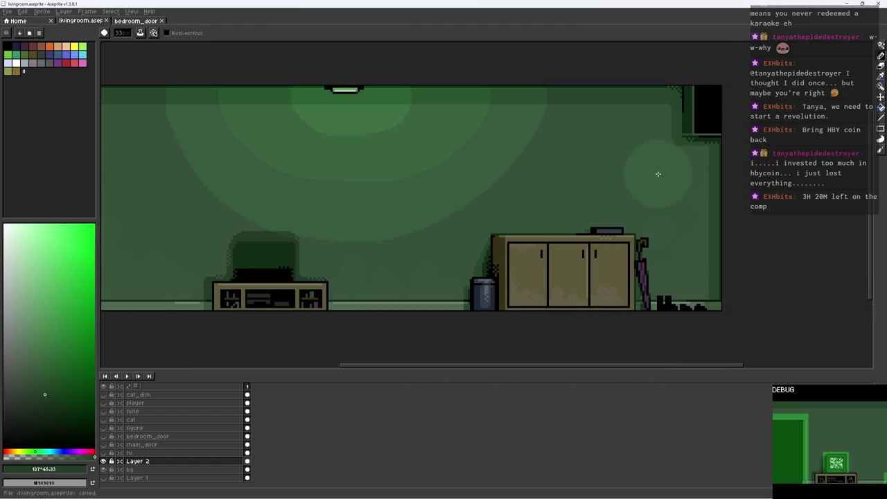
{"action": "scroll", "coordinate": [689, 250], "scroll_direction": "up", "scroll_amount": 1}
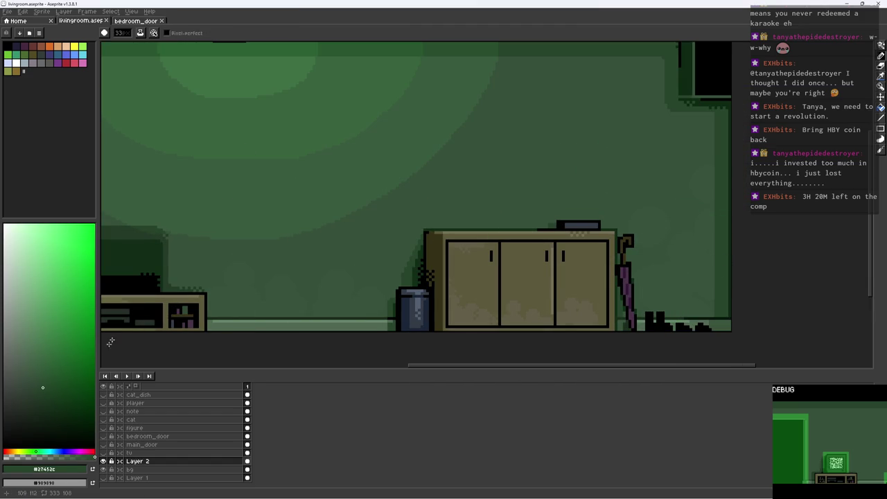
{"action": "key", "text": "shift+n"}
{"action": "scroll", "coordinate": [228, 297], "scroll_direction": "down", "scroll_amount": 2}
{"action": "scroll", "coordinate": [356, 228], "scroll_direction": "down", "scroll_amount": 4}
{"action": "key", "text": "ctrl+s"}
{"action": "scroll", "coordinate": [400, 226], "scroll_direction": "up", "scroll_amount": 2}
{"action": "scroll", "coordinate": [390, 228], "scroll_direction": "up", "scroll_amount": 2}
{"action": "scroll", "coordinate": [316, 205], "scroll_direction": "down", "scroll_amount": 1}
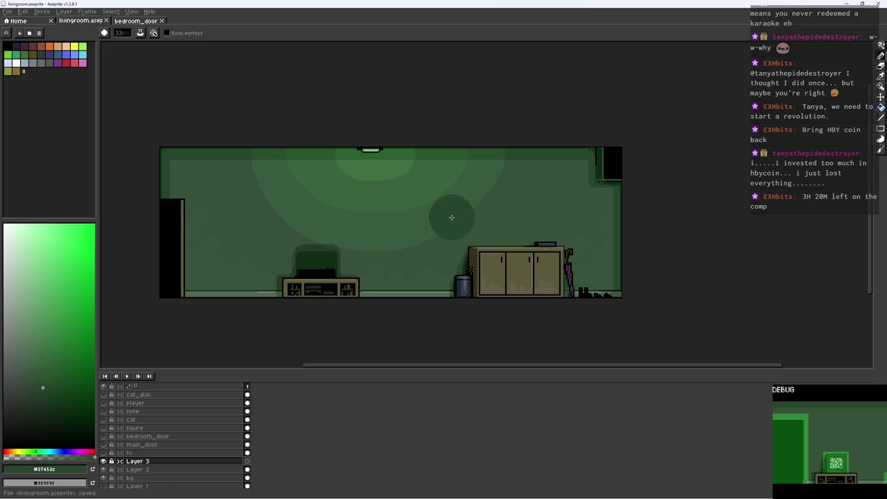
{"action": "double_click", "coordinate": [104, 469]}
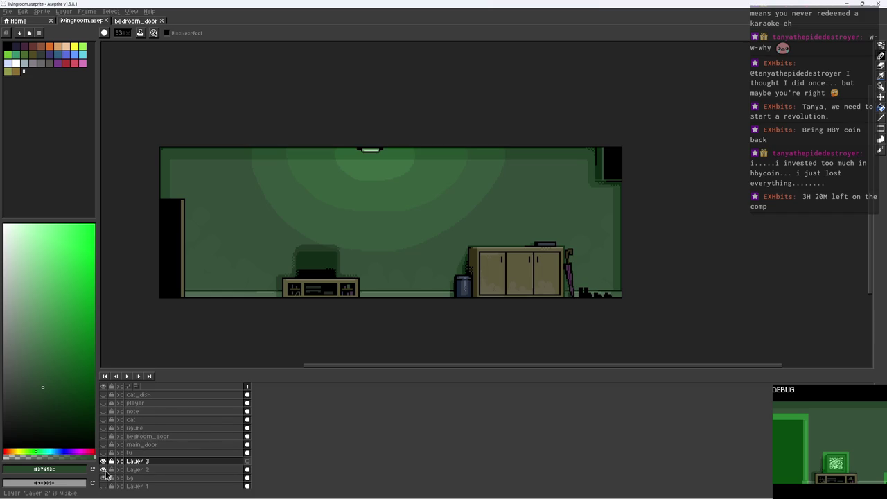
Delete Layer 3 and rename the glow layer Layer 2 to 'light'
{"action": "right_click", "coordinate": [147, 461]}
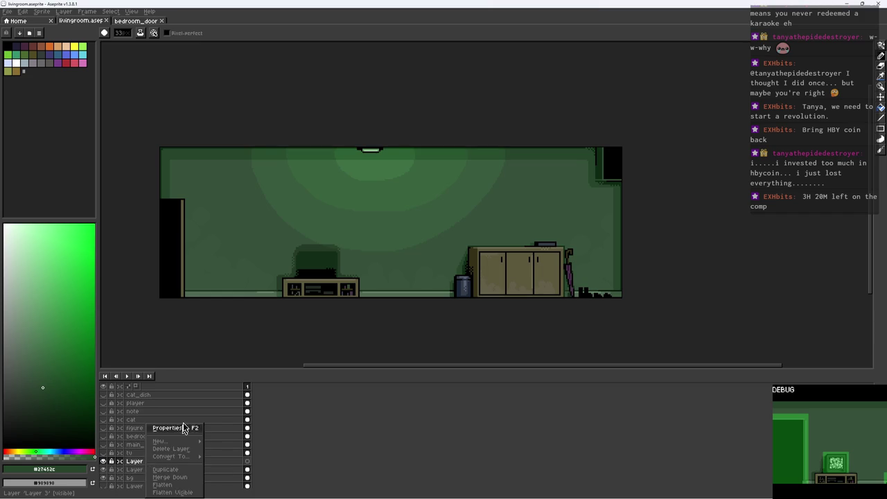
{"action": "left_click", "coordinate": [170, 449]}
{"action": "double_click", "coordinate": [104, 461]}
{"action": "double_click", "coordinate": [139, 461]}
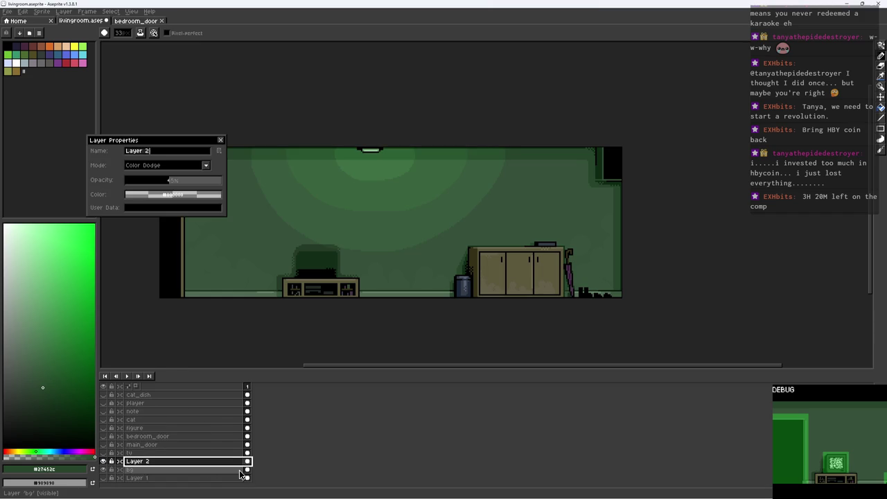
{"action": "type", "text": "light"}
{"action": "key", "text": "Return"}
Clear the selection and save the living-room file
{"action": "scroll", "coordinate": [485, 166], "scroll_direction": "left", "scroll_amount": 3}
{"action": "key", "text": "v"}
{"action": "key", "text": "b"}
{"action": "key", "text": "ctrl+d"}
{"action": "scroll", "coordinate": [463, 178], "scroll_direction": "up", "scroll_amount": 1}
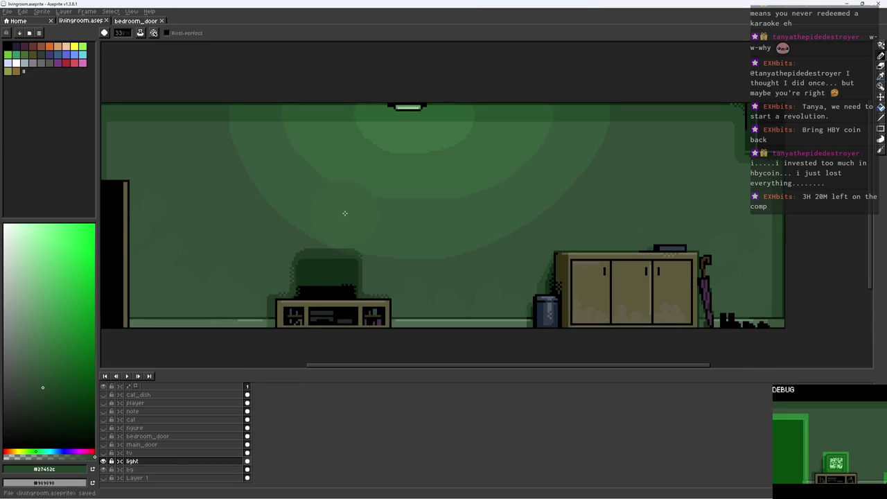
{"action": "scroll", "coordinate": [352, 214], "scroll_direction": "left", "scroll_amount": 3}
{"action": "key", "text": "ctrl+s"}
On the bg layer, paint a darker wall strip beside the door with a 16px round brush
{"action": "left_click", "coordinate": [129, 469]}
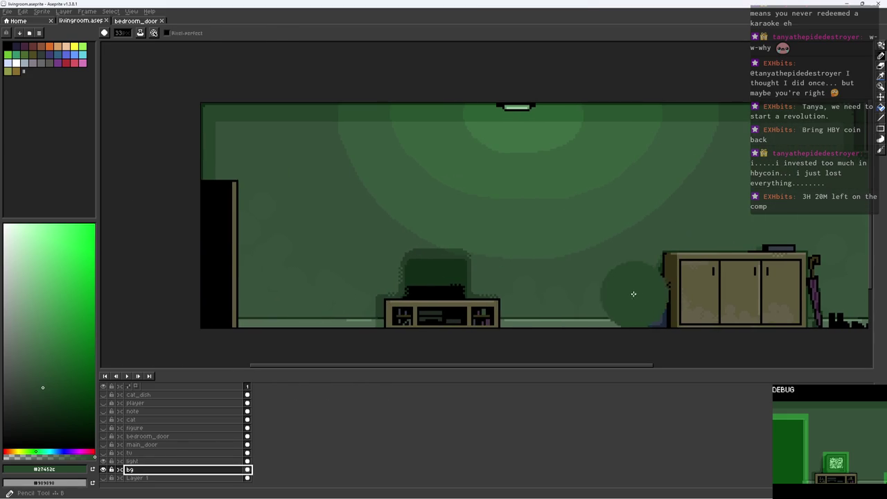
{"action": "key", "text": "alt"}
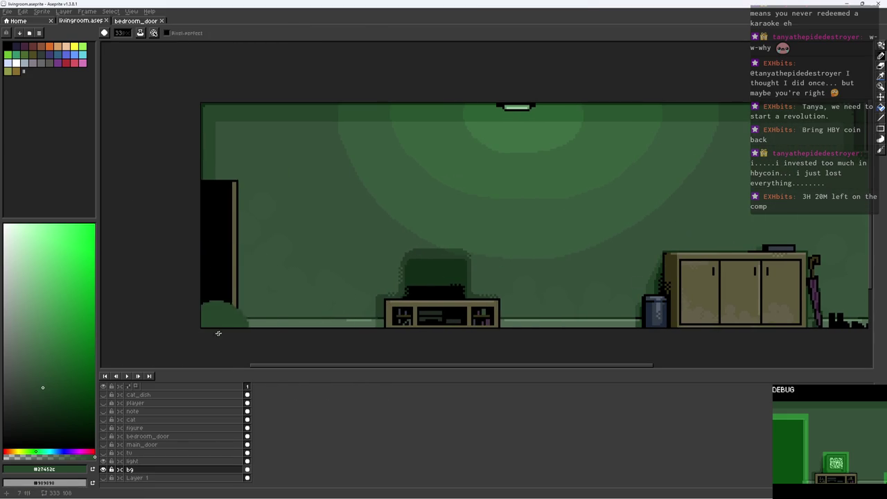
{"action": "key", "text": "w"}
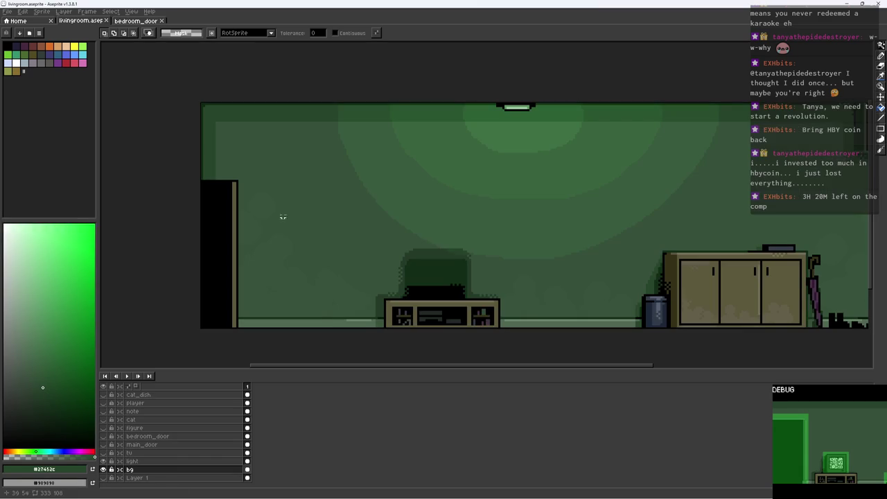
{"action": "key", "text": "e"}
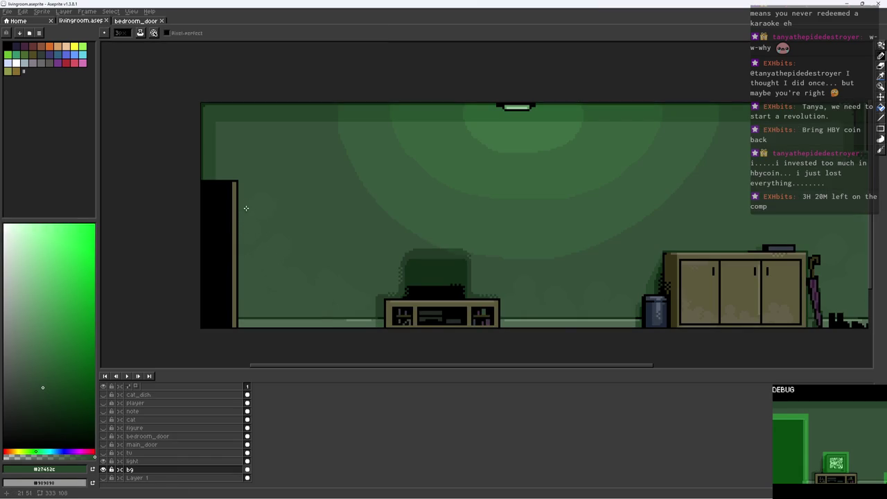
{"action": "left_click_drag", "start_coordinate": [242, 196], "coordinate": [249, 298]}
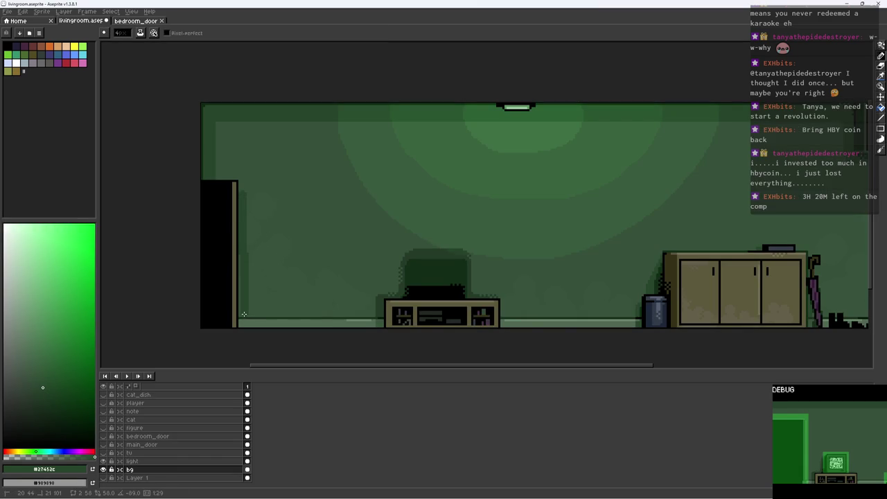
Eyedrop the dark wall green and dither dark-green pixels along the door shadow's stepped edge
{"action": "scroll", "coordinate": [243, 295], "scroll_direction": "up", "scroll_amount": 1}
{"action": "left_click", "coordinate": [225, 146], "text": "alt"}
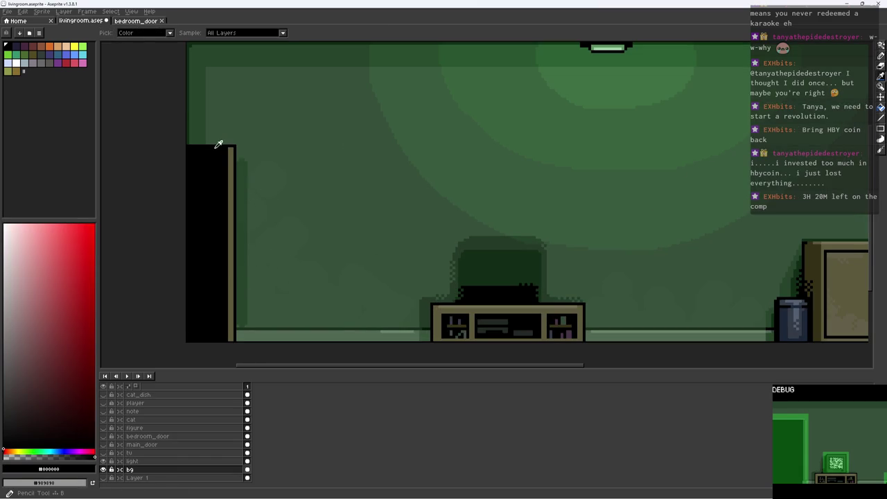
{"action": "scroll", "coordinate": [254, 142], "scroll_direction": "up", "scroll_amount": 1}
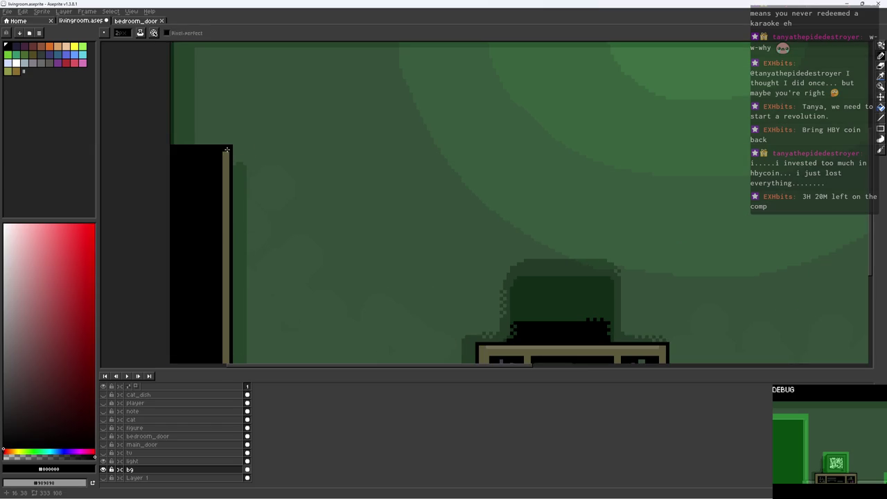
{"action": "scroll", "coordinate": [232, 142], "scroll_direction": "down", "scroll_amount": 4}
{"action": "scroll", "coordinate": [239, 138], "scroll_direction": "up", "scroll_amount": 2}
{"action": "scroll", "coordinate": [249, 146], "scroll_direction": "up", "scroll_amount": 1}
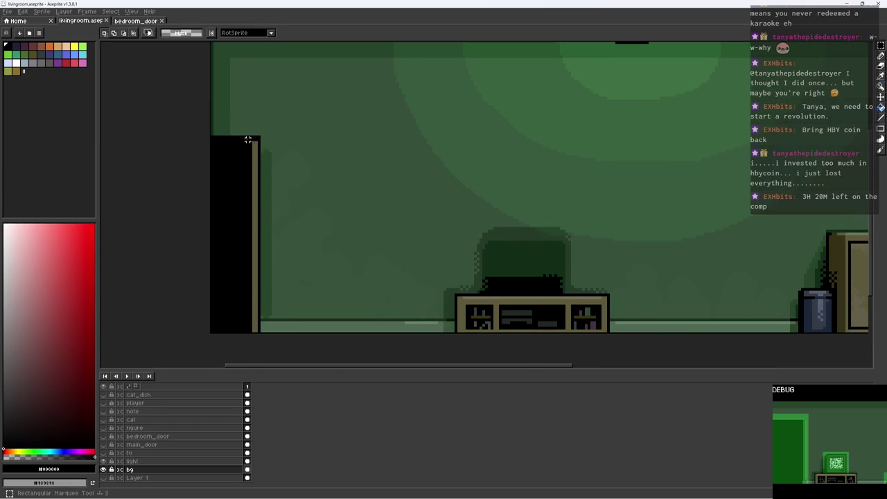
{"action": "left_click", "coordinate": [262, 157], "text": "alt"}
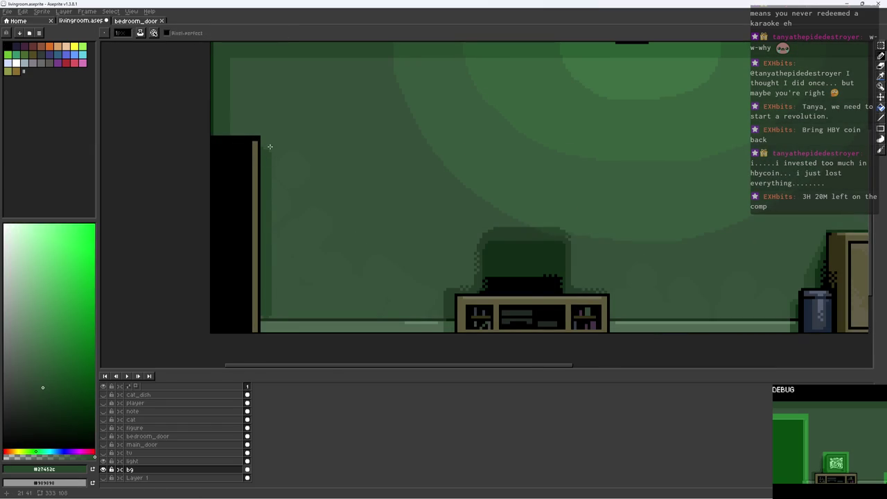
{"action": "scroll", "coordinate": [267, 142], "scroll_direction": "up", "scroll_amount": 3}
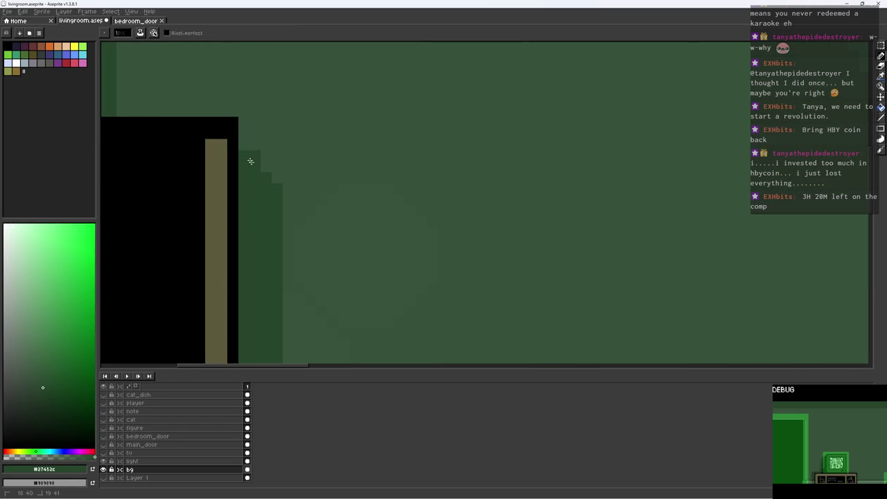
{"action": "left_click", "coordinate": [276, 166]}
{"action": "left_click", "coordinate": [290, 182], "text": "alt"}
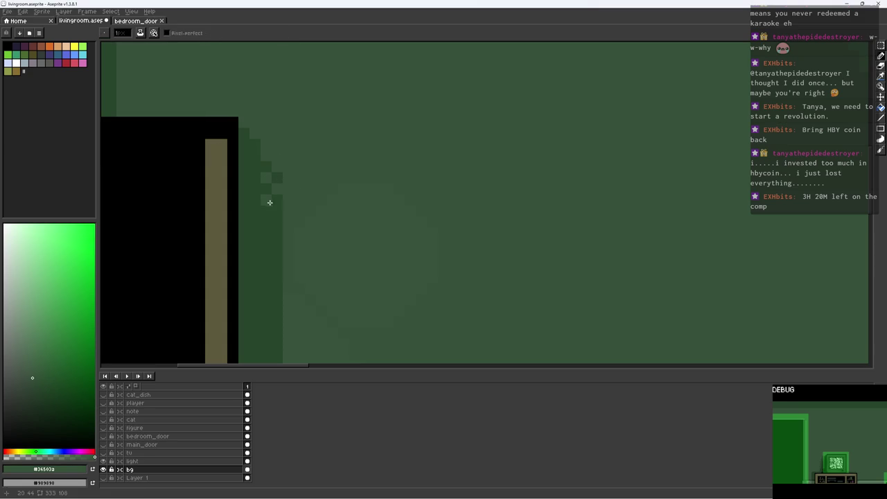
Pick the wall green back up and save the living-room file
{"action": "left_click", "coordinate": [266, 158], "text": "alt"}
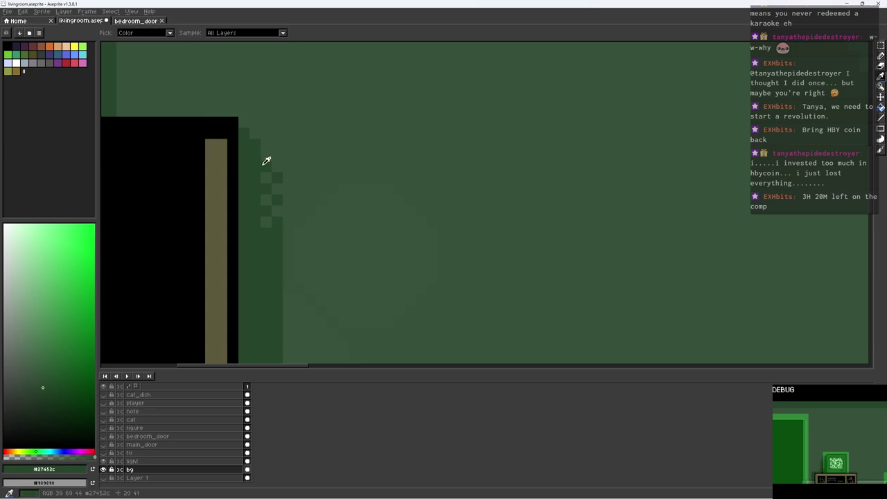
{"action": "scroll", "coordinate": [329, 149], "scroll_direction": "down", "scroll_amount": 3}
{"action": "key", "text": "ctrl+s"}
{"action": "scroll", "coordinate": [356, 126], "scroll_direction": "up", "scroll_amount": 5}
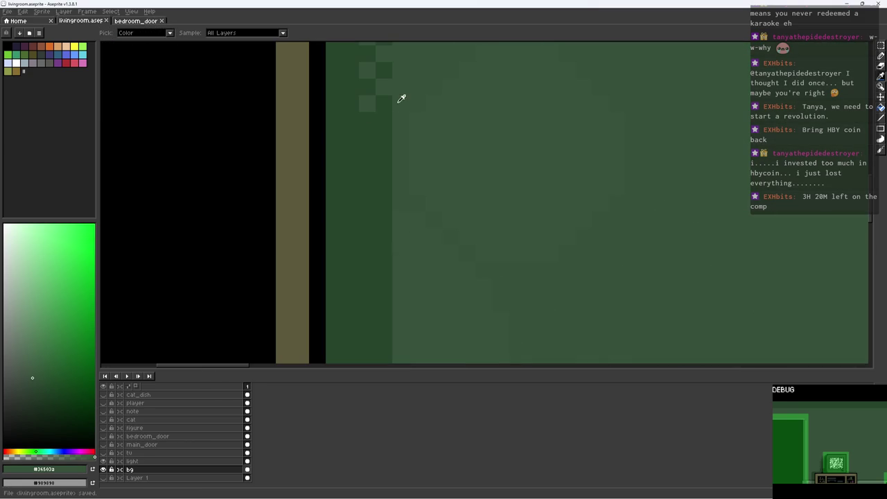
{"action": "scroll", "coordinate": [398, 202], "scroll_direction": "down", "scroll_amount": 2}
{"action": "scroll", "coordinate": [438, 180], "scroll_direction": "up", "scroll_amount": 1}
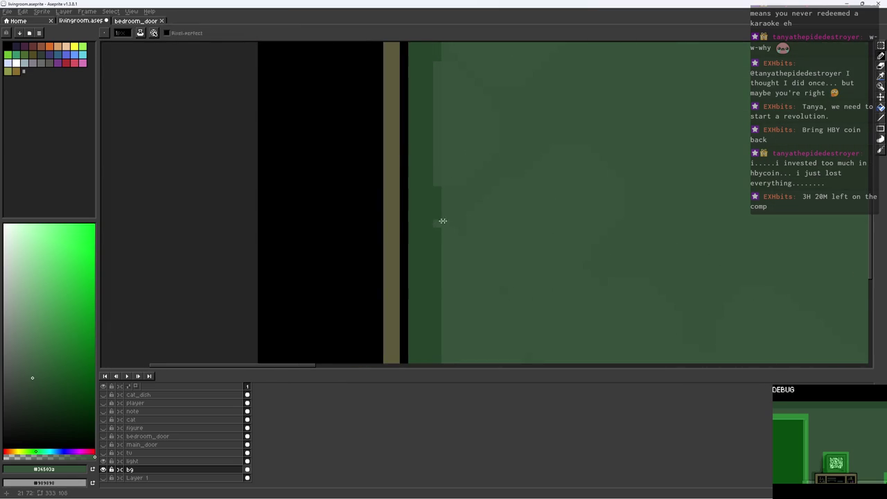
{"action": "scroll", "coordinate": [450, 205], "scroll_direction": "left", "scroll_amount": 2}
{"action": "scroll", "coordinate": [478, 281], "scroll_direction": "down", "scroll_amount": 2}
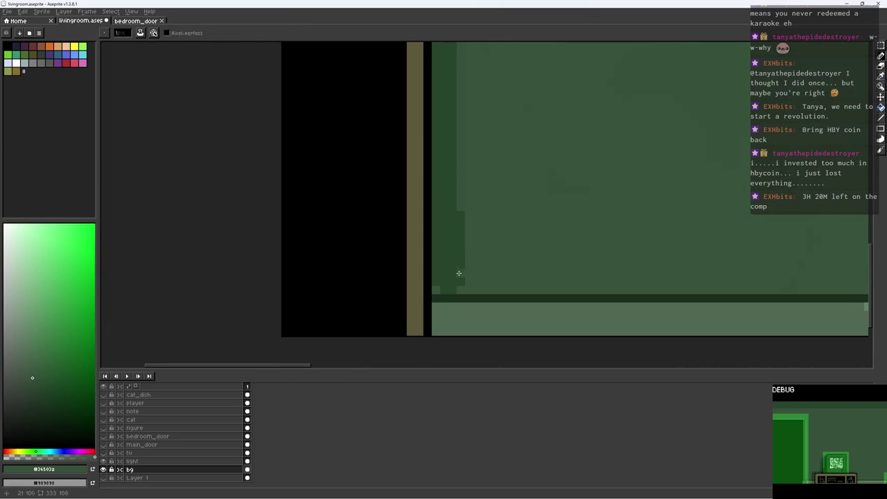
Sample wall greens, door black and dark olive from the scene, then save again
{"action": "left_click", "coordinate": [435, 288], "text": "alt"}
{"action": "scroll", "coordinate": [458, 289], "scroll_direction": "down", "scroll_amount": 3}
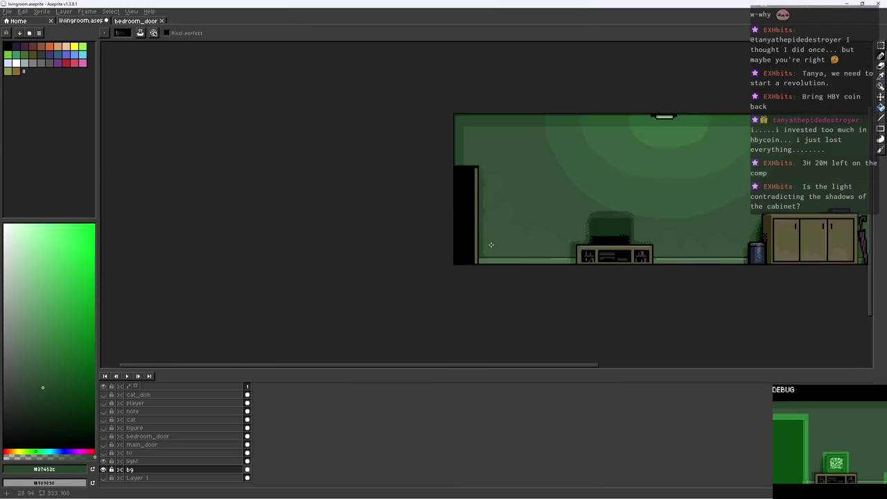
{"action": "scroll", "coordinate": [468, 259], "scroll_direction": "up", "scroll_amount": 3}
{"action": "left_click", "coordinate": [484, 262], "text": "alt"}
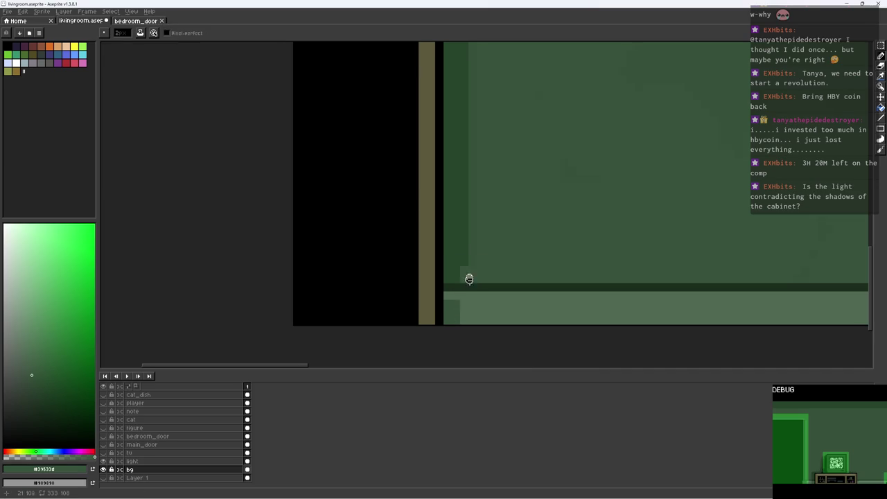
{"action": "scroll", "coordinate": [465, 281], "scroll_direction": "down", "scroll_amount": 2}
{"action": "left_click", "coordinate": [443, 258], "text": "alt"}
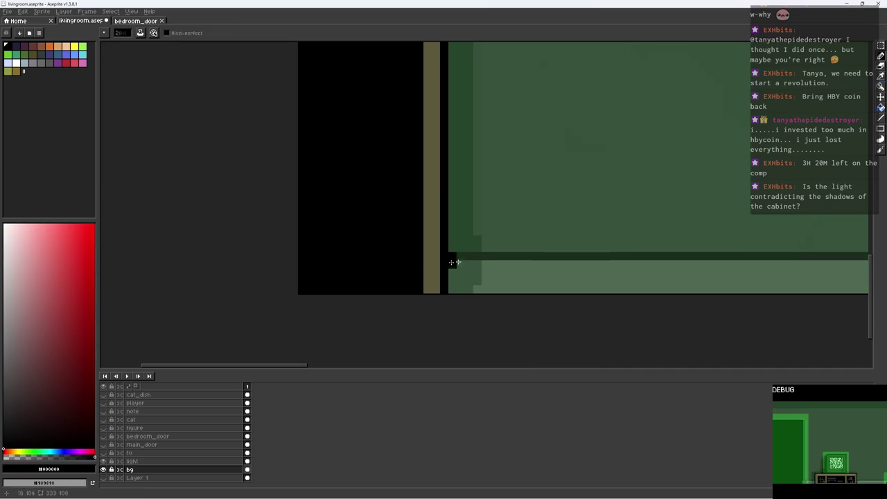
{"action": "scroll", "coordinate": [458, 257], "scroll_direction": "down", "scroll_amount": 3}
{"action": "left_click", "coordinate": [458, 234], "text": "alt"}
{"action": "scroll", "coordinate": [336, 228], "scroll_direction": "down", "scroll_amount": 1}
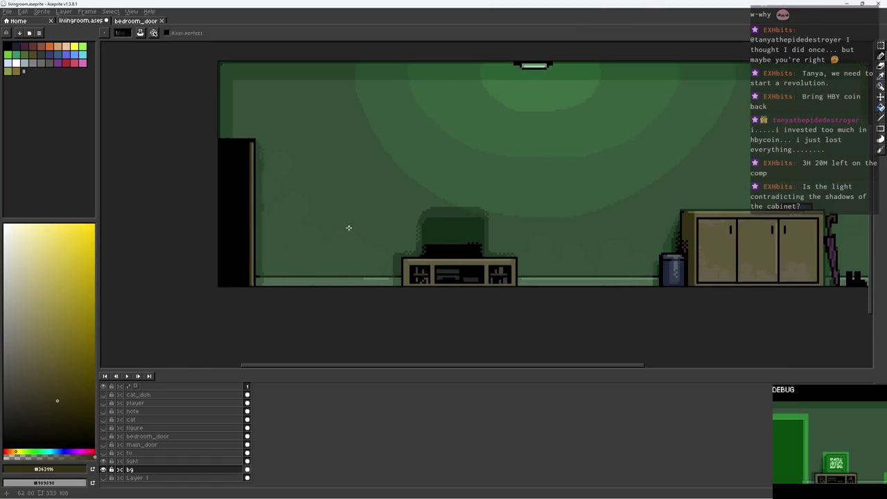
{"action": "scroll", "coordinate": [367, 229], "scroll_direction": "down", "scroll_amount": 2}
{"action": "scroll", "coordinate": [370, 228], "scroll_direction": "up", "scroll_amount": 2}
{"action": "key", "text": "ctrl+s"}
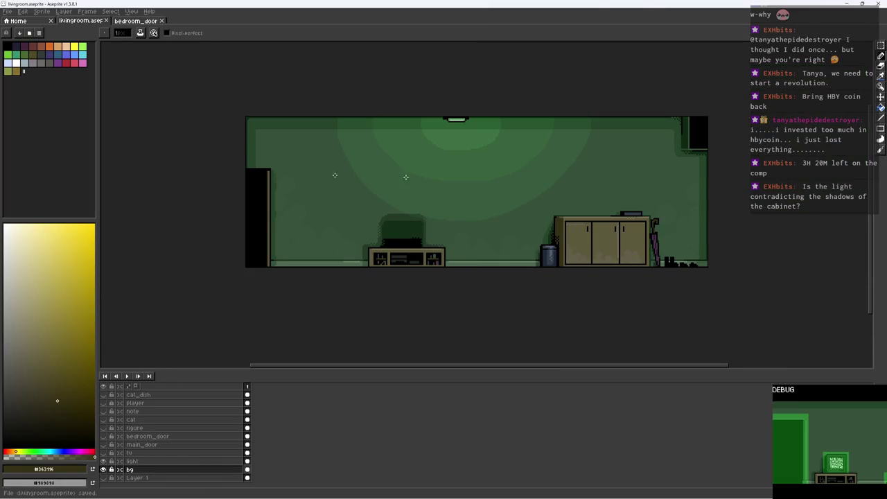
Pick a dark blue-grey colour from the canvas
{"action": "scroll", "coordinate": [340, 174], "scroll_direction": "up", "scroll_amount": 1}
{"action": "scroll", "coordinate": [603, 208], "scroll_direction": "up", "scroll_amount": 1}
{"action": "left_click", "coordinate": [668, 208], "text": "alt"}
{"action": "scroll", "coordinate": [475, 175], "scroll_direction": "up", "scroll_amount": 2}
{"action": "scroll", "coordinate": [305, 178], "scroll_direction": "up", "scroll_amount": 1}
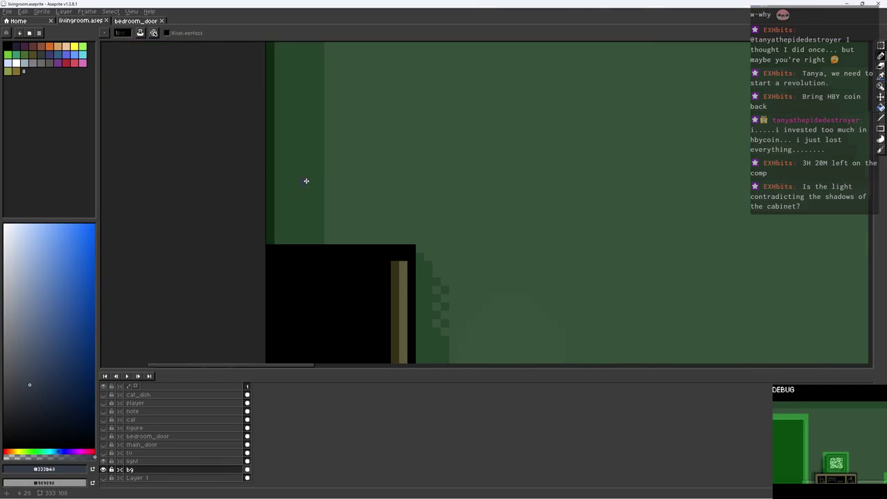
Paint a tall black stepped silhouette above the doorway's left side and save
{"action": "left_click", "coordinate": [353, 198], "text": "alt"}
{"action": "left_click_drag", "start_coordinate": [357, 171], "coordinate": [358, 233]}
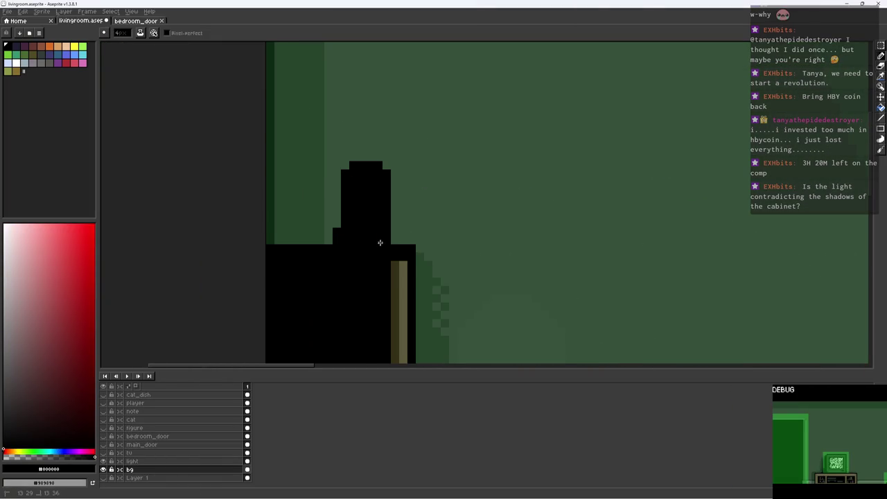
{"action": "left_click_drag", "start_coordinate": [295, 205], "coordinate": [293, 247]}
{"action": "scroll", "coordinate": [293, 247], "scroll_direction": "down", "scroll_amount": 5}
{"action": "scroll", "coordinate": [340, 254], "scroll_direction": "up", "scroll_amount": 1}
{"action": "key", "text": "ctrl+s"}
Hide the light cone layer and export the scene as livingroom_bg.png
{"action": "scroll", "coordinate": [340, 254], "scroll_direction": "down", "scroll_amount": 1}
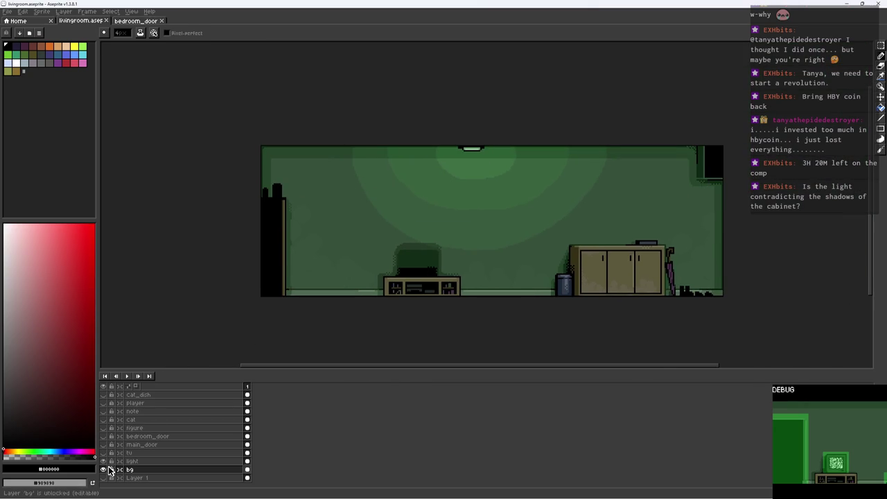
{"action": "left_click", "coordinate": [104, 461]}
{"action": "key", "text": "ctrl+alt+shift+s"}
{"action": "key", "text": "Return"}
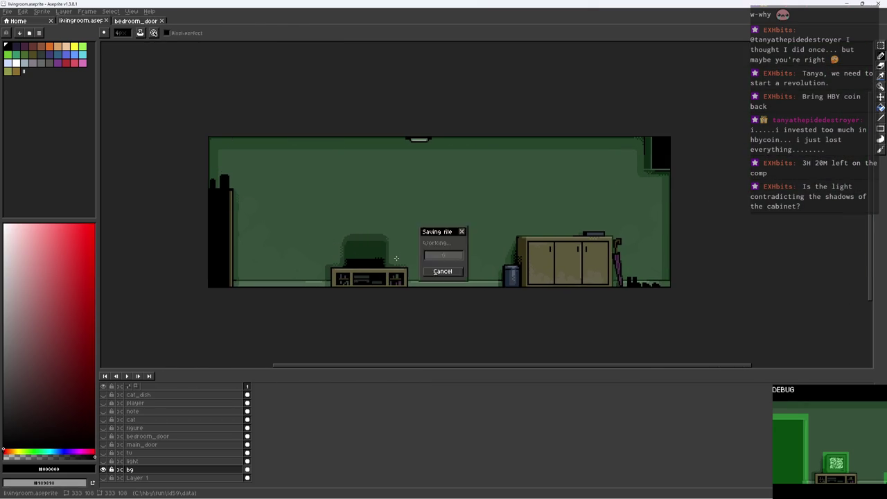
{"action": "key", "text": "alt"}
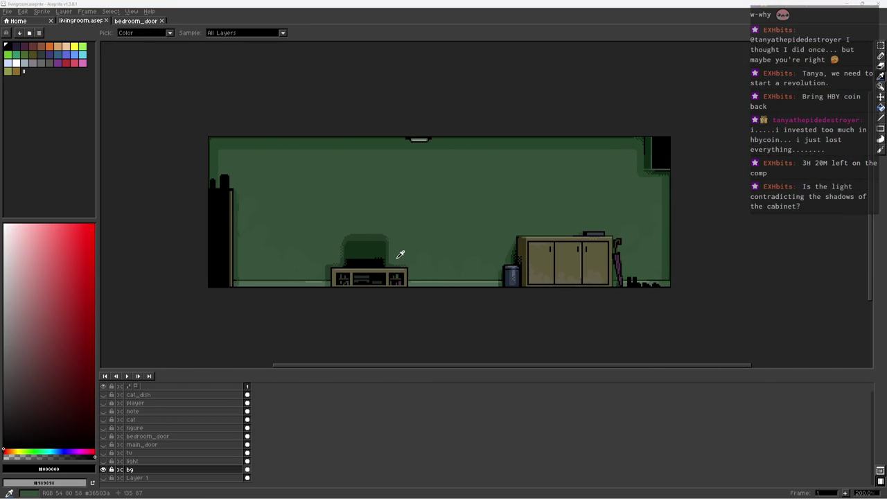
Rebuild the game with the bz command in the command prompt
{"action": "key", "text": "alt+Tab"}
{"action": "type", "text": "bz"}
{"action": "key", "text": "Return"}
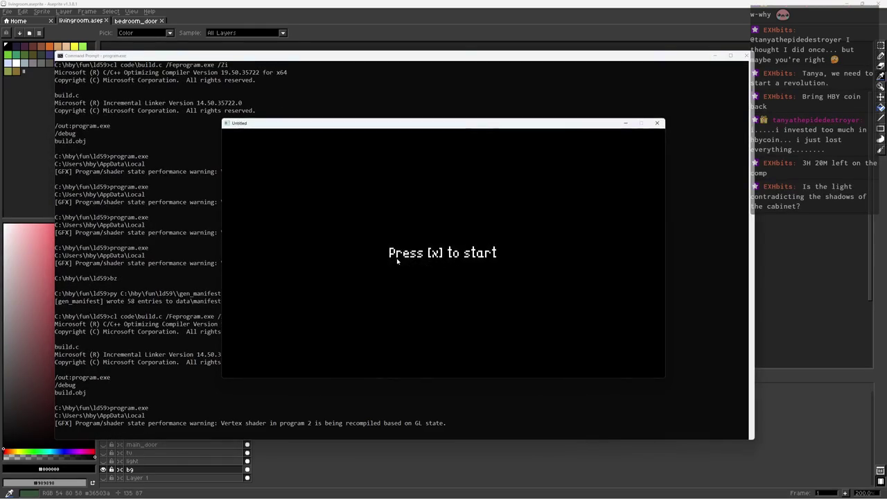
Start the game without the debug overlay, walk the living room, and open the 'Feed the cat.' note
{"action": "key", "text": "x"}
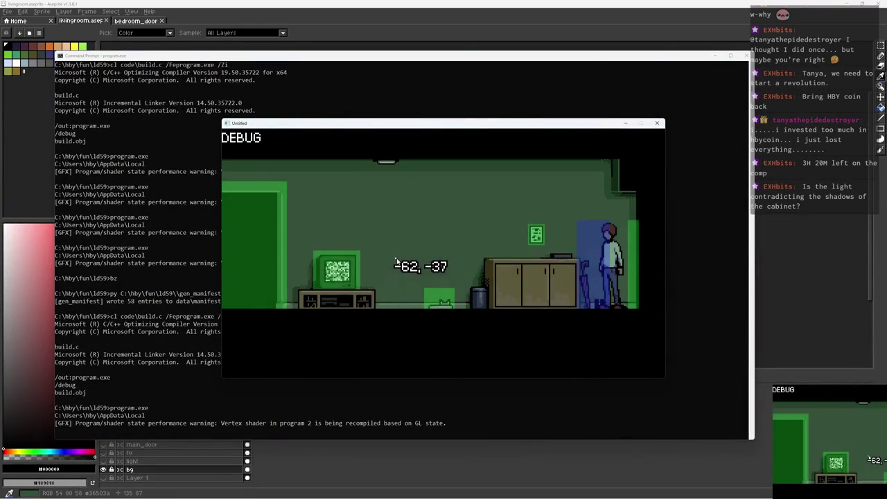
{"action": "key", "text": "F1"}
{"action": "key", "text": "Left"}
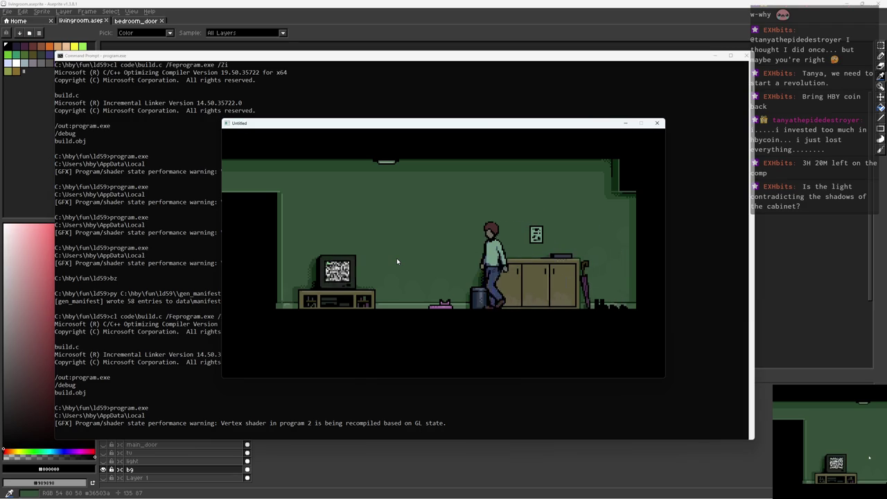
{"action": "key", "text": "Left"}
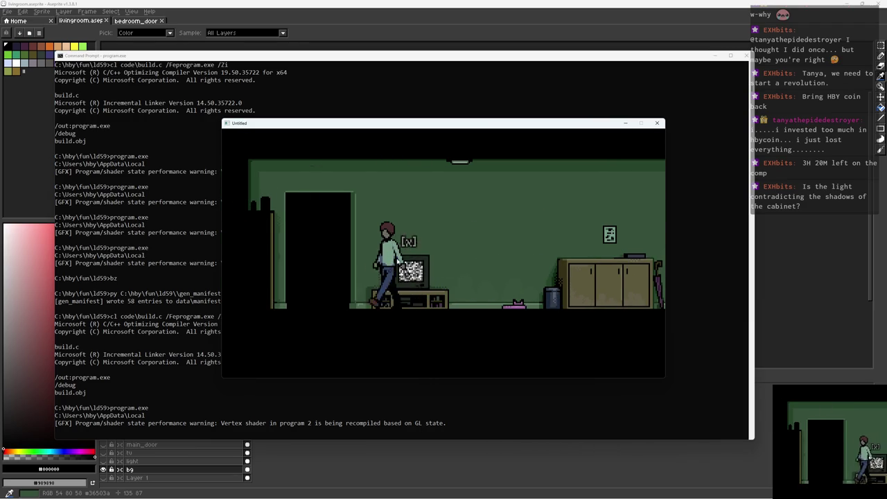
{"action": "key", "text": "Right"}
{"action": "key", "text": "Left"}
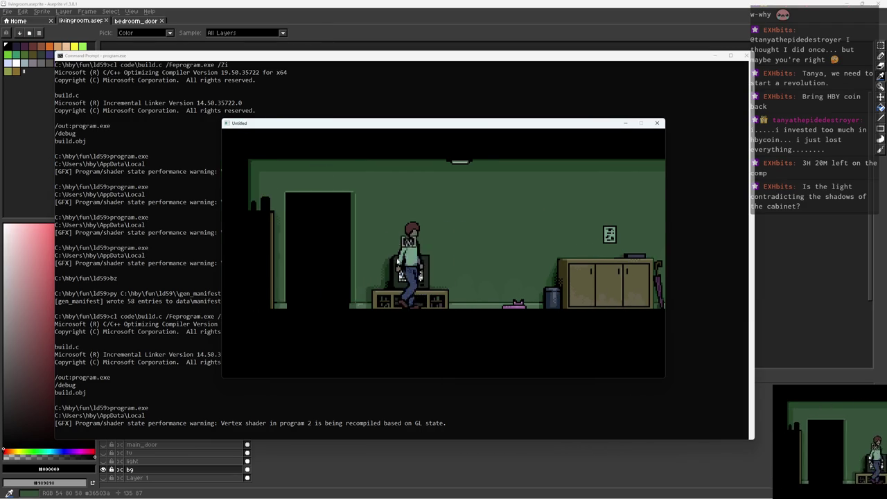
{"action": "key", "text": "Right"}
{"action": "key", "text": "Left"}
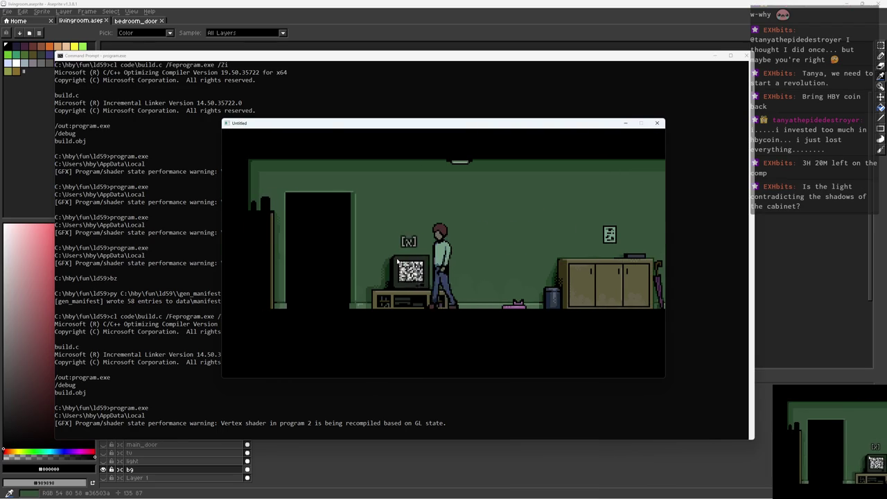
{"action": "key", "text": "Right"}
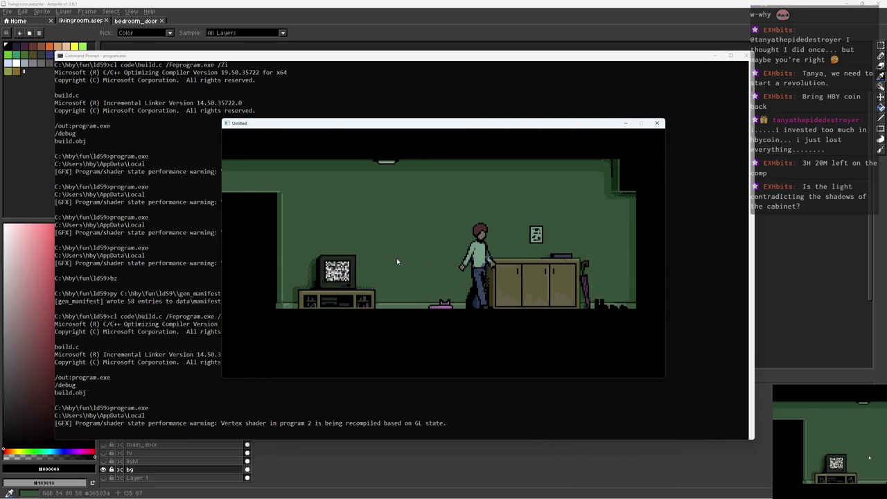
{"action": "key", "text": "Left"}
{"action": "key", "text": "Right"}
{"action": "key", "text": "x"}
{"action": "key", "text": "x"}
{"action": "key", "text": "x"}
{"action": "key", "text": "x"}
Walk through the doorway into the bedroom, then visit the bathroom and come back
{"action": "key", "text": "Left"}
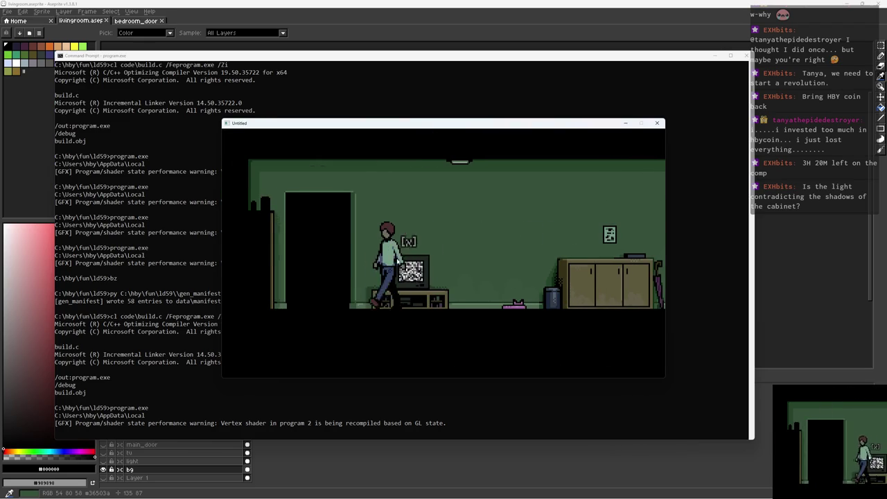
{"action": "key", "text": "Right"}
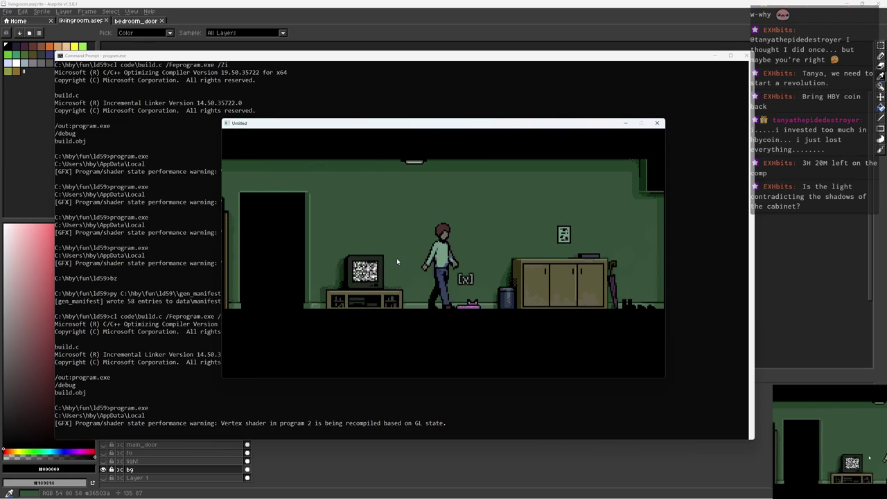
{"action": "key", "text": "Left"}
{"action": "key", "text": "Left"}
{"action": "key", "text": "x"}
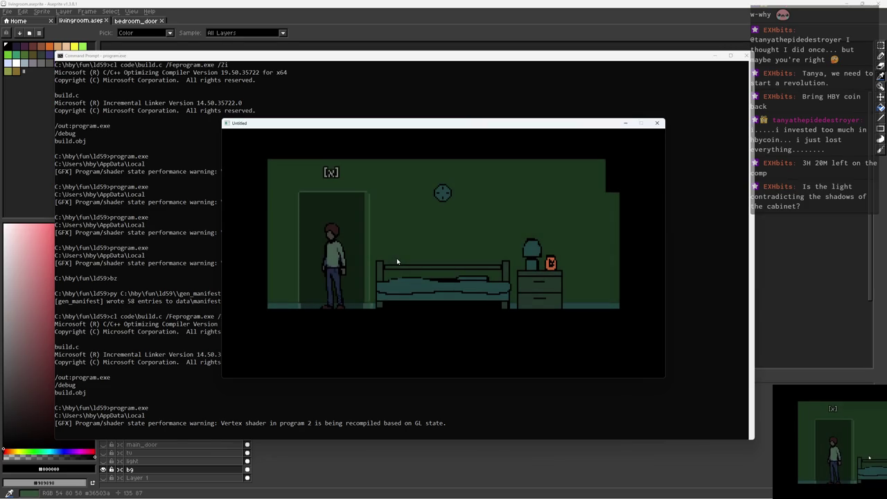
{"action": "key", "text": "Right"}
{"action": "key", "text": "x"}
{"action": "key", "text": "x"}
{"action": "key", "text": "Right"}
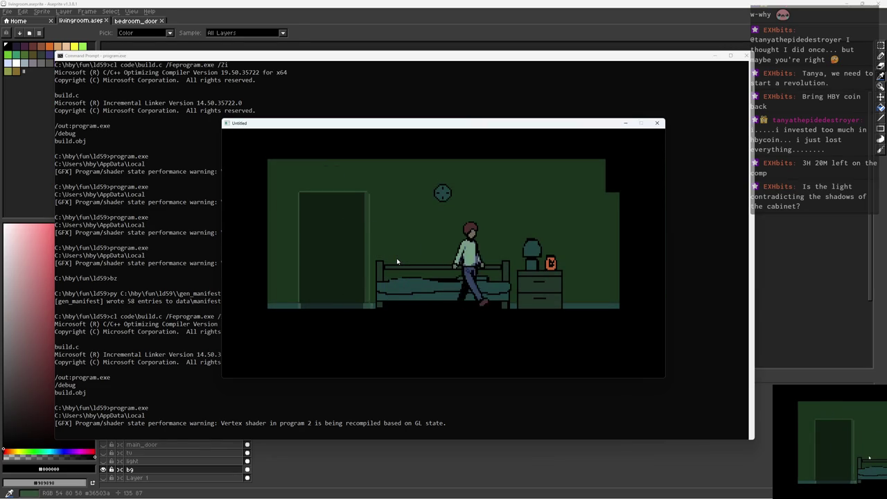
{"action": "key", "text": "x"}
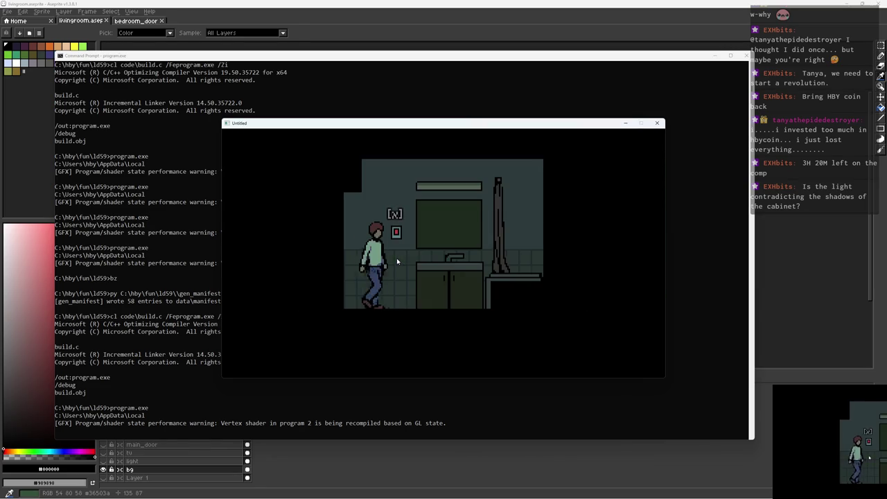
{"action": "key", "text": "x"}
{"action": "key", "text": "Left"}
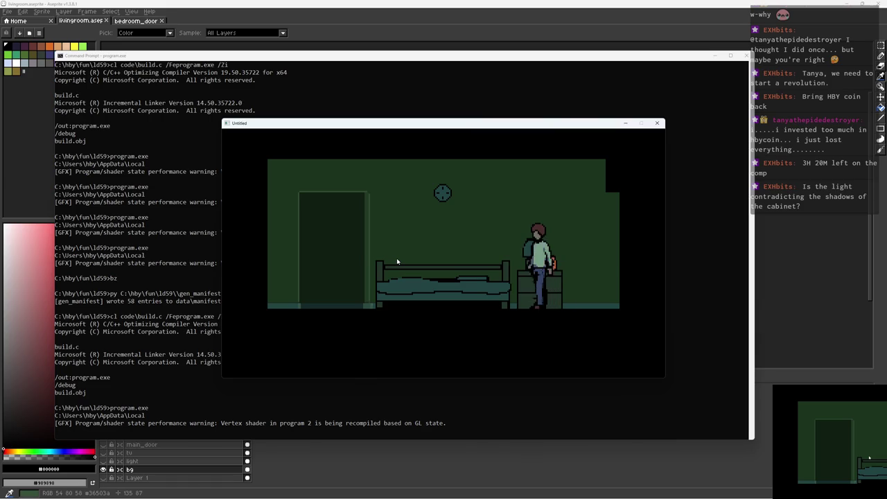
Return to the living room, reread the 'Feed the cat.' note, and visit the cat bowl
{"action": "key", "text": "x"}
{"action": "key", "text": "Right"}
{"action": "key", "text": "Right"}
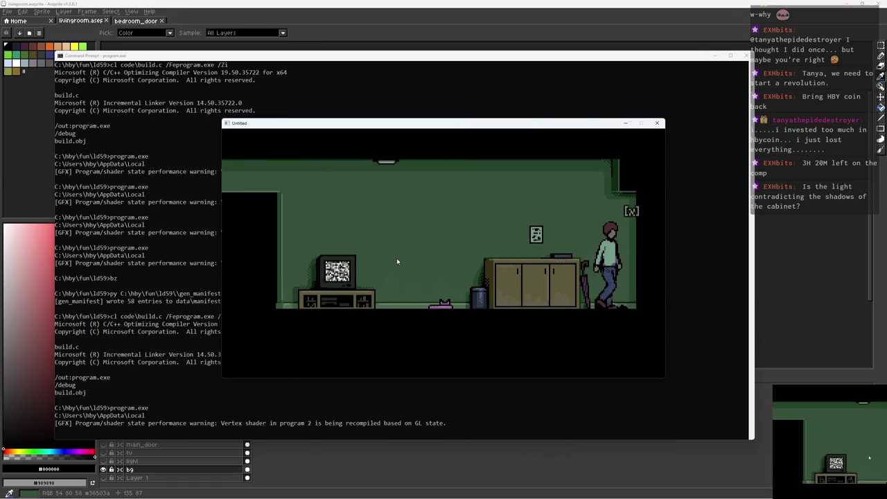
{"action": "key", "text": "Left"}
{"action": "key", "text": "x"}
{"action": "key", "text": "x"}
{"action": "key", "text": "Left"}
{"action": "key", "text": "Left"}
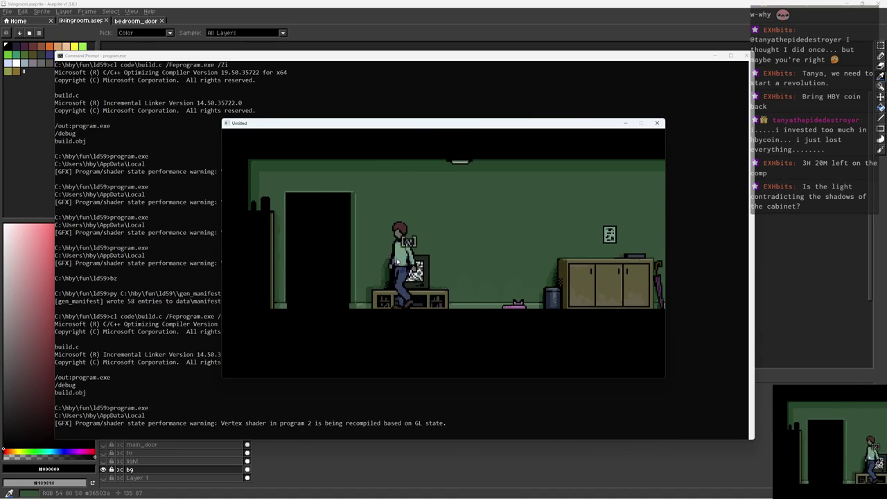
{"action": "key", "text": "x"}
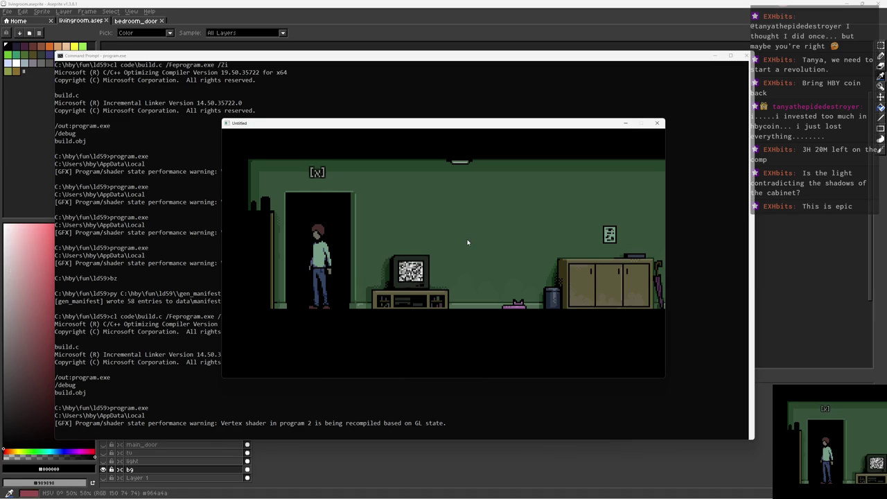
Test the living room's left and right walking boundaries, then quit the game
{"action": "key", "text": "a"}
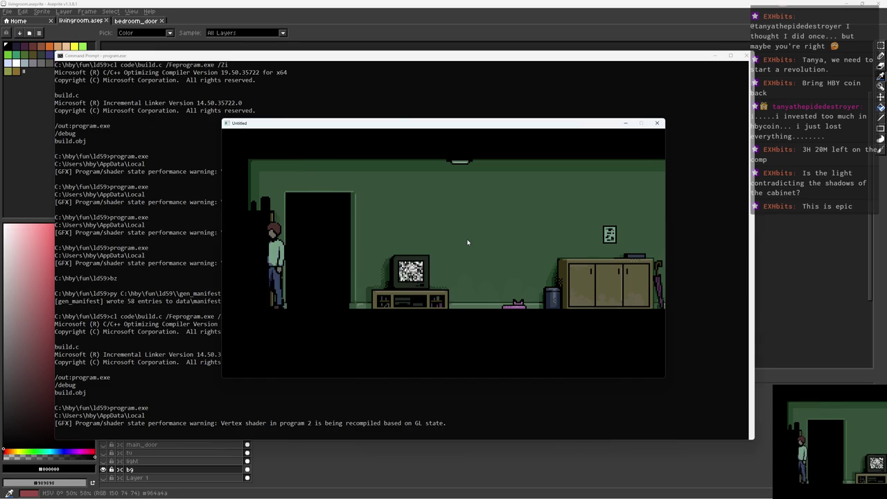
{"action": "key", "text": "d"}
{"action": "key", "text": "a"}
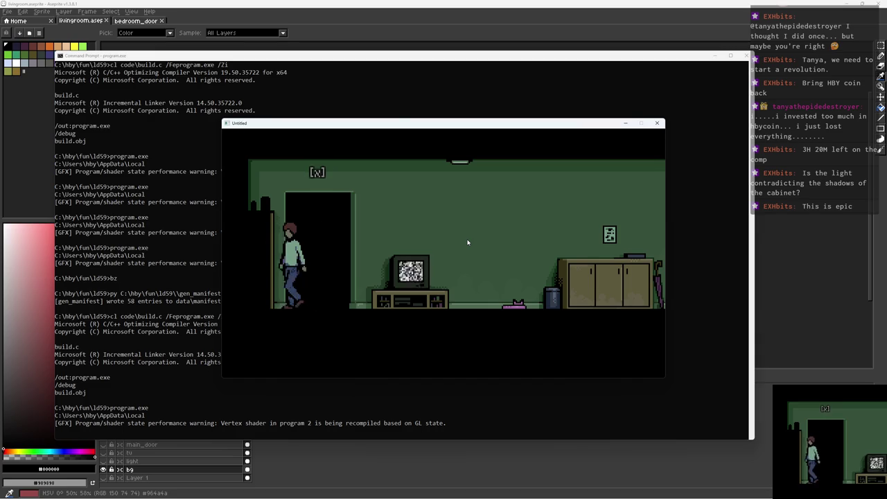
{"action": "key", "text": "d"}
{"action": "key", "text": "a"}
{"action": "key", "text": "d"}
{"action": "key", "text": "a"}
{"action": "key", "text": "d"}
{"action": "key", "text": "Escape"}
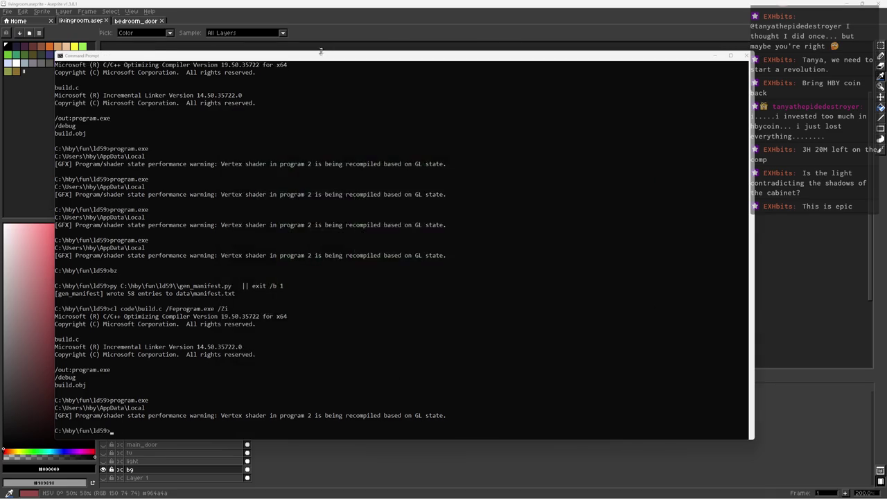
Marquee-select the living room's dark left wall strip in Aseprite to gauge its width
{"action": "key", "text": "alt+Tab"}
{"action": "scroll", "coordinate": [268, 194], "scroll_direction": "up", "scroll_amount": 1}
{"action": "key", "text": "m"}
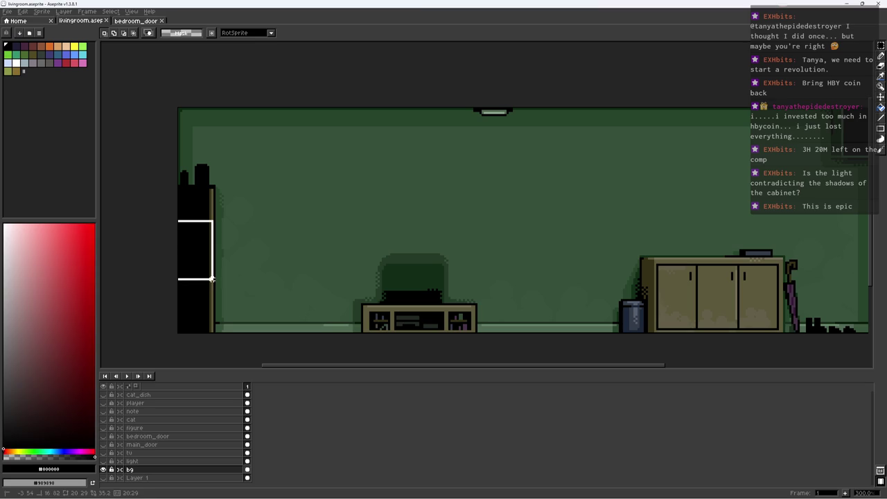
{"action": "key", "text": "i"}
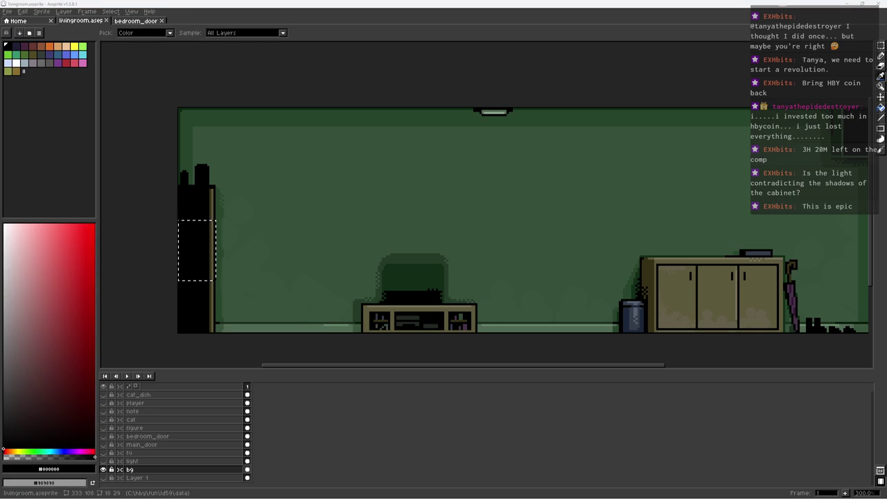
{"action": "key", "text": "v"}
{"action": "key", "text": "alt+Tab"}
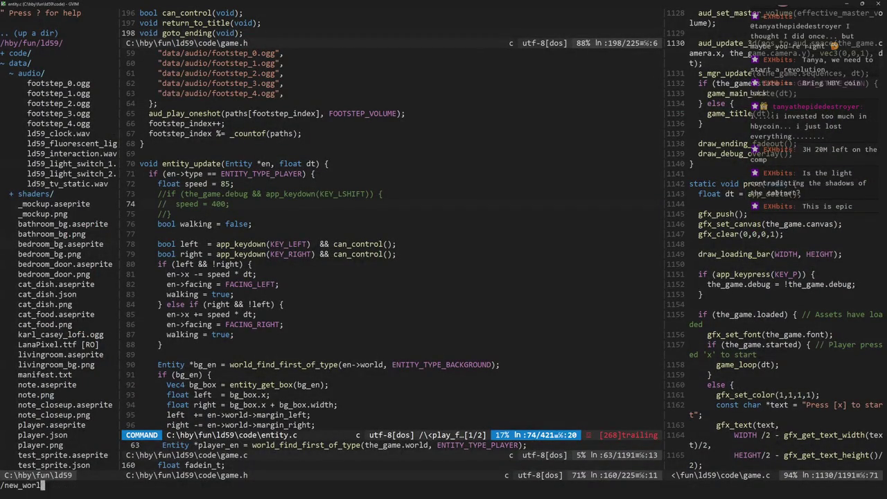
Search game.c for new_world and jump to its living-room block
{"action": "type", "text": "ld"}
{"action": "key", "text": "Return"}
{"action": "key", "text": "ctrl+w"}
{"action": "key", "text": "j"}
{"action": "key", "text": "n"}
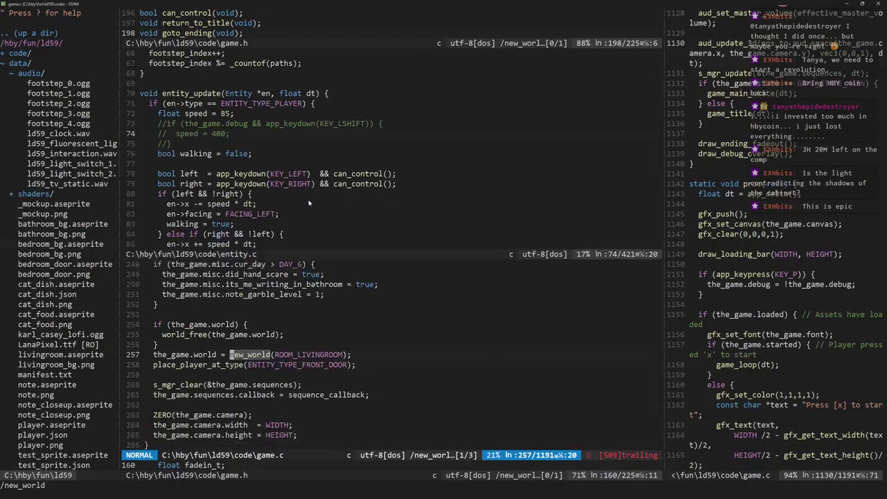
{"action": "key", "text": "n"}
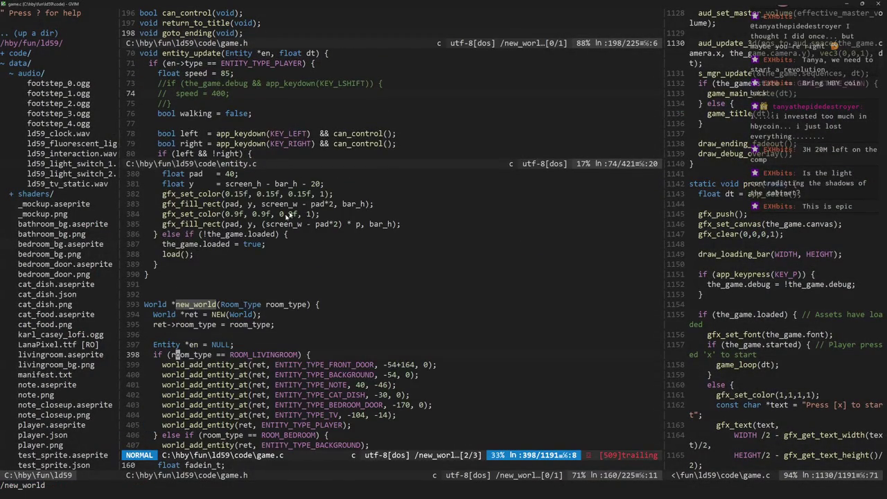
{"action": "scroll", "coordinate": [307, 203], "scroll_direction": "down", "scroll_amount": 3}
{"action": "left_click", "coordinate": [264, 275]}
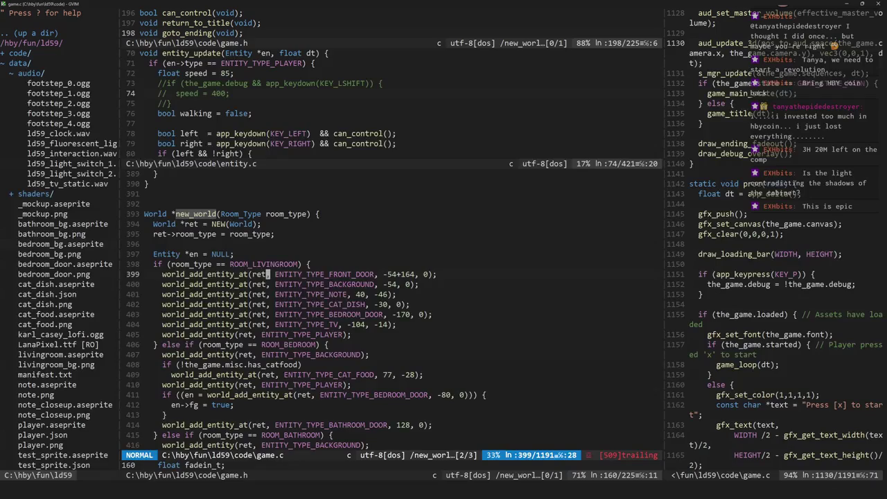
Add ret->margin_left = 18; to the living-room block and save game.c
{"action": "key", "text": "shift+o"}
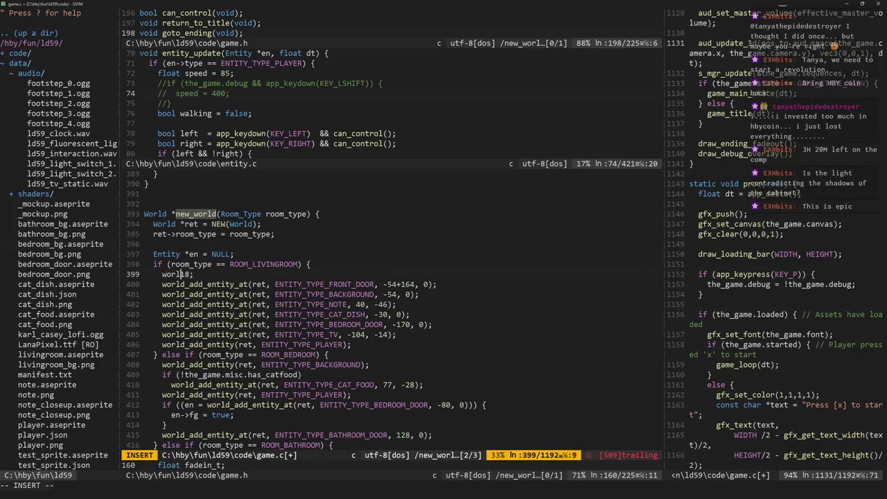
{"action": "key", "text": "ctrl+w"}
{"action": "type", "text": "ret->"}
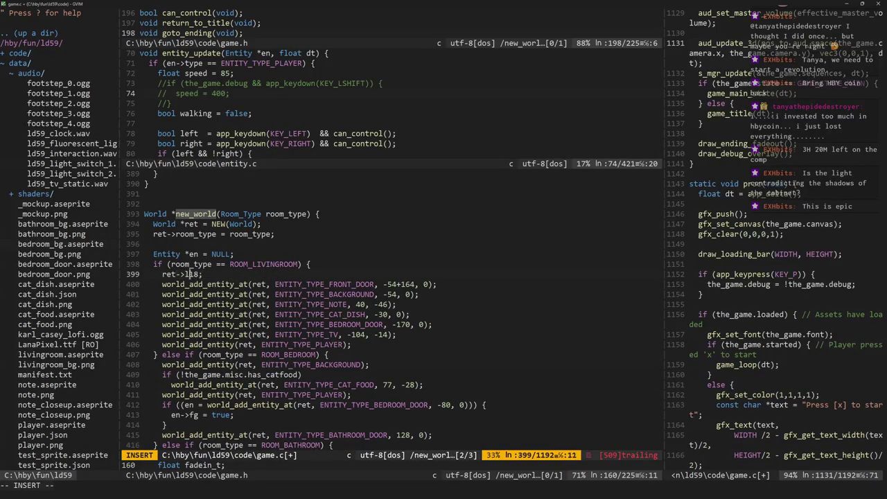
{"action": "type", "text": "eft ="}
{"action": "key", "text": "Return"}
Rebuild and launch the game with bz
{"action": "key", "text": "alt+Tab"}
{"action": "type", "text": "bz"}
{"action": "key", "text": "Return"}
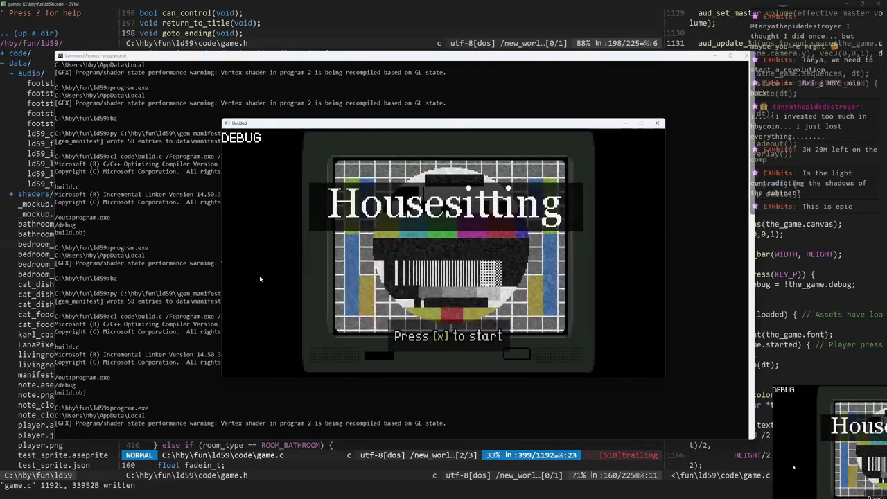
Start the game without the debug overlay and walk into the bedroom and back
{"action": "key", "text": "x"}
{"action": "key", "text": "a"}
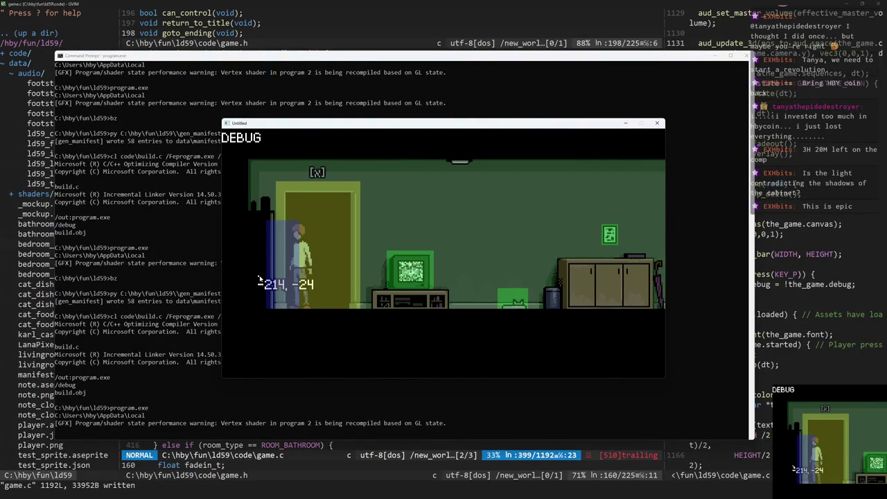
{"action": "key", "text": "p"}
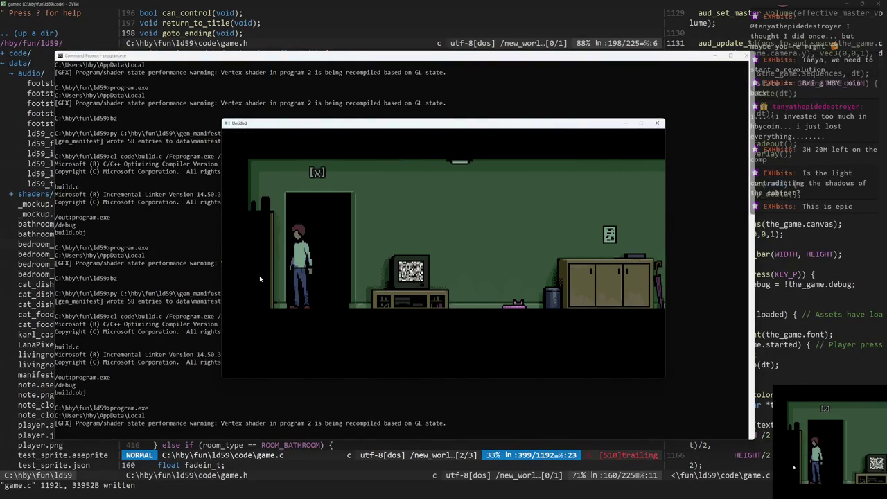
{"action": "key", "text": "d"}
{"action": "key", "text": "x"}
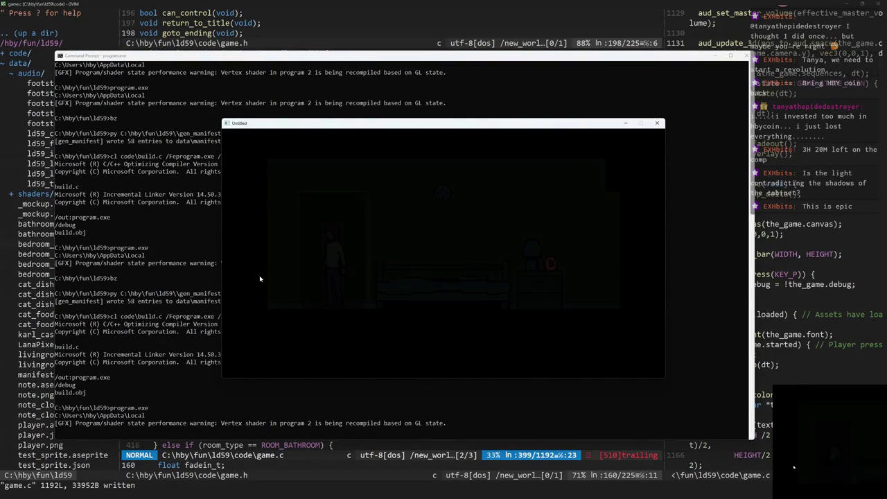
{"action": "key", "text": "d"}
{"action": "key", "text": "a"}
{"action": "key", "text": "d"}
{"action": "key", "text": "x"}
Revisit the bedroom, pick up the cat food from the nightstand, visit the bathroom, and return
{"action": "key", "text": "d"}
{"action": "key", "text": "x"}
{"action": "key", "text": "d"}
{"action": "key", "text": "x"}
{"action": "key", "text": "x"}
{"action": "key", "text": "d"}
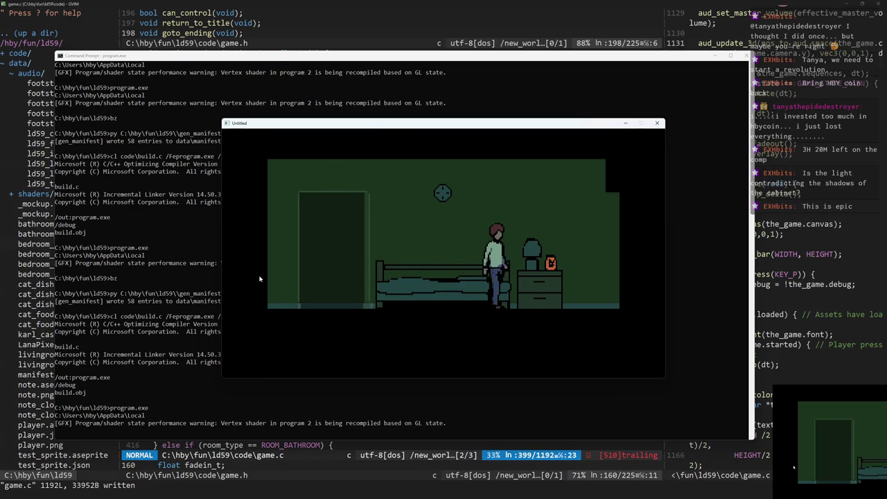
{"action": "key", "text": "x"}
{"action": "key", "text": "d"}
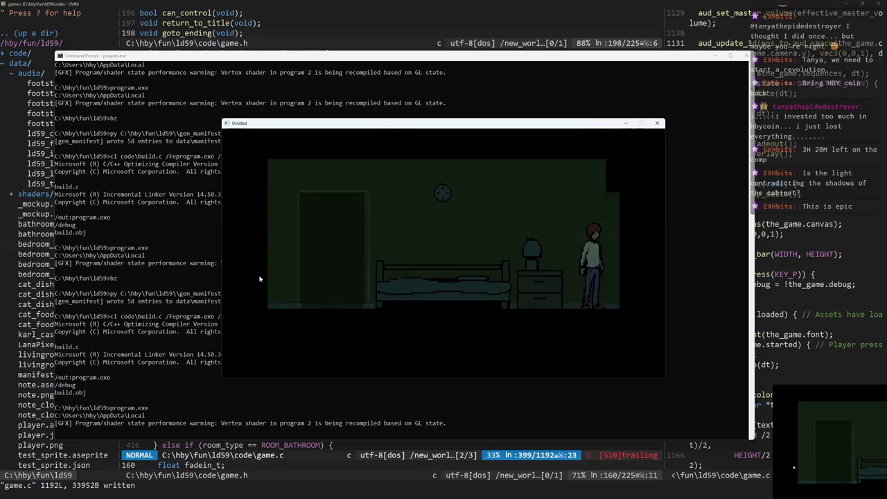
{"action": "key", "text": "a"}
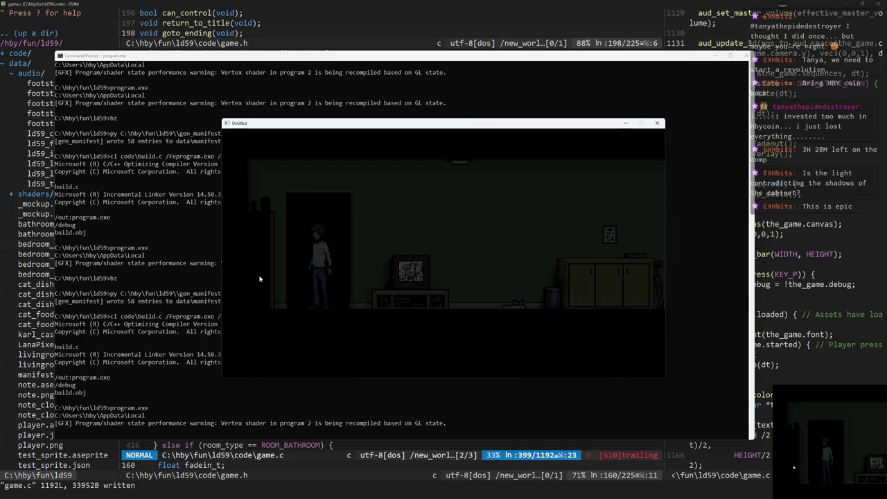
{"action": "key", "text": "d"}
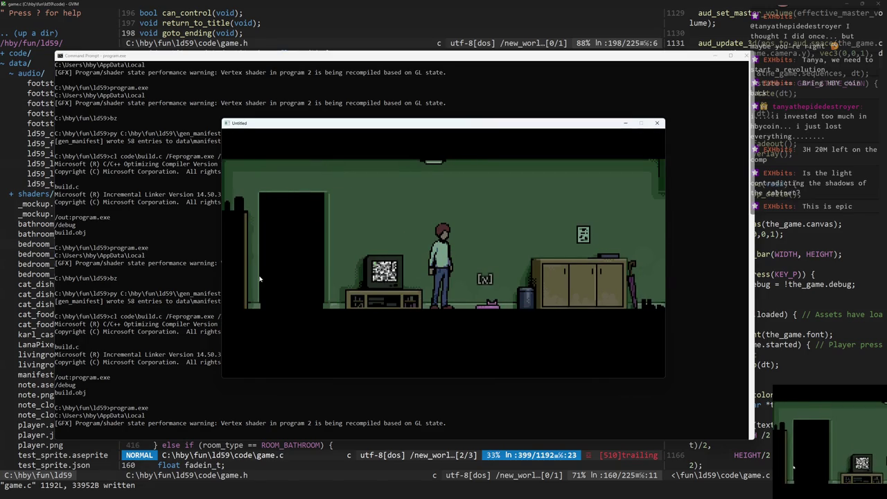
{"action": "key", "text": "d"}
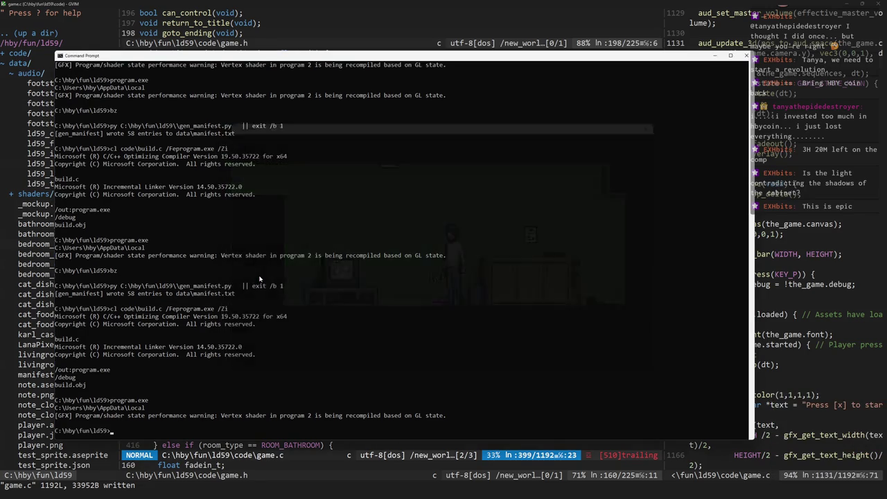
{"action": "left_click", "coordinate": [222, 32]}
Save game.c, then rebuild and launch the game with the bz command
{"action": "left_click", "coordinate": [263, 257]}
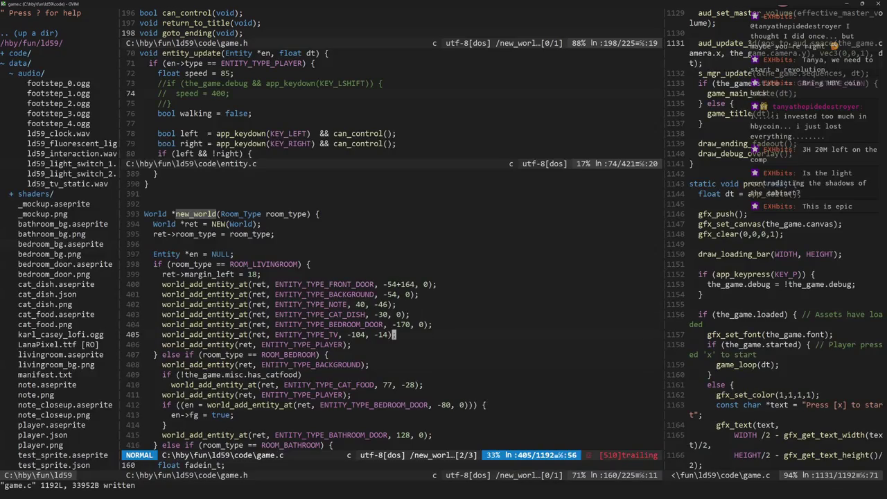
{"action": "key", "text": "ctrl+s"}
{"action": "key", "text": "alt+Tab"}
{"action": "type", "text": "bz"}
{"action": "key", "text": "Return"}
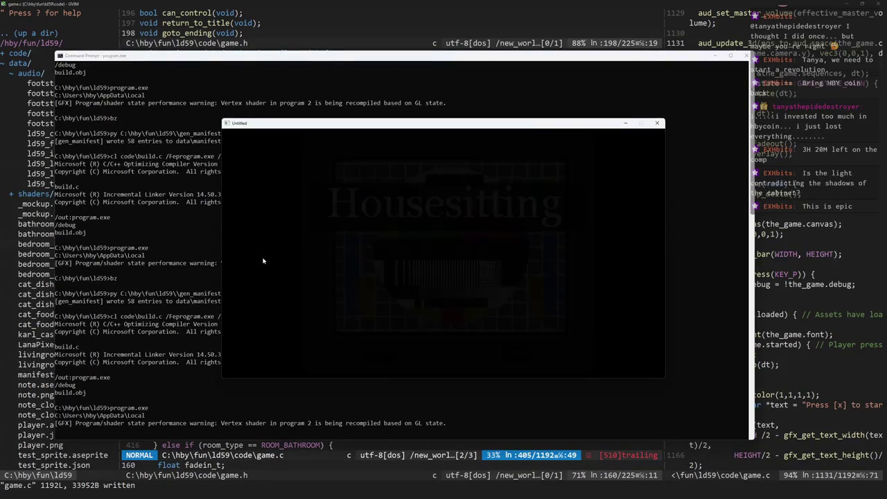
Start the game, hide the debug overlay and inspect the TV showing static
{"action": "key", "text": "x"}
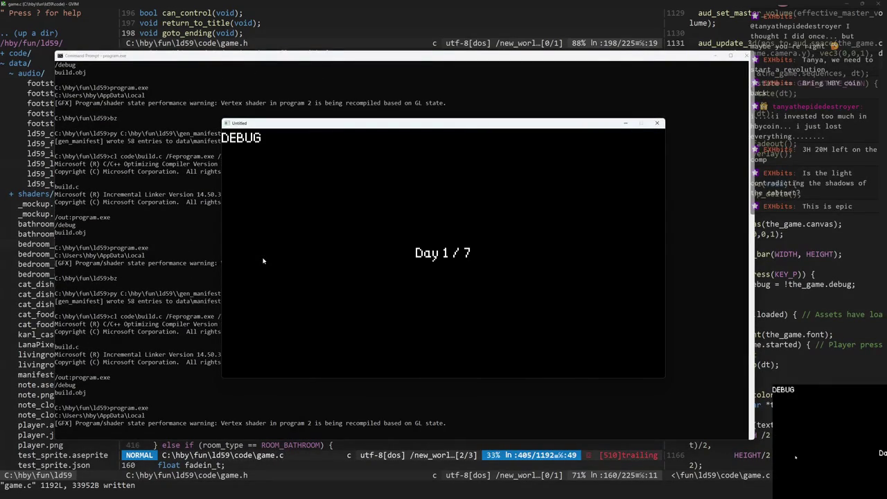
{"action": "key", "text": "p"}
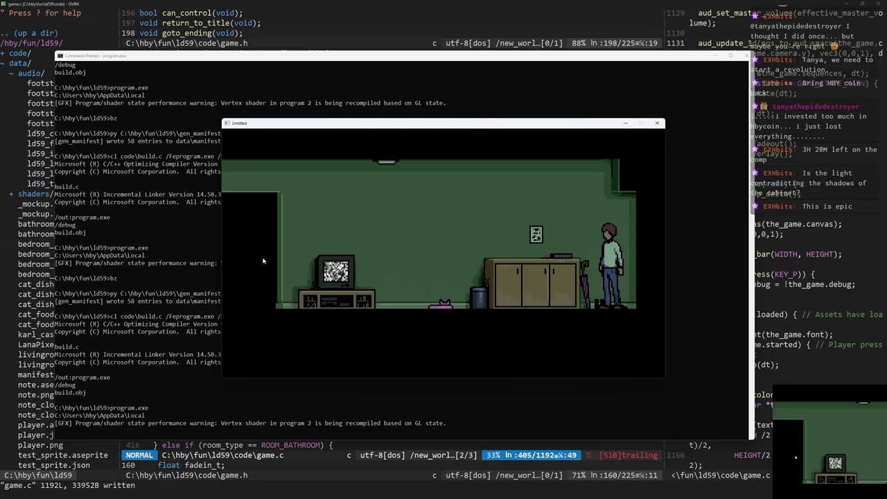
{"action": "key", "text": "Right"}
{"action": "key", "text": "Left"}
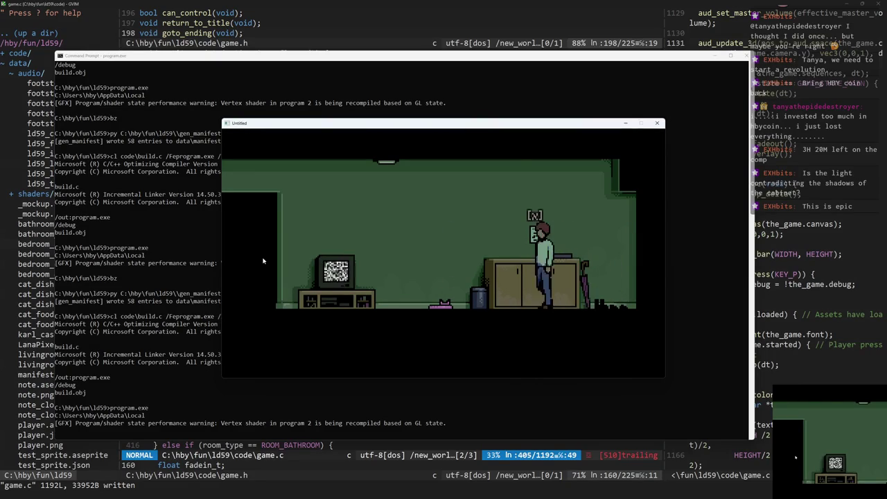
{"action": "key", "text": "Left"}
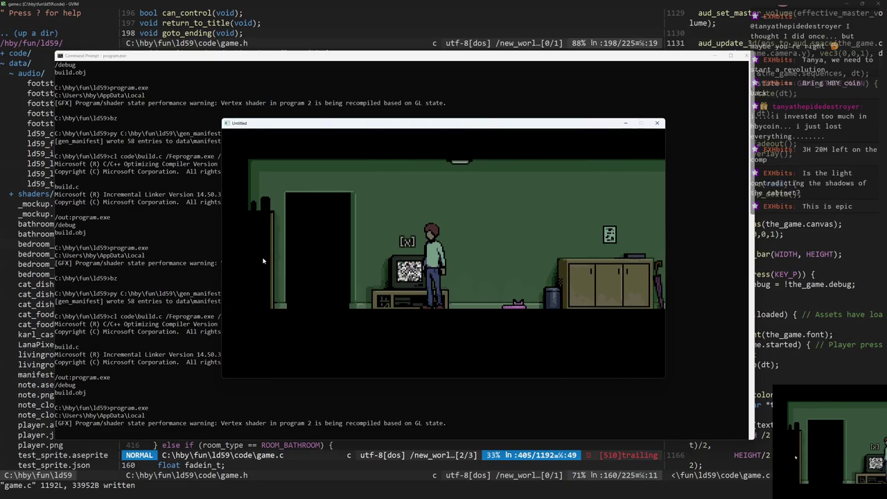
{"action": "key", "text": "Right"}
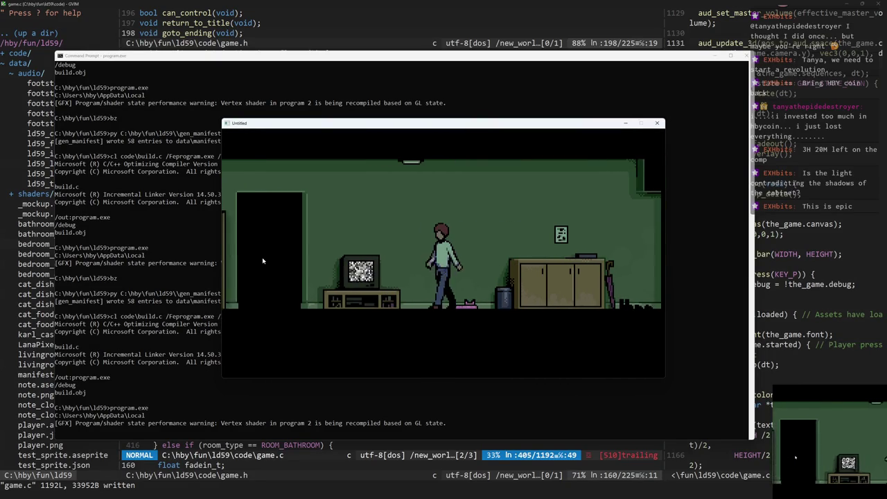
{"action": "key", "text": "Left"}
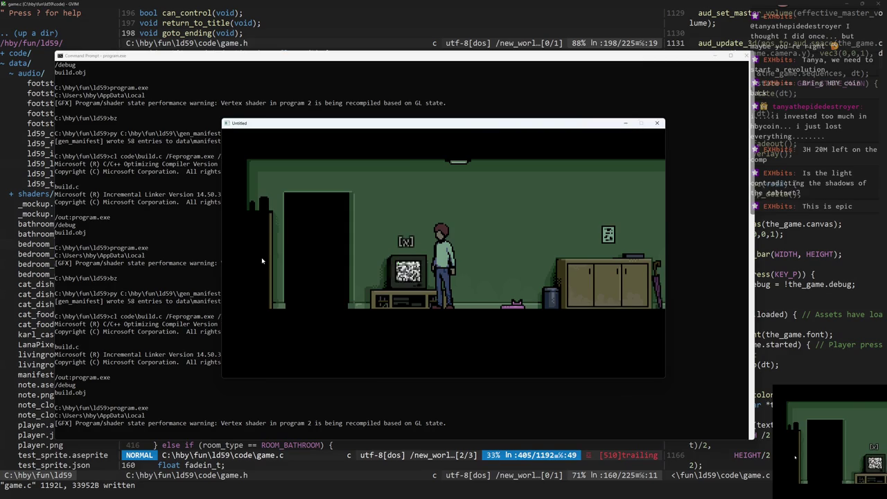
{"action": "key", "text": "x"}
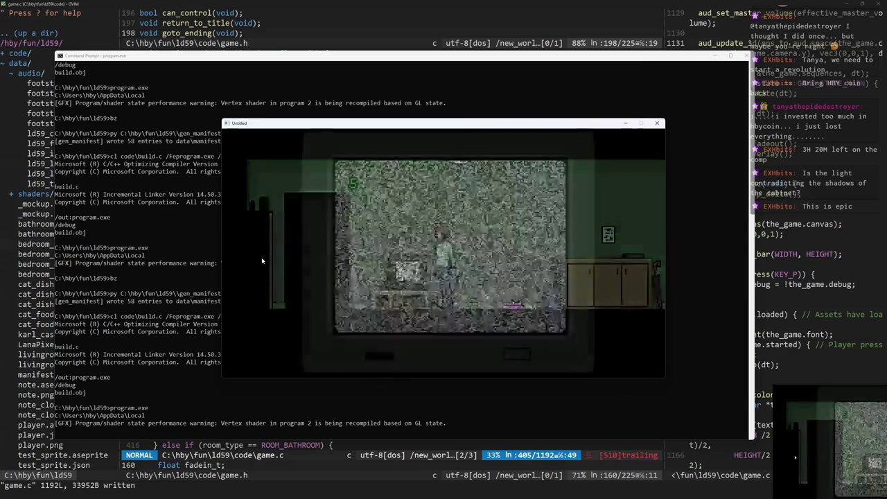
{"action": "key", "text": "x"}
Peek into the bedroom, return past the cabinet and read the 'Feed the cat' note
{"action": "key", "text": "Left"}
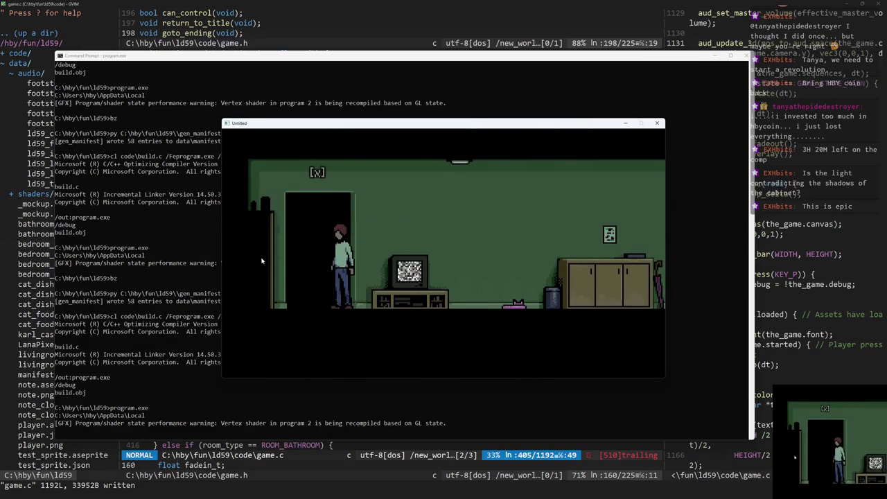
{"action": "key", "text": "Right"}
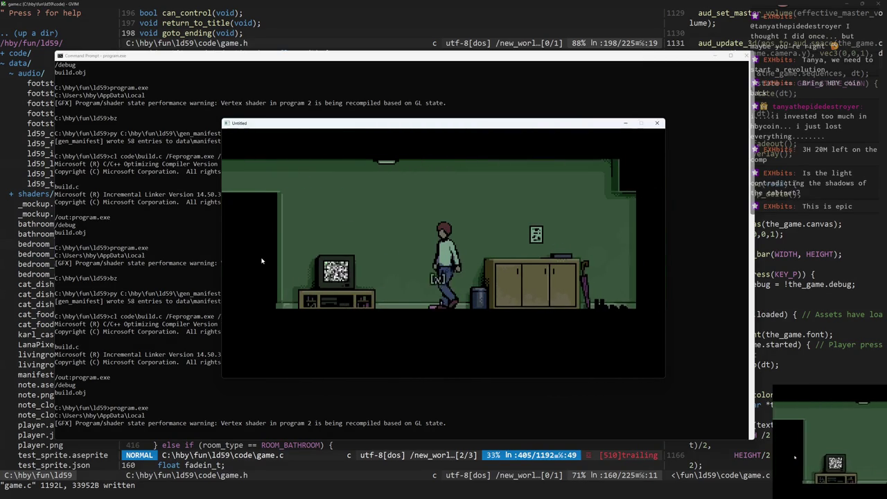
{"action": "key", "text": "Left"}
{"action": "key", "text": "Left"}
{"action": "key", "text": "x"}
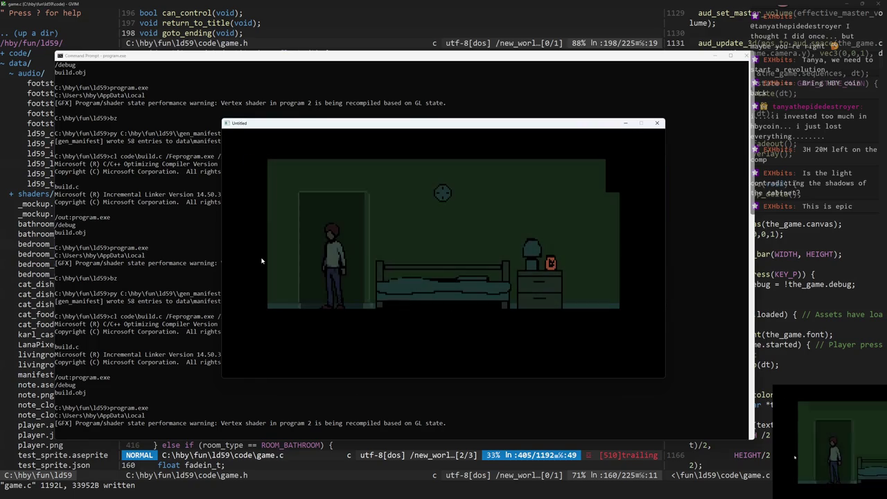
{"action": "key", "text": "x"}
{"action": "key", "text": "Right"}
{"action": "key", "text": "Right"}
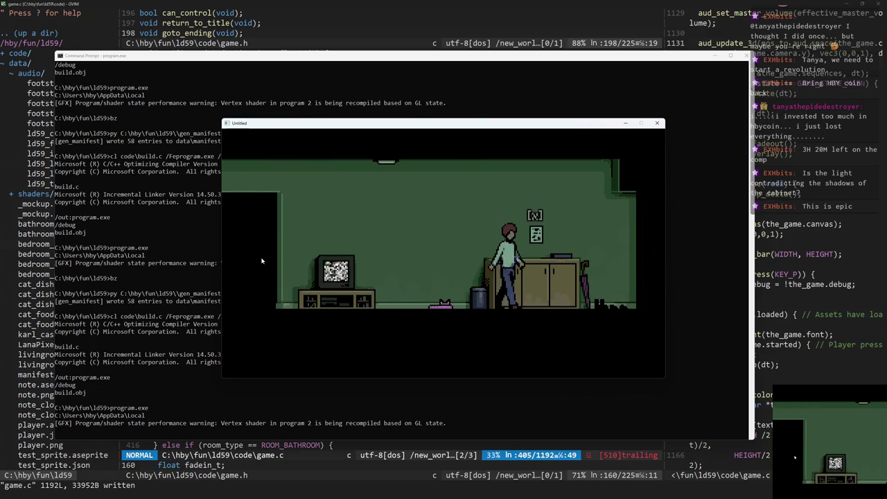
{"action": "key", "text": "x"}
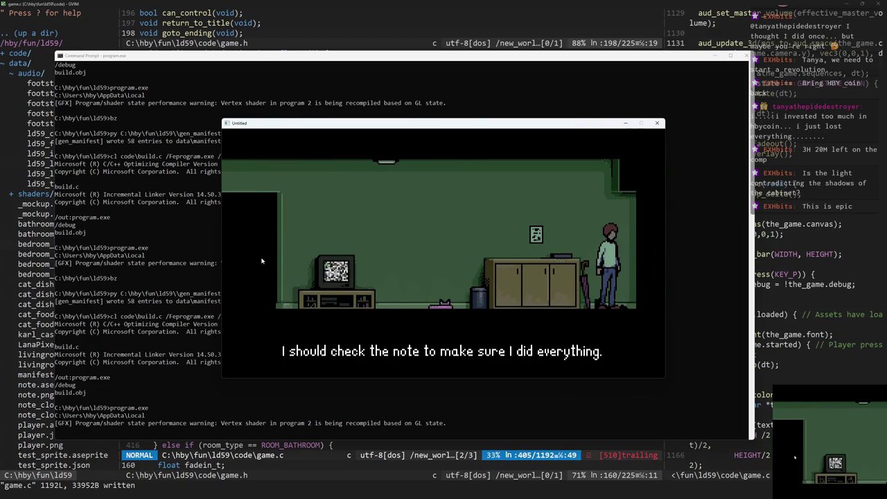
{"action": "key", "text": "x"}
{"action": "key", "text": "Left"}
{"action": "key", "text": "x"}
{"action": "key", "text": "x"}
Walk through the dark bedroom into the bathroom and toggle its light
{"action": "key", "text": "Left"}
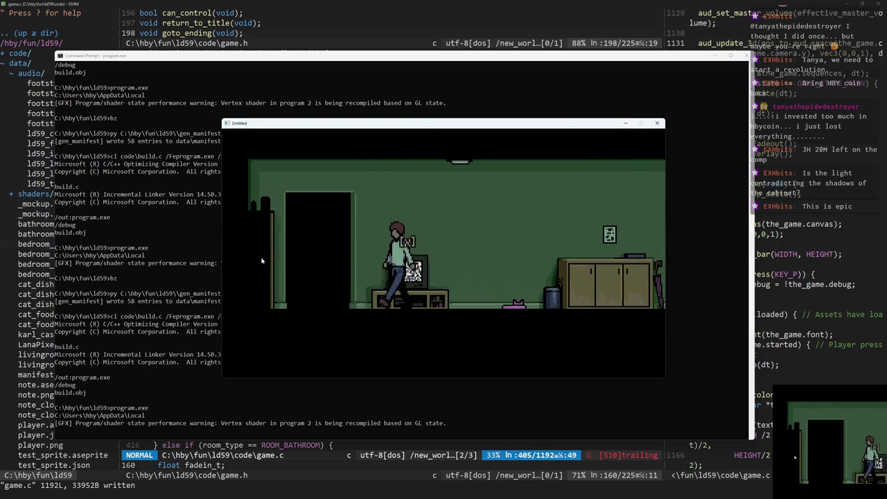
{"action": "key", "text": "x"}
{"action": "key", "text": "Right"}
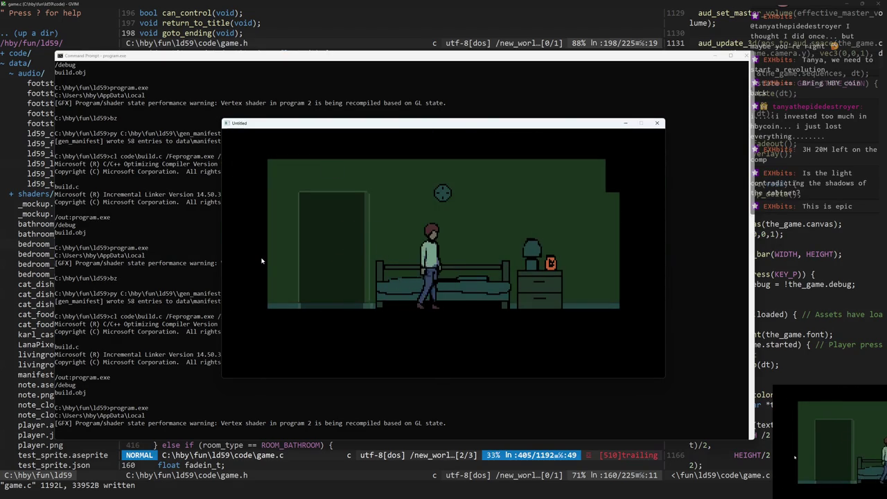
{"action": "key", "text": "x"}
{"action": "key", "text": "Right"}
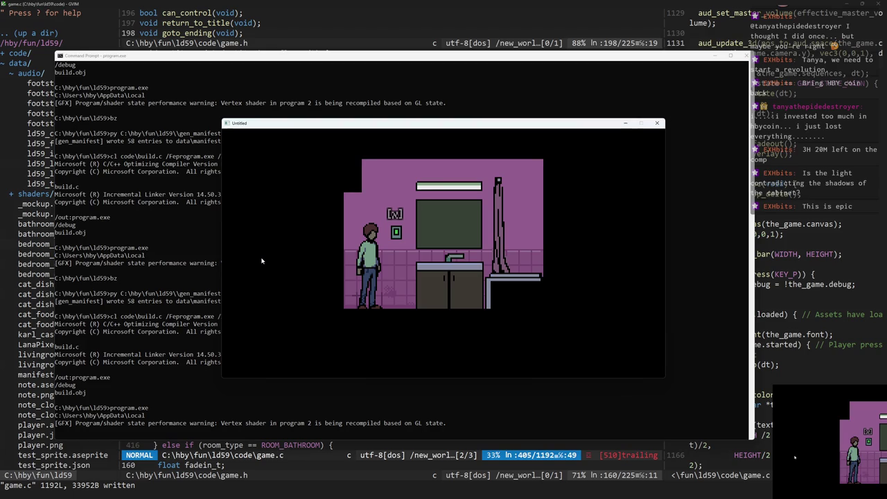
{"action": "key", "text": "x"}
{"action": "key", "text": "x"}
{"action": "key", "text": "x"}
{"action": "key", "text": "x"}
{"action": "key", "text": "x"}
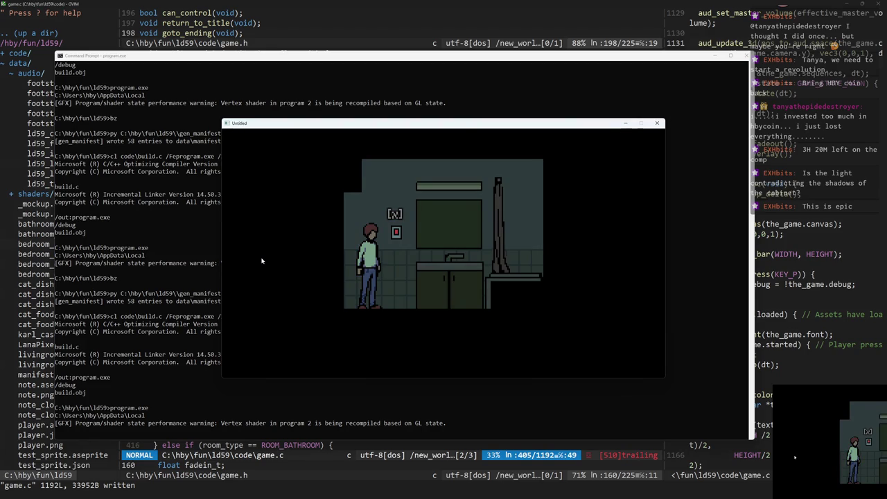
Walk between sink and switch, feed the cat at its dish, then quit the game
{"action": "key", "text": "Right"}
{"action": "key", "text": "Left"}
{"action": "key", "text": "Left"}
{"action": "key", "text": "Right"}
{"action": "key", "text": "Left"}
{"action": "key", "text": "Left"}
{"action": "key", "text": "Right"}
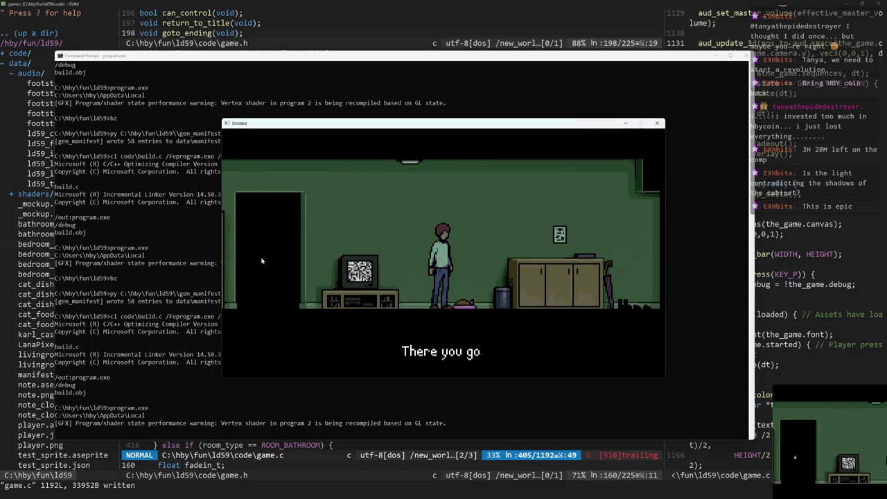
{"action": "key", "text": "Right"}
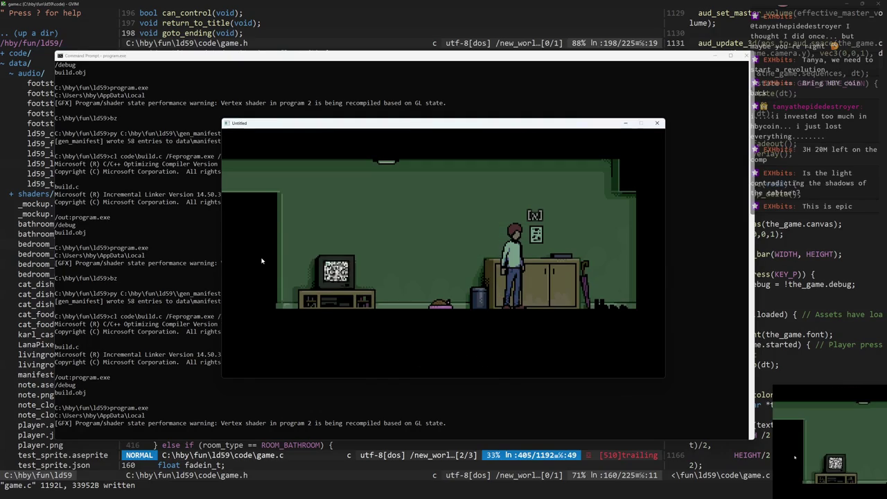
{"action": "key", "text": "Escape"}
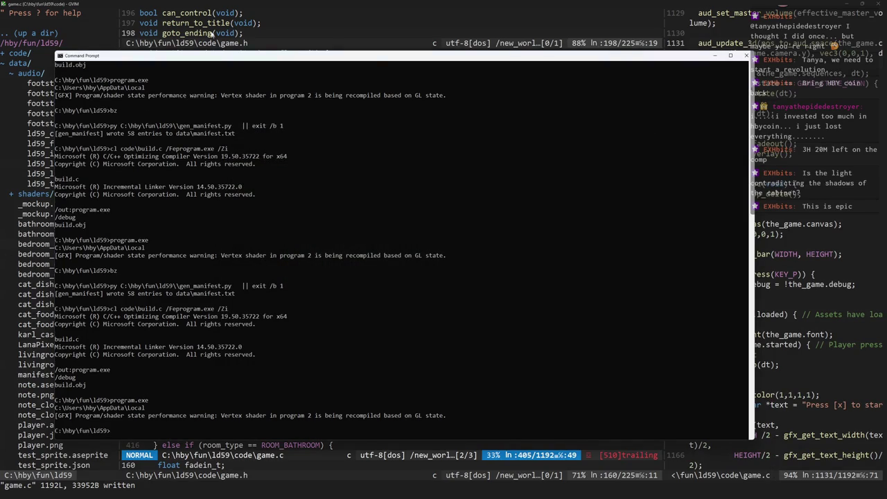
Switch to Aseprite and open bedroom_bg.aseprite
{"action": "left_click", "coordinate": [202, 40]}
{"action": "key", "text": "alt+Tab"}
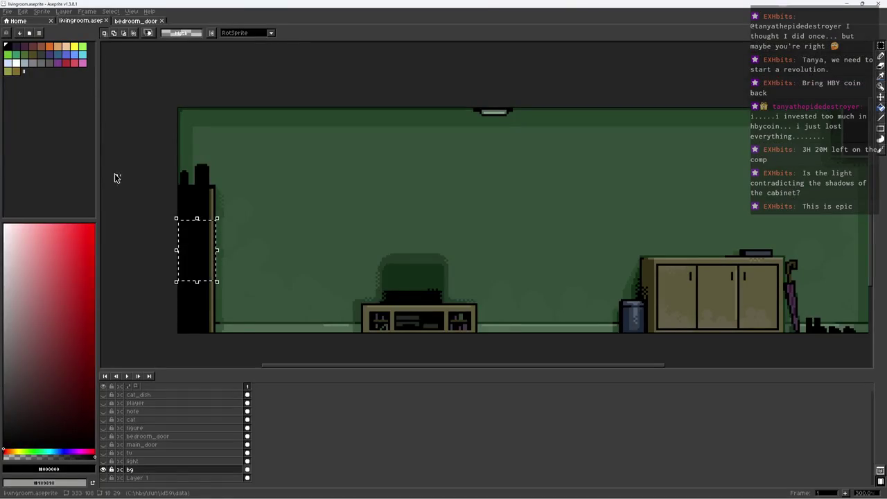
{"action": "key", "text": "ctrl+o"}
{"action": "type", "text": "bedroom"}
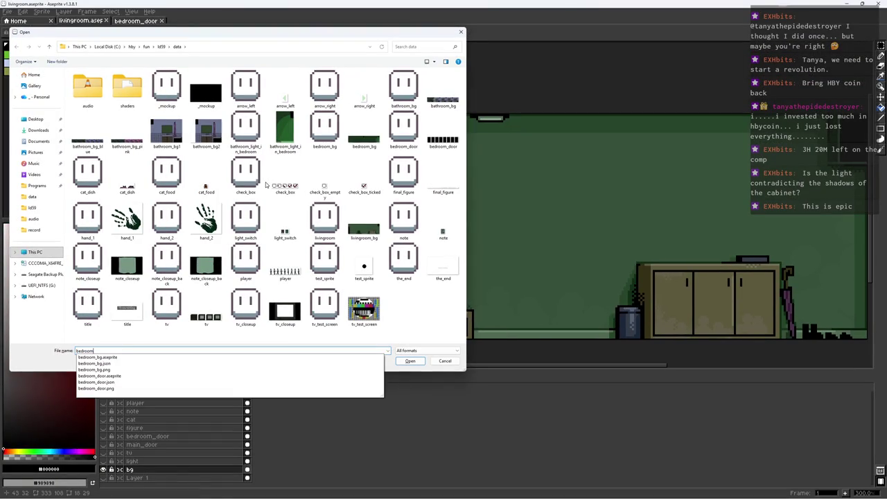
{"action": "key", "text": "Down"}
{"action": "key", "text": "Return"}
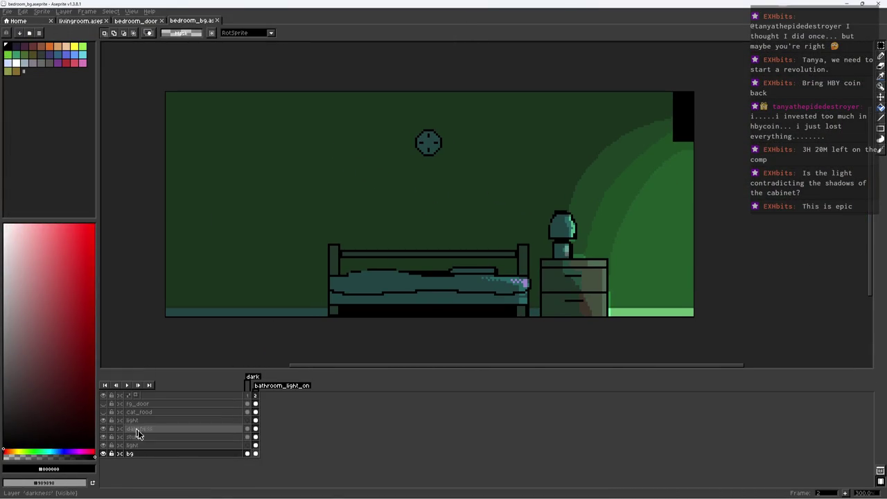
Hide the darkness layer to show the lit room, then draw a dark line along the floor top
{"action": "left_click", "coordinate": [152, 444]}
{"action": "left_click", "coordinate": [103, 445]}
{"action": "left_click", "coordinate": [102, 445]}
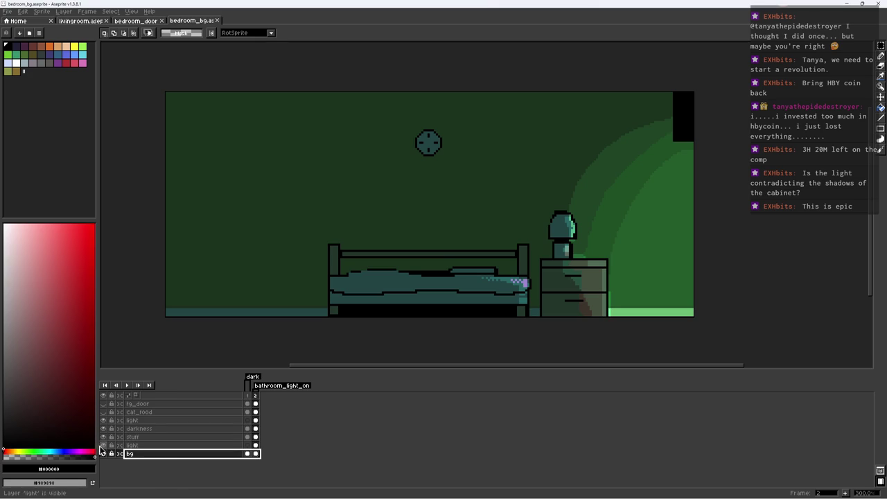
{"action": "left_click", "coordinate": [114, 429]}
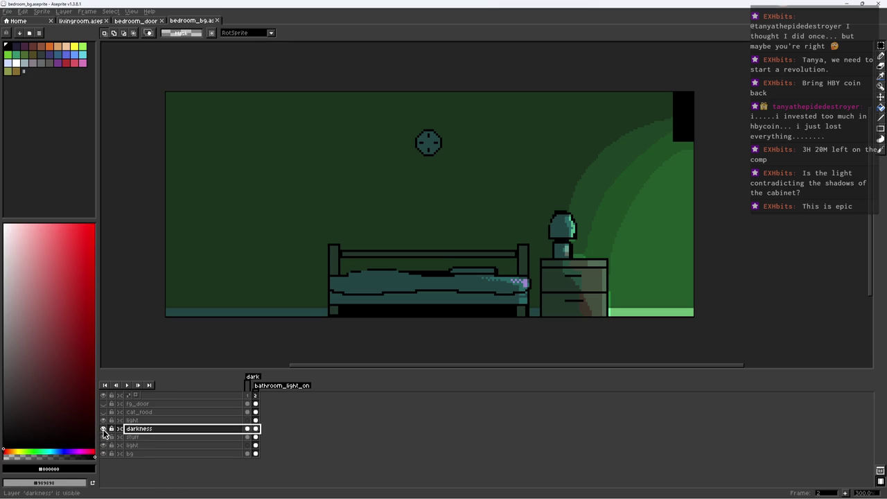
{"action": "left_click", "coordinate": [145, 453]}
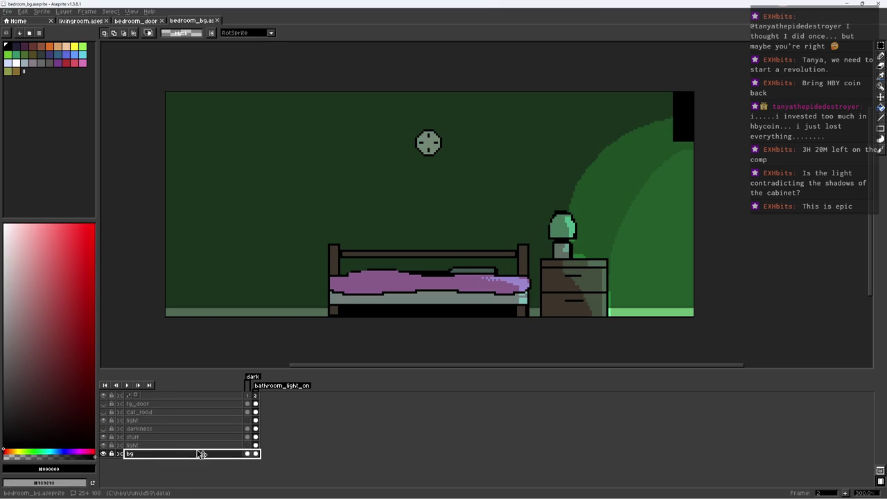
{"action": "left_click", "coordinate": [268, 316]}
{"action": "key", "text": "b"}
{"action": "left_click", "coordinate": [125, 306], "text": "shift"}
{"action": "scroll", "coordinate": [197, 269], "scroll_direction": "down", "scroll_amount": 2}
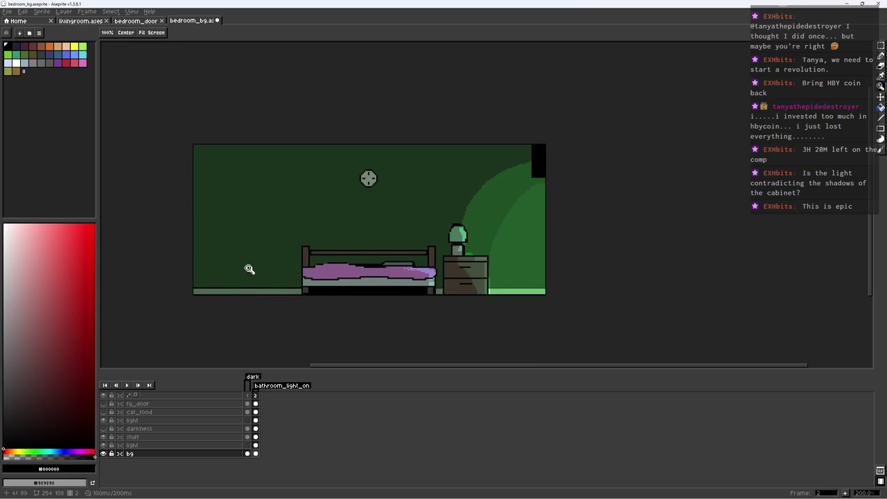
Sample the bedspread purple and paint a purple body around the round clock
{"action": "scroll", "coordinate": [250, 270], "scroll_direction": "up", "scroll_amount": 1}
{"action": "key", "text": "b"}
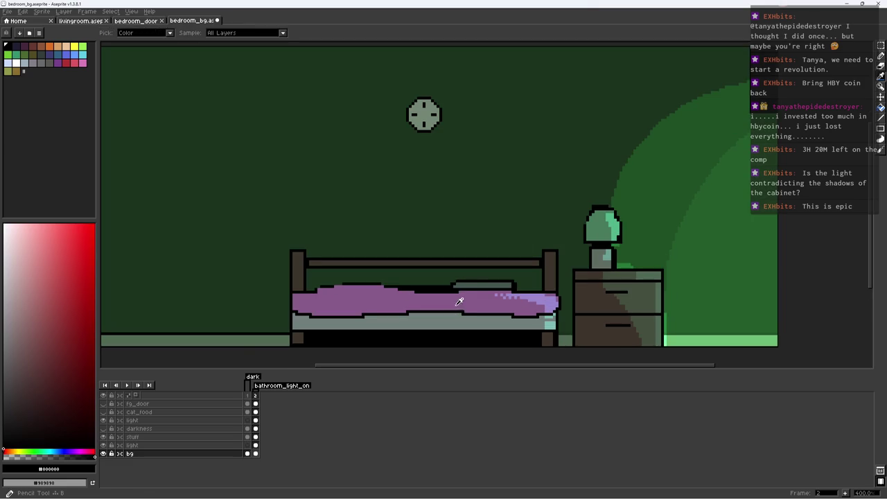
{"action": "left_click", "coordinate": [430, 273], "text": "alt"}
{"action": "scroll", "coordinate": [459, 114], "scroll_direction": "up", "scroll_amount": 3}
{"action": "scroll", "coordinate": [416, 131], "scroll_direction": "up", "scroll_amount": 5}
{"action": "left_click", "coordinate": [354, 124]}
{"action": "left_click", "coordinate": [291, 192], "text": "shift"}
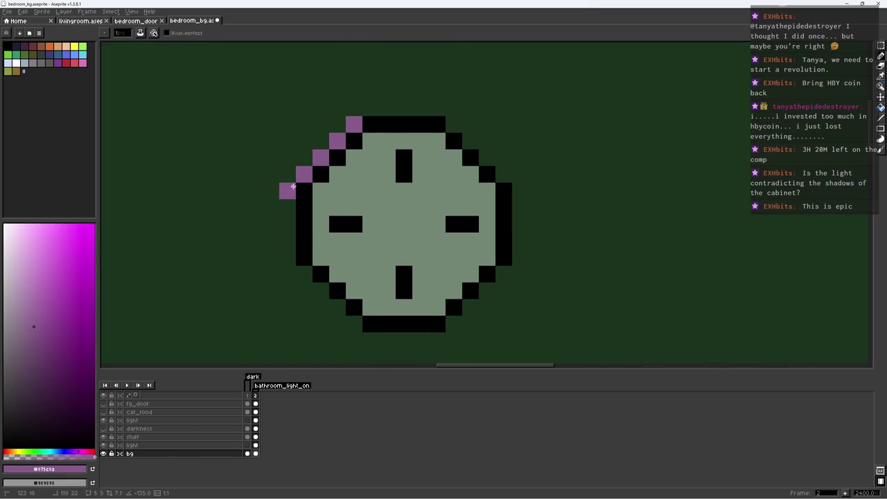
{"action": "left_click_drag", "start_coordinate": [287, 201], "coordinate": [450, 339]}
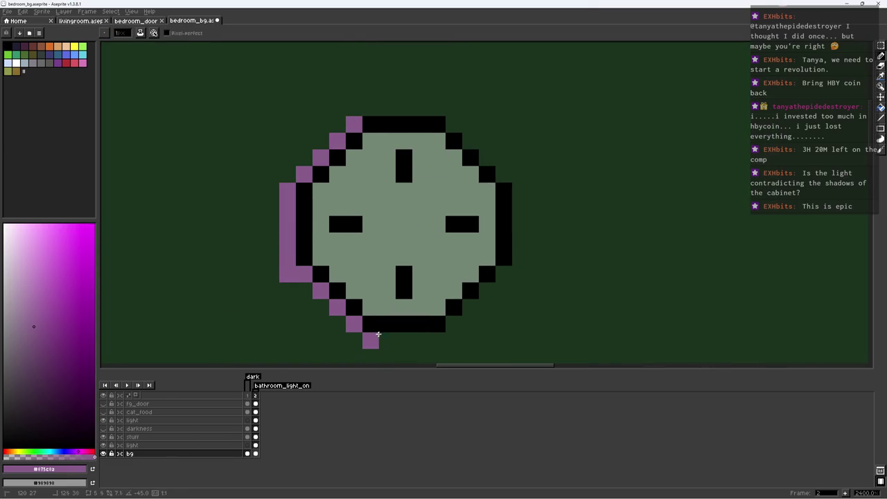
{"action": "left_click_drag", "start_coordinate": [462, 307], "coordinate": [520, 201]}
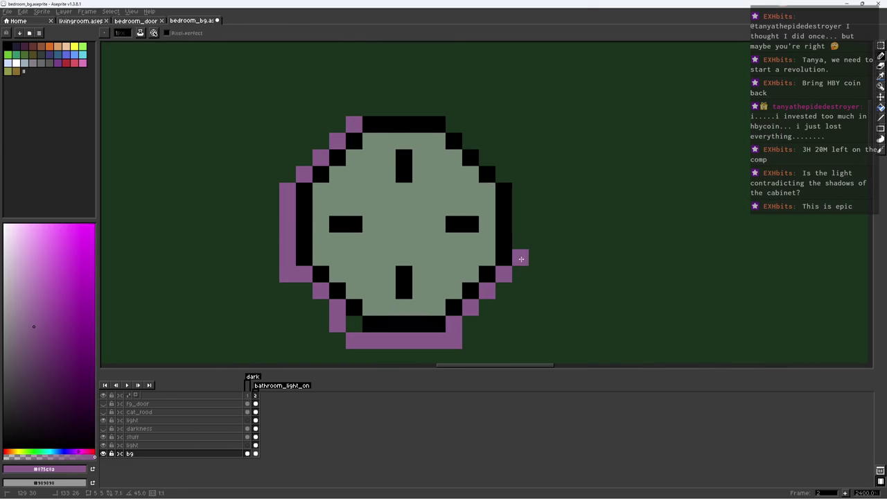
{"action": "left_click_drag", "start_coordinate": [433, 107], "coordinate": [364, 107]}
Fill the clock's lower-left diagonal and add a purple stroke on its left
{"action": "key", "text": "i"}
{"action": "scroll", "coordinate": [342, 184], "scroll_direction": "down", "scroll_amount": 7}
{"action": "scroll", "coordinate": [381, 193], "scroll_direction": "up", "scroll_amount": 5}
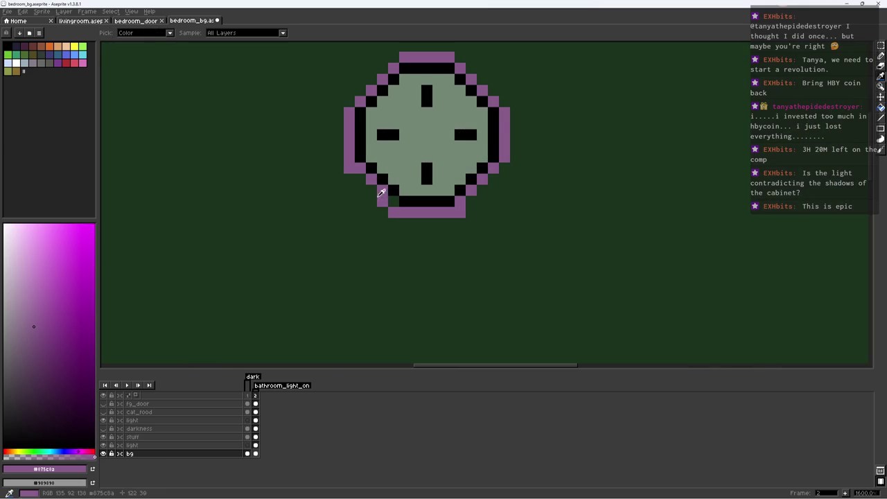
{"action": "left_click", "coordinate": [358, 170]}
{"action": "left_click", "coordinate": [386, 194], "text": "alt"}
{"action": "left_click_drag", "start_coordinate": [360, 170], "coordinate": [388, 205]}
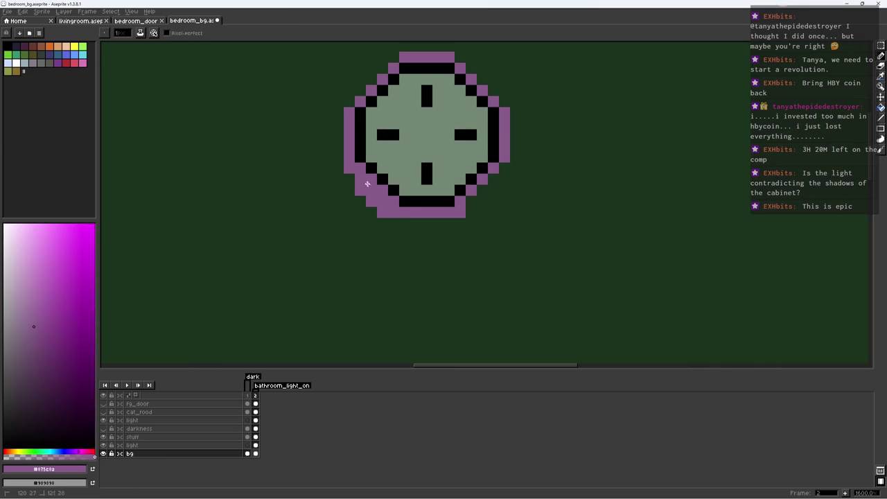
{"action": "left_click_drag", "start_coordinate": [397, 103], "coordinate": [370, 162]}
{"action": "left_click_drag", "start_coordinate": [334, 128], "coordinate": [334, 116]}
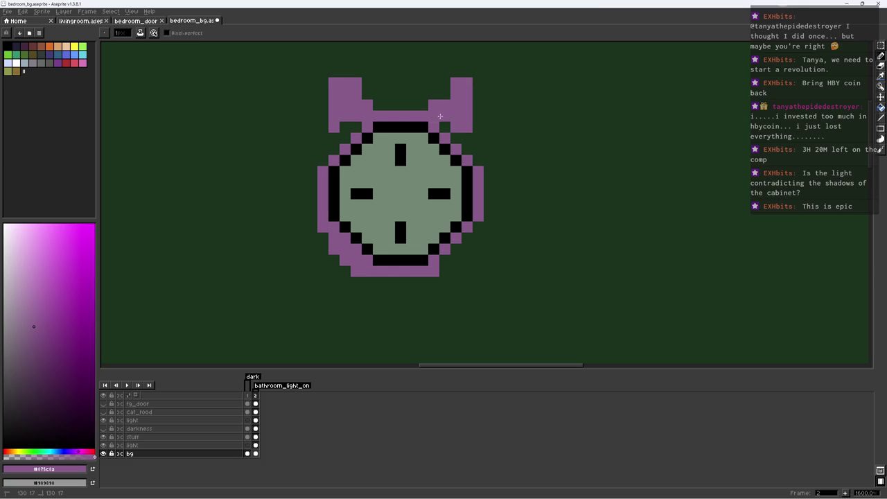
Outline the cat clock's ear and bottom edge in black
{"action": "left_click", "coordinate": [443, 124], "text": "alt"}
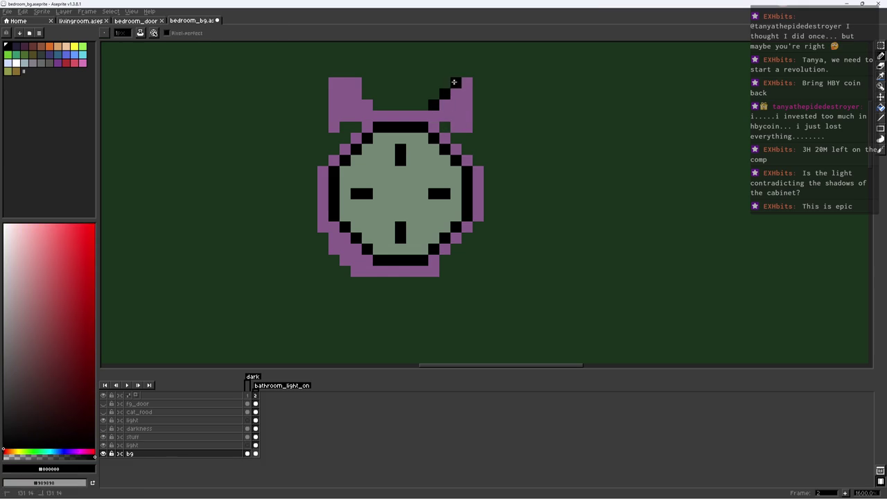
{"action": "left_click", "coordinate": [467, 139]}
{"action": "left_click", "coordinate": [467, 119], "text": "alt"}
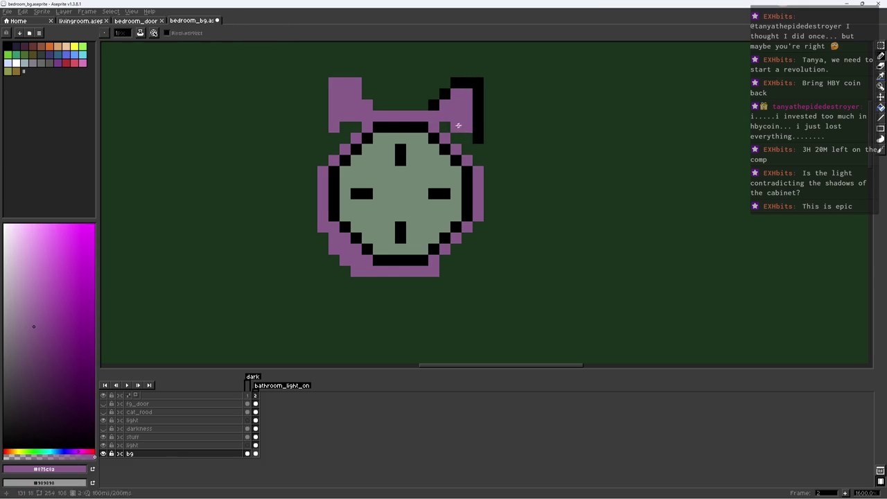
{"action": "left_click", "coordinate": [467, 148]}
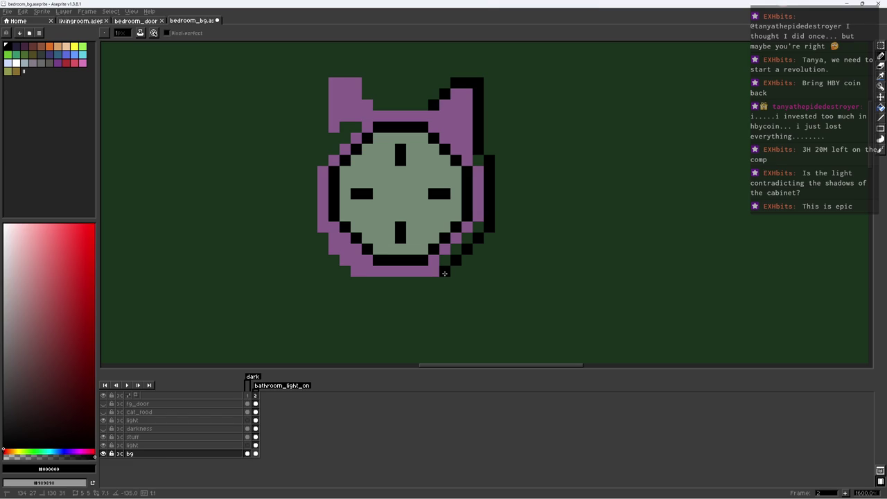
{"action": "left_click_drag", "start_coordinate": [428, 280], "coordinate": [365, 284]}
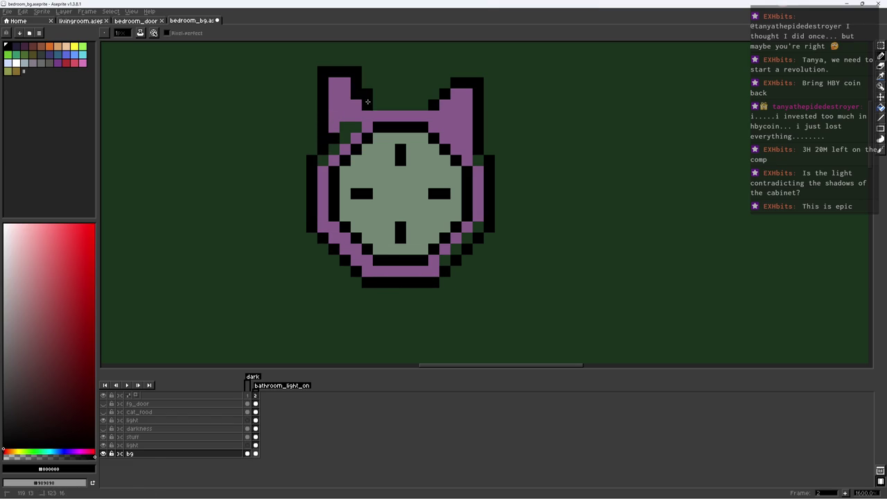
{"action": "left_click", "coordinate": [366, 73], "text": "alt"}
{"action": "scroll", "coordinate": [411, 155], "scroll_direction": "down", "scroll_amount": 4}
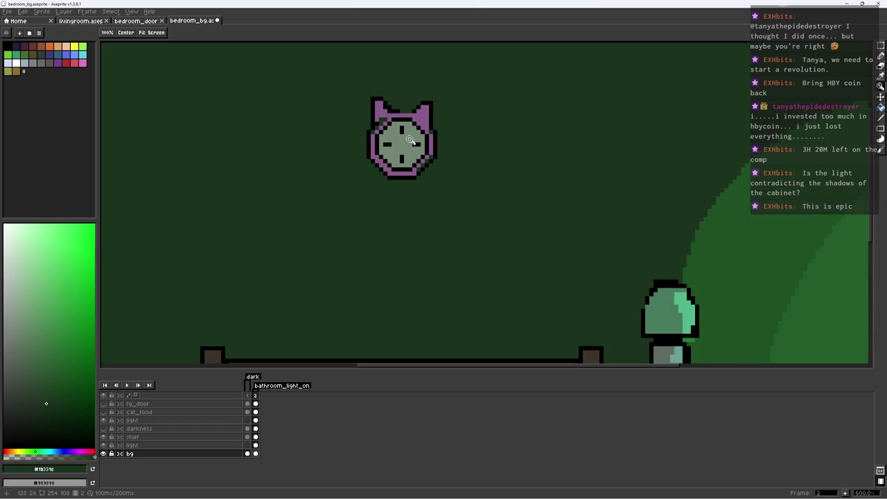
{"action": "scroll", "coordinate": [398, 132], "scroll_direction": "up", "scroll_amount": 4}
{"action": "left_click", "coordinate": [371, 102], "text": "alt"}
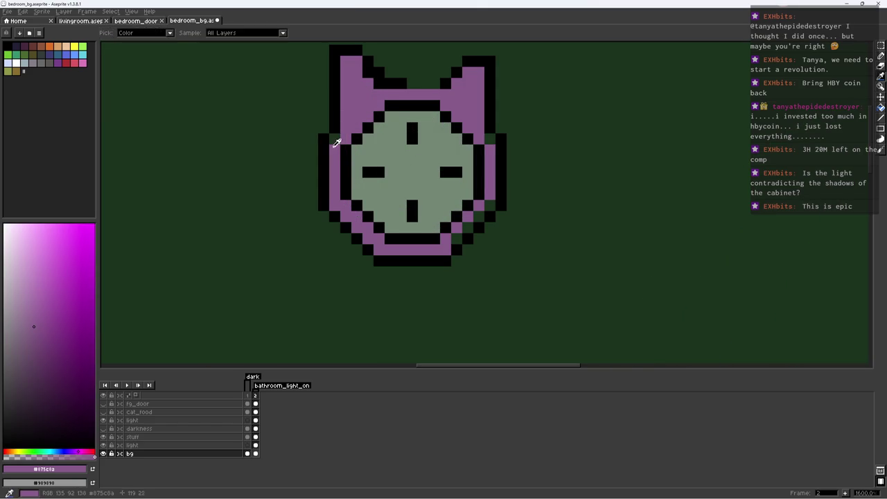
Draw a tail below the clock with a black line and purple fill
{"action": "scroll", "coordinate": [365, 123], "scroll_direction": "down", "scroll_amount": 5}
{"action": "scroll", "coordinate": [350, 173], "scroll_direction": "down", "scroll_amount": 2}
{"action": "scroll", "coordinate": [353, 174], "scroll_direction": "up", "scroll_amount": 1}
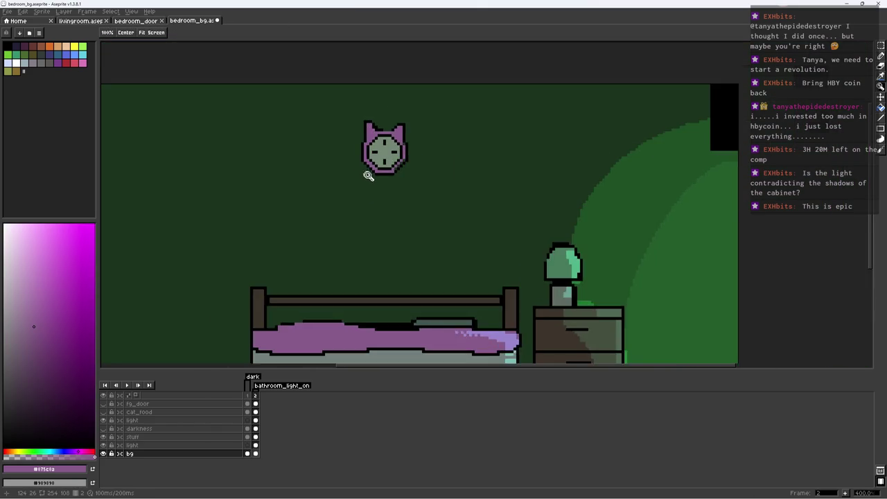
{"action": "scroll", "coordinate": [366, 174], "scroll_direction": "up", "scroll_amount": 3}
{"action": "key", "text": "b"}
{"action": "left_click", "coordinate": [381, 172], "text": "alt"}
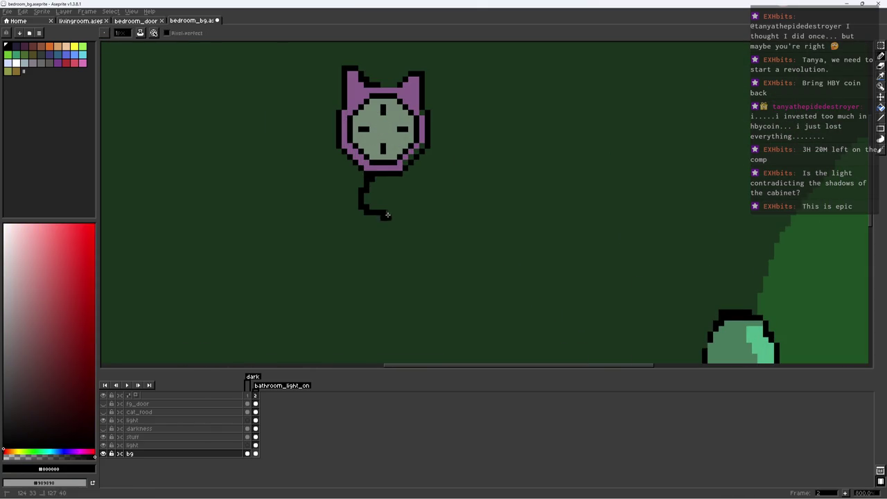
{"action": "left_click", "coordinate": [380, 166], "text": "alt"}
{"action": "left_click_drag", "start_coordinate": [378, 179], "coordinate": [370, 194]}
Add a darker purple shading pixel to the clock body
{"action": "left_click", "coordinate": [391, 187], "text": "alt"}
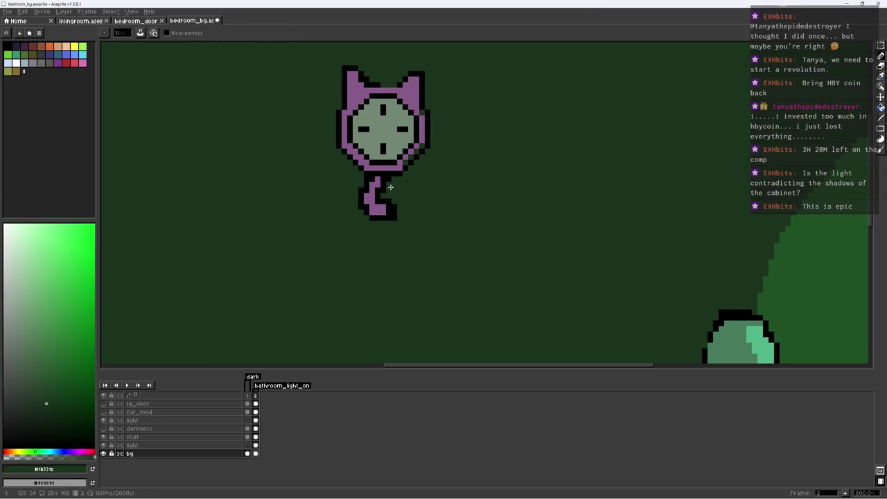
{"action": "key", "text": "z"}
{"action": "scroll", "coordinate": [388, 222], "scroll_direction": "down", "scroll_amount": 3}
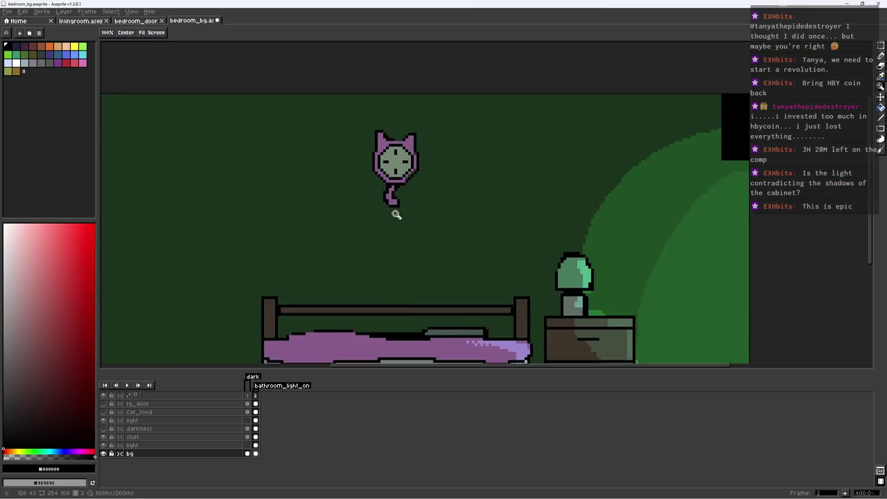
{"action": "scroll", "coordinate": [374, 226], "scroll_direction": "down", "scroll_amount": 4}
{"action": "scroll", "coordinate": [381, 228], "scroll_direction": "up", "scroll_amount": 3}
{"action": "scroll", "coordinate": [410, 191], "scroll_direction": "up", "scroll_amount": 4}
{"action": "key", "text": "b"}
{"action": "left_click", "coordinate": [418, 167], "text": "alt"}
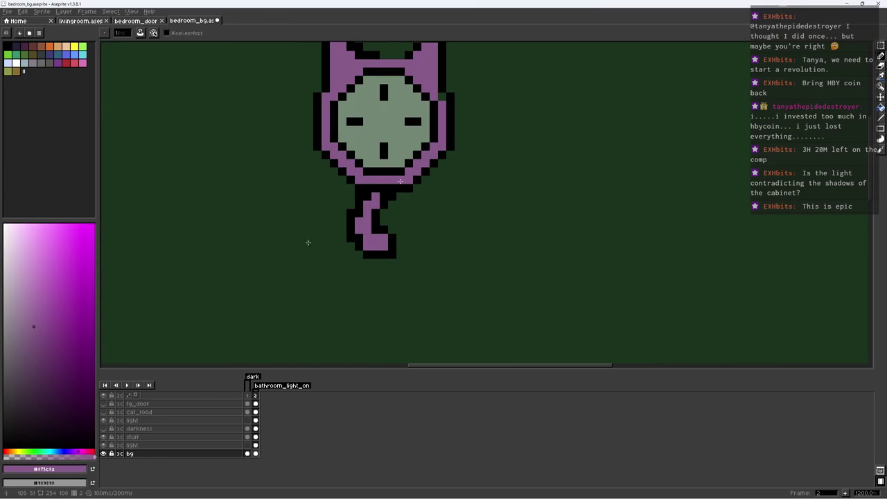
{"action": "left_click", "coordinate": [59, 352]}
{"action": "left_click", "coordinate": [418, 178]}
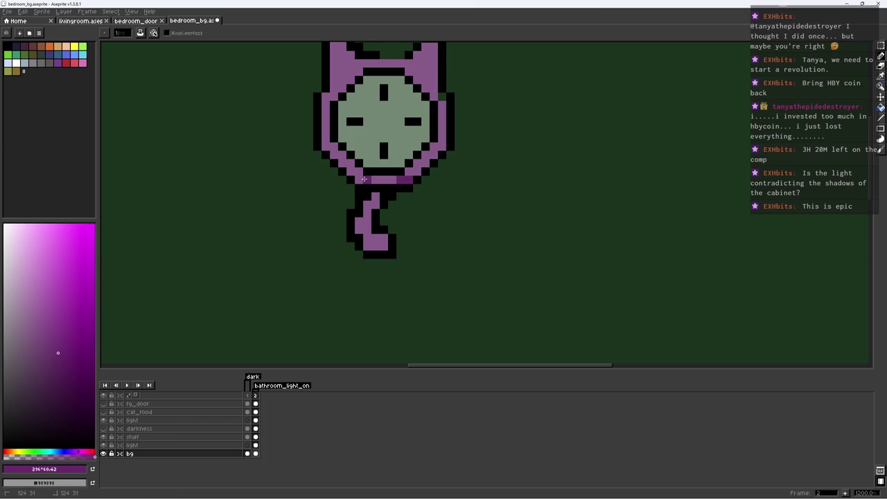
Recentre the clock and sample its #875c8a purple and black outline colours
{"action": "left_click_drag", "start_coordinate": [325, 95], "coordinate": [346, 139]}
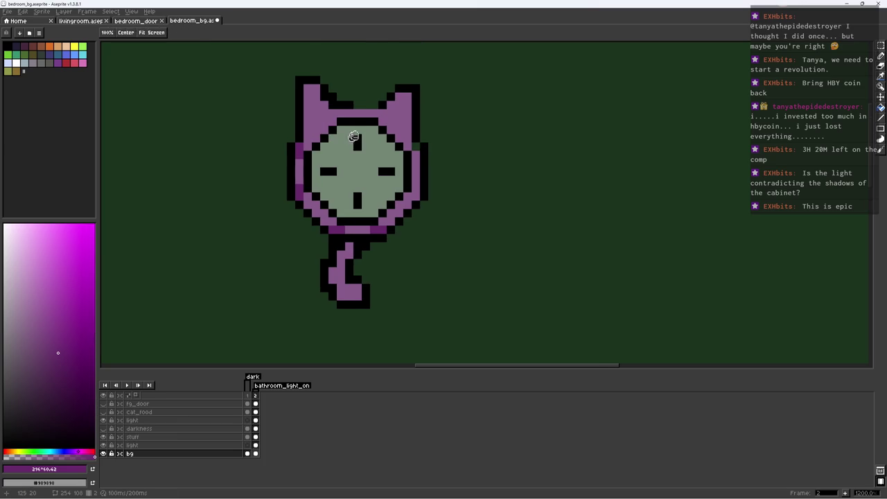
{"action": "scroll", "coordinate": [416, 139], "scroll_direction": "down", "scroll_amount": 3}
{"action": "scroll", "coordinate": [416, 139], "scroll_direction": "up", "scroll_amount": 3}
{"action": "scroll", "coordinate": [407, 206], "scroll_direction": "down", "scroll_amount": 2}
{"action": "scroll", "coordinate": [408, 206], "scroll_direction": "down", "scroll_amount": 1}
{"action": "scroll", "coordinate": [415, 211], "scroll_direction": "up", "scroll_amount": 3}
{"action": "key", "text": "i"}
{"action": "left_click", "coordinate": [387, 215]}
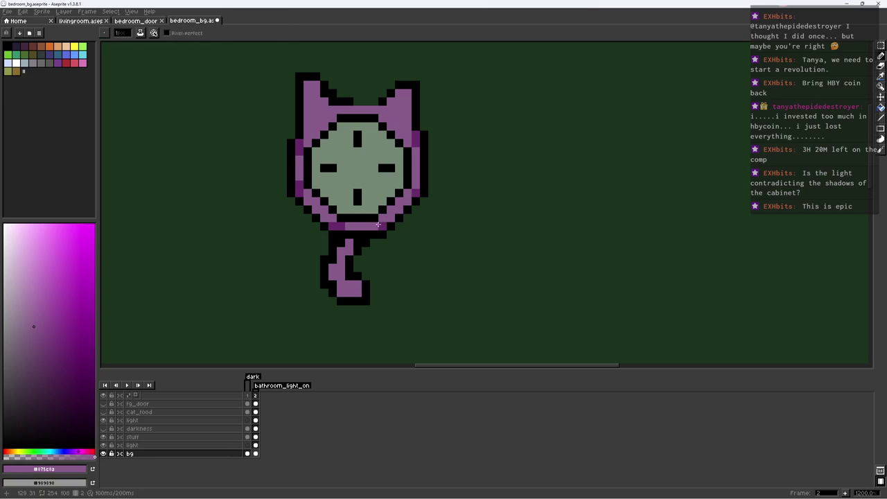
{"action": "key", "text": "z"}
{"action": "scroll", "coordinate": [388, 232], "scroll_direction": "down", "scroll_amount": 3}
{"action": "scroll", "coordinate": [409, 234], "scroll_direction": "up", "scroll_amount": 1}
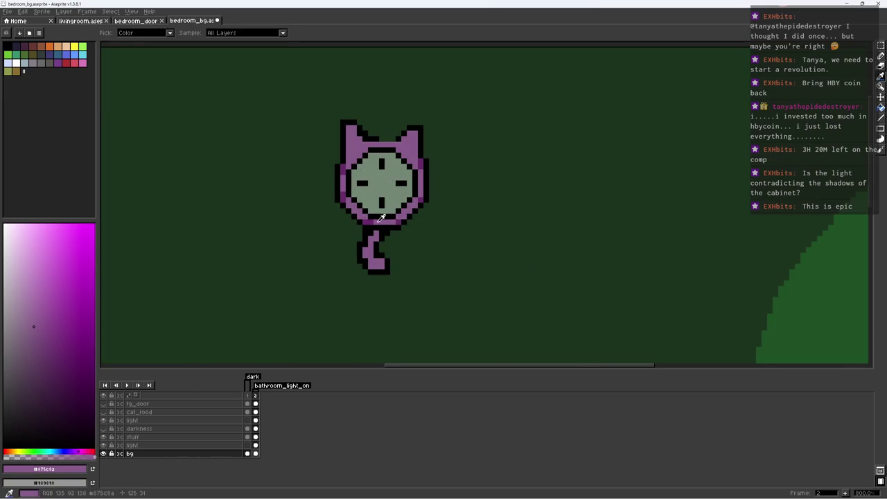
{"action": "scroll", "coordinate": [408, 229], "scroll_direction": "down", "scroll_amount": 3}
{"action": "scroll", "coordinate": [409, 218], "scroll_direction": "up", "scroll_amount": 2}
{"action": "scroll", "coordinate": [409, 217], "scroll_direction": "up", "scroll_amount": 4}
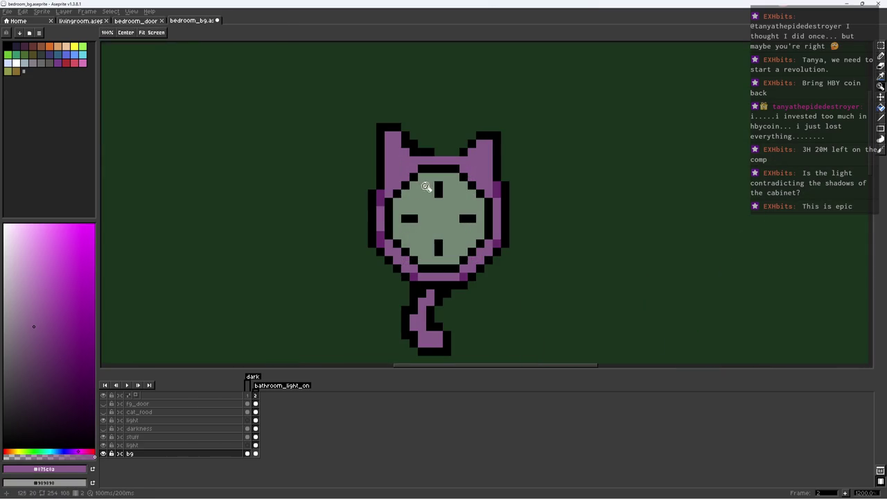
{"action": "scroll", "coordinate": [431, 197], "scroll_direction": "down", "scroll_amount": 2}
{"action": "scroll", "coordinate": [430, 196], "scroll_direction": "up", "scroll_amount": 4}
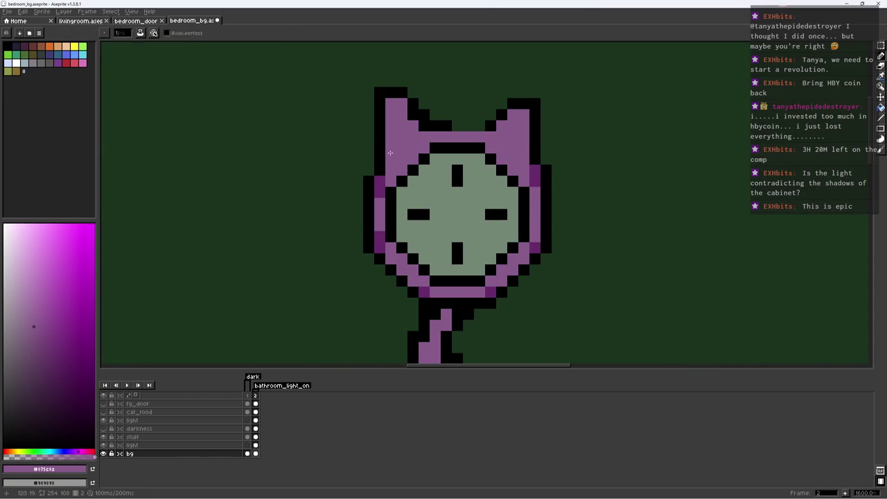
{"action": "key", "text": "i"}
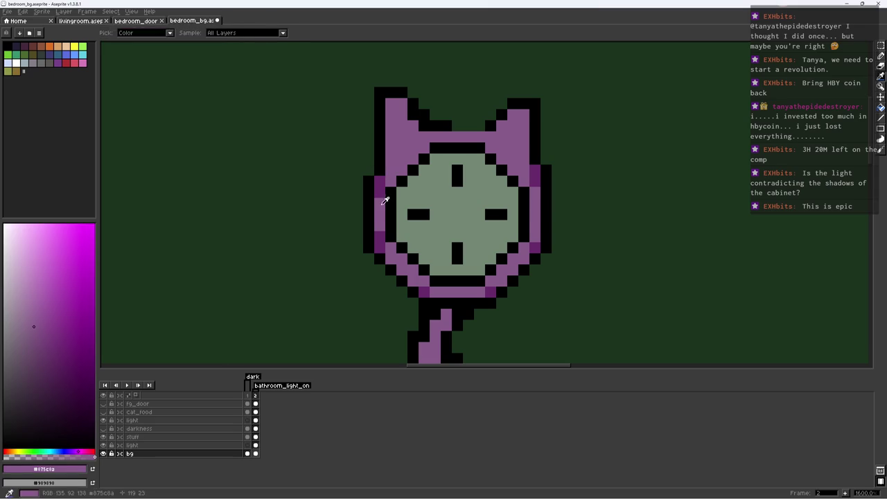
{"action": "left_click", "coordinate": [369, 177]}
{"action": "key", "text": "b"}
Shade the tail with dark purple #682b6c and save bedroom_bg
{"action": "scroll", "coordinate": [374, 194], "scroll_direction": "down", "scroll_amount": 5}
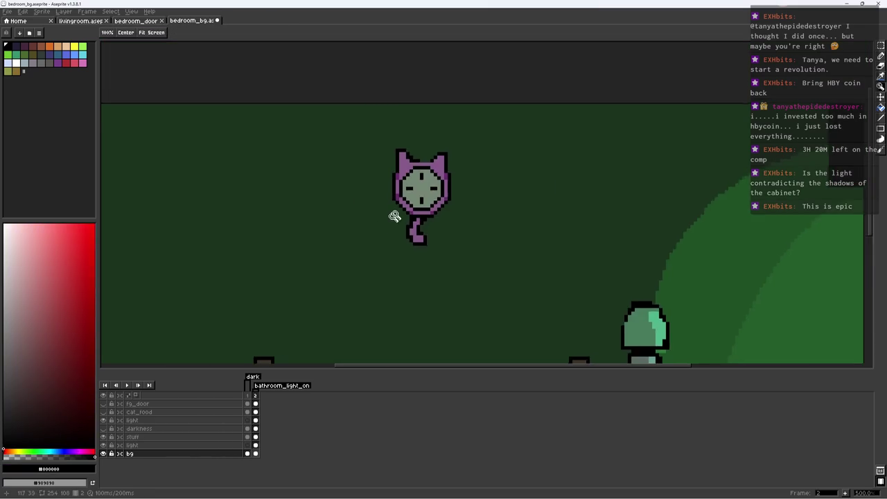
{"action": "scroll", "coordinate": [381, 218], "scroll_direction": "down", "scroll_amount": 4}
{"action": "scroll", "coordinate": [375, 210], "scroll_direction": "up", "scroll_amount": 2}
{"action": "key", "text": "ctrl+s"}
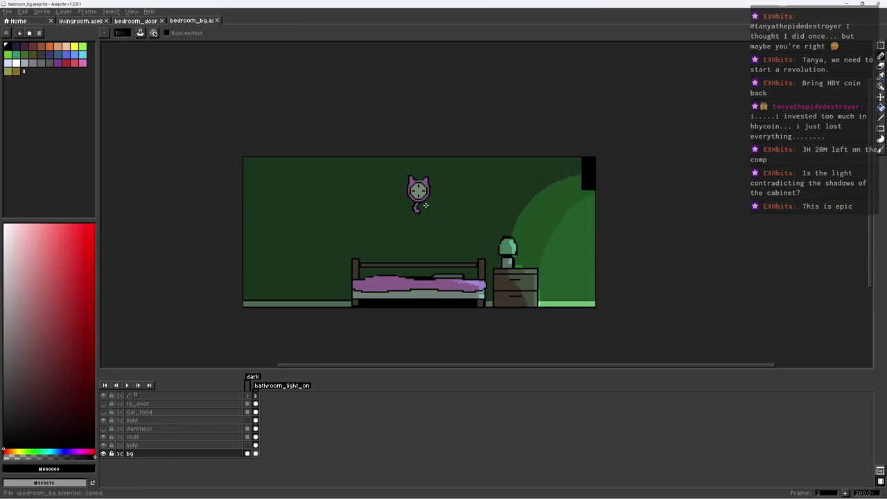
{"action": "scroll", "coordinate": [424, 205], "scroll_direction": "up", "scroll_amount": 10}
{"action": "left_click", "coordinate": [406, 127], "text": "alt"}
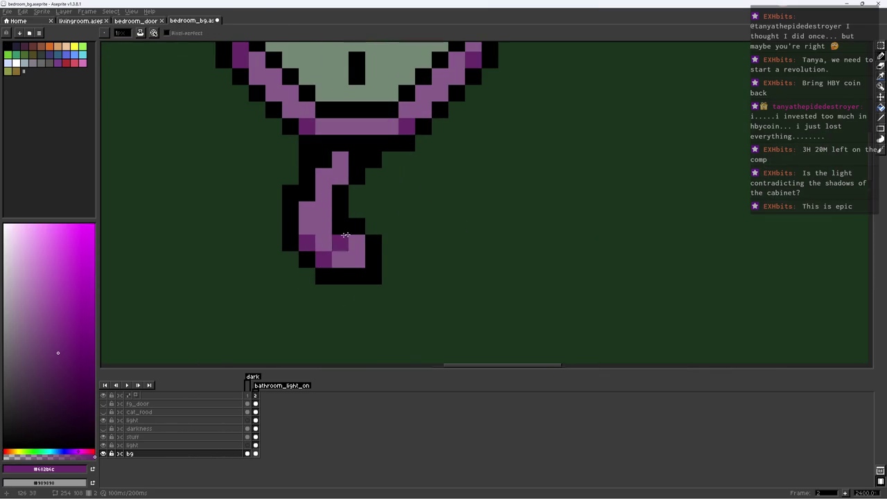
{"action": "scroll", "coordinate": [339, 241], "scroll_direction": "down", "scroll_amount": 2}
{"action": "scroll", "coordinate": [382, 205], "scroll_direction": "down", "scroll_amount": 8}
{"action": "scroll", "coordinate": [387, 208], "scroll_direction": "up", "scroll_amount": 5}
{"action": "key", "text": "ctrl+s"}
{"action": "scroll", "coordinate": [386, 210], "scroll_direction": "up", "scroll_amount": 3}
{"action": "left_click", "coordinate": [314, 180]}
{"action": "scroll", "coordinate": [378, 170], "scroll_direction": "down", "scroll_amount": 7}
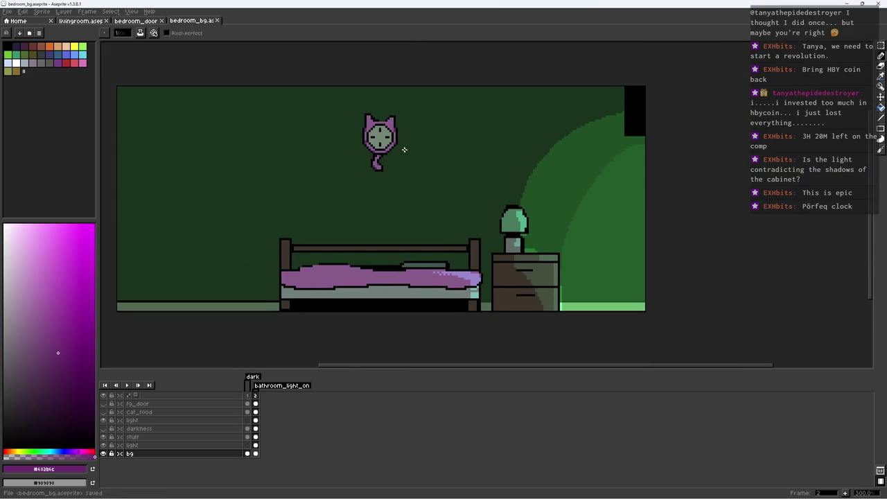
{"action": "scroll", "coordinate": [403, 149], "scroll_direction": "up", "scroll_amount": 1}
{"action": "scroll", "coordinate": [411, 148], "scroll_direction": "up", "scroll_amount": 2}
{"action": "left_click", "coordinate": [172, 323], "text": "alt"}
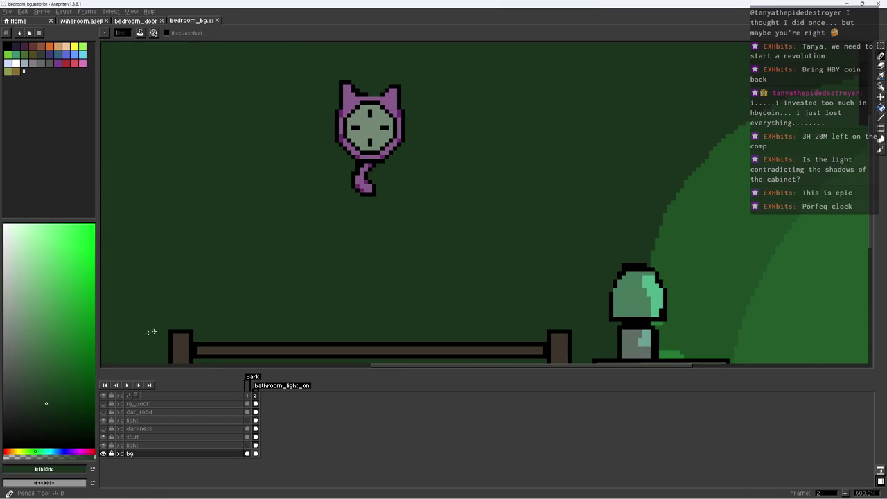
Fill a #0a250d dark green shadow lower-left of the cat clock and touch it up
{"action": "scroll", "coordinate": [339, 195], "scroll_direction": "up", "scroll_amount": 1}
{"action": "left_click", "coordinate": [353, 159], "text": "ctrl"}
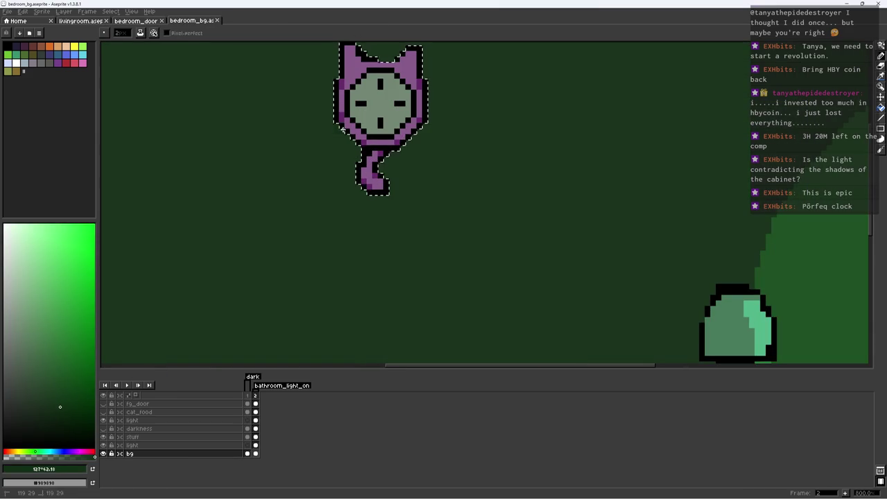
{"action": "left_click", "coordinate": [166, 283], "text": "alt"}
{"action": "key", "text": "g"}
{"action": "left_click", "coordinate": [354, 151]}
{"action": "key", "text": "b"}
{"action": "scroll", "coordinate": [349, 143], "scroll_direction": "up", "scroll_amount": 2}
{"action": "left_click", "coordinate": [349, 143], "text": "alt"}
{"action": "scroll", "coordinate": [313, 77], "scroll_direction": "down", "scroll_amount": 5}
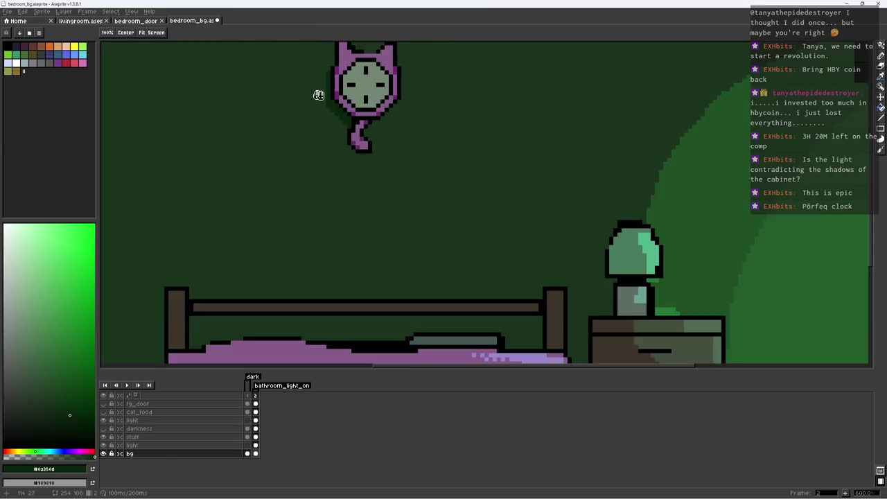
{"action": "scroll", "coordinate": [311, 90], "scroll_direction": "up", "scroll_amount": 3}
{"action": "scroll", "coordinate": [360, 111], "scroll_direction": "up", "scroll_amount": 2}
{"action": "left_click", "coordinate": [422, 125], "text": "ctrl"}
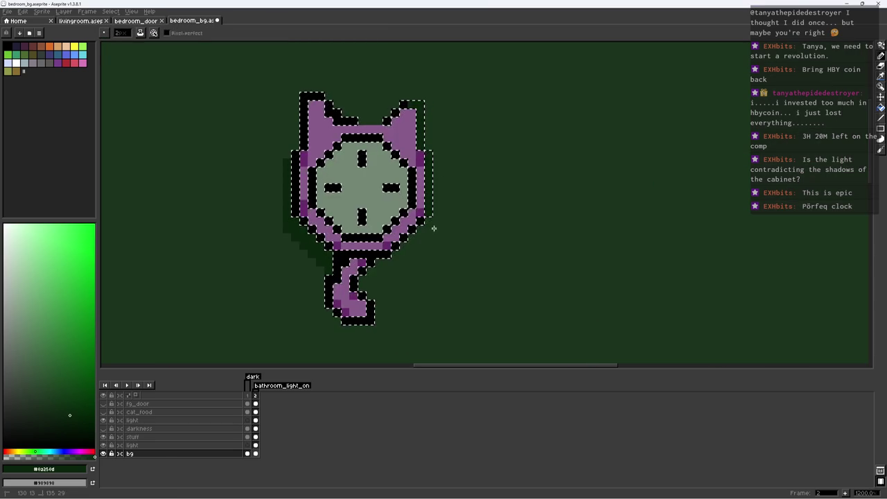
{"action": "key", "text": "ctrl+d"}
Save the bedroom_bg artwork with the new clock shadow
{"action": "scroll", "coordinate": [432, 174], "scroll_direction": "down", "scroll_amount": 5}
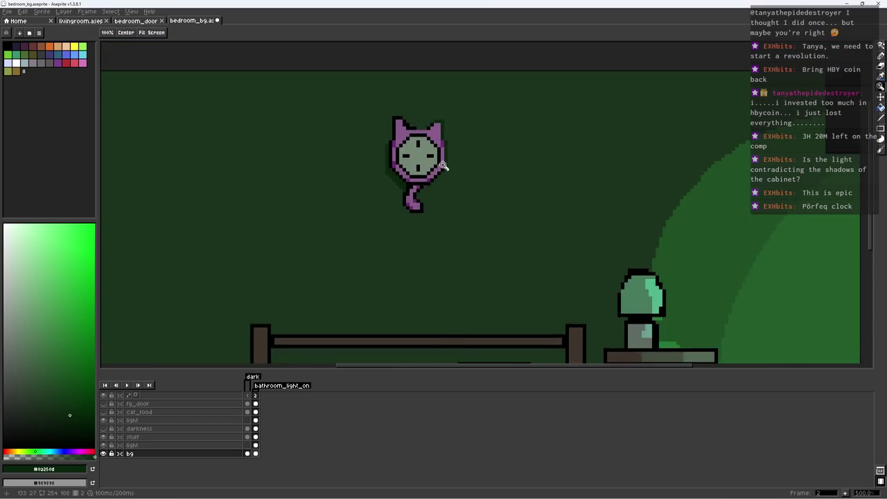
{"action": "scroll", "coordinate": [402, 188], "scroll_direction": "down", "scroll_amount": 1}
{"action": "scroll", "coordinate": [409, 139], "scroll_direction": "up", "scroll_amount": 9}
{"action": "scroll", "coordinate": [416, 90], "scroll_direction": "down", "scroll_amount": 3}
{"action": "scroll", "coordinate": [396, 144], "scroll_direction": "down", "scroll_amount": 2}
{"action": "scroll", "coordinate": [390, 102], "scroll_direction": "up", "scroll_amount": 4}
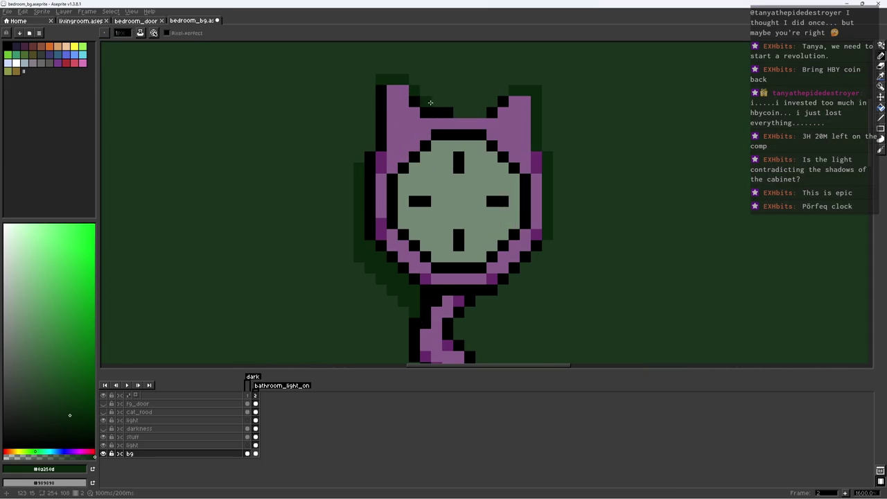
{"action": "scroll", "coordinate": [472, 103], "scroll_direction": "down", "scroll_amount": 6}
{"action": "scroll", "coordinate": [485, 111], "scroll_direction": "down", "scroll_amount": 2}
{"action": "key", "text": "ctrl+s"}
{"action": "scroll", "coordinate": [498, 118], "scroll_direction": "up", "scroll_amount": 1}
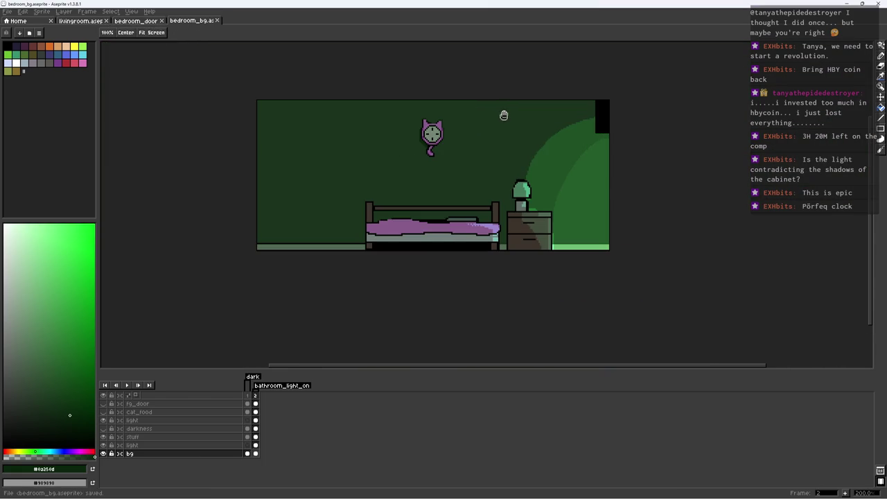
{"action": "scroll", "coordinate": [455, 130], "scroll_direction": "up", "scroll_amount": 3}
{"action": "scroll", "coordinate": [501, 129], "scroll_direction": "down", "scroll_amount": 1}
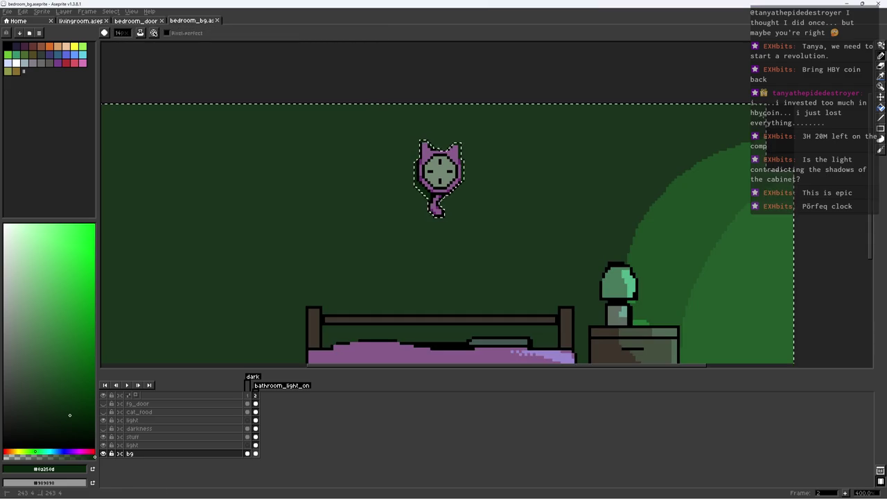
{"action": "key", "text": "i"}
{"action": "key", "text": "b"}
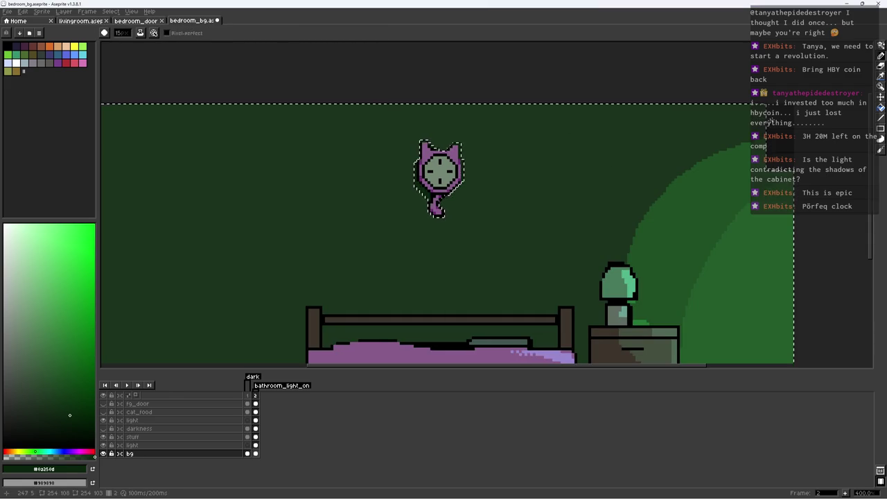
{"action": "key", "text": "ctrl+d"}
{"action": "left_click", "coordinate": [103, 444]}
{"action": "left_click", "coordinate": [103, 445]}
{"action": "double_click", "coordinate": [130, 447]}
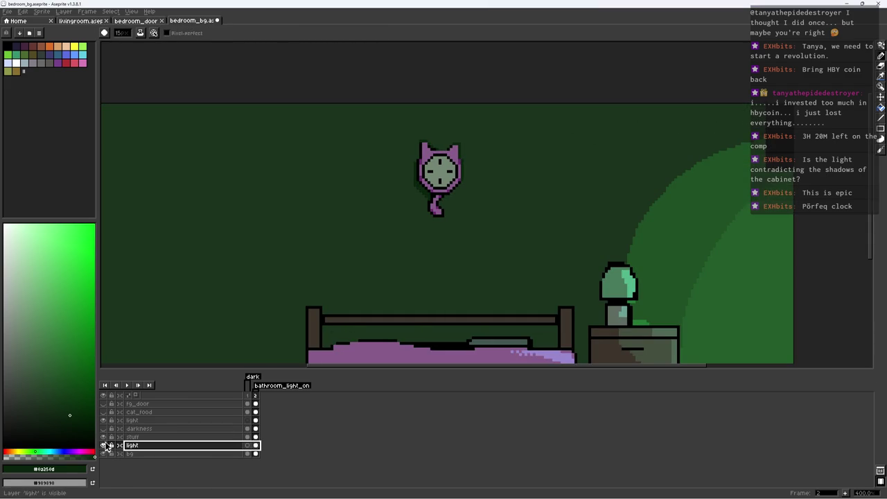
{"action": "left_click", "coordinate": [103, 445]}
{"action": "left_click", "coordinate": [103, 444]}
{"action": "left_click", "coordinate": [104, 429]}
{"action": "left_click", "coordinate": [104, 437]}
{"action": "left_click", "coordinate": [104, 437]}
{"action": "left_click", "coordinate": [104, 436]}
{"action": "left_click_drag", "start_coordinate": [464, 210], "coordinate": [440, 187]}
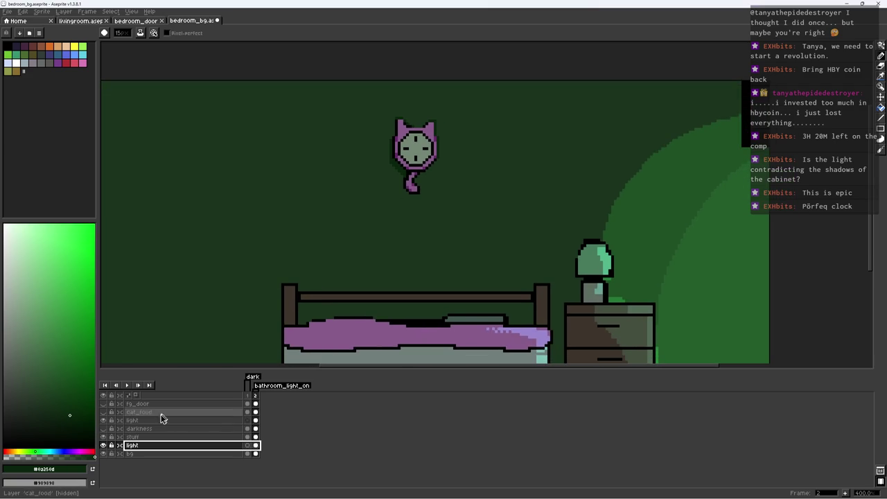
{"action": "left_click", "coordinate": [104, 445]}
{"action": "left_click", "coordinate": [104, 445]}
{"action": "left_click", "coordinate": [104, 445]}
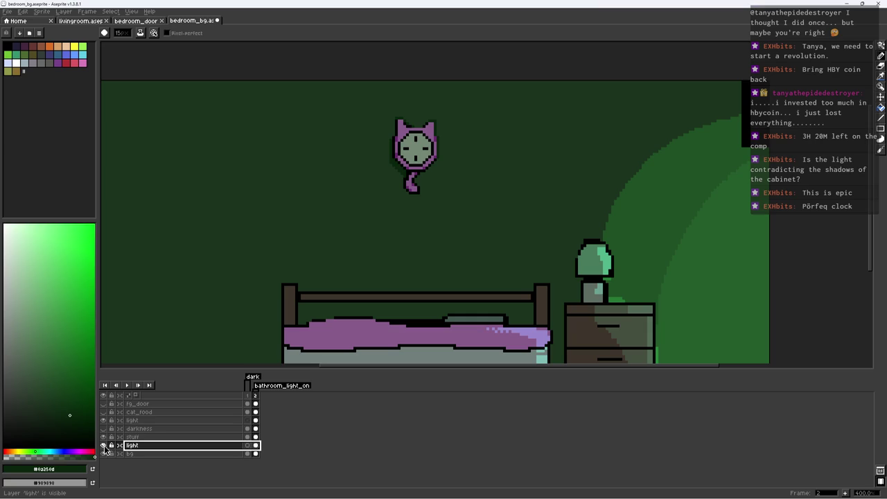
{"action": "left_click", "coordinate": [130, 454]}
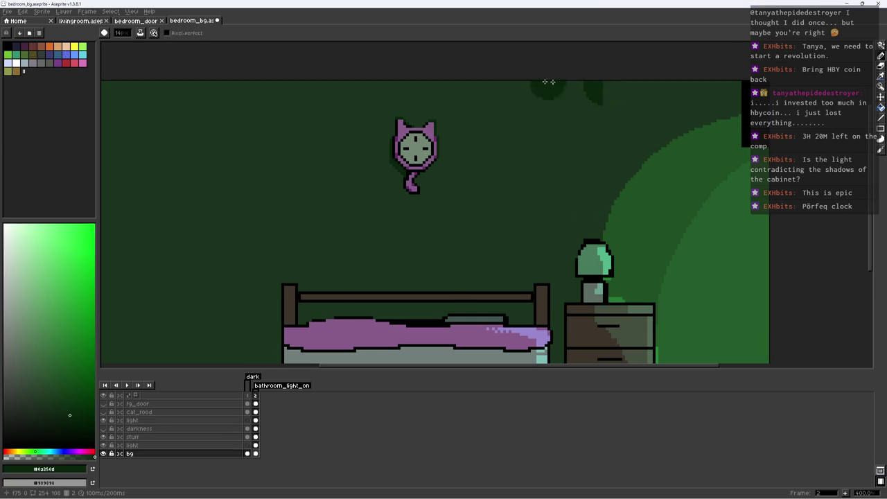
Paint a darker green band across the top of the wall
{"action": "scroll", "coordinate": [423, 93], "scroll_direction": "left", "scroll_amount": 5}
{"action": "left_click_drag", "start_coordinate": [424, 93], "coordinate": [337, 99]}
{"action": "scroll", "coordinate": [416, 101], "scroll_direction": "right", "scroll_amount": 1}
{"action": "scroll", "coordinate": [471, 99], "scroll_direction": "right", "scroll_amount": 3}
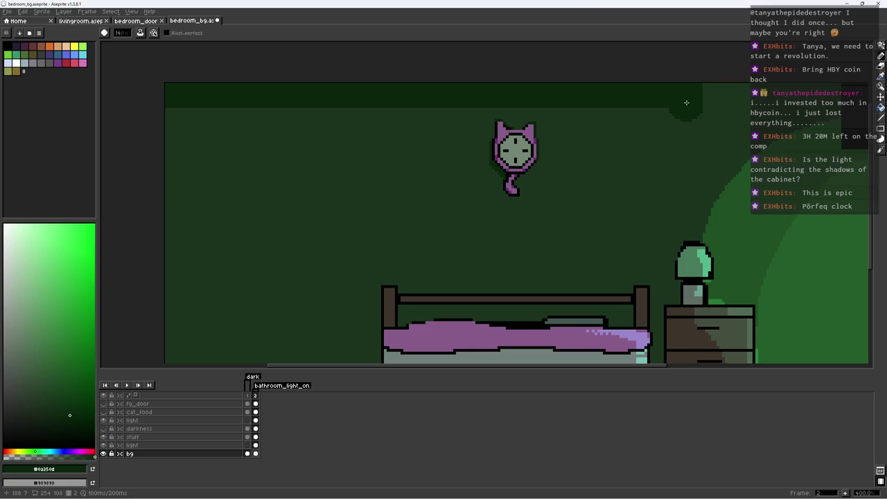
{"action": "left_click_drag", "start_coordinate": [458, 97], "coordinate": [175, 99]}
{"action": "left_click", "coordinate": [302, 119]}
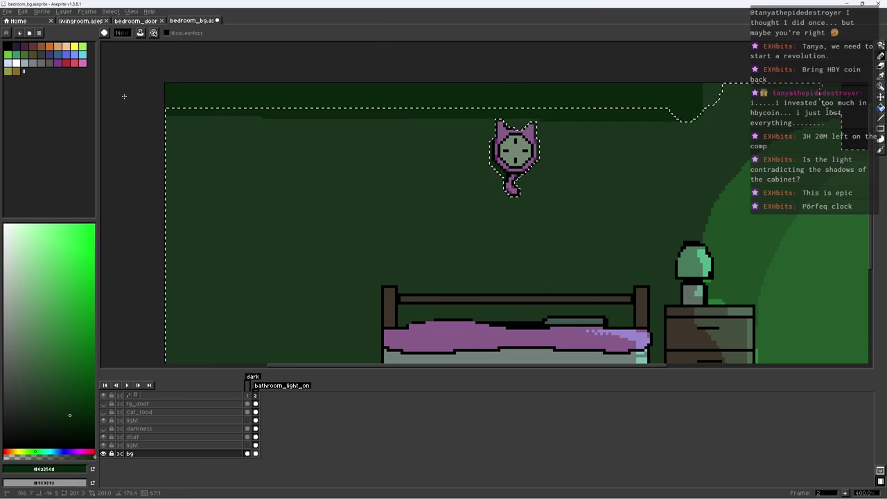
{"action": "scroll", "coordinate": [190, 88], "scroll_direction": "down", "scroll_amount": 2}
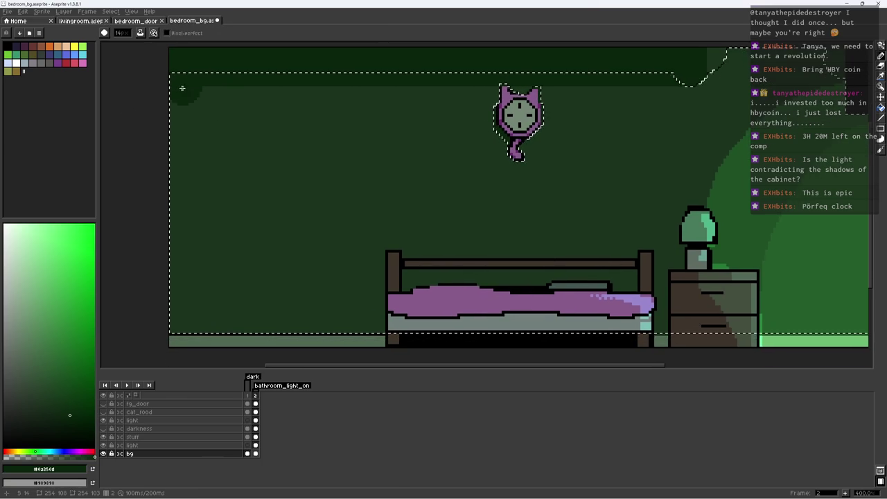
{"action": "key", "text": "ctrl+d"}
Inside the wall selection, paint dark green shadow bands from the clock down toward the bed
{"action": "mouse_move", "coordinate": [354, 91]}
{"action": "left_mouse_down"}
{"action": "mouse_move", "coordinate": [440, 178]}
{"action": "mouse_move", "coordinate": [467, 232]}
{"action": "left_mouse_up"}
{"action": "key", "text": "ctrl+z"}
{"action": "key", "text": "ctrl+shift+d"}
{"action": "mouse_move", "coordinate": [391, 90]}
{"action": "left_mouse_down"}
{"action": "mouse_move", "coordinate": [485, 111]}
{"action": "mouse_move", "coordinate": [520, 263]}
{"action": "mouse_move", "coordinate": [538, 222]}
{"action": "left_mouse_up"}
{"action": "mouse_move", "coordinate": [547, 90]}
{"action": "left_mouse_down"}
{"action": "mouse_move", "coordinate": [582, 125]}
{"action": "mouse_move", "coordinate": [700, 80]}
{"action": "mouse_move", "coordinate": [616, 215]}
{"action": "mouse_move", "coordinate": [649, 126]}
{"action": "mouse_move", "coordinate": [700, 249]}
{"action": "mouse_move", "coordinate": [665, 90]}
{"action": "mouse_move", "coordinate": [658, 291]}
{"action": "left_mouse_up"}
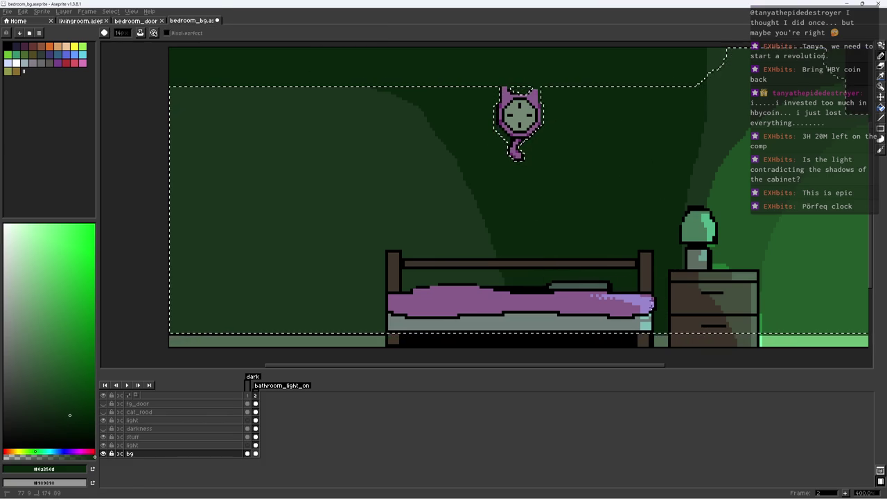
{"action": "left_click_drag", "start_coordinate": [720, 55], "coordinate": [561, 160]}
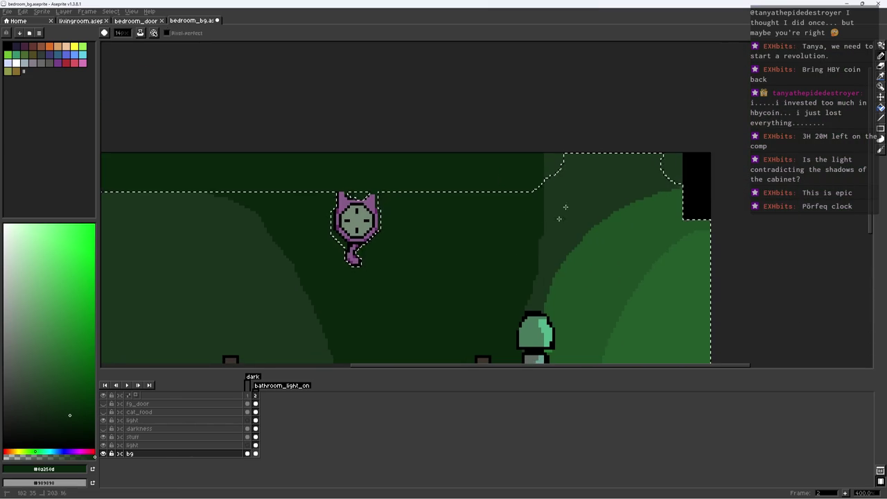
{"action": "scroll", "coordinate": [545, 298], "scroll_direction": "down", "scroll_amount": 3}
{"action": "scroll", "coordinate": [541, 168], "scroll_direction": "down", "scroll_amount": 3}
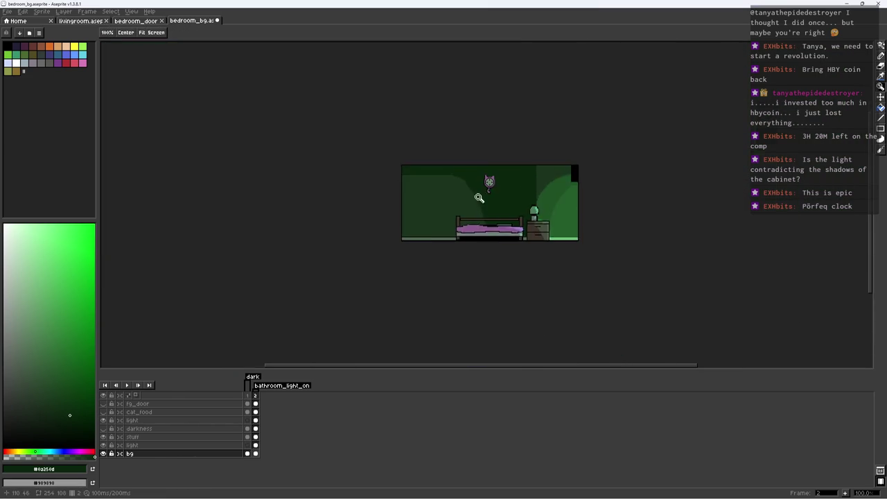
{"action": "scroll", "coordinate": [427, 198], "scroll_direction": "up", "scroll_amount": 4}
With a smaller Pencil in the darker shadow green, paint a strip beside the bed's left post
{"action": "key", "text": "b"}
{"action": "key", "text": "minus"}
{"action": "left_click", "coordinate": [507, 243], "text": "alt"}
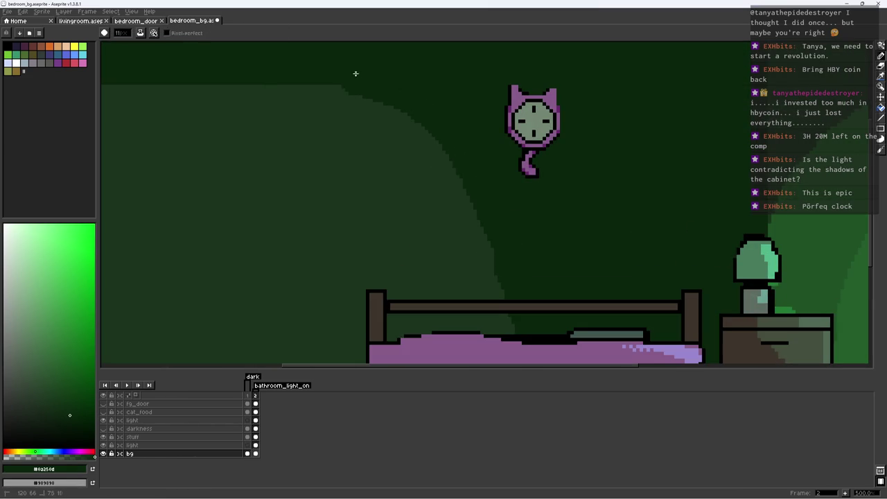
{"action": "left_click", "coordinate": [307, 103], "text": "alt"}
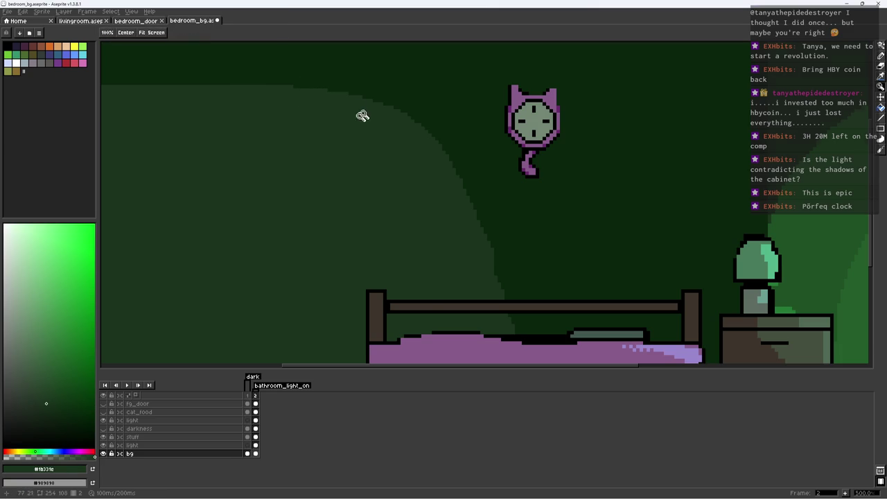
{"action": "scroll", "coordinate": [359, 108], "scroll_direction": "down", "scroll_amount": 3}
{"action": "scroll", "coordinate": [380, 167], "scroll_direction": "up", "scroll_amount": 3}
{"action": "key", "text": "b"}
{"action": "left_click", "coordinate": [440, 132], "text": "alt"}
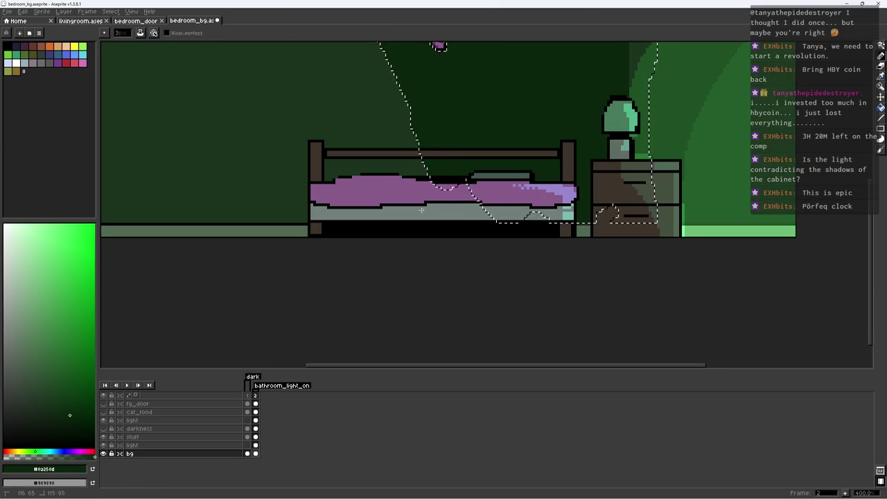
{"action": "key", "text": "ctrl+z"}
{"action": "key", "text": "ctrl+z"}
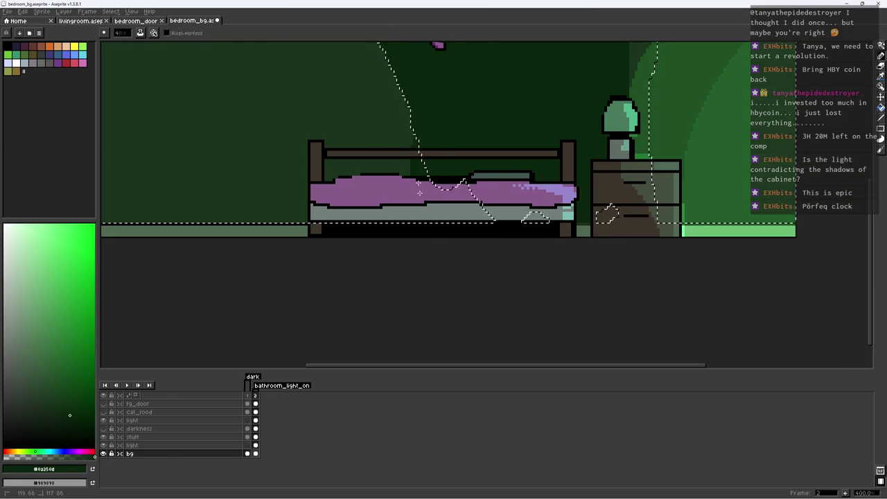
{"action": "left_click_drag", "start_coordinate": [305, 208], "coordinate": [306, 155]}
{"action": "key", "text": "ctrl+d"}
Shrink the brush further and sample the lighter and darker wall greens around the bed
{"action": "left_click", "coordinate": [283, 194], "text": "alt"}
{"action": "key", "text": "minus"}
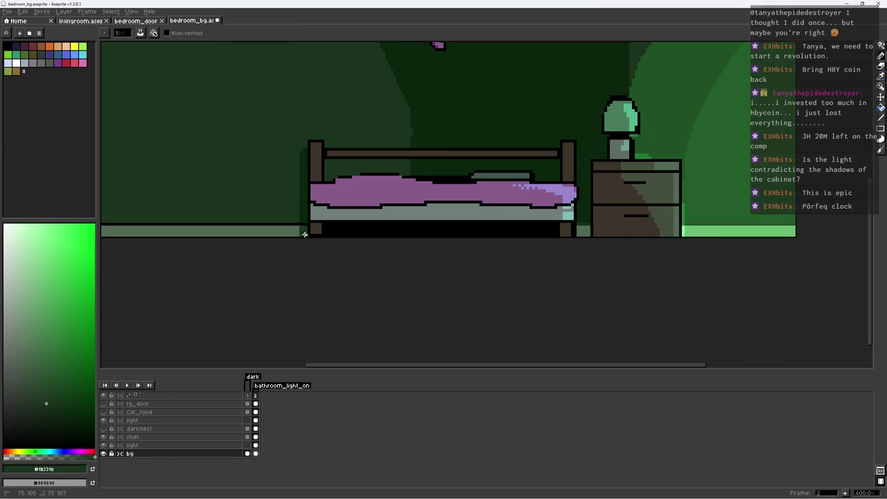
{"action": "scroll", "coordinate": [291, 205], "scroll_direction": "up", "scroll_amount": 3}
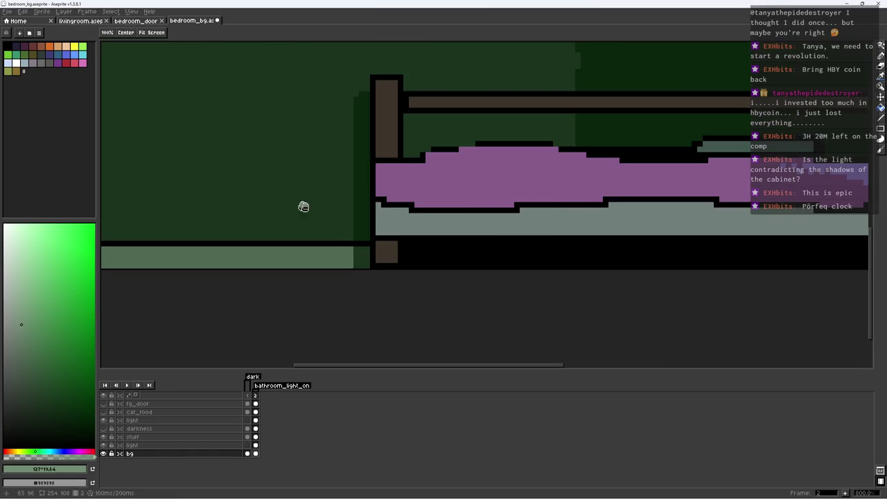
{"action": "scroll", "coordinate": [343, 237], "scroll_direction": "down", "scroll_amount": 3}
{"action": "scroll", "coordinate": [436, 263], "scroll_direction": "up", "scroll_amount": 2}
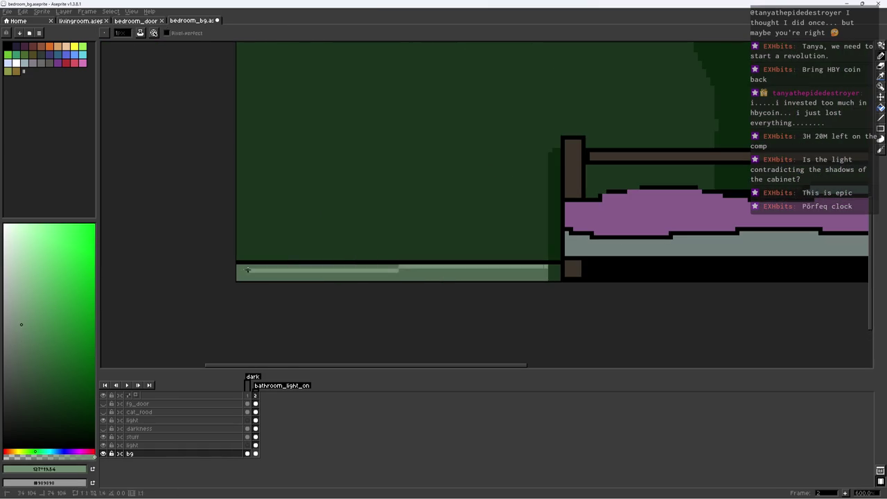
{"action": "scroll", "coordinate": [375, 249], "scroll_direction": "right", "scroll_amount": 2}
{"action": "scroll", "coordinate": [408, 249], "scroll_direction": "up", "scroll_amount": 3}
{"action": "left_click", "coordinate": [557, 251], "text": "alt"}
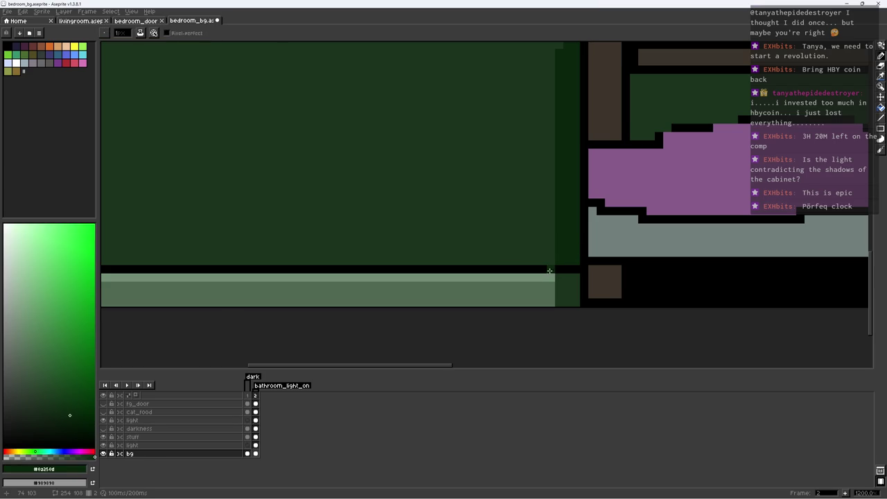
{"action": "scroll", "coordinate": [454, 259], "scroll_direction": "down", "scroll_amount": 1}
{"action": "scroll", "coordinate": [485, 262], "scroll_direction": "down", "scroll_amount": 2}
{"action": "scroll", "coordinate": [476, 238], "scroll_direction": "down", "scroll_amount": 4}
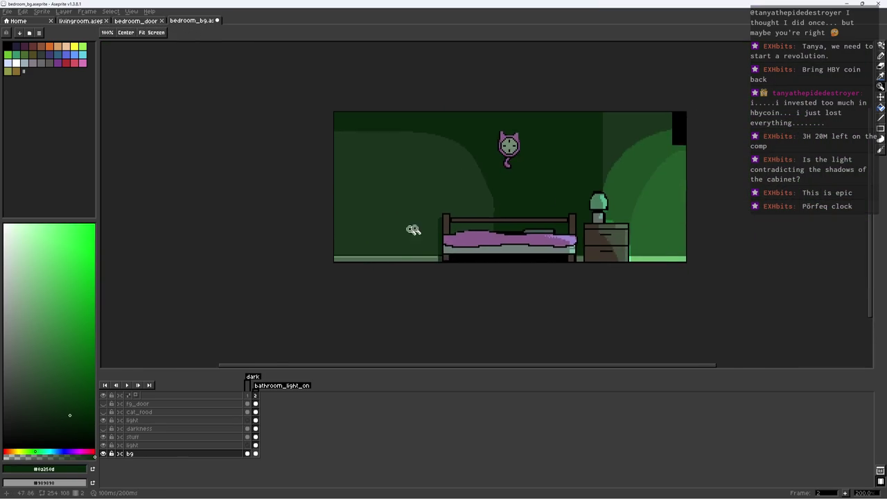
{"action": "scroll", "coordinate": [388, 234], "scroll_direction": "down", "scroll_amount": 1}
{"action": "scroll", "coordinate": [404, 180], "scroll_direction": "up", "scroll_amount": 2}
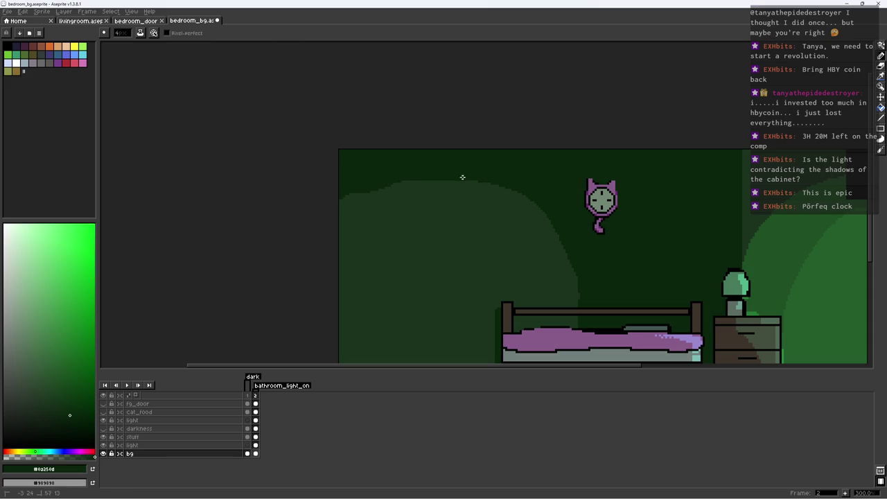
Sample the lighter strip green and the dark shadow green near the bed's top rail
{"action": "left_click", "coordinate": [402, 191], "text": "alt"}
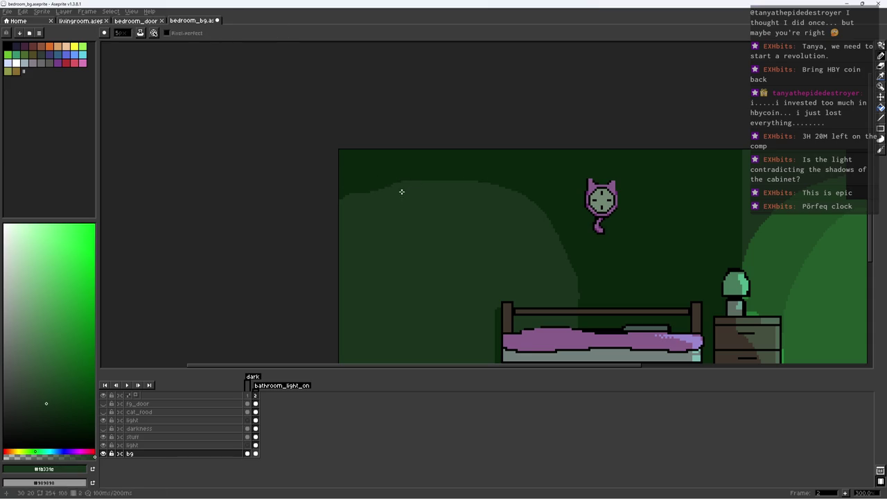
{"action": "scroll", "coordinate": [393, 174], "scroll_direction": "up", "scroll_amount": 3}
{"action": "left_click", "coordinate": [359, 185], "text": "alt"}
{"action": "scroll", "coordinate": [485, 200], "scroll_direction": "down", "scroll_amount": 8}
{"action": "scroll", "coordinate": [522, 200], "scroll_direction": "up", "scroll_amount": 2}
{"action": "scroll", "coordinate": [594, 90], "scroll_direction": "up", "scroll_amount": 3}
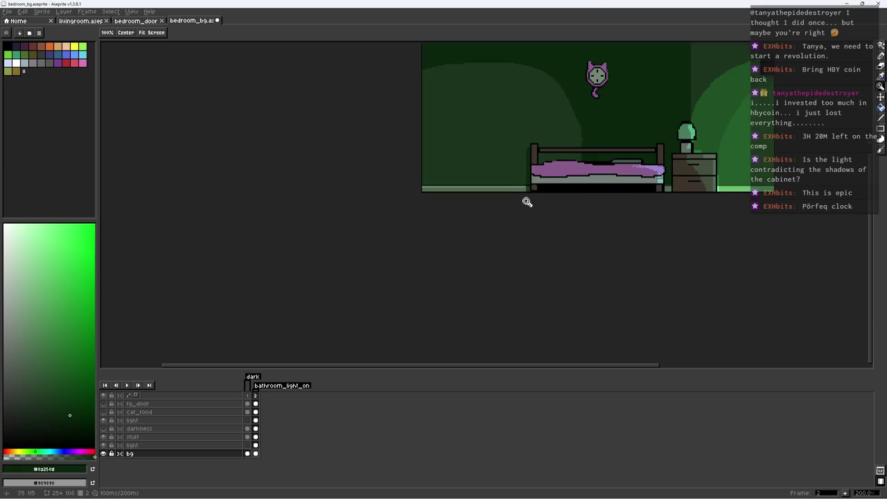
{"action": "scroll", "coordinate": [627, 170], "scroll_direction": "up", "scroll_amount": 6}
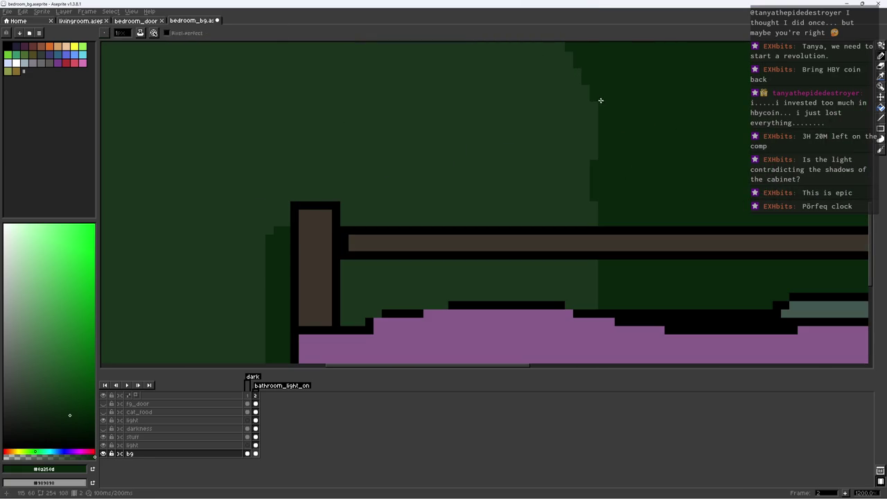
{"action": "left_click", "coordinate": [597, 202], "text": "alt"}
{"action": "left_click", "coordinate": [613, 191], "text": "alt"}
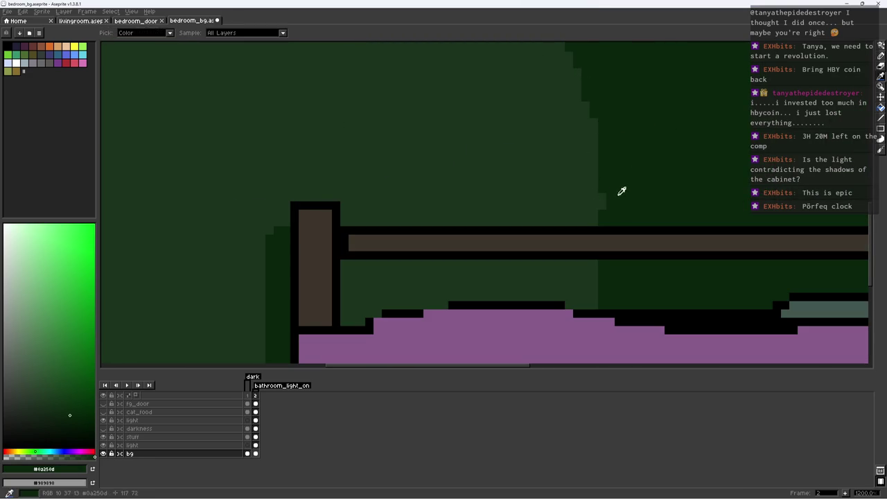
{"action": "scroll", "coordinate": [600, 173], "scroll_direction": "down", "scroll_amount": 4}
{"action": "scroll", "coordinate": [617, 182], "scroll_direction": "up", "scroll_amount": 1}
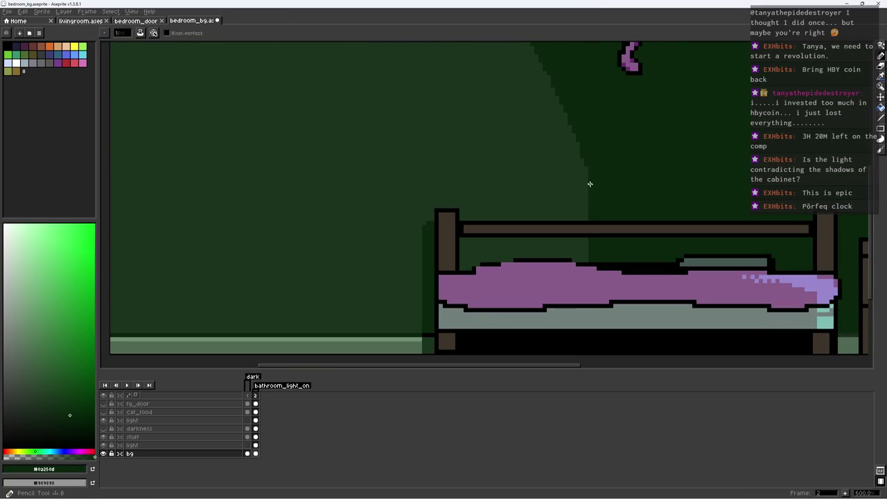
{"action": "scroll", "coordinate": [584, 184], "scroll_direction": "up", "scroll_amount": 1}
Magic-wand select the dark green region behind the bed, then clear the selection
{"action": "key", "text": "w"}
{"action": "left_click", "coordinate": [579, 267]}
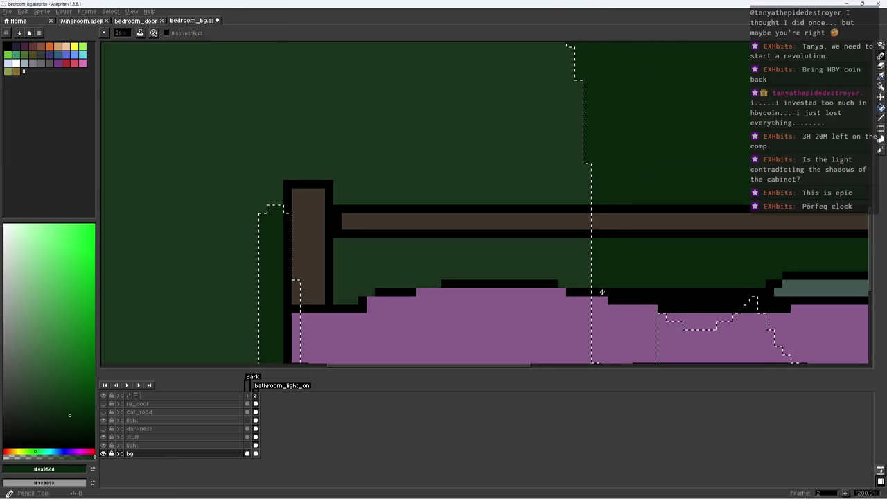
{"action": "key", "text": "ctrl+d"}
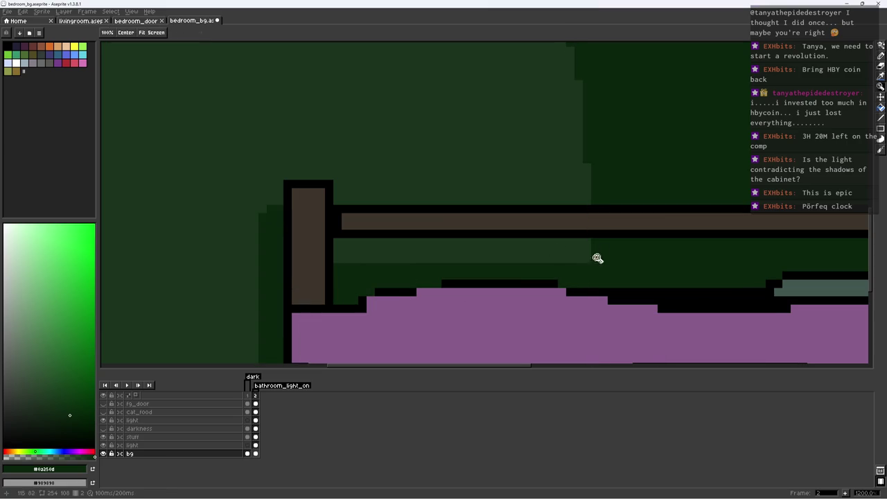
{"action": "key", "text": "z"}
{"action": "scroll", "coordinate": [585, 257], "scroll_direction": "down", "scroll_amount": 4}
{"action": "scroll", "coordinate": [603, 239], "scroll_direction": "up", "scroll_amount": 1}
{"action": "scroll", "coordinate": [627, 239], "scroll_direction": "up", "scroll_amount": 1}
{"action": "key", "text": "b"}
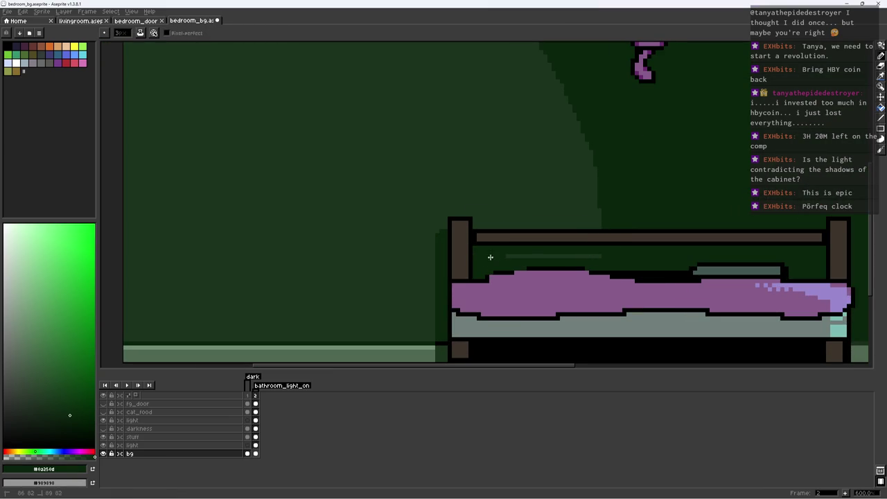
{"action": "scroll", "coordinate": [502, 252], "scroll_direction": "up", "scroll_amount": 5}
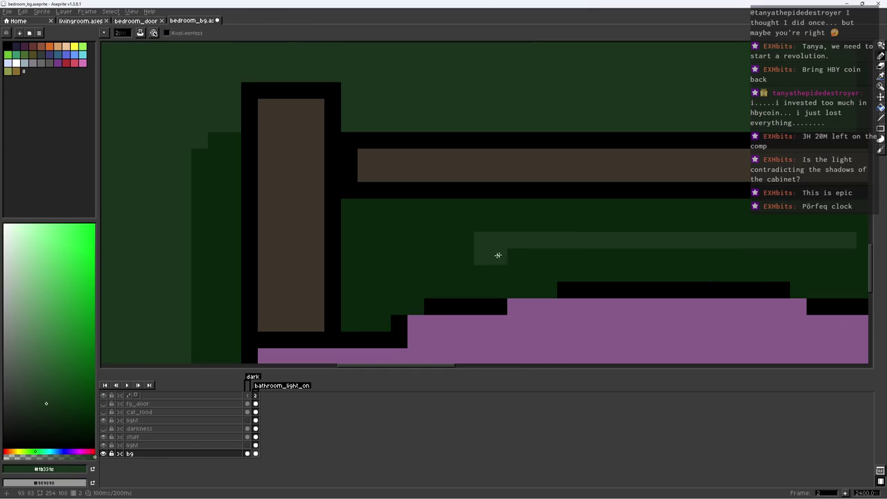
Start a checker in the light strip and duplicate it rightward across the headboard
{"action": "left_click", "coordinate": [526, 242]}
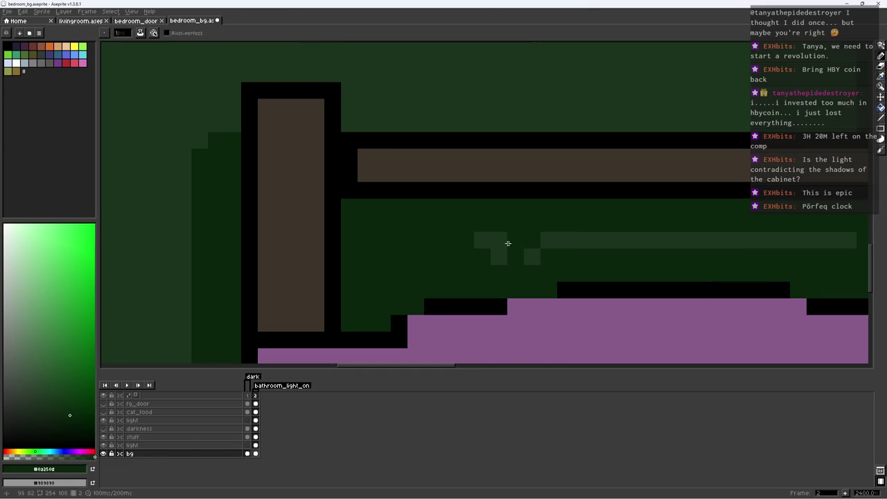
{"action": "key", "text": "m"}
{"action": "left_click_drag", "start_coordinate": [458, 215], "coordinate": [559, 283]}
{"action": "left_click_drag", "start_coordinate": [515, 254], "coordinate": [612, 259]}
{"action": "key", "text": "ctrl+d"}
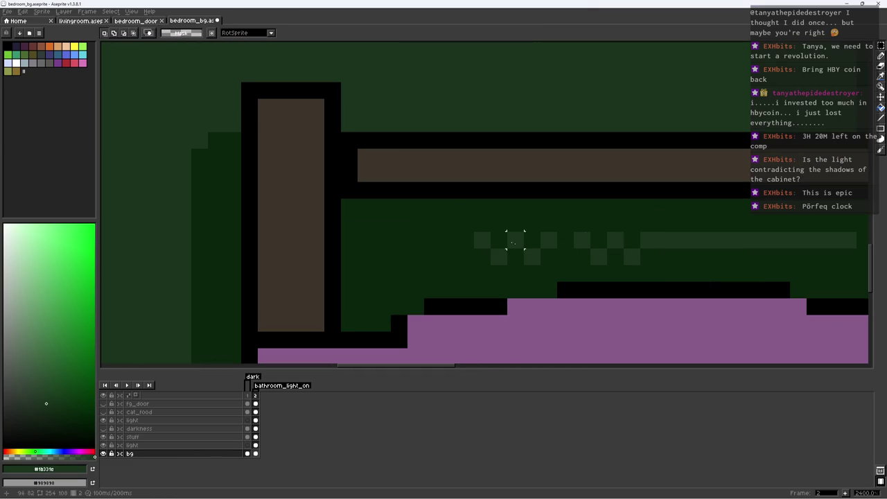
{"action": "left_click_drag", "start_coordinate": [473, 230], "coordinate": [642, 266]}
{"action": "mouse_move", "coordinate": [571, 257]}
{"action": "left_mouse_down"}
{"action": "mouse_move", "coordinate": [751, 255]}
{"action": "mouse_move", "coordinate": [499, 238]}
{"action": "mouse_move", "coordinate": [575, 247]}
{"action": "left_mouse_up"}
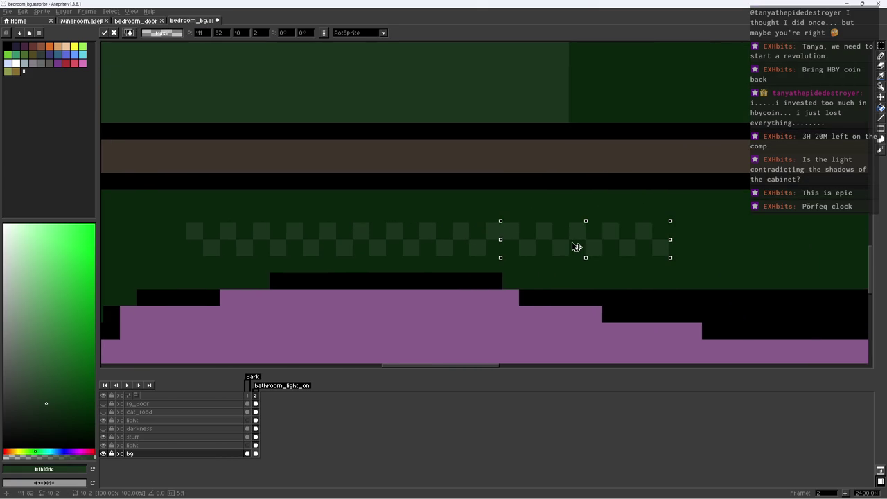
{"action": "key", "text": "ctrl+d"}
Paint over the extra checker squares at the right end and save bedroom_bg.aseprite
{"action": "left_click", "coordinate": [676, 236], "text": "alt"}
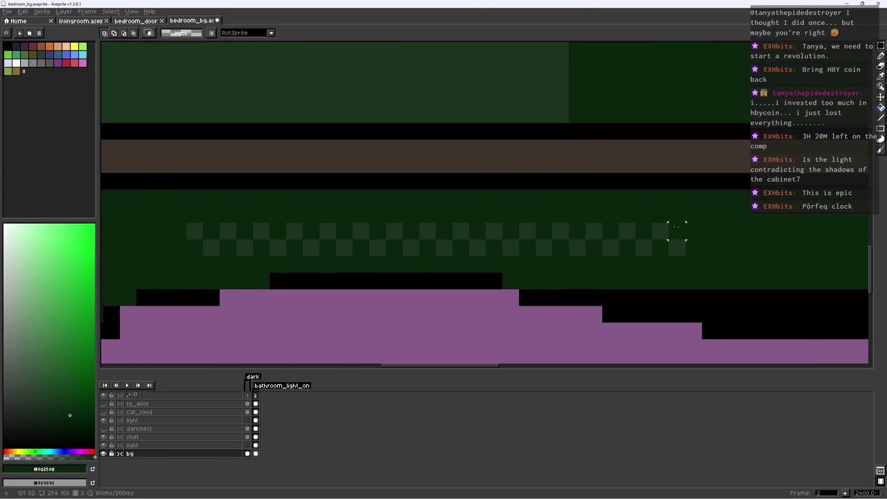
{"action": "key", "text": "b"}
{"action": "left_click_drag", "start_coordinate": [678, 246], "coordinate": [612, 248]}
{"action": "key", "text": "z"}
{"action": "scroll", "coordinate": [612, 224], "scroll_direction": "down", "scroll_amount": 5}
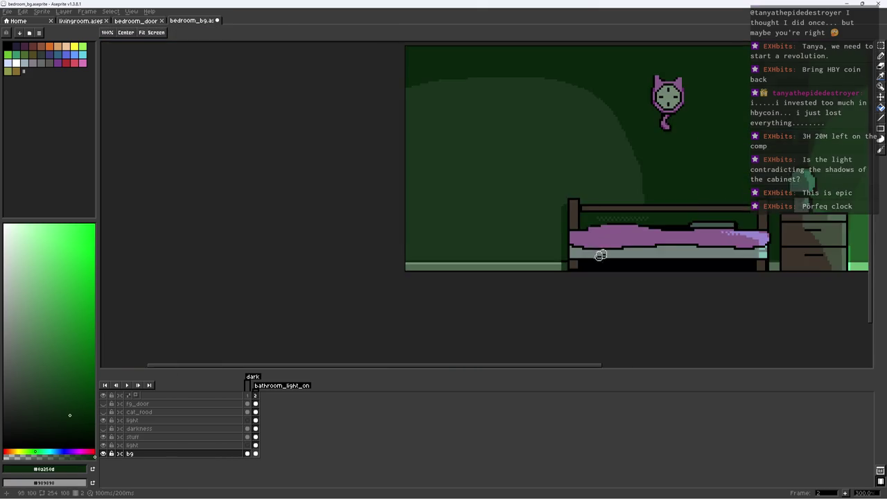
{"action": "scroll", "coordinate": [633, 237], "scroll_direction": "up", "scroll_amount": 1}
{"action": "scroll", "coordinate": [605, 182], "scroll_direction": "down", "scroll_amount": 5}
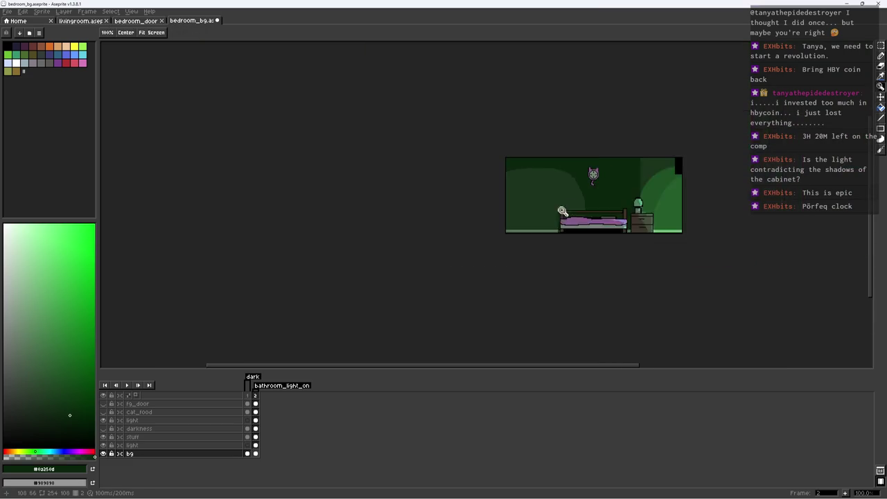
{"action": "scroll", "coordinate": [511, 171], "scroll_direction": "up", "scroll_amount": 3}
{"action": "left_click_drag", "start_coordinate": [511, 171], "coordinate": [354, 185]}
{"action": "key", "text": "ctrl+s"}
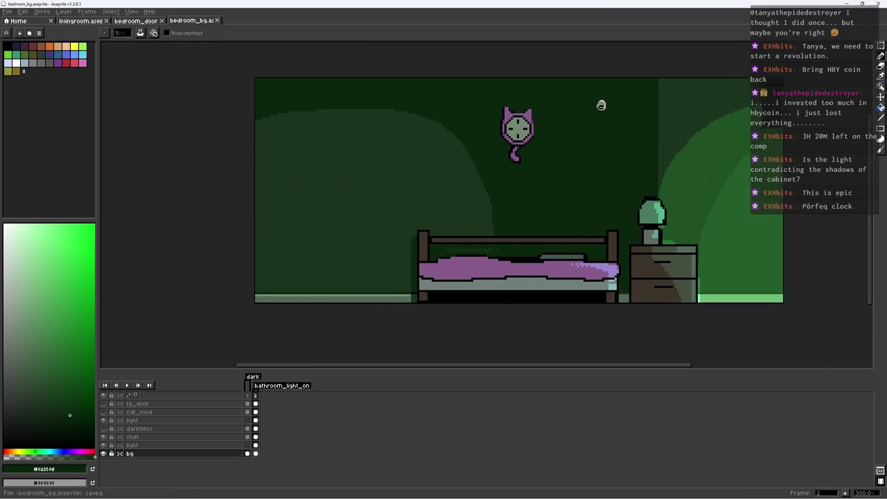
{"action": "left_click_drag", "start_coordinate": [602, 104], "coordinate": [355, 116]}
{"action": "key", "text": "alt"}
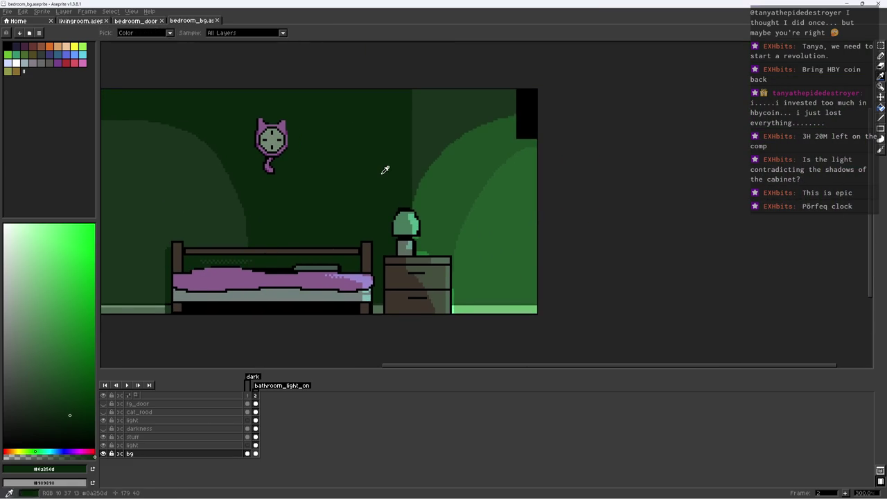
Add a lighter streak left of the window light and darken the bg wall right of the cabinet
{"action": "double_click", "coordinate": [172, 445]}
{"action": "left_click", "coordinate": [422, 137], "text": "alt"}
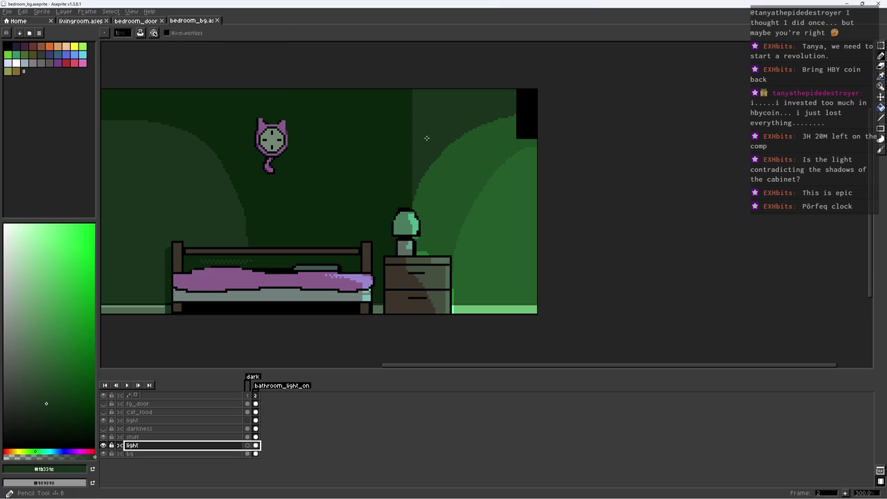
{"action": "left_click_drag", "start_coordinate": [381, 205], "coordinate": [414, 144]}
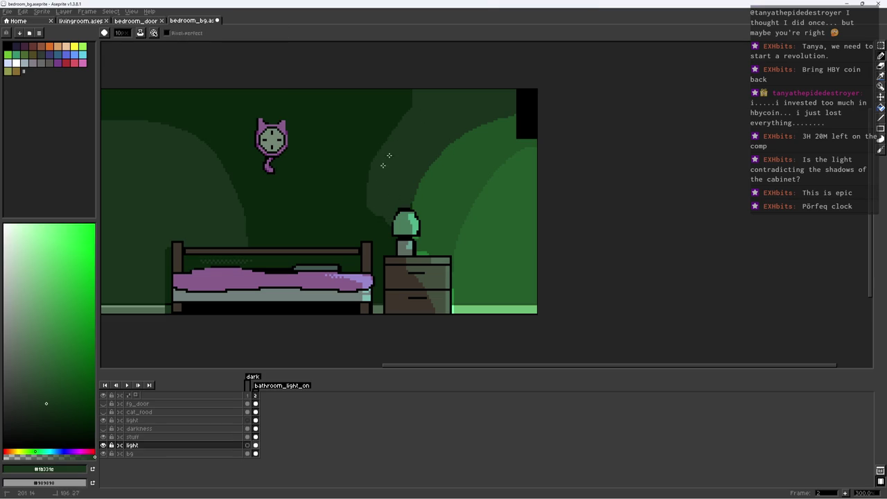
{"action": "left_click", "coordinate": [103, 445]}
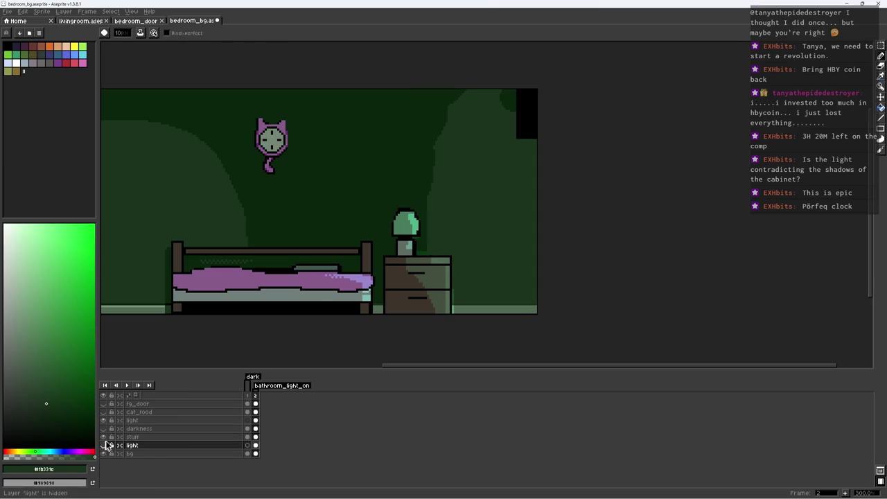
{"action": "left_click", "coordinate": [159, 445], "text": "ctrl"}
{"action": "left_click", "coordinate": [132, 453]}
{"action": "mouse_move", "coordinate": [445, 200]}
{"action": "left_mouse_down"}
{"action": "mouse_move", "coordinate": [545, 276]}
{"action": "mouse_move", "coordinate": [445, 352]}
{"action": "left_mouse_up"}
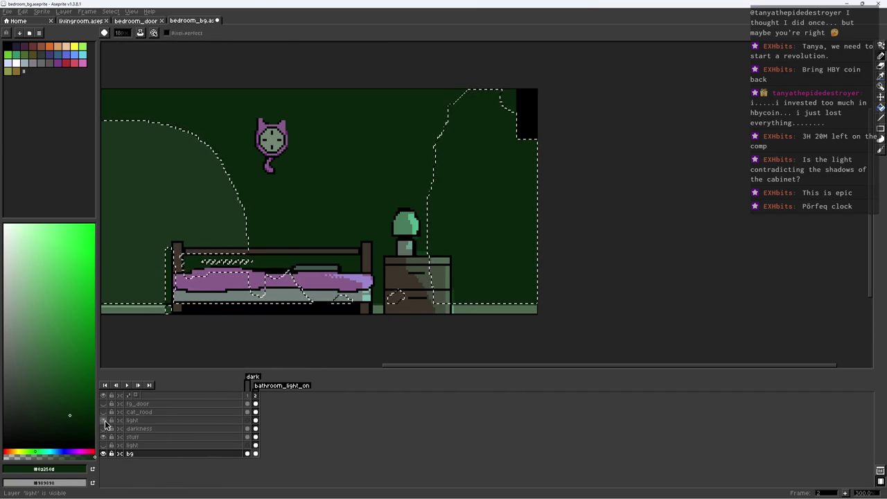
Turn on the darkness layer and move the light layer above it, checking frames 1 and 2
{"action": "left_click", "coordinate": [104, 420]}
{"action": "left_click", "coordinate": [104, 421]}
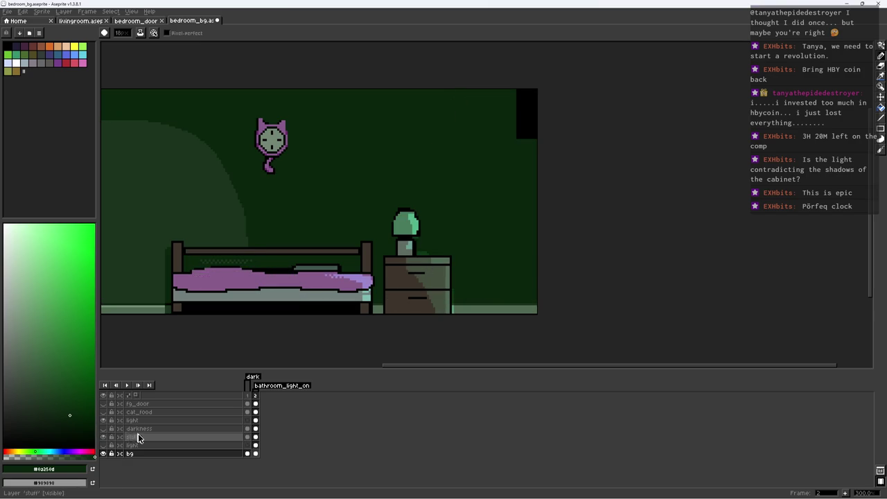
{"action": "left_click", "coordinate": [133, 428]}
{"action": "left_click", "coordinate": [103, 429]}
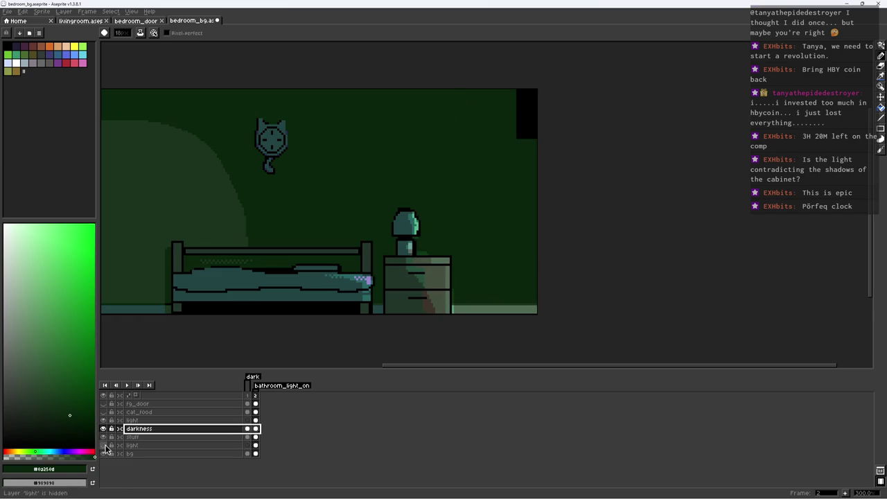
{"action": "left_click", "coordinate": [104, 445]}
{"action": "left_click_drag", "start_coordinate": [138, 445], "coordinate": [143, 431]}
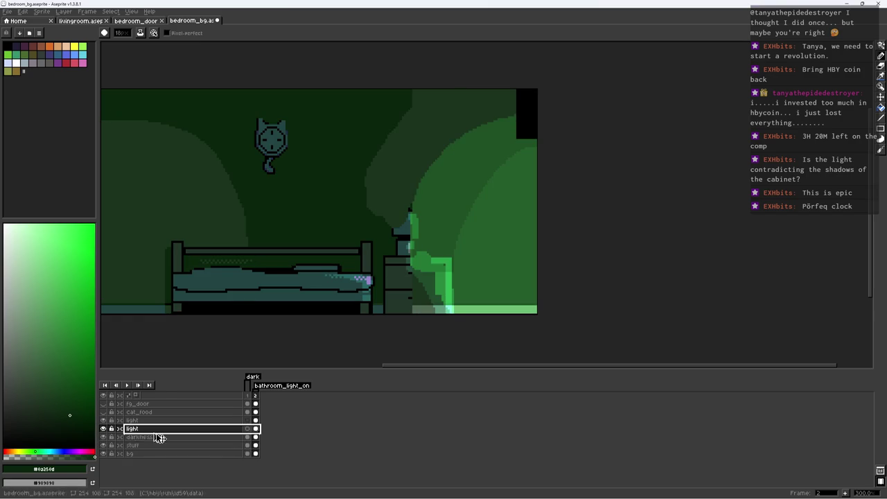
{"action": "left_click", "coordinate": [247, 429]}
{"action": "key", "text": "1"}
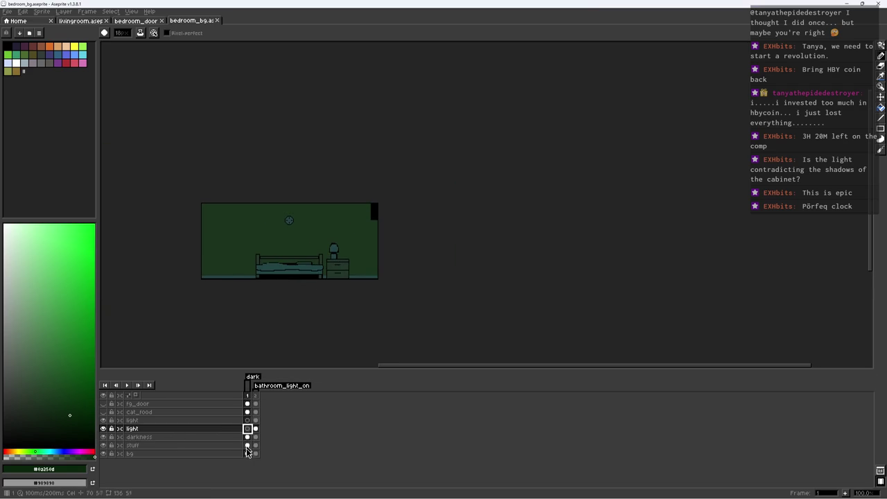
{"action": "left_click", "coordinate": [256, 454]}
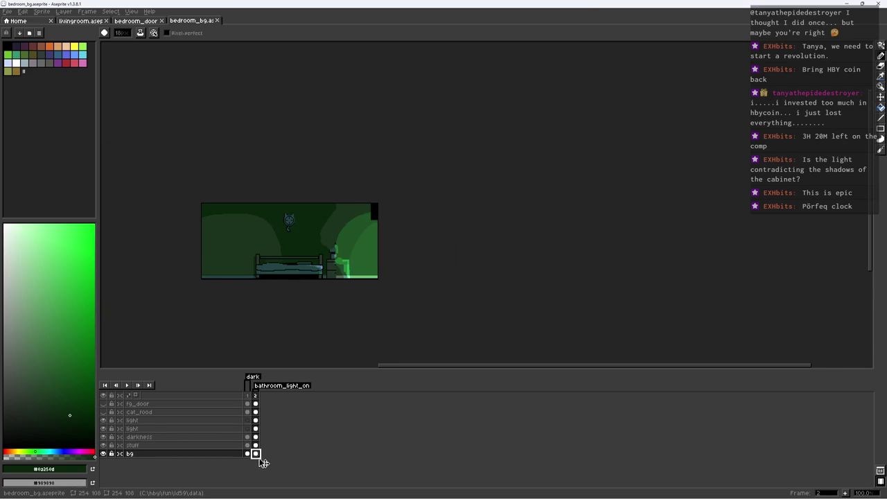
{"action": "key", "text": "3"}
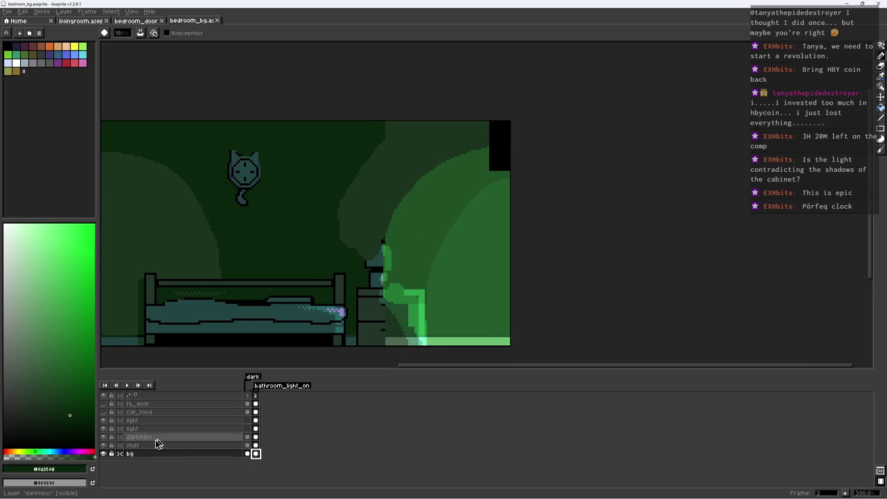
Move the second light layer below the stuff layer
{"action": "left_click", "coordinate": [105, 447]}
{"action": "left_click", "coordinate": [104, 445]}
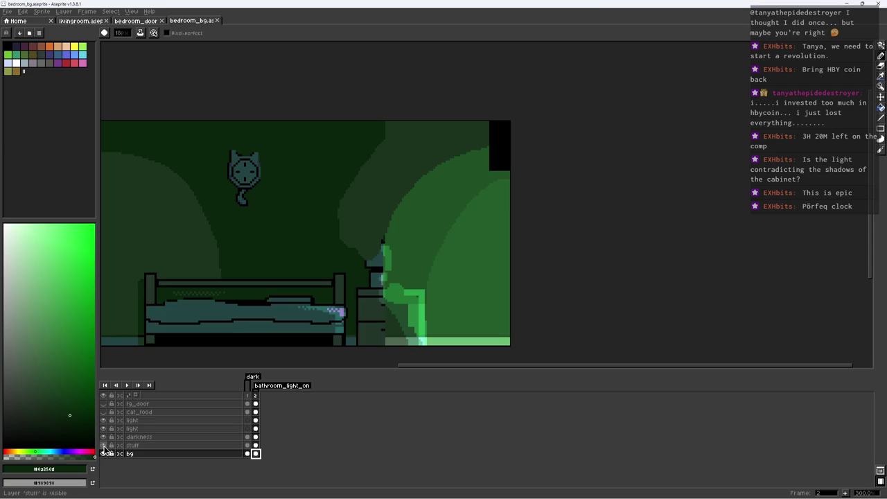
{"action": "left_click_drag", "start_coordinate": [132, 428], "coordinate": [131, 447]}
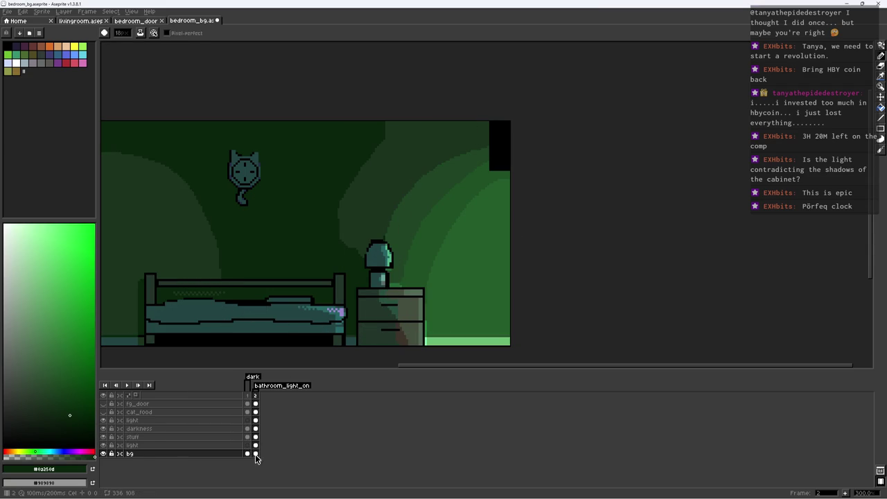
{"action": "mouse_move", "coordinate": [262, 277]}
{"action": "left_mouse_down"}
{"action": "mouse_move", "coordinate": [340, 264]}
{"action": "mouse_move", "coordinate": [373, 372]}
{"action": "left_mouse_up"}
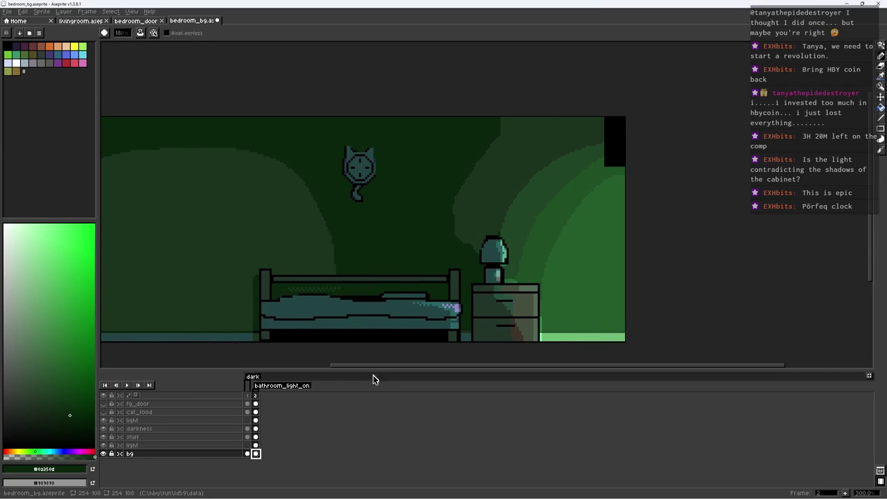
Link the bg layer's cels across frames 1 and 2
{"action": "left_click", "coordinate": [256, 446]}
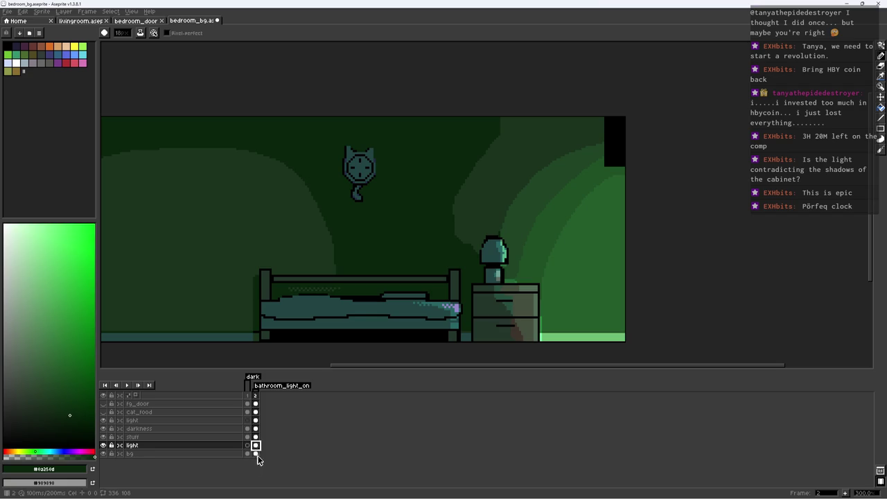
{"action": "left_click", "coordinate": [256, 453]}
{"action": "left_click_drag", "start_coordinate": [248, 455], "coordinate": [256, 454]}
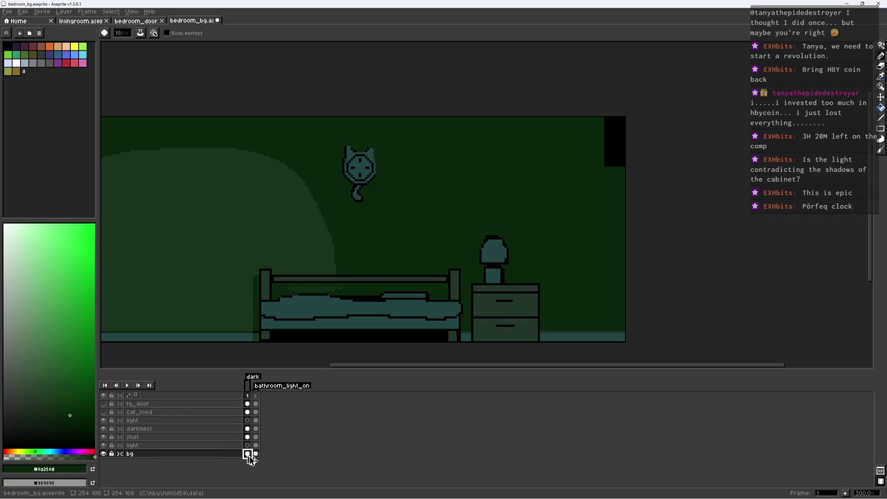
{"action": "right_click", "coordinate": [258, 454]}
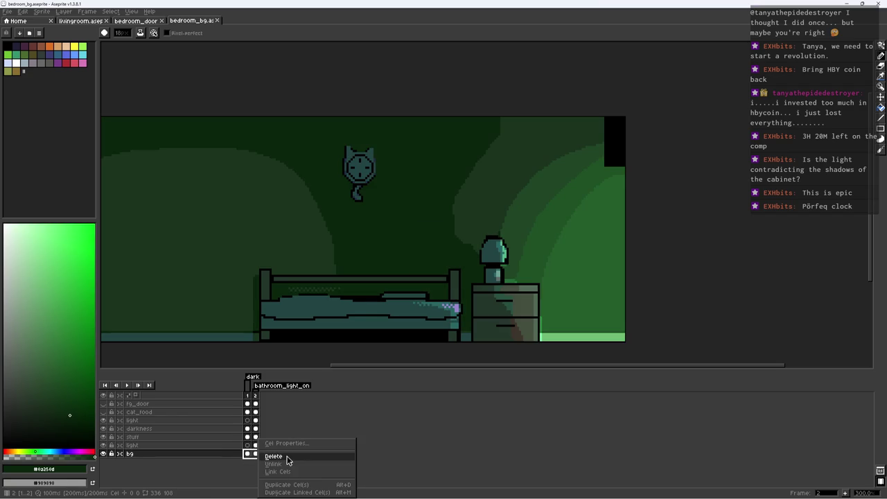
{"action": "left_click", "coordinate": [294, 473]}
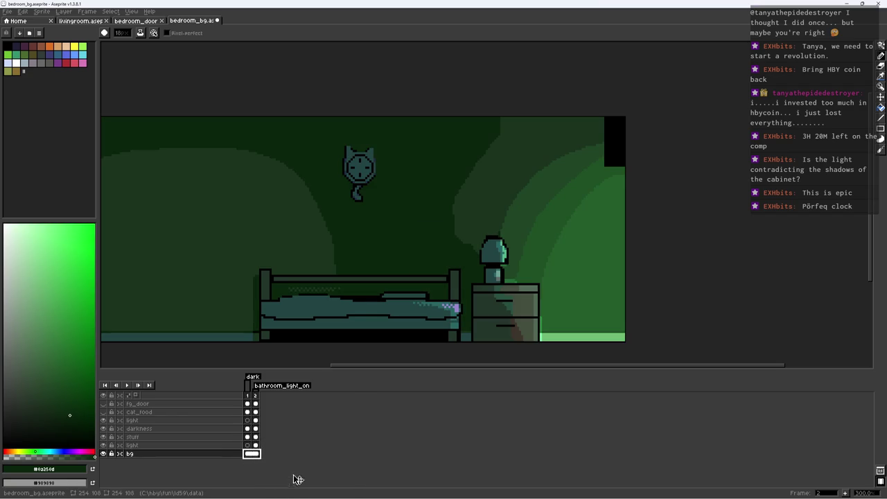
Toggle the light layer to compare the lighting, then save the file
{"action": "left_click", "coordinate": [256, 445]}
{"action": "left_click", "coordinate": [103, 445]}
{"action": "left_click", "coordinate": [103, 445]}
{"action": "left_click", "coordinate": [104, 447]}
{"action": "left_click", "coordinate": [103, 445]}
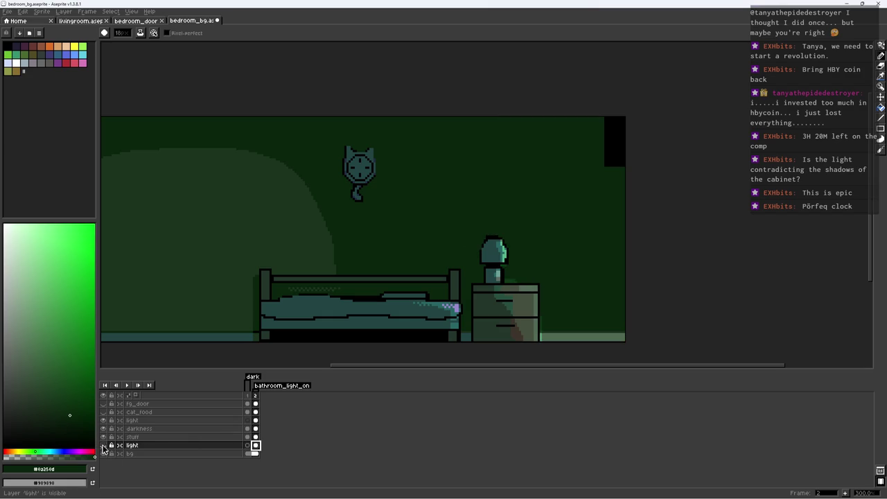
{"action": "left_click", "coordinate": [255, 453]}
{"action": "scroll", "coordinate": [421, 221], "scroll_direction": "down", "scroll_amount": 2}
{"action": "scroll", "coordinate": [421, 220], "scroll_direction": "up", "scroll_amount": 1}
{"action": "key", "text": "ctrl+s"}
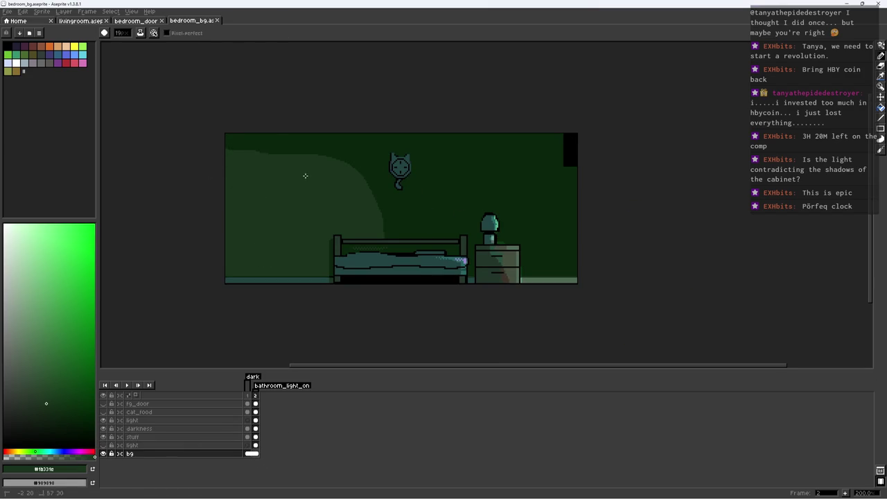
Zoom in on the left wall and eyedropper-sample its lighter green
{"action": "scroll", "coordinate": [254, 141], "scroll_direction": "up", "scroll_amount": 2}
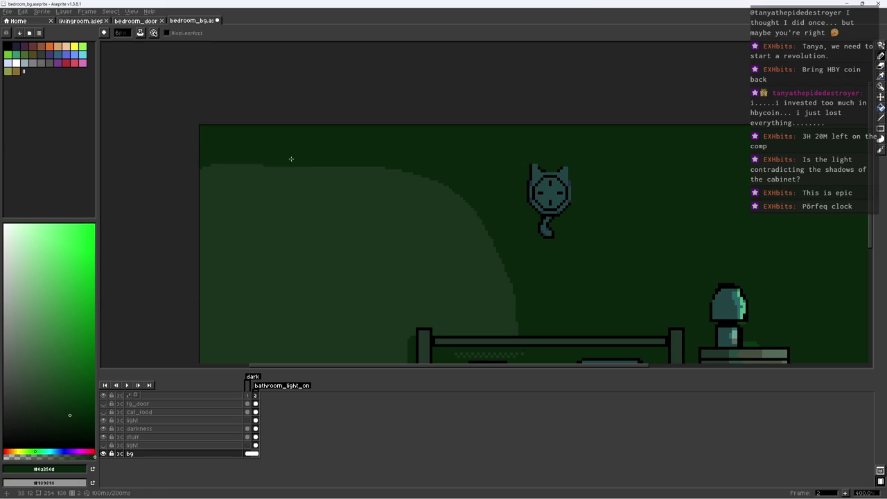
{"action": "scroll", "coordinate": [293, 206], "scroll_direction": "down", "scroll_amount": 2}
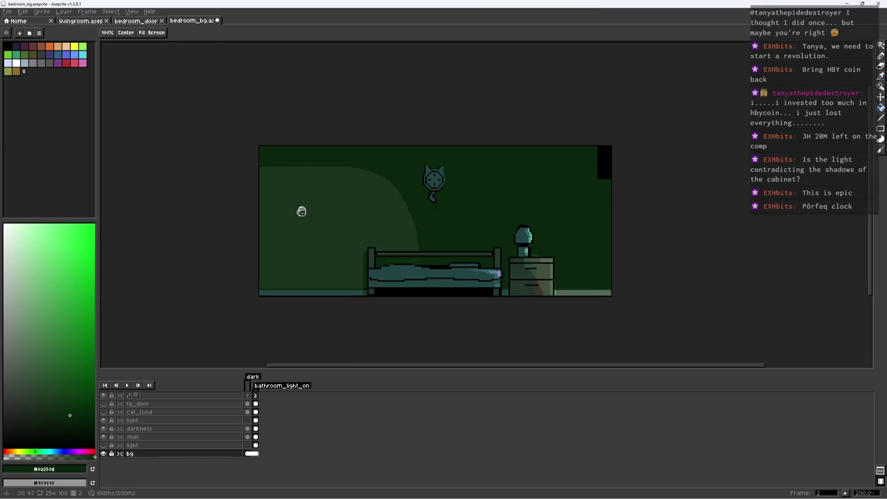
{"action": "scroll", "coordinate": [299, 210], "scroll_direction": "down", "scroll_amount": 2}
{"action": "scroll", "coordinate": [340, 196], "scroll_direction": "up", "scroll_amount": 5}
{"action": "key", "text": "alt"}
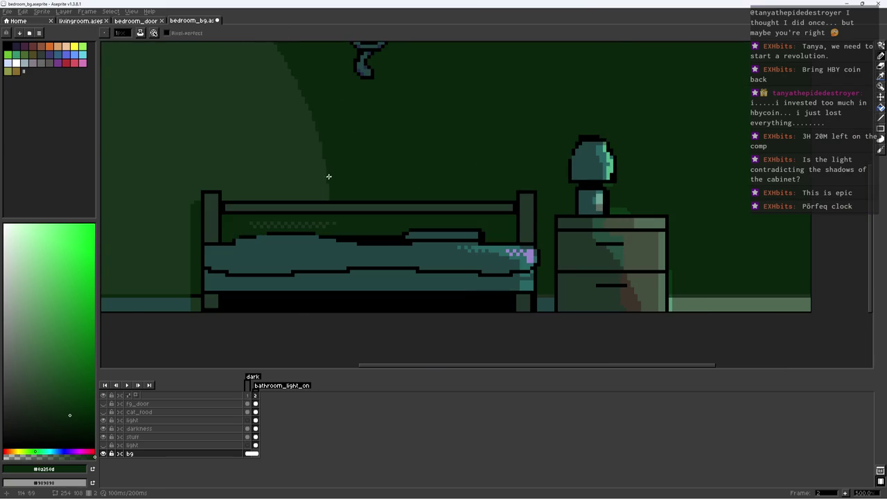
{"action": "scroll", "coordinate": [330, 180], "scroll_direction": "down", "scroll_amount": 2}
{"action": "scroll", "coordinate": [332, 182], "scroll_direction": "up", "scroll_amount": 3}
{"action": "key", "text": "alt"}
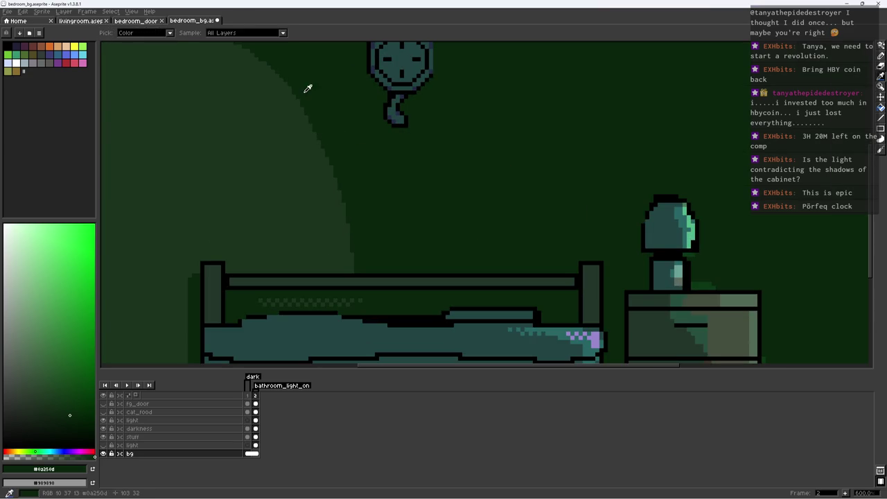
{"action": "scroll", "coordinate": [323, 114], "scroll_direction": "down", "scroll_amount": 2}
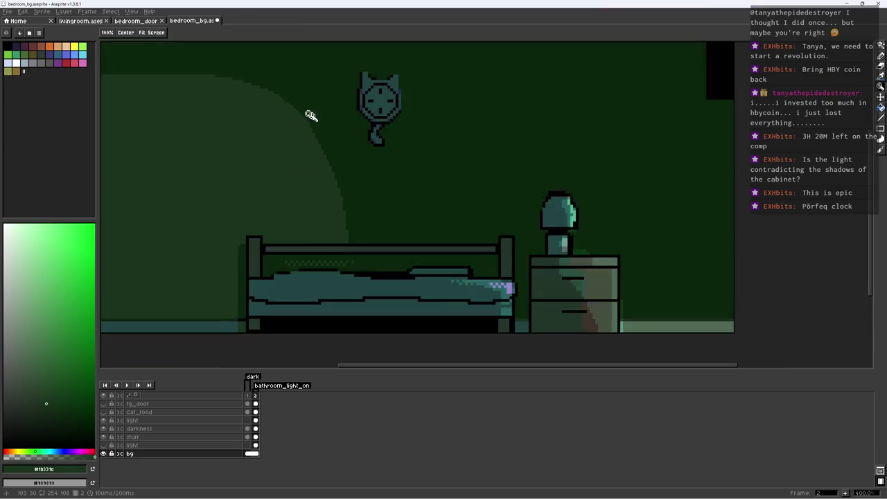
{"action": "scroll", "coordinate": [308, 110], "scroll_direction": "up", "scroll_amount": 5}
{"action": "left_click", "coordinate": [297, 95], "text": "alt"}
Resample the left wall's lighter green and Magic Wand-select the pale glow region
{"action": "scroll", "coordinate": [279, 113], "scroll_direction": "down", "scroll_amount": 3}
{"action": "scroll", "coordinate": [317, 97], "scroll_direction": "up", "scroll_amount": 2}
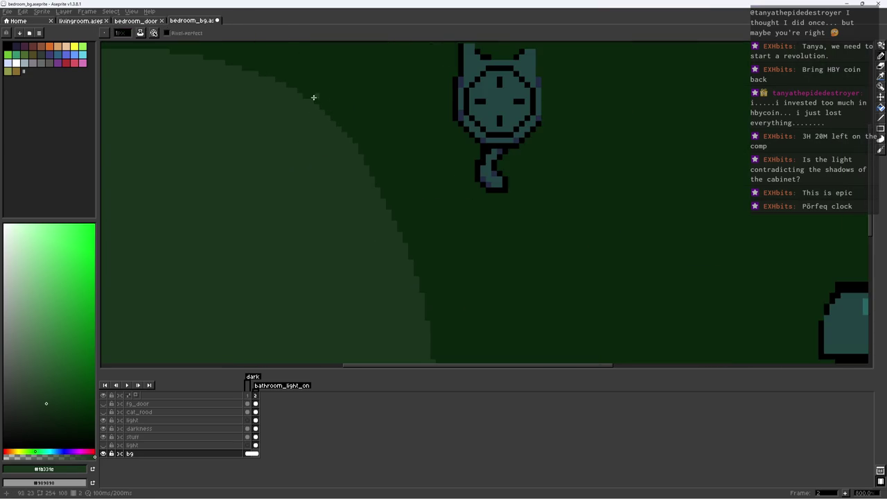
{"action": "scroll", "coordinate": [313, 131], "scroll_direction": "down", "scroll_amount": 3}
{"action": "scroll", "coordinate": [322, 161], "scroll_direction": "down", "scroll_amount": 1}
{"action": "key", "text": "alt"}
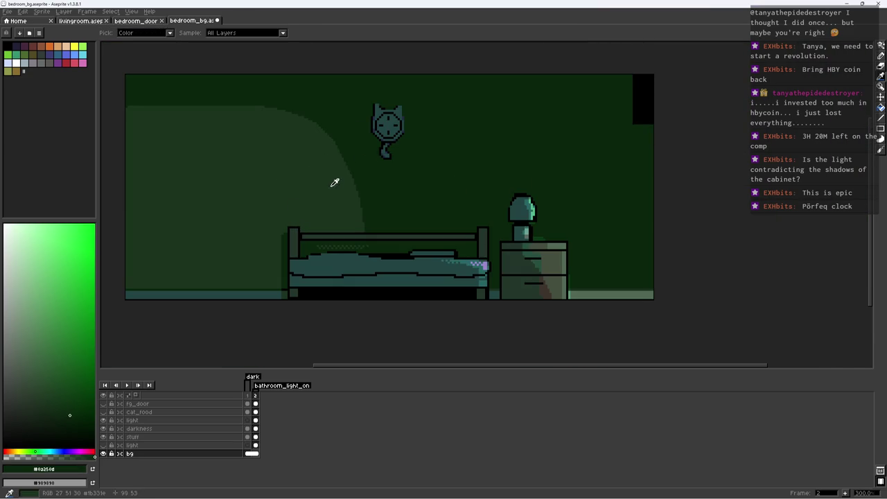
{"action": "left_click", "coordinate": [336, 182], "text": "alt"}
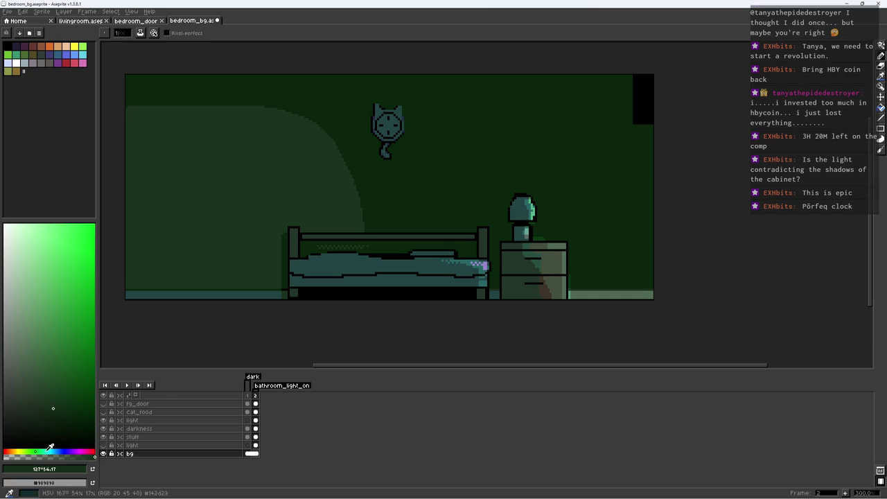
{"action": "key", "text": "w"}
{"action": "left_click", "coordinate": [224, 145]}
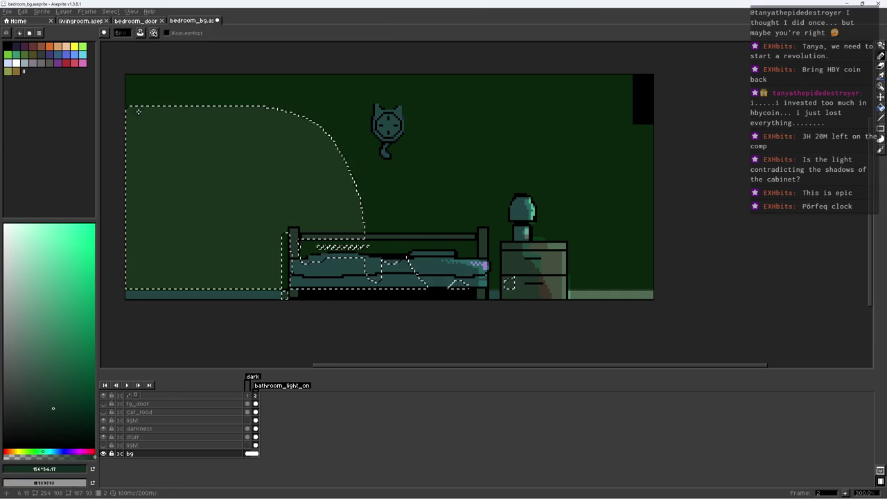
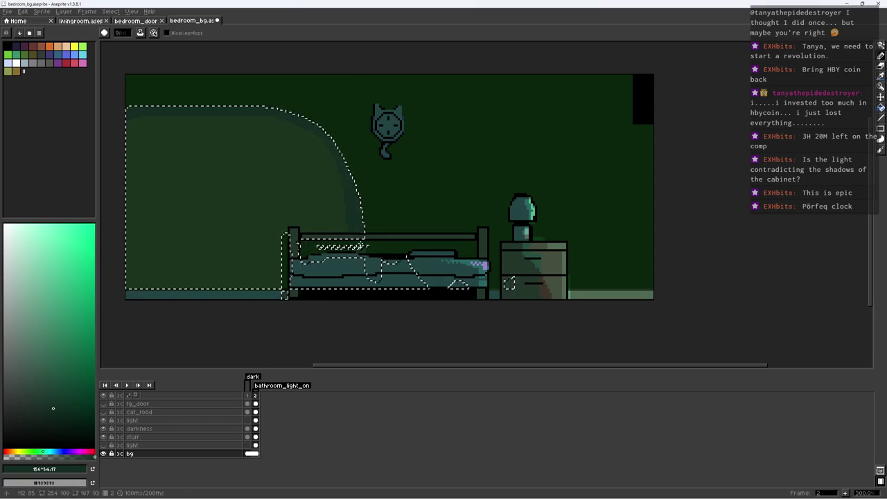
Zoom around the bedroom scene, briefly switching to the fill tool and back to the pencil
{"action": "scroll", "coordinate": [389, 178], "scroll_direction": "down", "scroll_amount": 2}
{"action": "scroll", "coordinate": [388, 178], "scroll_direction": "up", "scroll_amount": 3}
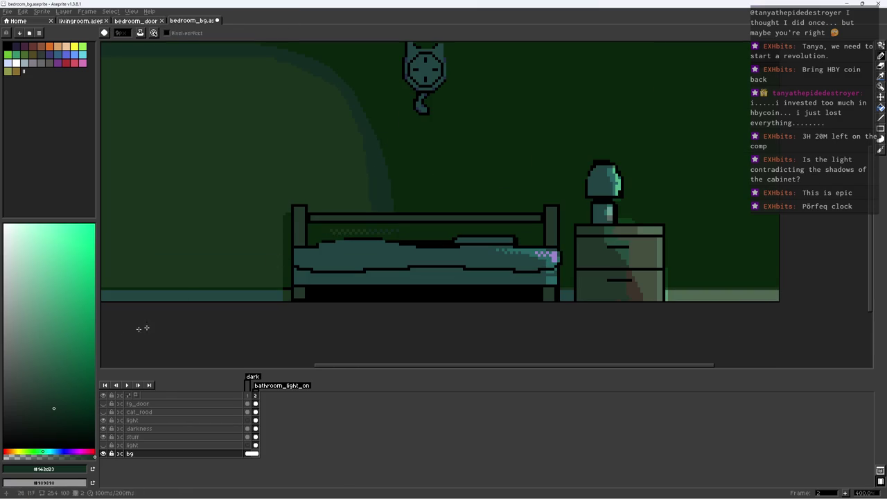
{"action": "key", "text": "g"}
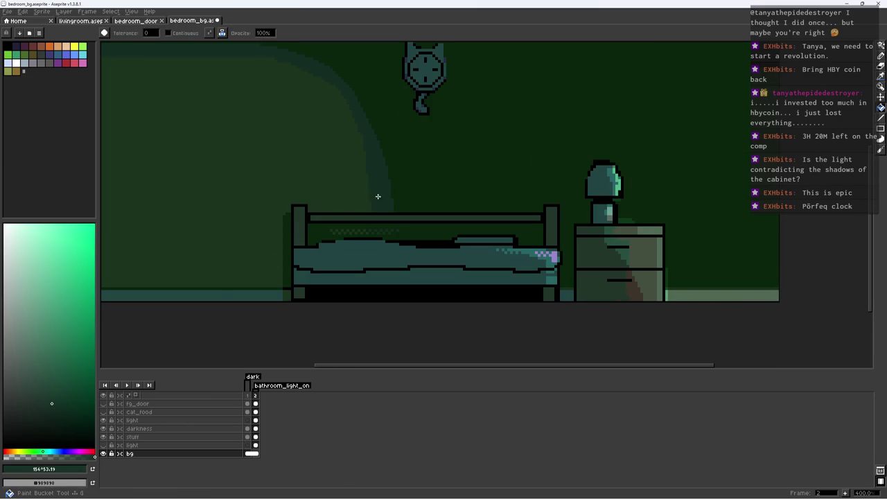
{"action": "scroll", "coordinate": [382, 179], "scroll_direction": "down", "scroll_amount": 3}
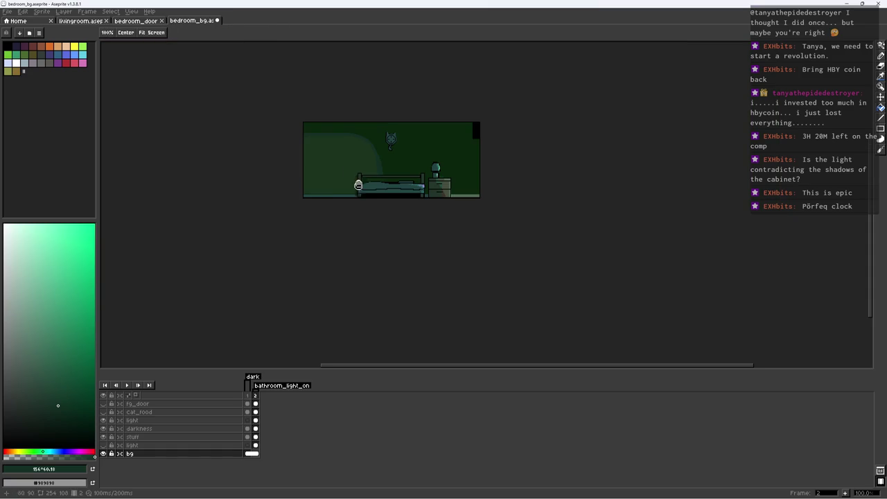
{"action": "scroll", "coordinate": [333, 181], "scroll_direction": "up", "scroll_amount": 2}
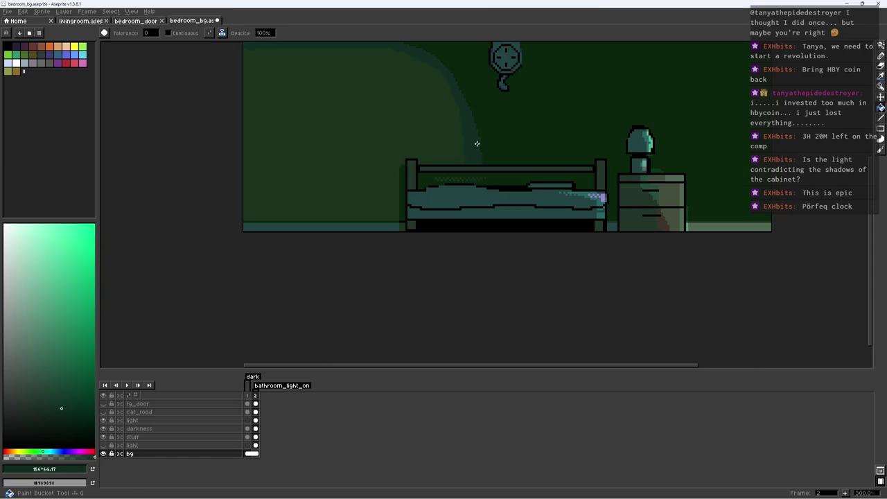
{"action": "key", "text": "b"}
{"action": "scroll", "coordinate": [443, 163], "scroll_direction": "down", "scroll_amount": 2}
{"action": "scroll", "coordinate": [461, 133], "scroll_direction": "up", "scroll_amount": 1}
{"action": "scroll", "coordinate": [471, 134], "scroll_direction": "up", "scroll_amount": 1}
{"action": "scroll", "coordinate": [450, 149], "scroll_direction": "up", "scroll_amount": 3}
Select the wall light beam shape, deselect it, and pan around to review
{"action": "left_click", "coordinate": [440, 162]}
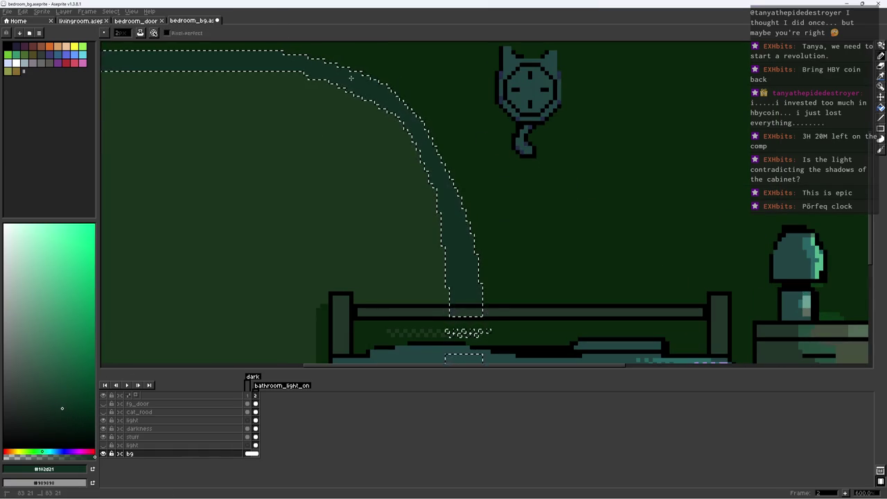
{"action": "key", "text": "ctrl+d"}
{"action": "key", "text": "h"}
{"action": "scroll", "coordinate": [383, 202], "scroll_direction": "down", "scroll_amount": 3}
{"action": "scroll", "coordinate": [383, 202], "scroll_direction": "down", "scroll_amount": 2}
{"action": "scroll", "coordinate": [388, 203], "scroll_direction": "up", "scroll_amount": 2}
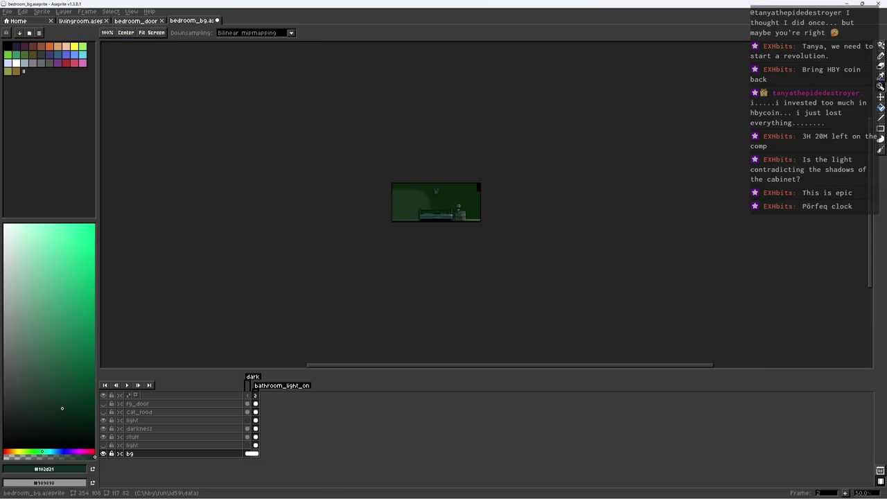
{"action": "key", "text": "b"}
{"action": "scroll", "coordinate": [431, 256], "scroll_direction": "up", "scroll_amount": 4}
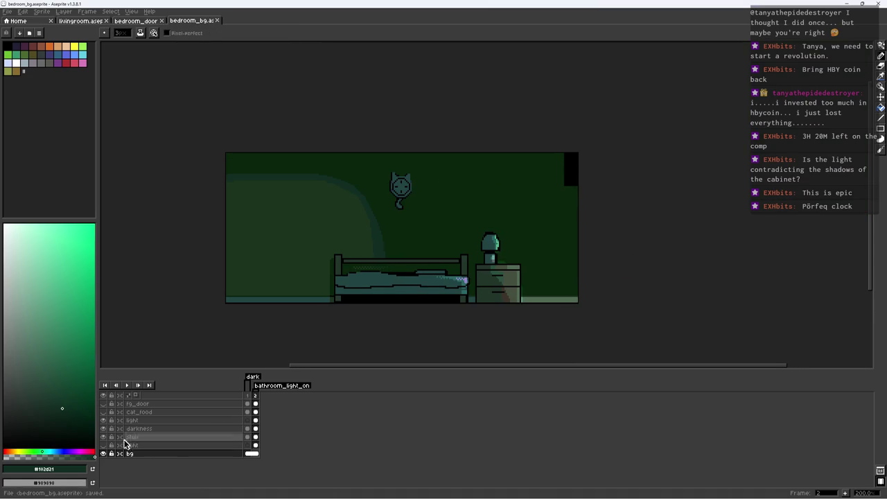
Toggle the darkness overlay to compare lighting, then make the bg layer active
{"action": "left_click", "coordinate": [103, 429]}
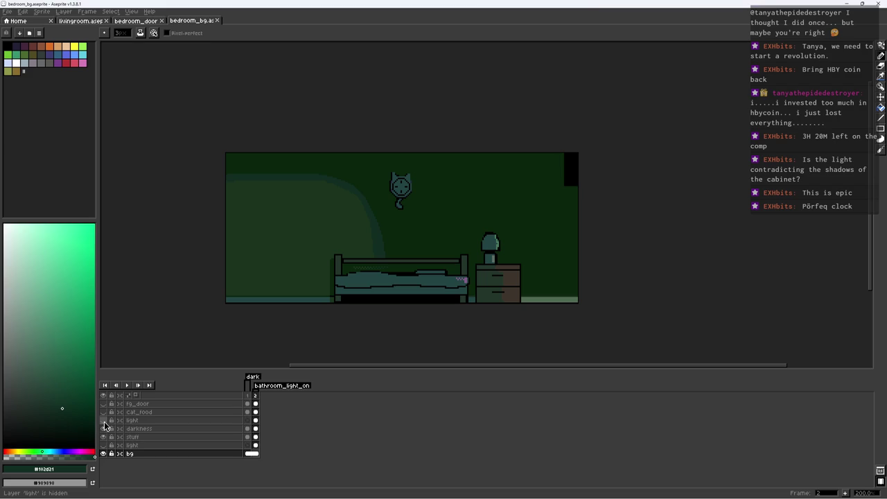
{"action": "left_click", "coordinate": [132, 453]}
{"action": "left_click", "coordinate": [103, 453]}
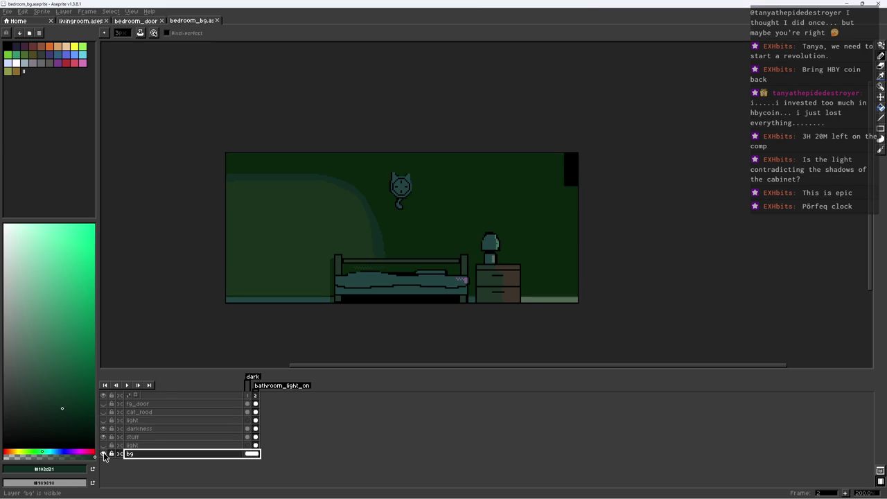
{"action": "left_click", "coordinate": [255, 446]}
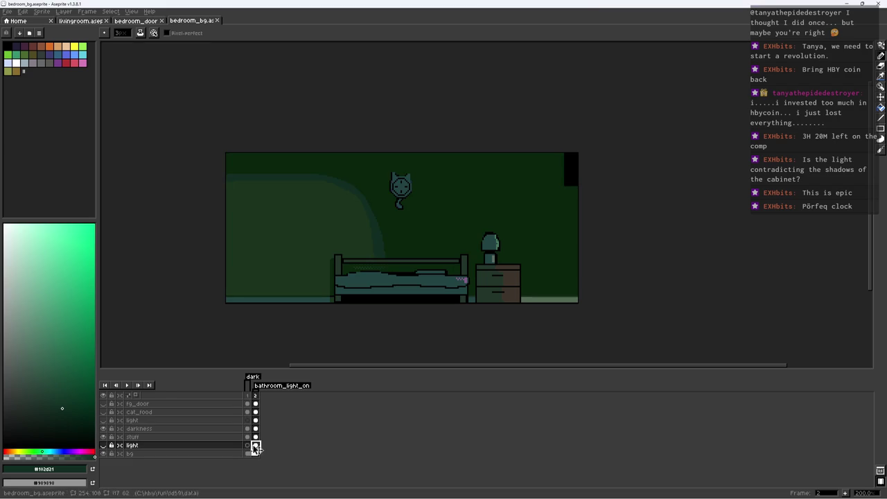
{"action": "left_click", "coordinate": [104, 430]}
{"action": "left_click", "coordinate": [104, 430]}
{"action": "left_click", "coordinate": [103, 430]}
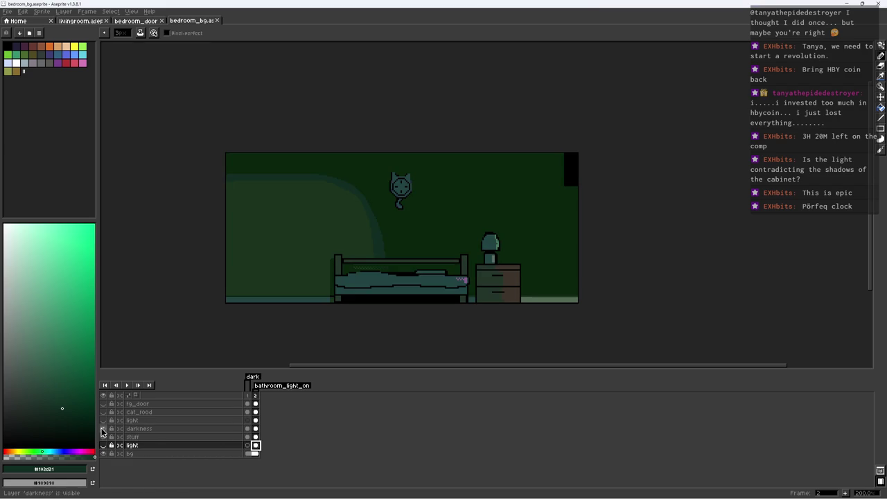
{"action": "left_click", "coordinate": [103, 430]}
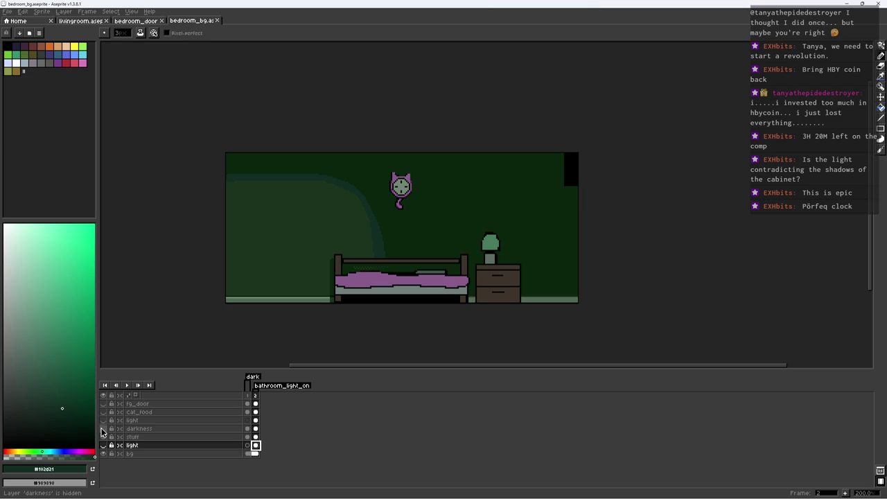
{"action": "double_click", "coordinate": [229, 454]}
{"action": "scroll", "coordinate": [368, 291], "scroll_direction": "up", "scroll_amount": 5}
On the stuff layer, draw lighter purple along the blanket's top and save
{"action": "left_click", "coordinate": [301, 273], "text": "alt"}
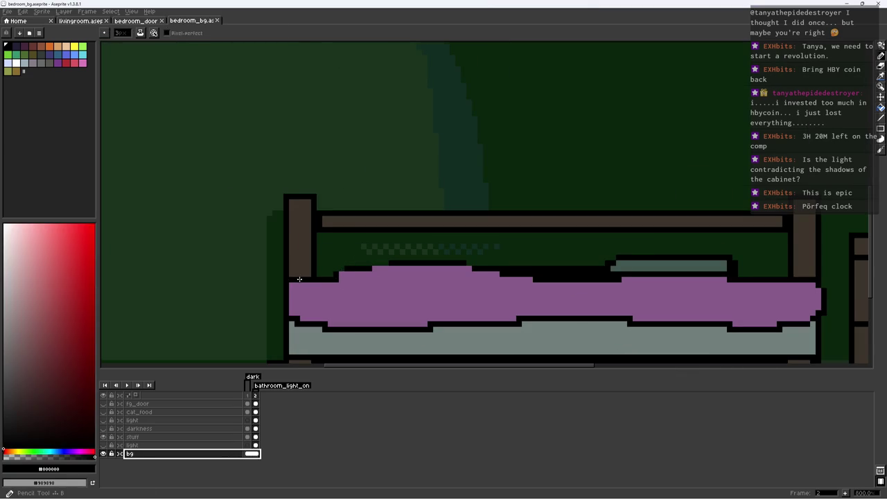
{"action": "key", "text": "Return"}
{"action": "left_click", "coordinate": [296, 296], "text": "alt"}
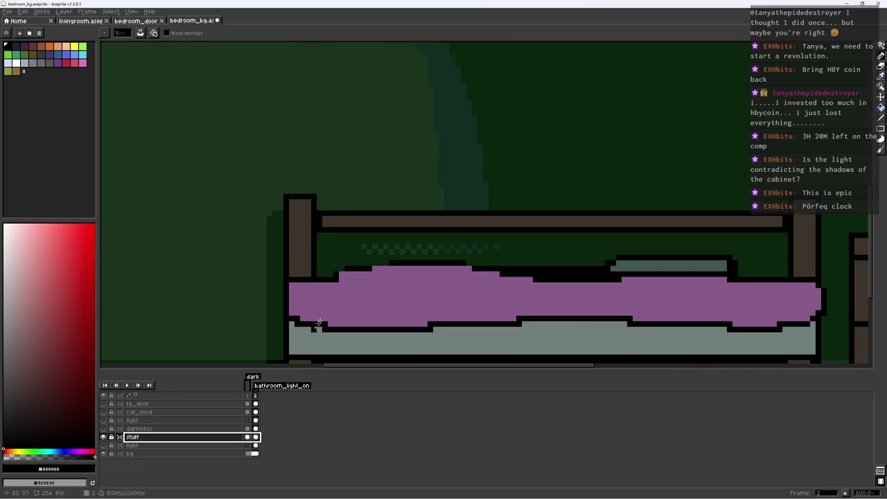
{"action": "left_click", "coordinate": [288, 286], "text": "alt"}
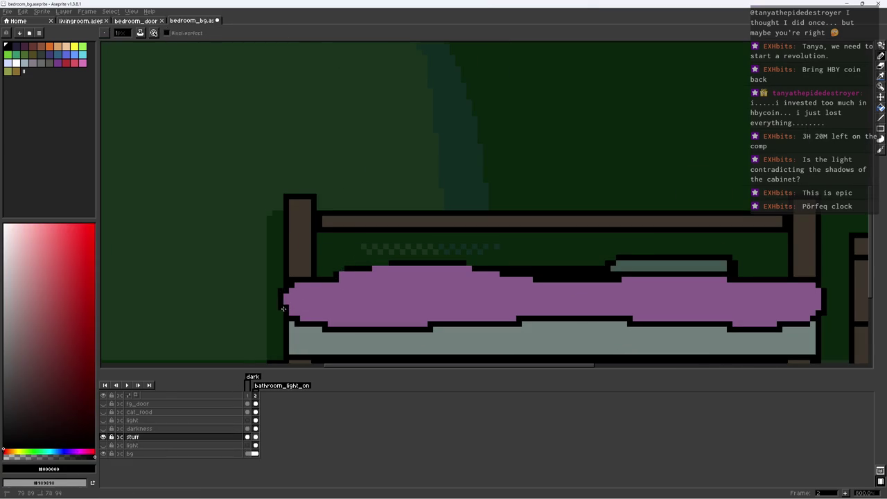
{"action": "left_click", "coordinate": [284, 310], "text": "alt"}
{"action": "left_click", "coordinate": [324, 290]}
{"action": "mouse_move", "coordinate": [325, 290]}
{"action": "left_mouse_down"}
{"action": "mouse_move", "coordinate": [689, 293]}
{"action": "mouse_move", "coordinate": [693, 300]}
{"action": "mouse_move", "coordinate": [792, 293]}
{"action": "mouse_move", "coordinate": [735, 290]}
{"action": "left_mouse_up"}
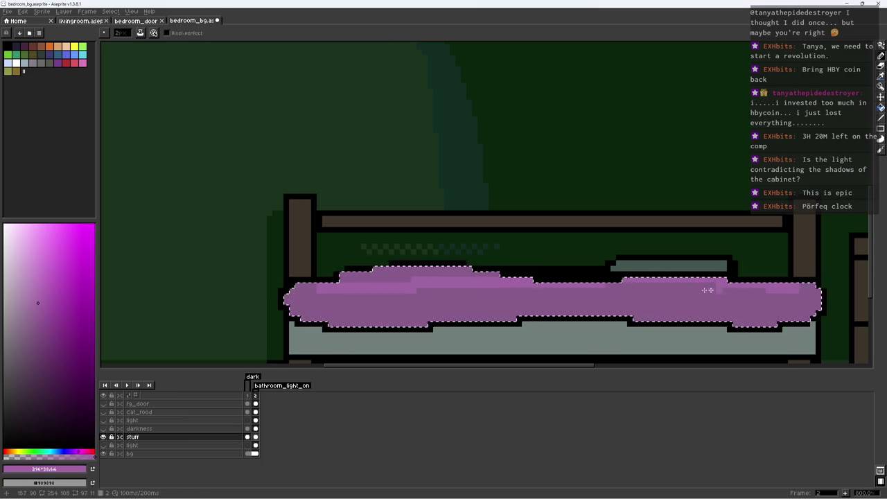
{"action": "scroll", "coordinate": [734, 291], "scroll_direction": "down", "scroll_amount": 3}
{"action": "scroll", "coordinate": [624, 321], "scroll_direction": "down", "scroll_amount": 3}
{"action": "scroll", "coordinate": [580, 309], "scroll_direction": "up", "scroll_amount": 2}
{"action": "key", "text": "ctrl+s"}
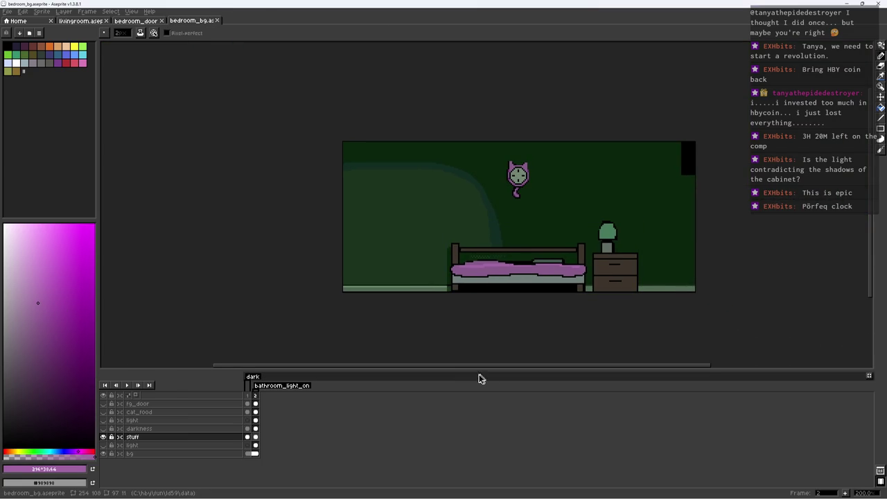
Sample the mattress grey and the bed leg's dark brown while inspecting the bed
{"action": "scroll", "coordinate": [501, 295], "scroll_direction": "up", "scroll_amount": 2}
{"action": "scroll", "coordinate": [420, 254], "scroll_direction": "up", "scroll_amount": 2}
{"action": "left_click", "coordinate": [427, 263], "text": "alt"}
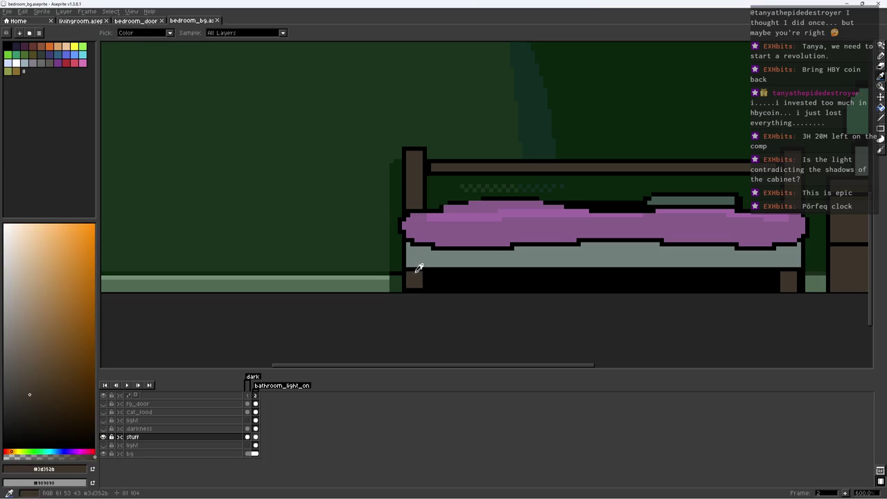
{"action": "scroll", "coordinate": [366, 291], "scroll_direction": "up", "scroll_amount": 4}
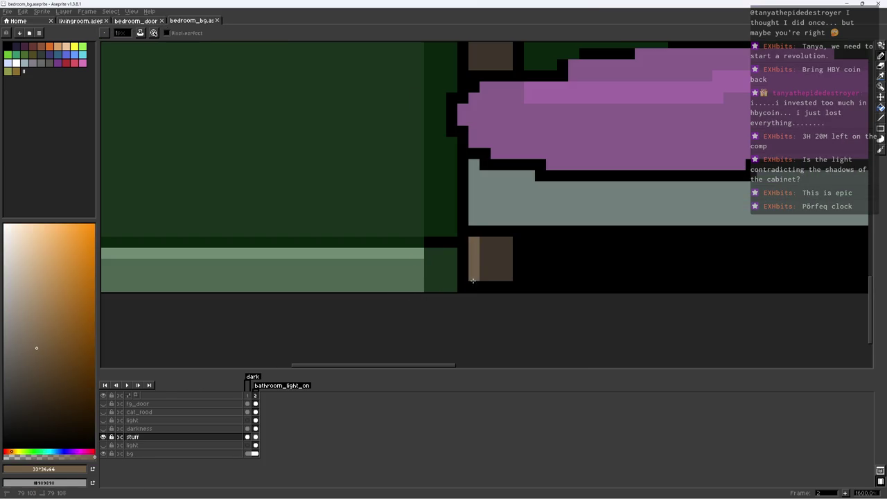
{"action": "left_click", "coordinate": [489, 252], "text": "alt"}
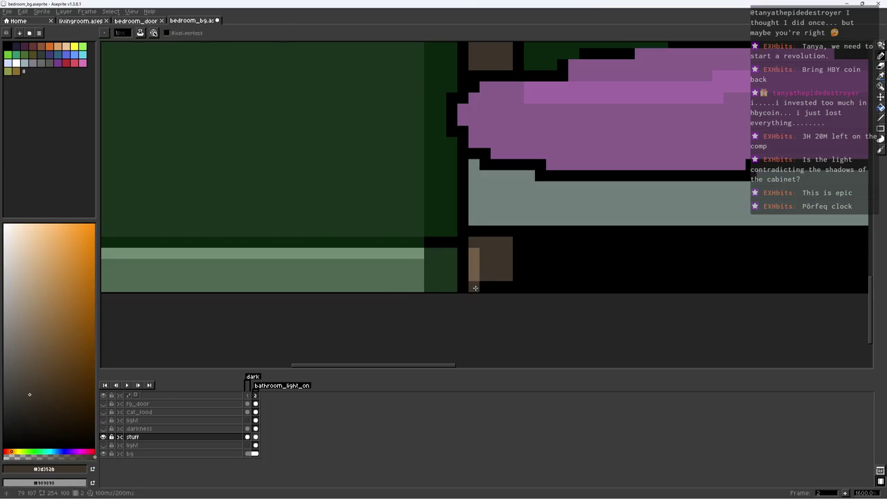
{"action": "scroll", "coordinate": [489, 256], "scroll_direction": "down", "scroll_amount": 3}
{"action": "scroll", "coordinate": [451, 307], "scroll_direction": "down", "scroll_amount": 2}
{"action": "scroll", "coordinate": [375, 305], "scroll_direction": "up", "scroll_amount": 1}
{"action": "scroll", "coordinate": [375, 305], "scroll_direction": "up", "scroll_amount": 1}
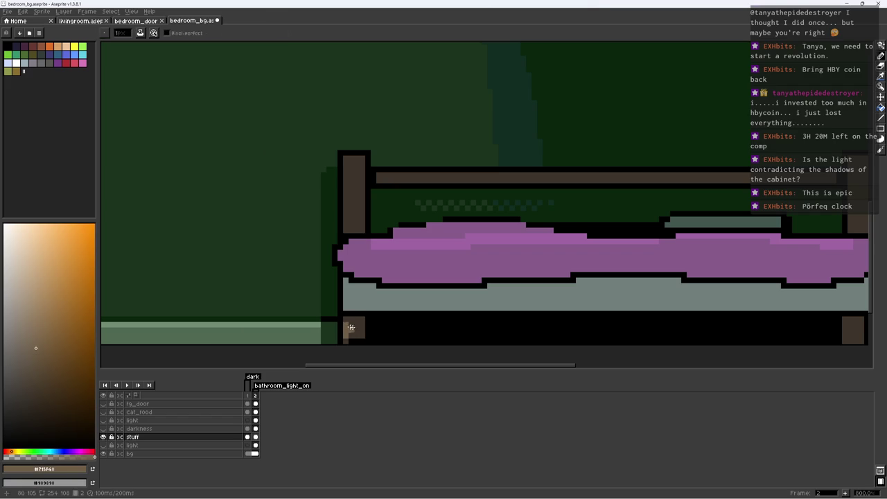
{"action": "scroll", "coordinate": [636, 333], "scroll_direction": "right", "scroll_amount": 3}
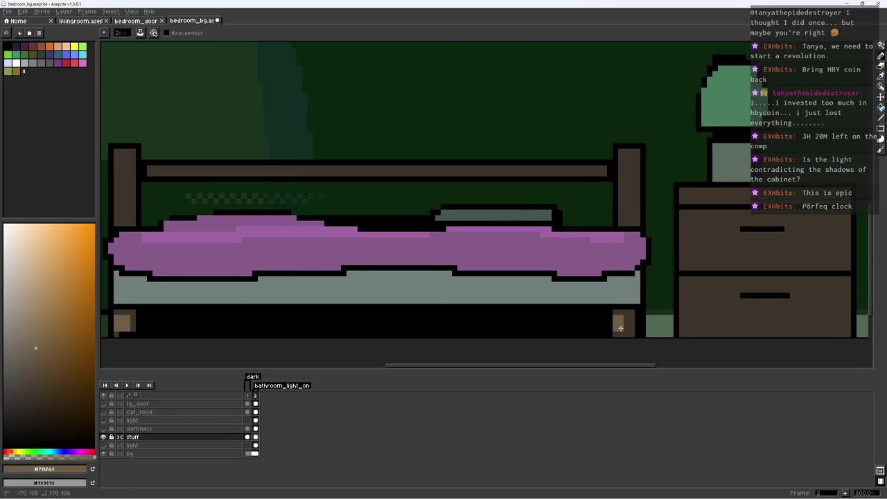
{"action": "scroll", "coordinate": [619, 305], "scroll_direction": "down", "scroll_amount": 3}
{"action": "scroll", "coordinate": [457, 272], "scroll_direction": "up", "scroll_amount": 2}
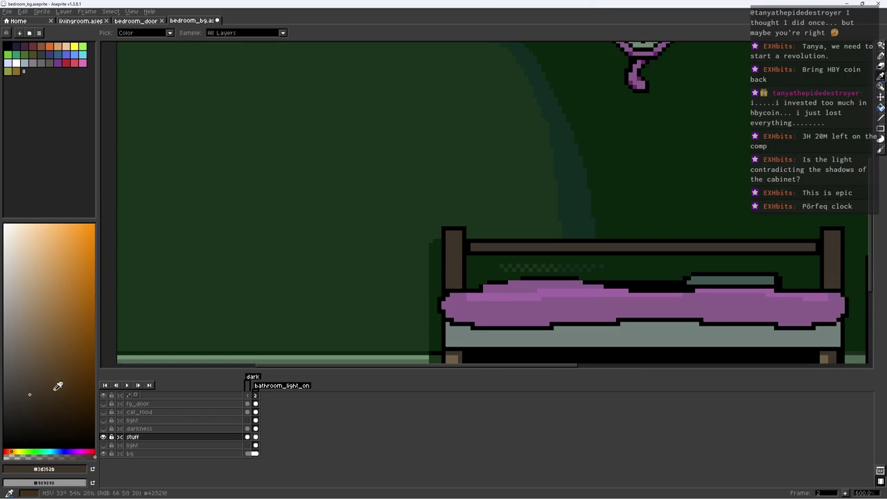
Box-select the bed frame area, then clear the selection
{"action": "key", "text": "m"}
{"action": "left_click_drag", "start_coordinate": [411, 205], "coordinate": [852, 304]}
{"action": "key", "text": "g"}
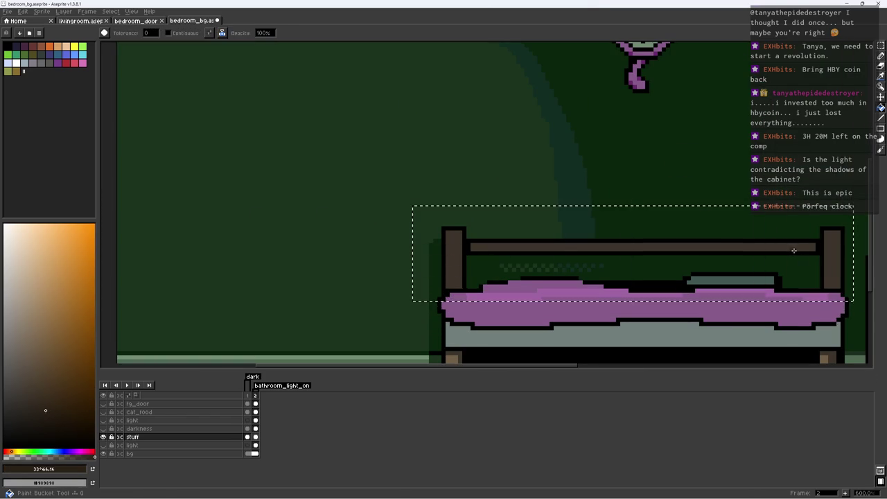
{"action": "key", "text": "ctrl+d"}
{"action": "scroll", "coordinate": [689, 282], "scroll_direction": "down", "scroll_amount": 5}
{"action": "scroll", "coordinate": [624, 277], "scroll_direction": "up", "scroll_amount": 2}
{"action": "scroll", "coordinate": [610, 280], "scroll_direction": "up", "scroll_amount": 1}
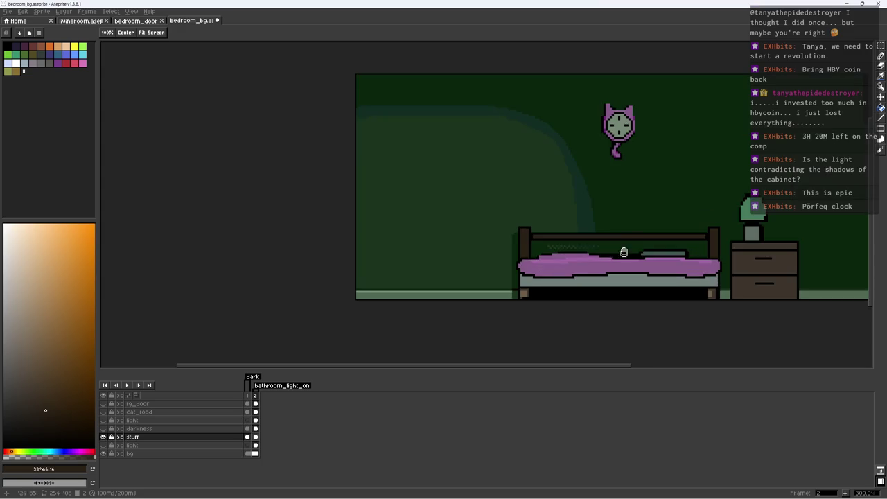
{"action": "scroll", "coordinate": [583, 281], "scroll_direction": "up", "scroll_amount": 3}
{"action": "key", "text": "b"}
Sample the bed's colours and draw a dark slat line along the bed's bottom
{"action": "left_click", "coordinate": [493, 283], "text": "alt"}
{"action": "scroll", "coordinate": [513, 296], "scroll_direction": "up", "scroll_amount": 4}
{"action": "left_click", "coordinate": [503, 303], "text": "alt"}
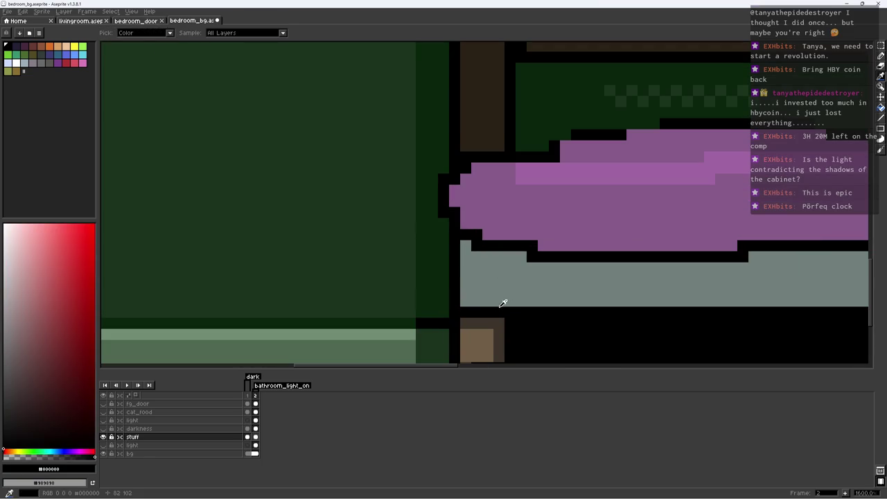
{"action": "left_click", "coordinate": [488, 298], "text": "alt"}
{"action": "scroll", "coordinate": [513, 294], "scroll_direction": "down", "scroll_amount": 2}
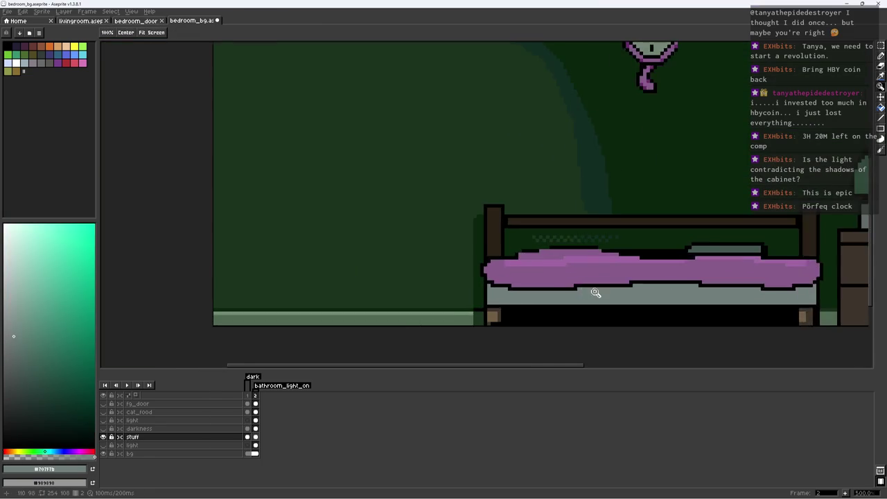
{"action": "scroll", "coordinate": [540, 291], "scroll_direction": "down", "scroll_amount": 1}
{"action": "left_click", "coordinate": [480, 313], "text": "alt"}
{"action": "scroll", "coordinate": [663, 307], "scroll_direction": "right", "scroll_amount": 5}
{"action": "left_click", "coordinate": [635, 291], "text": "shift"}
{"action": "left_click", "coordinate": [488, 296], "text": "alt"}
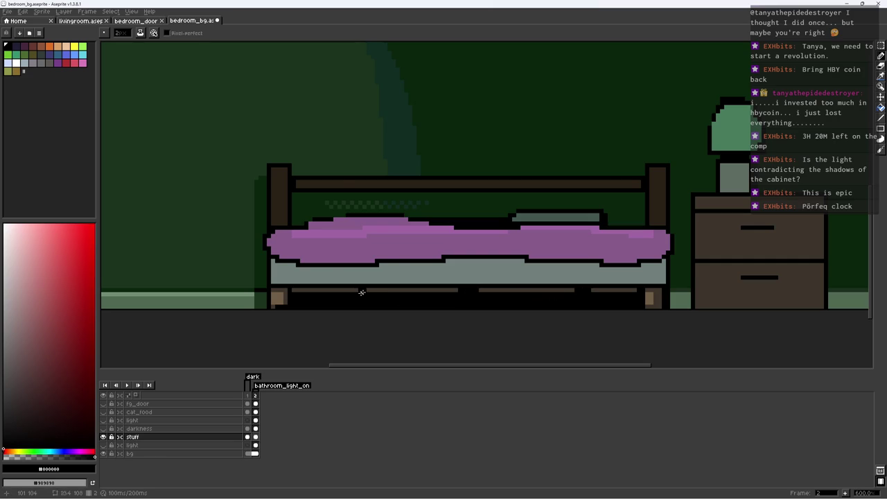
{"action": "scroll", "coordinate": [388, 293], "scroll_direction": "down", "scroll_amount": 3}
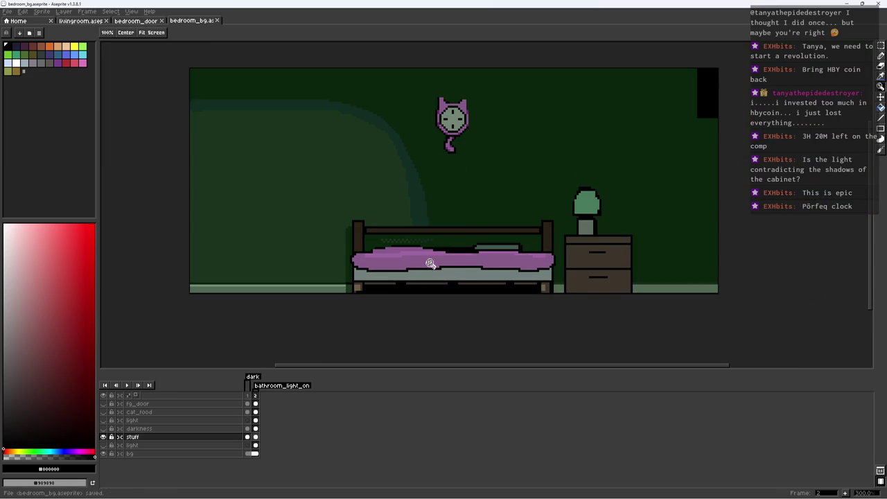
{"action": "scroll", "coordinate": [431, 265], "scroll_direction": "up", "scroll_amount": 5}
{"action": "left_click", "coordinate": [439, 261], "text": "alt"}
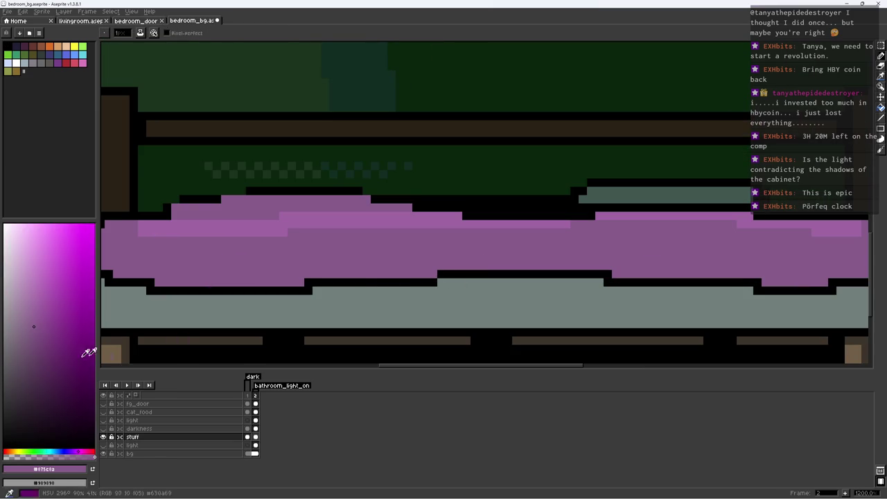
Paint dark purple over the bed's black underside regions and save the file
{"action": "key", "text": "w"}
{"action": "left_click", "coordinate": [366, 291]}
{"action": "key", "text": "b"}
{"action": "mouse_move", "coordinate": [212, 281]}
{"action": "left_mouse_down"}
{"action": "mouse_move", "coordinate": [616, 282]}
{"action": "mouse_move", "coordinate": [320, 295]}
{"action": "left_mouse_up"}
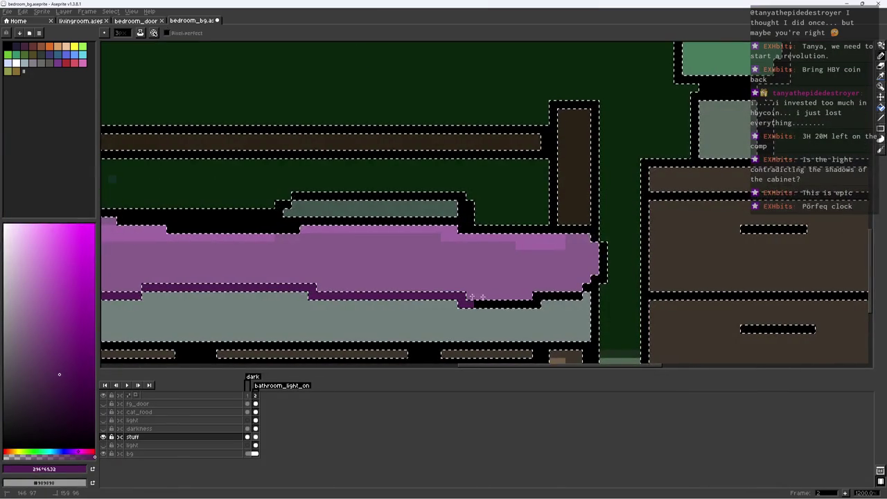
{"action": "key", "text": "ctrl+d"}
{"action": "scroll", "coordinate": [544, 267], "scroll_direction": "down", "scroll_amount": 3}
{"action": "scroll", "coordinate": [531, 281], "scroll_direction": "down", "scroll_amount": 2}
{"action": "key", "text": "ctrl+s"}
Fill the cat clock's body with darker purple on the bg layer, undoing a wrong fill
{"action": "scroll", "coordinate": [514, 205], "scroll_direction": "down", "scroll_amount": 1}
{"action": "scroll", "coordinate": [487, 169], "scroll_direction": "up", "scroll_amount": 2}
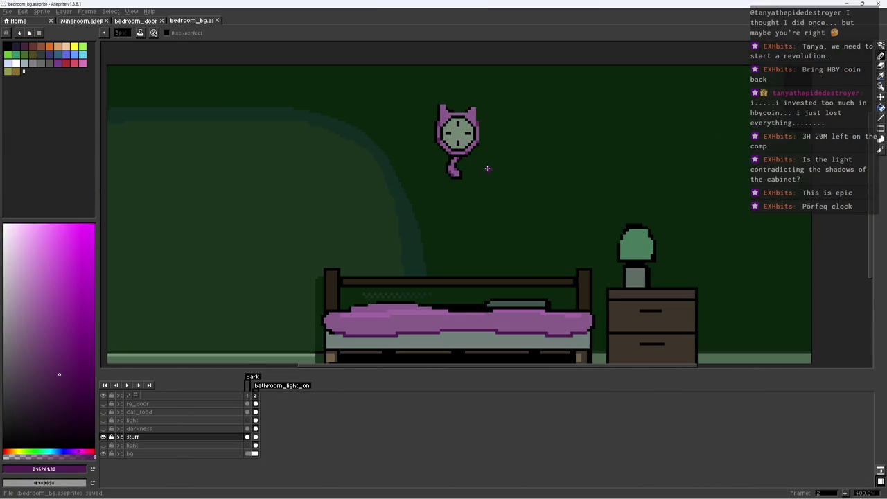
{"action": "left_click_drag", "start_coordinate": [424, 94], "coordinate": [518, 190]}
{"action": "scroll", "coordinate": [482, 144], "scroll_direction": "up", "scroll_amount": 3}
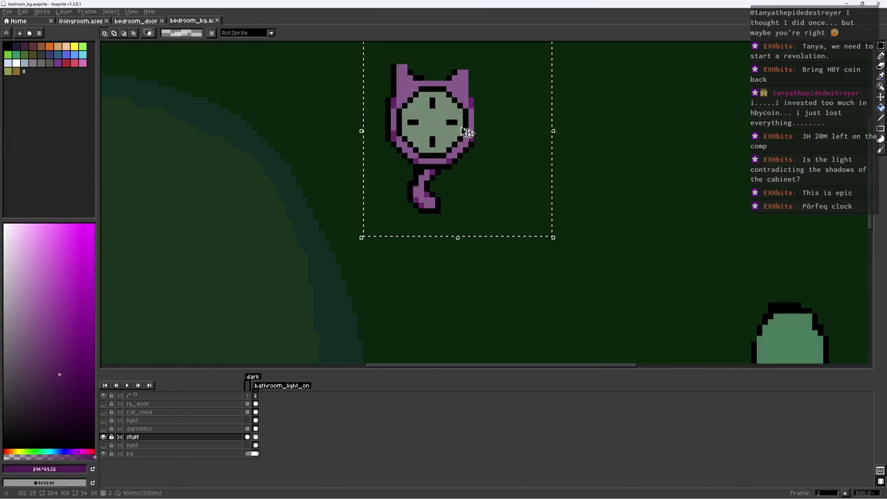
{"action": "left_click", "coordinate": [53, 376]}
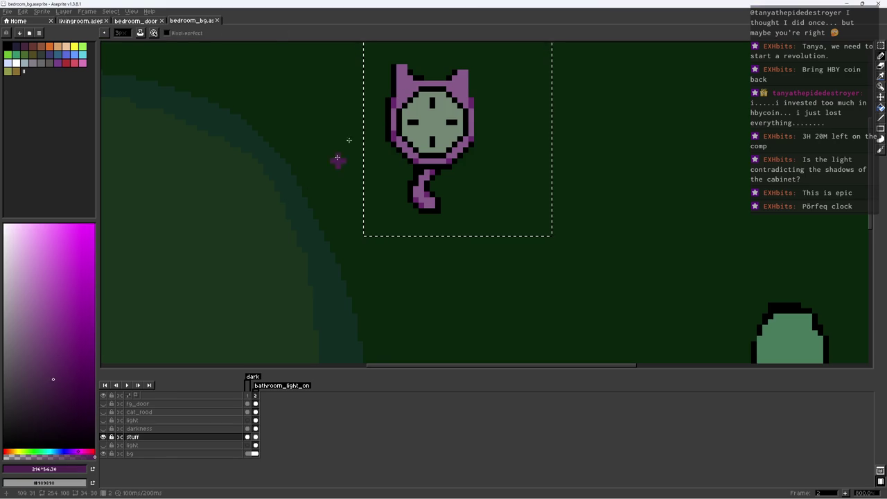
{"action": "key", "text": "g"}
{"action": "left_click", "coordinate": [412, 87]}
{"action": "key", "text": "ctrl+z"}
{"action": "left_click", "coordinate": [139, 453]}
{"action": "key", "text": "ctrl+d"}
{"action": "left_click", "coordinate": [406, 87]}
{"action": "scroll", "coordinate": [405, 87], "scroll_direction": "down", "scroll_amount": 3}
{"action": "scroll", "coordinate": [282, 171], "scroll_direction": "up", "scroll_amount": 3}
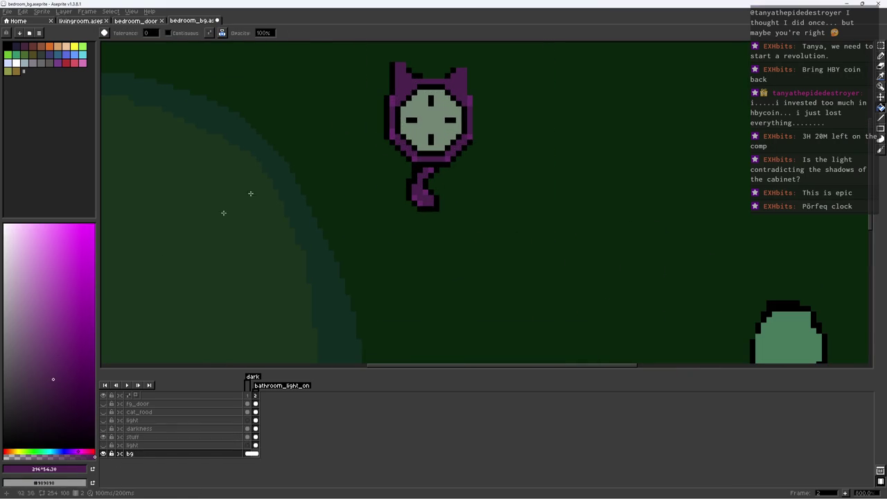
Sample the lamp's green and the dark green wall colour, then recentre the room
{"action": "scroll", "coordinate": [390, 102], "scroll_direction": "down", "scroll_amount": 2}
{"action": "scroll", "coordinate": [416, 138], "scroll_direction": "down", "scroll_amount": 1}
{"action": "scroll", "coordinate": [416, 138], "scroll_direction": "up", "scroll_amount": 2}
{"action": "left_click", "coordinate": [637, 249], "text": "alt"}
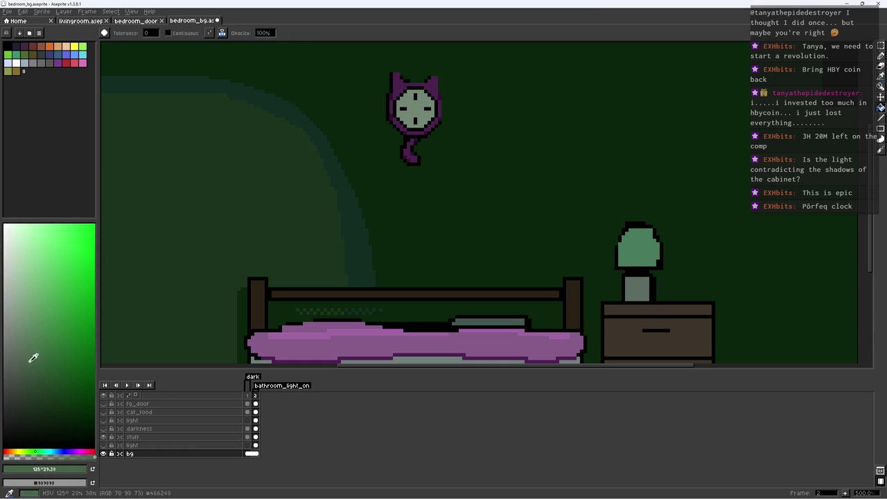
{"action": "scroll", "coordinate": [473, 136], "scroll_direction": "down", "scroll_amount": 1}
{"action": "scroll", "coordinate": [479, 138], "scroll_direction": "down", "scroll_amount": 3}
{"action": "scroll", "coordinate": [479, 138], "scroll_direction": "up", "scroll_amount": 1}
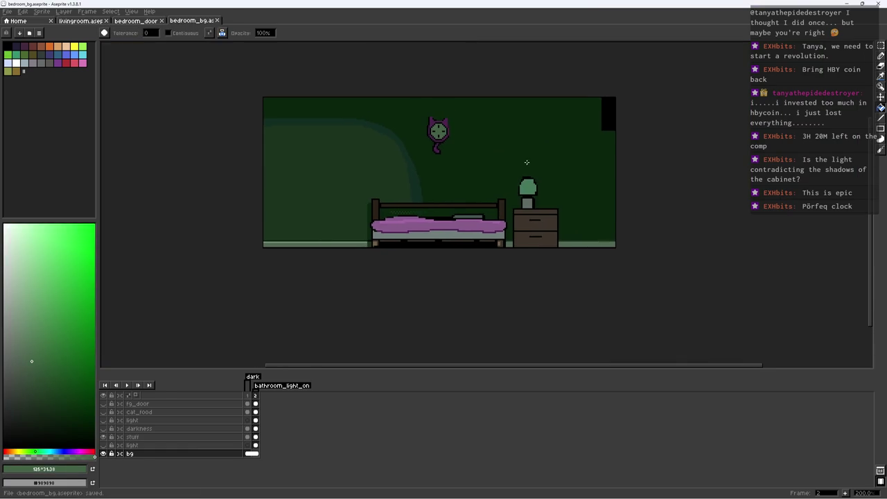
{"action": "scroll", "coordinate": [454, 175], "scroll_direction": "up", "scroll_amount": 1}
{"action": "left_click", "coordinate": [454, 176], "text": "alt"}
{"action": "left_click_drag", "start_coordinate": [290, 157], "coordinate": [304, 228]}
Select the dark green wall with Magic Wand and paint darker pixels along its right edge
{"action": "key", "text": "w"}
{"action": "left_click", "coordinate": [168, 145]}
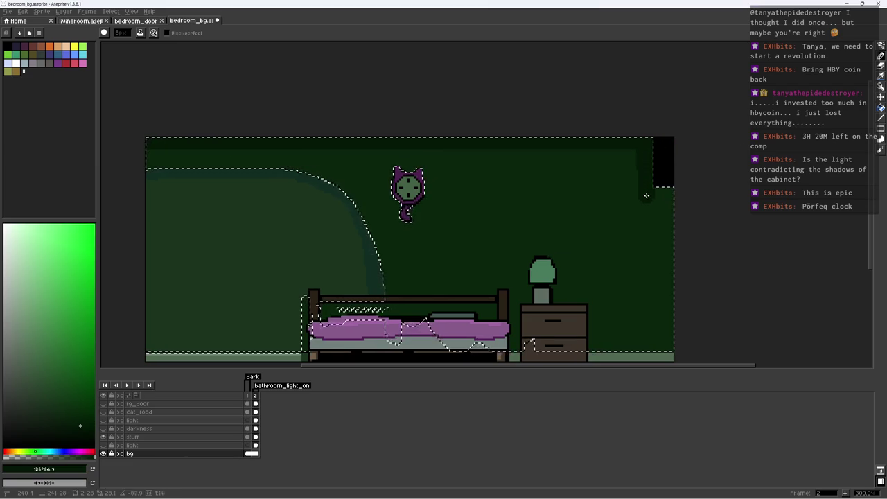
{"action": "scroll", "coordinate": [646, 174], "scroll_direction": "up", "scroll_amount": 2}
{"action": "left_click_drag", "start_coordinate": [647, 174], "coordinate": [655, 208]}
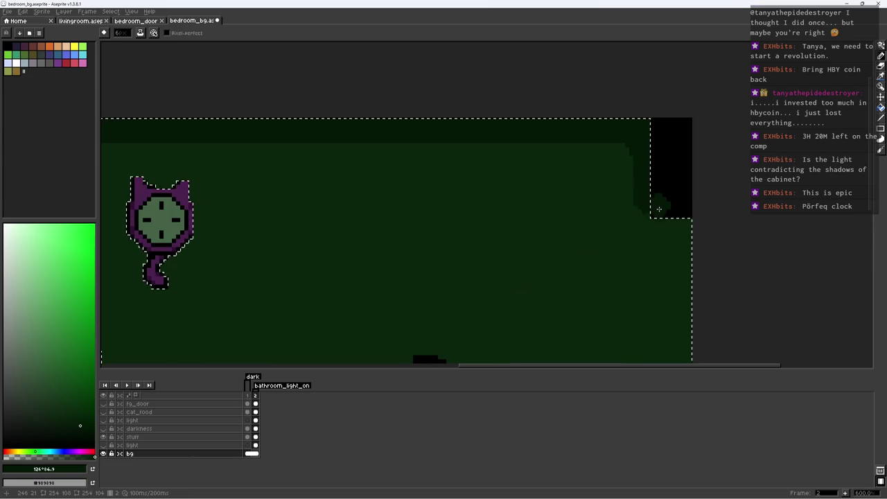
{"action": "scroll", "coordinate": [672, 205], "scroll_direction": "down", "scroll_amount": 2}
{"action": "key", "text": "ctrl+d"}
{"action": "scroll", "coordinate": [317, 130], "scroll_direction": "up", "scroll_amount": 2}
{"action": "scroll", "coordinate": [317, 131], "scroll_direction": "up", "scroll_amount": 4}
Repaint the light band at the top of the wall dark green
{"action": "key", "text": "w"}
{"action": "left_click", "coordinate": [287, 134]}
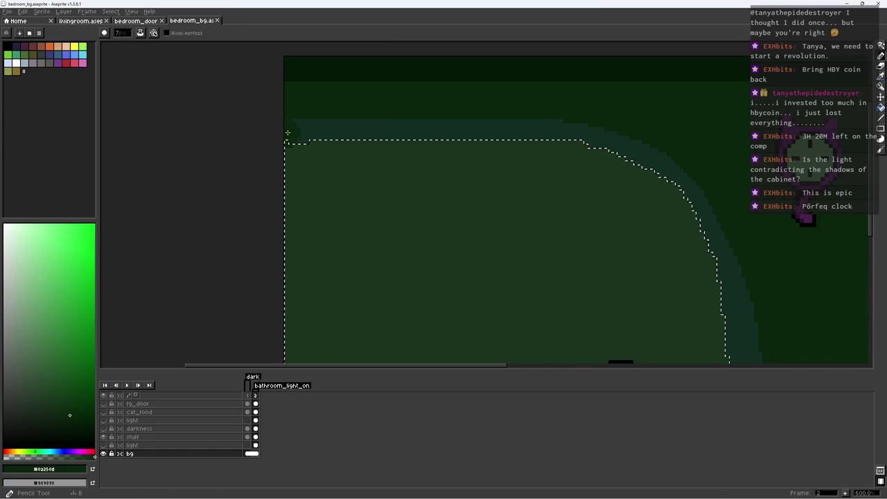
{"action": "key", "text": "b"}
{"action": "scroll", "coordinate": [321, 220], "scroll_direction": "down", "scroll_amount": 5}
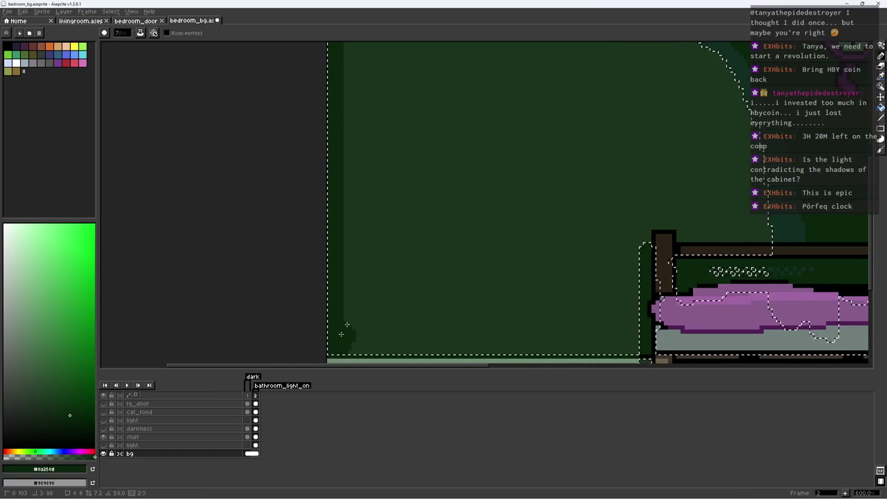
{"action": "key", "text": "ctrl+d"}
{"action": "scroll", "coordinate": [412, 154], "scroll_direction": "up", "scroll_amount": 3}
{"action": "key", "text": "i"}
{"action": "key", "text": "b"}
{"action": "left_click_drag", "start_coordinate": [334, 90], "coordinate": [332, 106]}
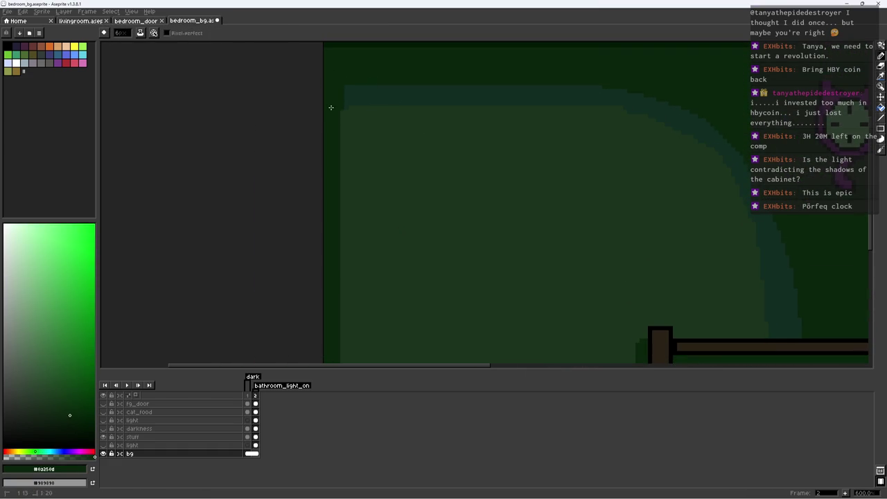
Run the floor's light green edge into the bottom-left corner and repaint nearby corner pixels dark green
{"action": "left_click", "coordinate": [327, 44], "text": "alt"}
{"action": "scroll", "coordinate": [339, 86], "scroll_direction": "down", "scroll_amount": 3}
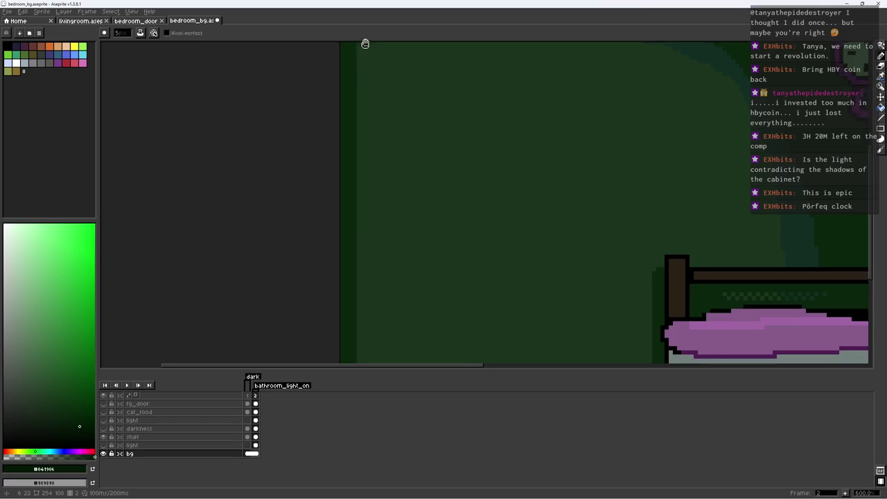
{"action": "scroll", "coordinate": [362, 50], "scroll_direction": "up", "scroll_amount": 3}
{"action": "scroll", "coordinate": [381, 131], "scroll_direction": "down", "scroll_amount": 3}
{"action": "scroll", "coordinate": [358, 259], "scroll_direction": "down", "scroll_amount": 1}
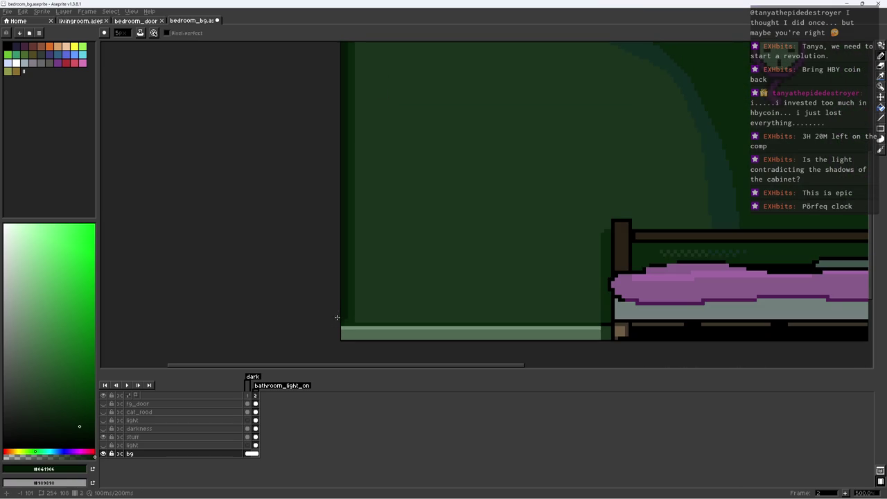
{"action": "scroll", "coordinate": [336, 317], "scroll_direction": "up", "scroll_amount": 2}
{"action": "scroll", "coordinate": [360, 320], "scroll_direction": "up", "scroll_amount": 2}
{"action": "left_click", "coordinate": [314, 331], "text": "alt"}
{"action": "left_click", "coordinate": [331, 320], "text": "alt"}
{"action": "mouse_move", "coordinate": [323, 313]}
{"action": "left_mouse_down"}
{"action": "mouse_move", "coordinate": [317, 306]}
{"action": "mouse_move", "coordinate": [333, 313]}
{"action": "left_mouse_up"}
{"action": "left_click", "coordinate": [339, 296], "text": "alt"}
{"action": "left_click", "coordinate": [311, 310], "text": "alt"}
Save bedroom_bg.aseprite
{"action": "scroll", "coordinate": [360, 298], "scroll_direction": "down", "scroll_amount": 3}
{"action": "scroll", "coordinate": [395, 285], "scroll_direction": "up", "scroll_amount": 1}
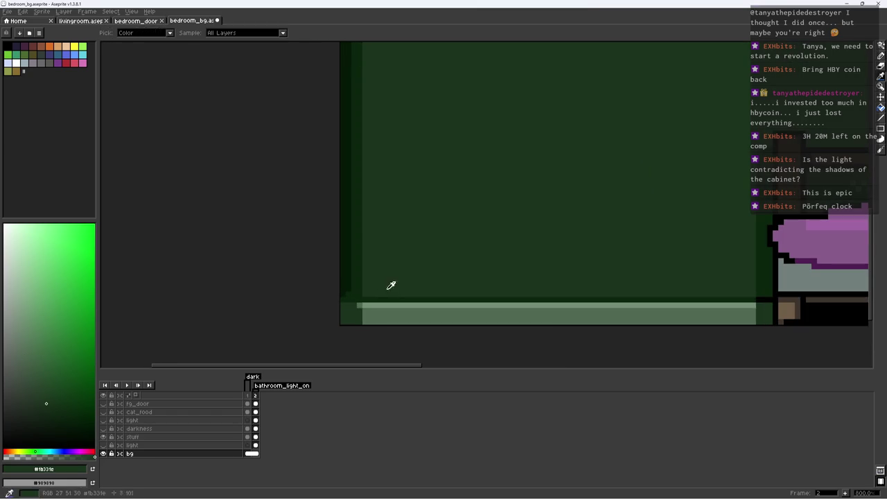
{"action": "left_click", "coordinate": [361, 310], "text": "alt"}
{"action": "scroll", "coordinate": [361, 308], "scroll_direction": "down", "scroll_amount": 3}
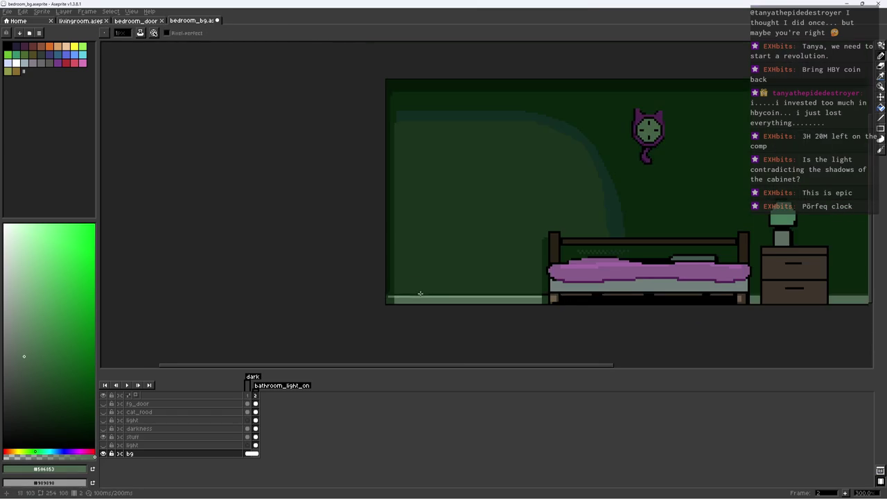
{"action": "scroll", "coordinate": [416, 267], "scroll_direction": "down", "scroll_amount": 1}
{"action": "key", "text": "ctrl+s"}
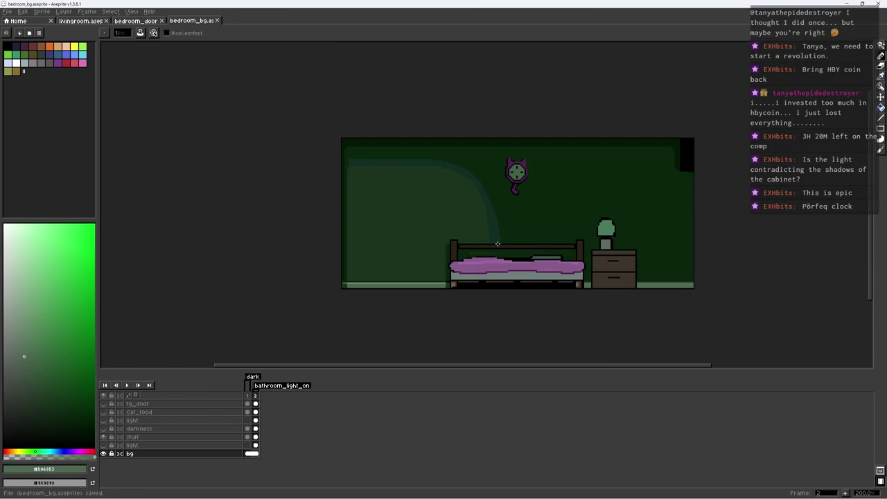
{"action": "scroll", "coordinate": [505, 278], "scroll_direction": "up", "scroll_amount": 4}
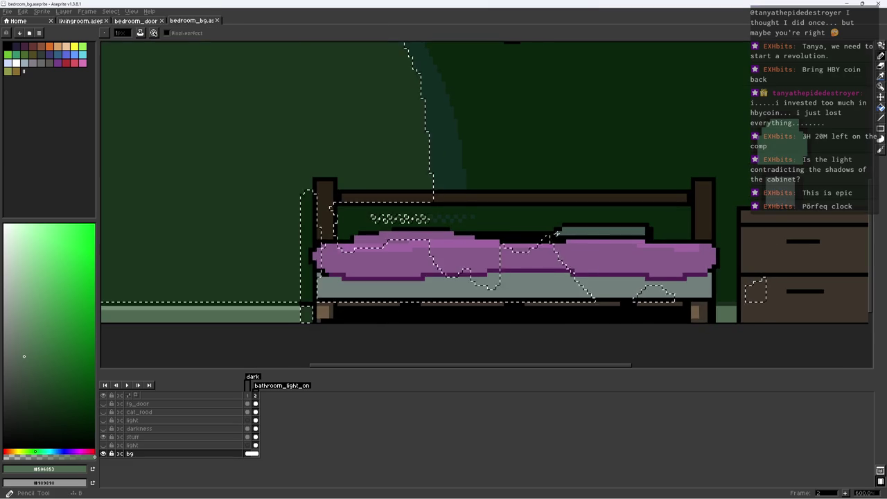
{"action": "key", "text": "ctrl+s"}
{"action": "scroll", "coordinate": [451, 298], "scroll_direction": "down", "scroll_amount": 1}
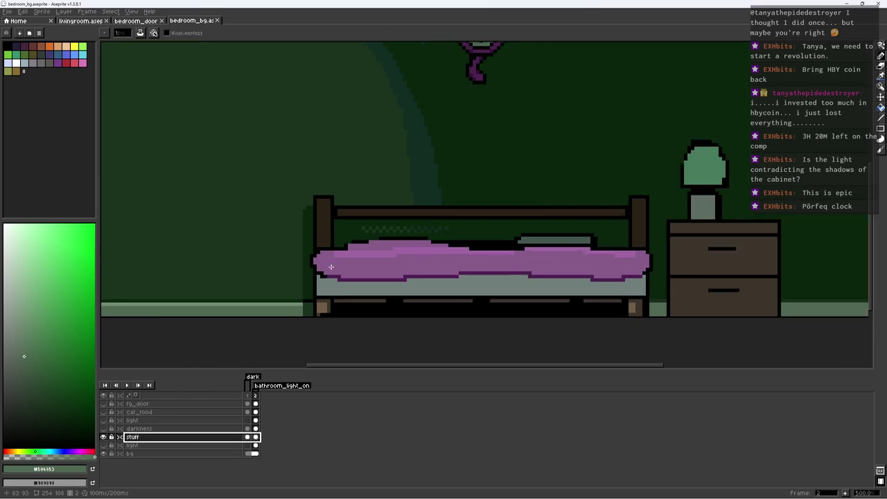
Extend the lamp's black outline at its top-left
{"action": "scroll", "coordinate": [499, 236], "scroll_direction": "down", "scroll_amount": 3}
{"action": "scroll", "coordinate": [531, 183], "scroll_direction": "down", "scroll_amount": 1}
{"action": "scroll", "coordinate": [450, 236], "scroll_direction": "up", "scroll_amount": 1}
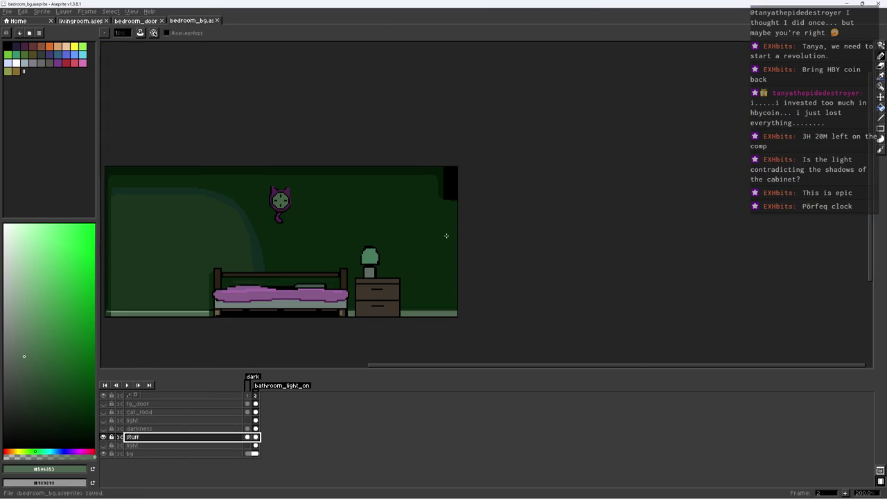
{"action": "scroll", "coordinate": [397, 238], "scroll_direction": "up", "scroll_amount": 7}
{"action": "left_click", "coordinate": [340, 260], "text": "alt"}
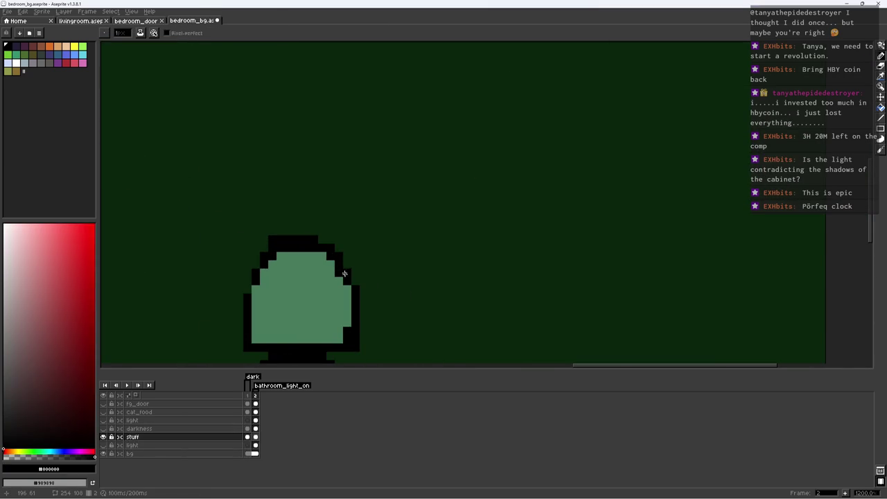
{"action": "left_click", "coordinate": [345, 321], "text": "alt"}
{"action": "scroll", "coordinate": [353, 291], "scroll_direction": "down", "scroll_amount": 4}
{"action": "scroll", "coordinate": [351, 204], "scroll_direction": "up", "scroll_amount": 3}
{"action": "scroll", "coordinate": [340, 245], "scroll_direction": "up", "scroll_amount": 1}
{"action": "left_click", "coordinate": [341, 244], "text": "alt"}
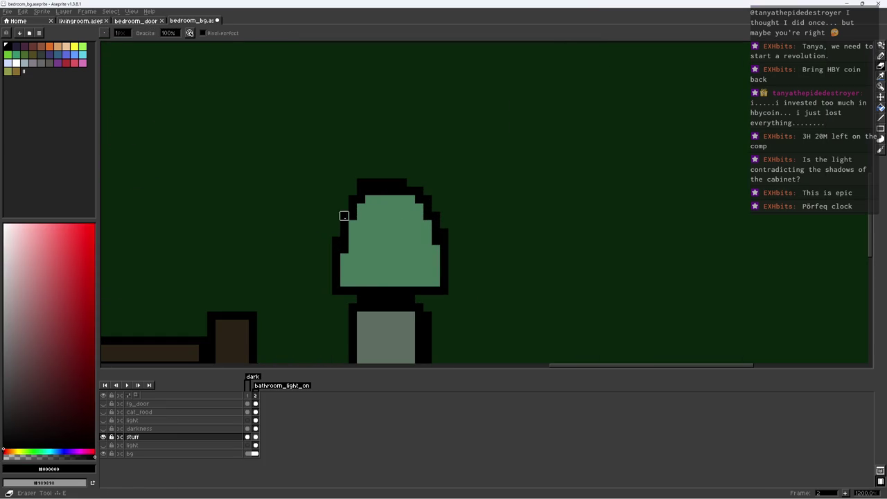
{"action": "left_click_drag", "start_coordinate": [361, 183], "coordinate": [361, 192]}
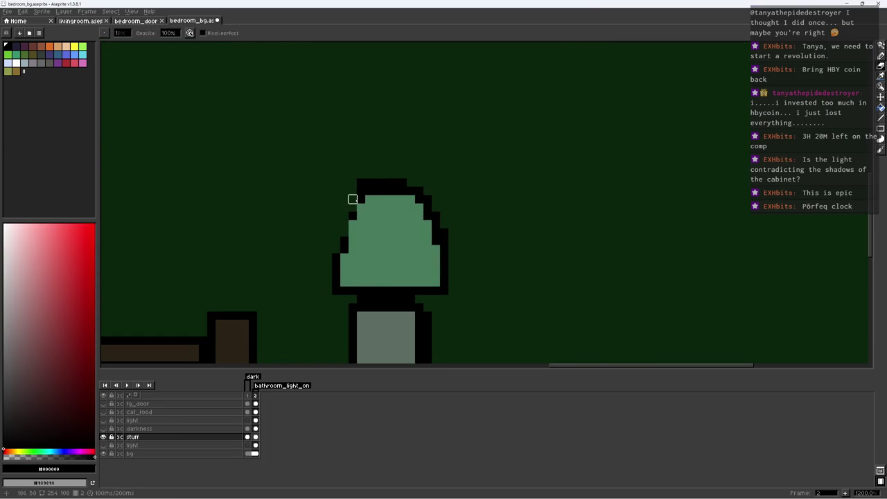
Sample the lamp base's grey-green and touch up the pillow corner
{"action": "scroll", "coordinate": [344, 240], "scroll_direction": "down", "scroll_amount": 4}
{"action": "scroll", "coordinate": [353, 246], "scroll_direction": "up", "scroll_amount": 4}
{"action": "left_click", "coordinate": [399, 221], "text": "alt"}
{"action": "left_click", "coordinate": [391, 202], "text": "alt"}
{"action": "key", "text": "e"}
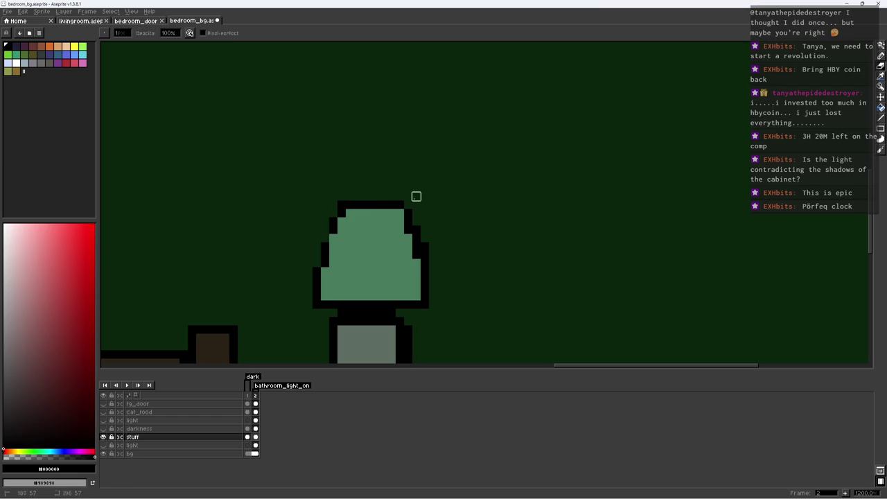
{"action": "key", "text": "b"}
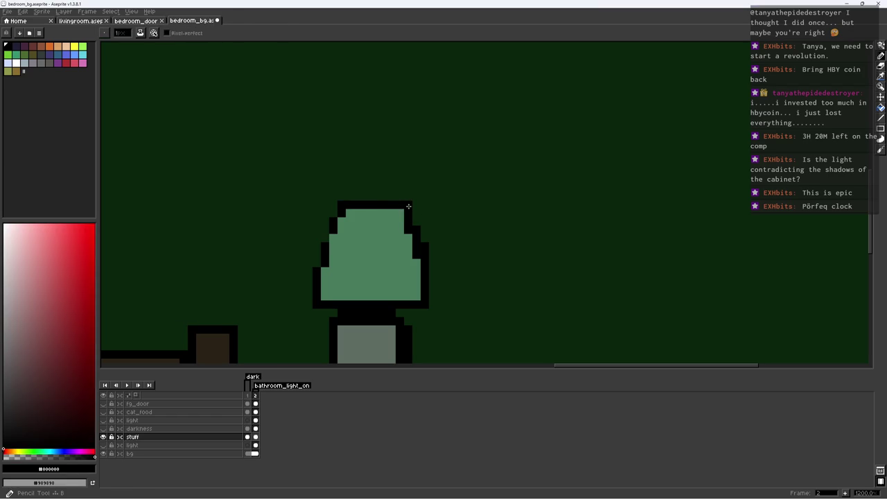
{"action": "scroll", "coordinate": [415, 224], "scroll_direction": "down", "scroll_amount": 6}
{"action": "scroll", "coordinate": [451, 139], "scroll_direction": "up", "scroll_amount": 3}
{"action": "scroll", "coordinate": [434, 249], "scroll_direction": "up", "scroll_amount": 2}
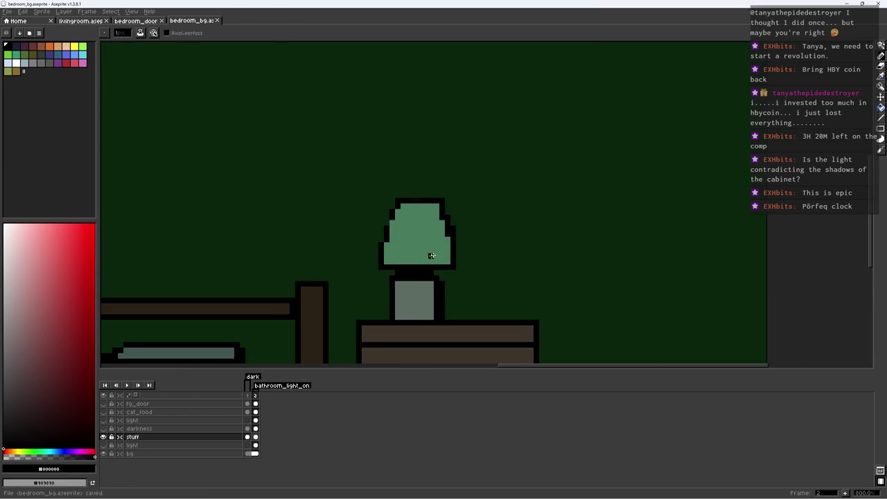
{"action": "left_click", "coordinate": [435, 267], "text": "alt"}
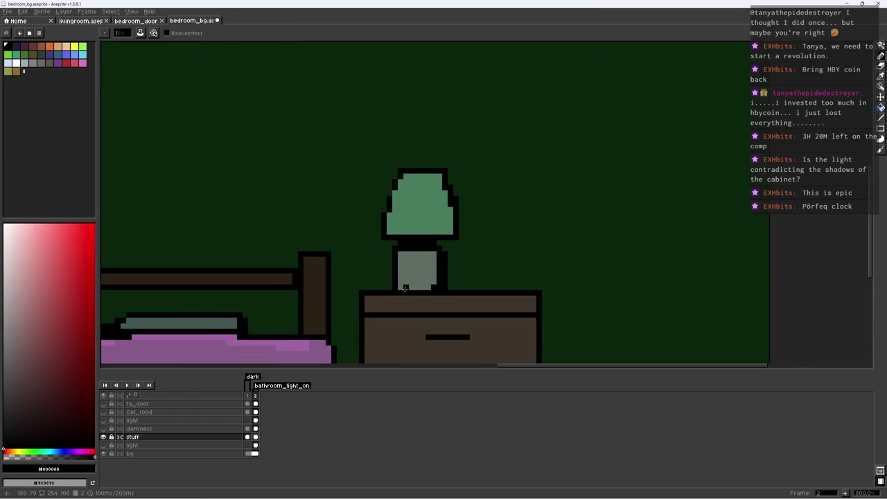
{"action": "left_click", "coordinate": [122, 326]}
Clear the lamp base selection and sample the lamp's green and a dark grey
{"action": "key", "text": "w"}
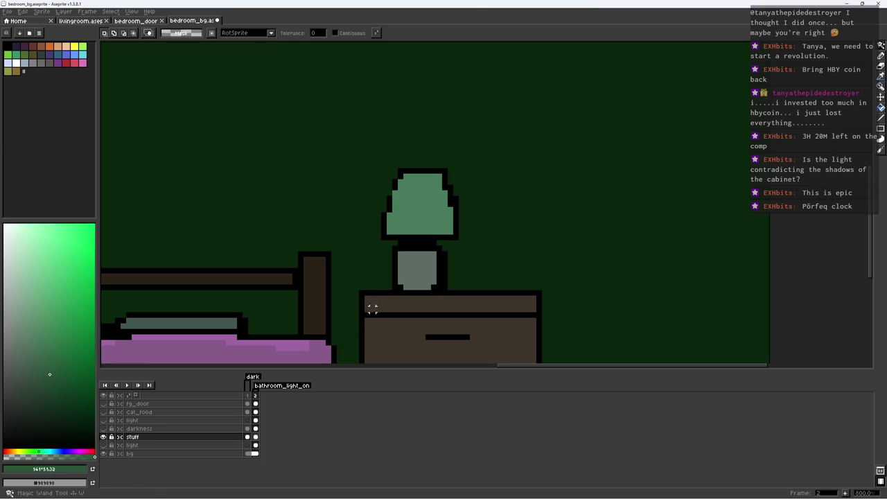
{"action": "key", "text": "b"}
{"action": "key", "text": "ctrl+d"}
{"action": "scroll", "coordinate": [429, 260], "scroll_direction": "down", "scroll_amount": 2}
{"action": "scroll", "coordinate": [429, 259], "scroll_direction": "up", "scroll_amount": 1}
{"action": "left_click", "coordinate": [429, 259], "text": "alt"}
{"action": "scroll", "coordinate": [429, 259], "scroll_direction": "down", "scroll_amount": 2}
{"action": "scroll", "coordinate": [353, 264], "scroll_direction": "up", "scroll_amount": 2}
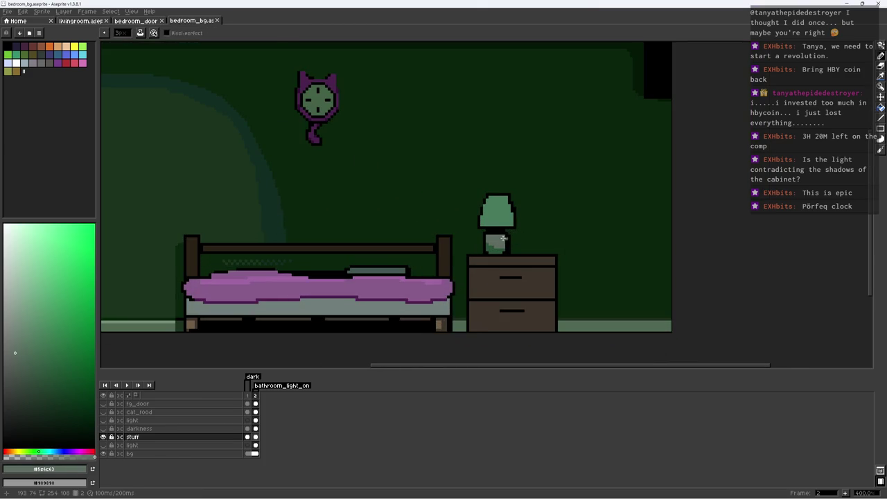
{"action": "left_click", "coordinate": [353, 264], "text": "alt"}
{"action": "left_click", "coordinate": [351, 266], "text": "alt"}
Try a rectangle selection and fill around the lamp base, then undo and deselect
{"action": "key", "text": "m"}
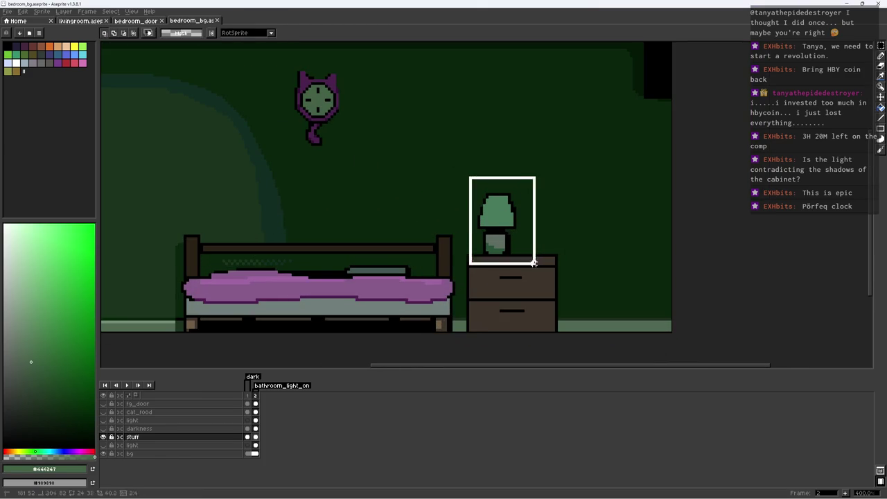
{"action": "left_click_drag", "start_coordinate": [533, 264], "coordinate": [534, 264]}
{"action": "key", "text": "g"}
{"action": "left_click", "coordinate": [501, 228], "text": "alt"}
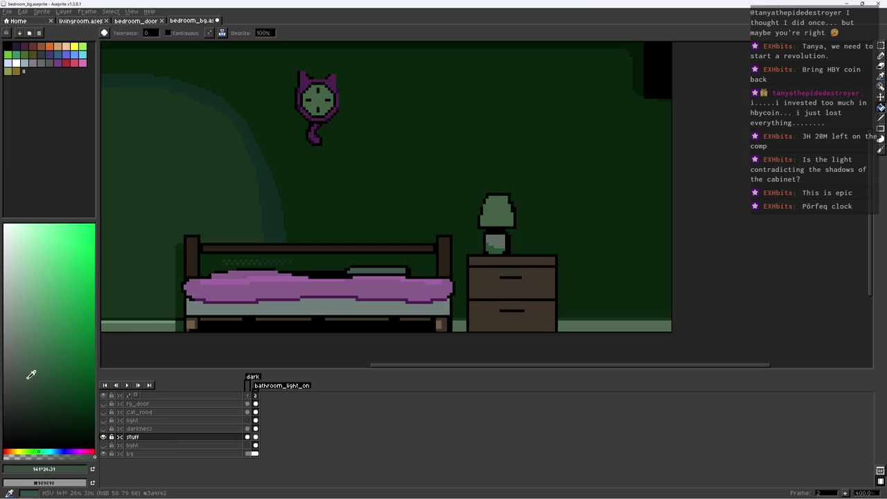
{"action": "left_click", "coordinate": [321, 122], "text": "alt"}
{"action": "key", "text": "ctrl+z"}
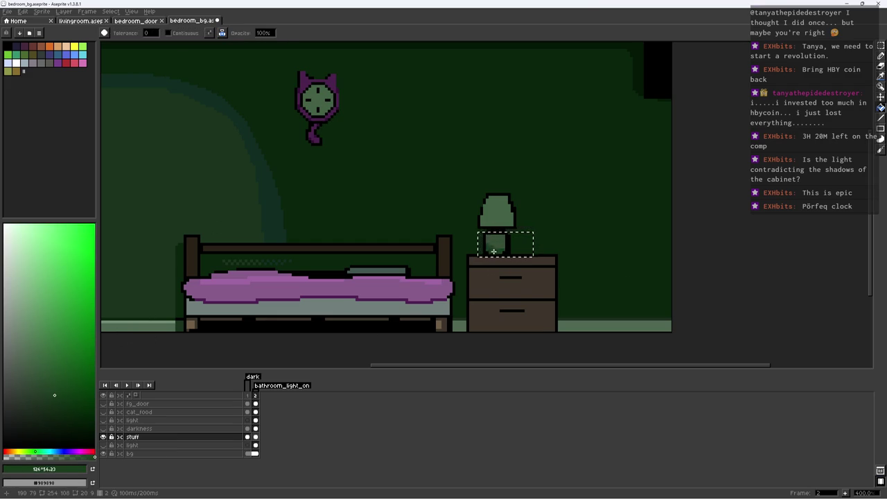
{"action": "key", "text": "ctrl+d"}
{"action": "scroll", "coordinate": [493, 250], "scroll_direction": "down", "scroll_amount": 2}
{"action": "scroll", "coordinate": [473, 242], "scroll_direction": "up", "scroll_amount": 6}
{"action": "key", "text": "b"}
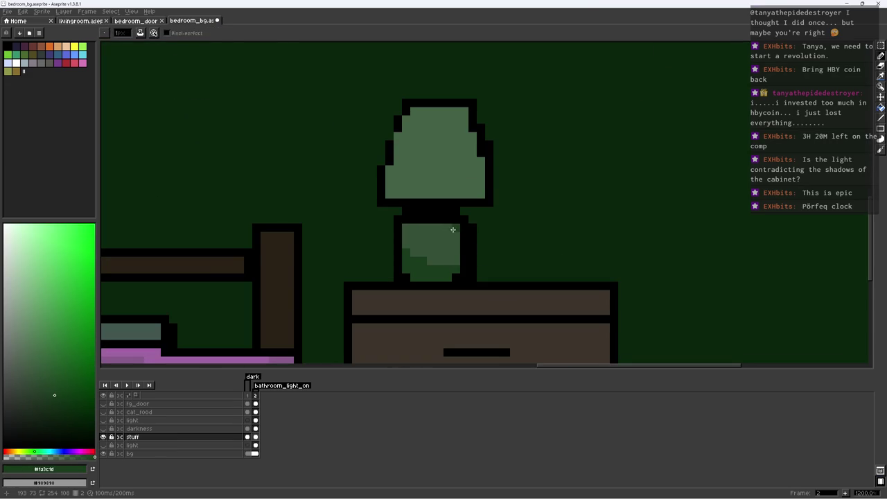
Save bedroom_bg.aseprite
{"action": "key", "text": "ctrl+s"}
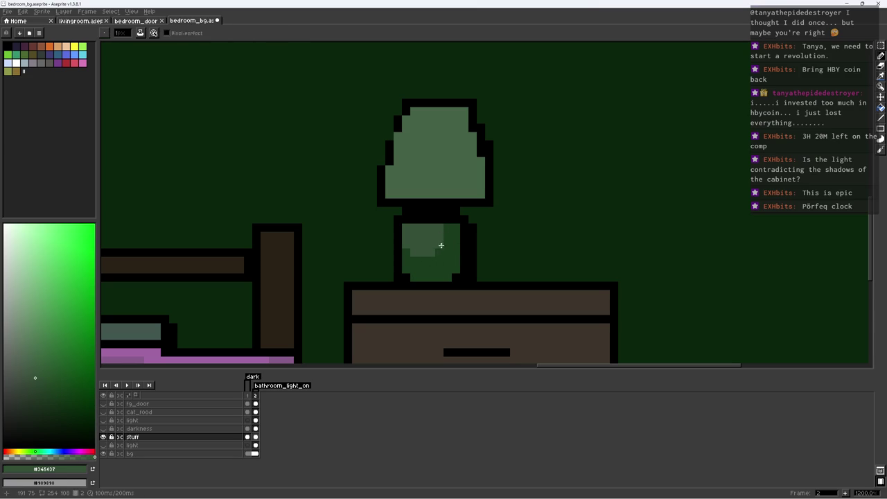
{"action": "scroll", "coordinate": [438, 245], "scroll_direction": "down", "scroll_amount": 9}
{"action": "scroll", "coordinate": [535, 207], "scroll_direction": "up", "scroll_amount": 2}
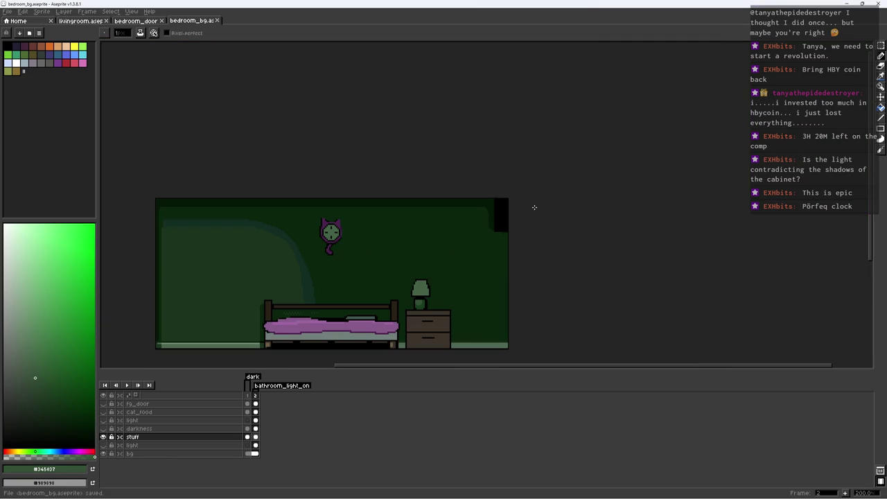
{"action": "scroll", "coordinate": [450, 284], "scroll_direction": "up", "scroll_amount": 1}
Fill the nightstand body with dark brown #2a2217, then select the wall on the bg layer
{"action": "mouse_move", "coordinate": [405, 248]}
{"action": "left_mouse_down"}
{"action": "mouse_move", "coordinate": [469, 311]}
{"action": "mouse_move", "coordinate": [501, 318]}
{"action": "left_mouse_up"}
{"action": "left_click", "coordinate": [390, 260], "text": "alt"}
{"action": "key", "text": "g"}
{"action": "left_click", "coordinate": [431, 283]}
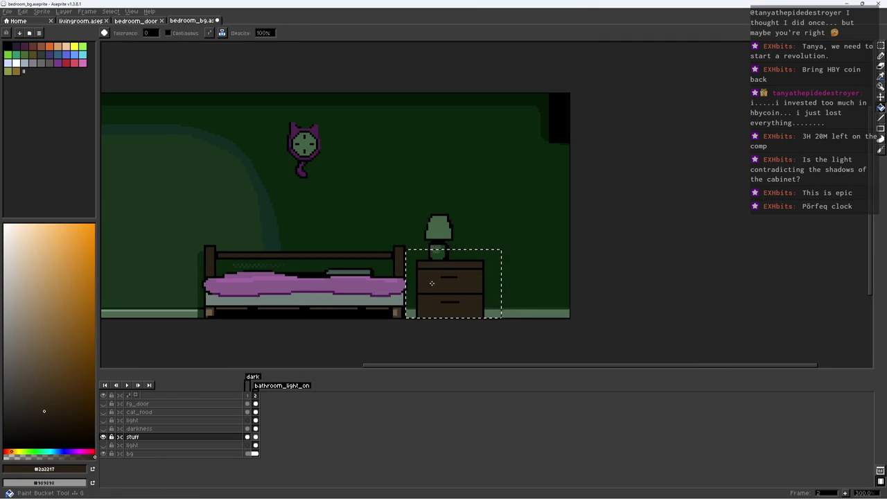
{"action": "left_click", "coordinate": [546, 121], "text": "alt"}
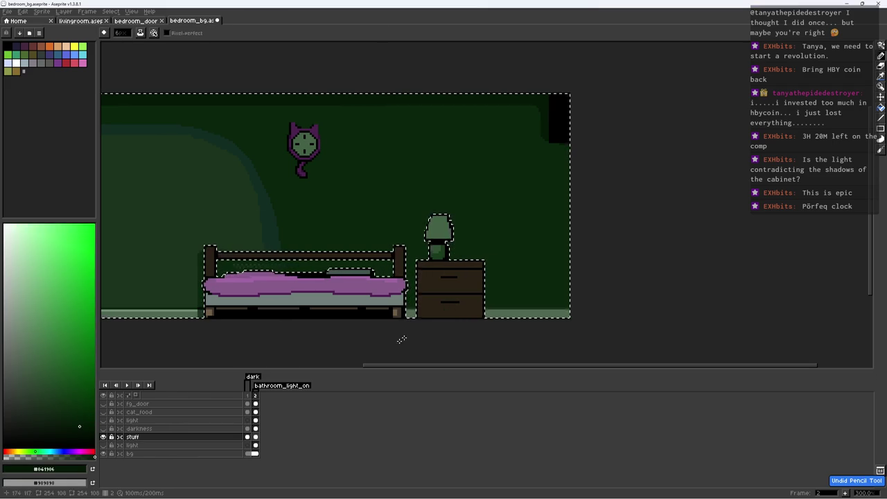
{"action": "left_click", "coordinate": [205, 454]}
{"action": "scroll", "coordinate": [416, 294], "scroll_direction": "up", "scroll_amount": 1}
{"action": "left_click", "coordinate": [415, 295]}
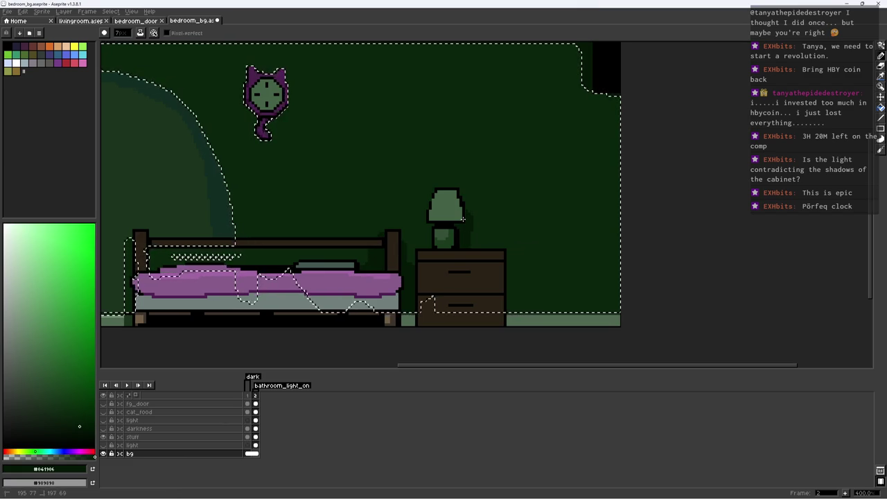
Paint a dark #041906 shadow on the wall to the right of the lamp
{"action": "key", "text": "e"}
{"action": "key", "text": "b"}
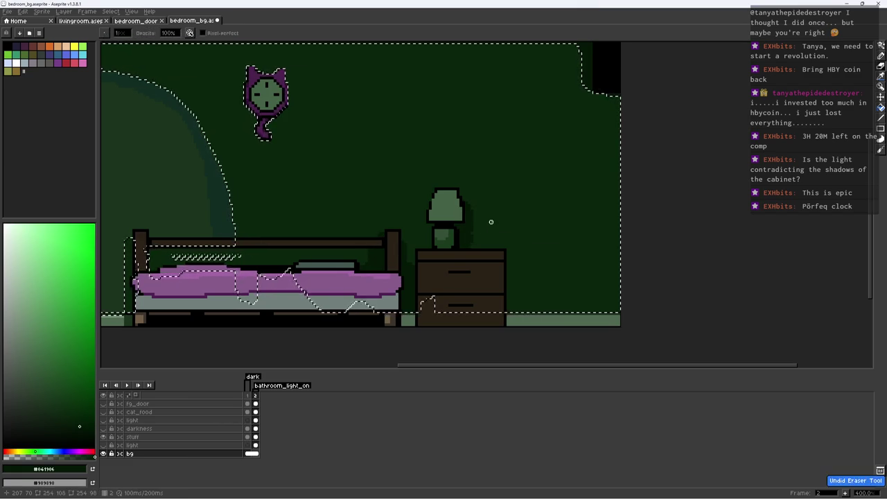
{"action": "scroll", "coordinate": [485, 203], "scroll_direction": "up", "scroll_amount": 2}
{"action": "left_click_drag", "start_coordinate": [450, 241], "coordinate": [466, 254]}
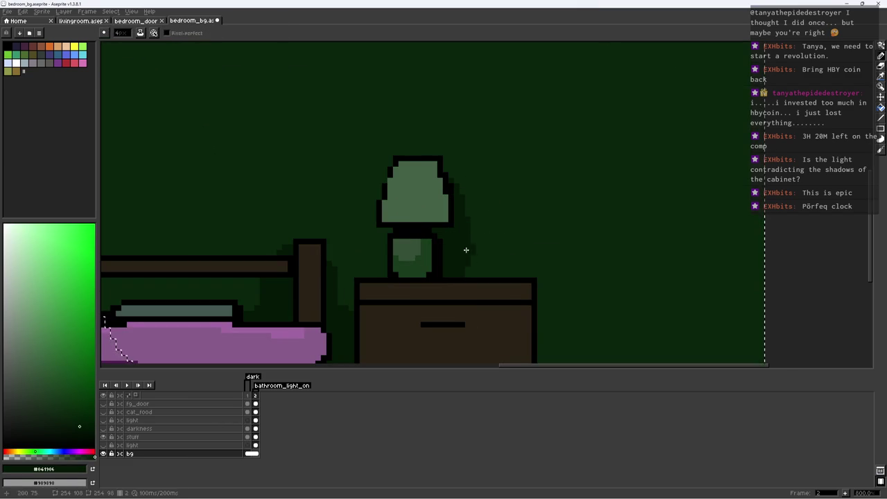
{"action": "left_click", "coordinate": [464, 247]}
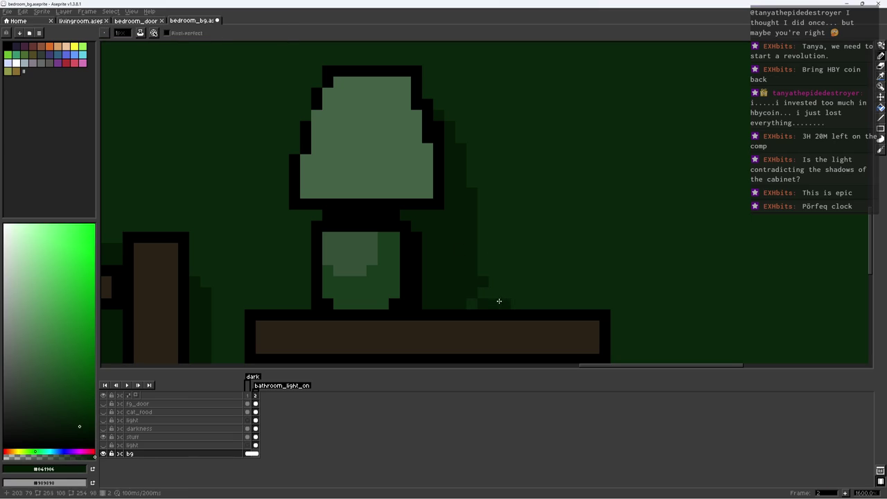
{"action": "scroll", "coordinate": [495, 250], "scroll_direction": "down", "scroll_amount": 8}
Save bedroom_bg.aseprite and review the result
{"action": "key", "text": "ctrl+s"}
{"action": "scroll", "coordinate": [457, 196], "scroll_direction": "down", "scroll_amount": 1}
{"action": "scroll", "coordinate": [457, 195], "scroll_direction": "up", "scroll_amount": 2}
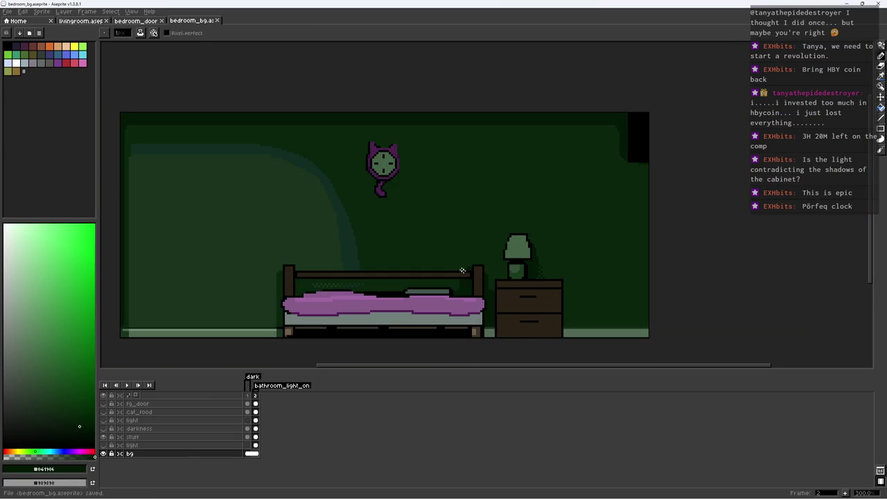
{"action": "scroll", "coordinate": [463, 154], "scroll_direction": "up", "scroll_amount": 4}
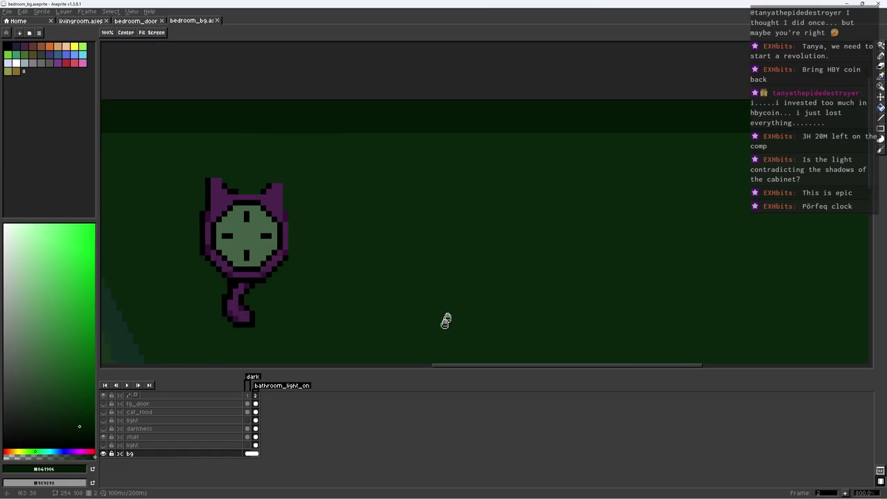
{"action": "scroll", "coordinate": [295, 255], "scroll_direction": "up", "scroll_amount": 4}
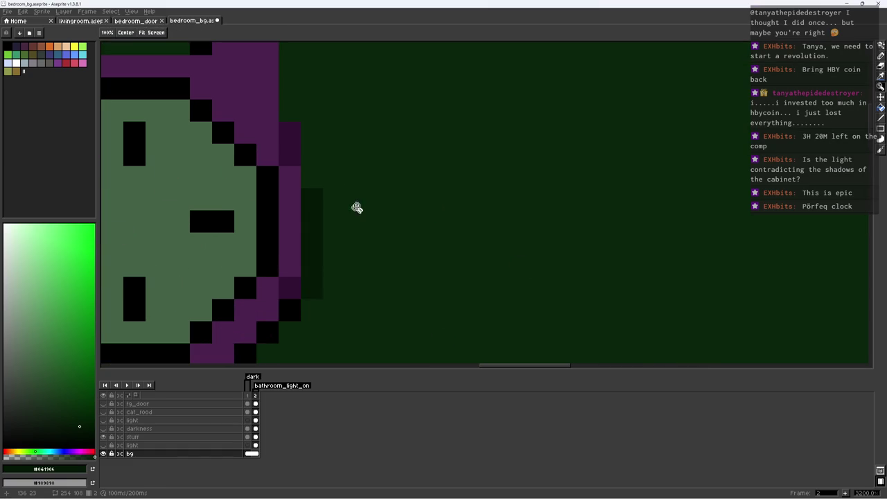
{"action": "scroll", "coordinate": [347, 216], "scroll_direction": "down", "scroll_amount": 5}
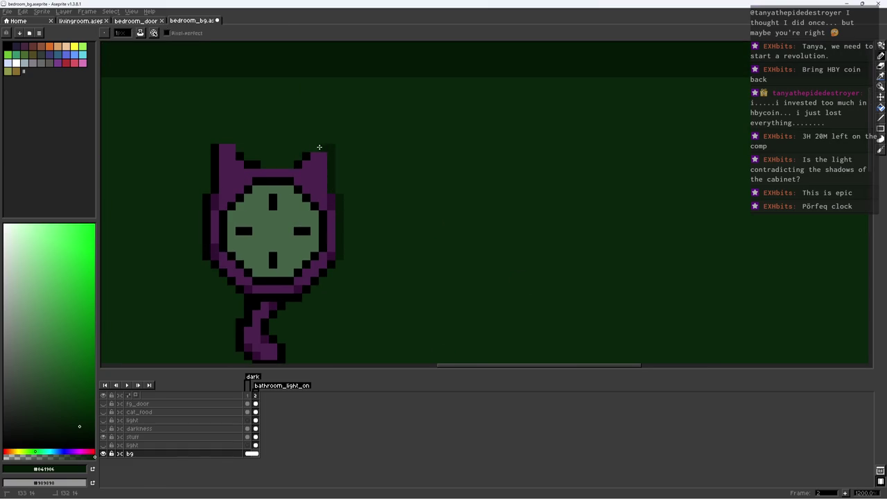
{"action": "scroll", "coordinate": [216, 140], "scroll_direction": "down", "scroll_amount": 3}
{"action": "scroll", "coordinate": [234, 184], "scroll_direction": "down", "scroll_amount": 2}
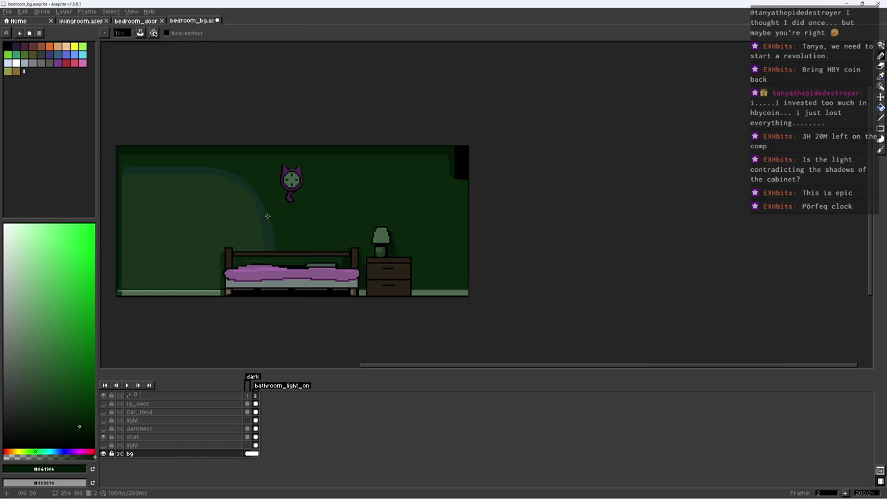
{"action": "scroll", "coordinate": [279, 201], "scroll_direction": "down", "scroll_amount": 1}
{"action": "key", "text": "ctrl+s"}
{"action": "scroll", "coordinate": [279, 200], "scroll_direction": "up", "scroll_amount": 1}
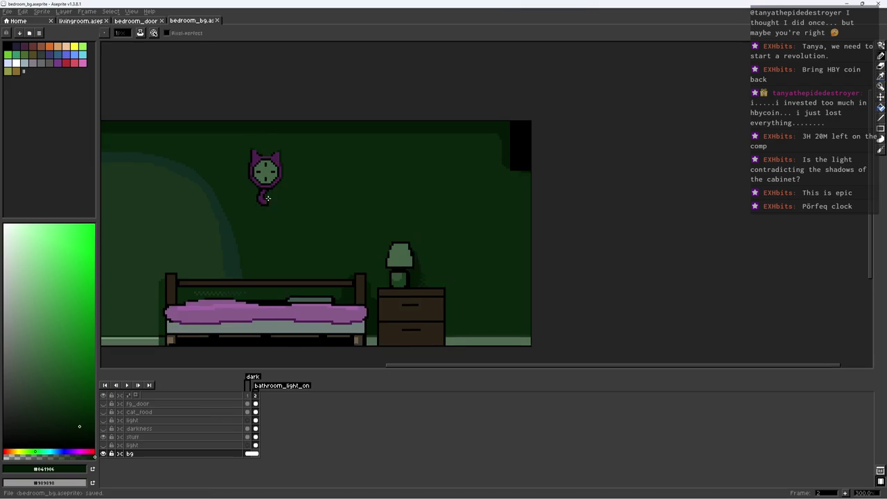
{"action": "scroll", "coordinate": [268, 198], "scroll_direction": "up", "scroll_amount": 1}
Sample wall green #0a250d and Magic Wand the dark wall region along the shadow, then deselect
{"action": "key", "text": "i"}
{"action": "scroll", "coordinate": [368, 239], "scroll_direction": "up", "scroll_amount": 1}
{"action": "left_click", "coordinate": [358, 247]}
{"action": "left_click", "coordinate": [380, 253]}
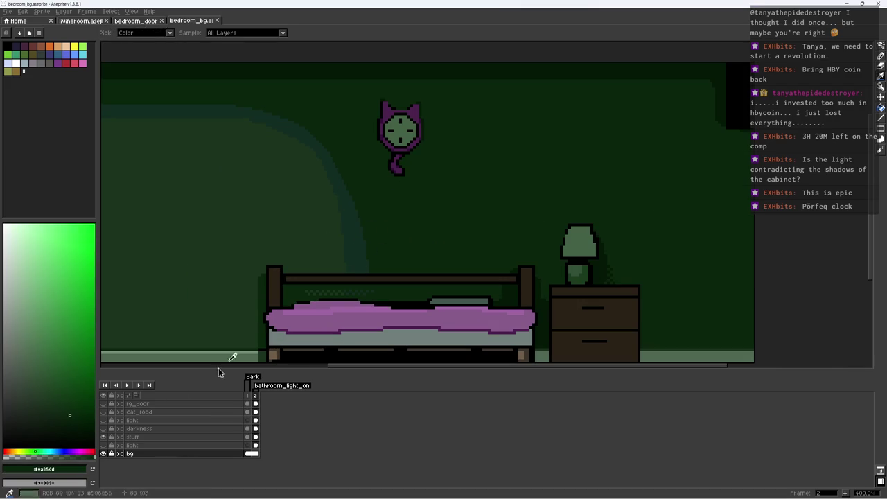
{"action": "key", "text": "w"}
{"action": "left_click", "coordinate": [370, 238]}
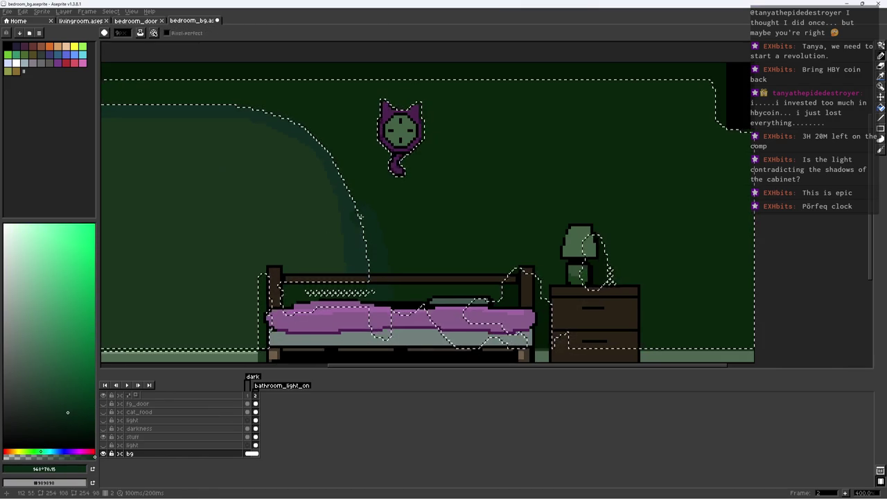
{"action": "left_click", "coordinate": [316, 140]}
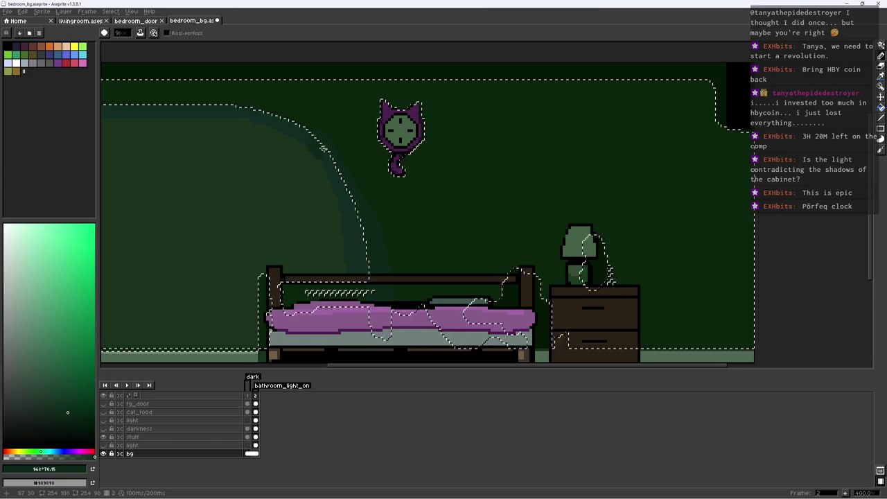
{"action": "key", "text": "ctrl+d"}
Zoom in and sample the bed leg's brown for the Pencil
{"action": "key", "text": "h"}
{"action": "scroll", "coordinate": [407, 263], "scroll_direction": "down", "scroll_amount": 4}
{"action": "scroll", "coordinate": [430, 253], "scroll_direction": "up", "scroll_amount": 1}
{"action": "scroll", "coordinate": [430, 253], "scroll_direction": "up", "scroll_amount": 1}
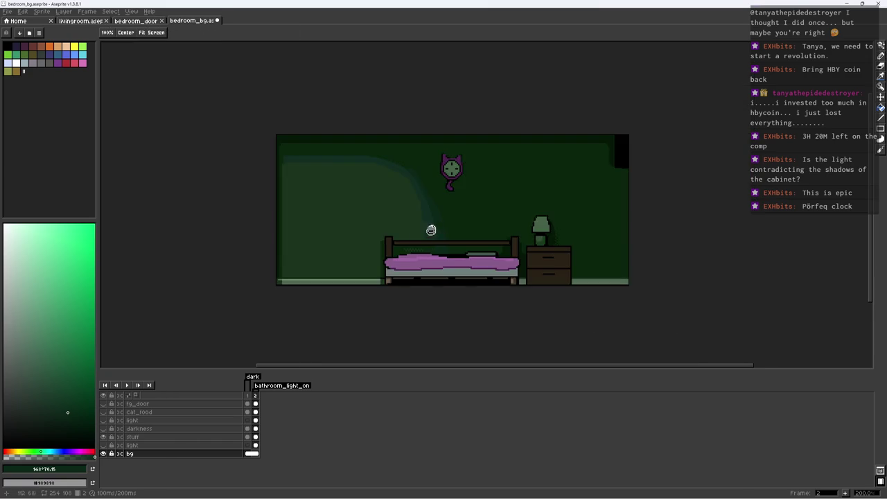
{"action": "scroll", "coordinate": [429, 253], "scroll_direction": "up", "scroll_amount": 1}
{"action": "scroll", "coordinate": [416, 263], "scroll_direction": "up", "scroll_amount": 2}
{"action": "key", "text": "b"}
{"action": "left_click", "coordinate": [360, 306], "text": "alt"}
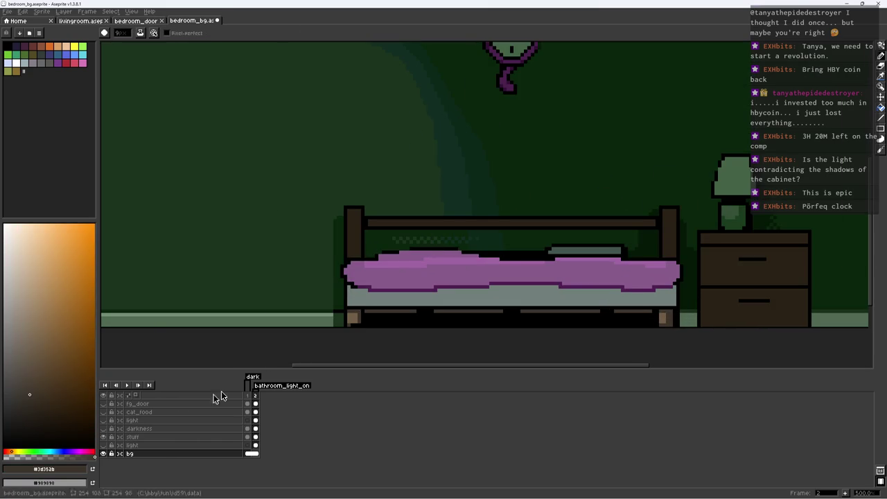
On the stuff layer, touch up the bed post with a brown pixel and save
{"action": "scroll", "coordinate": [354, 222], "scroll_direction": "up", "scroll_amount": 2}
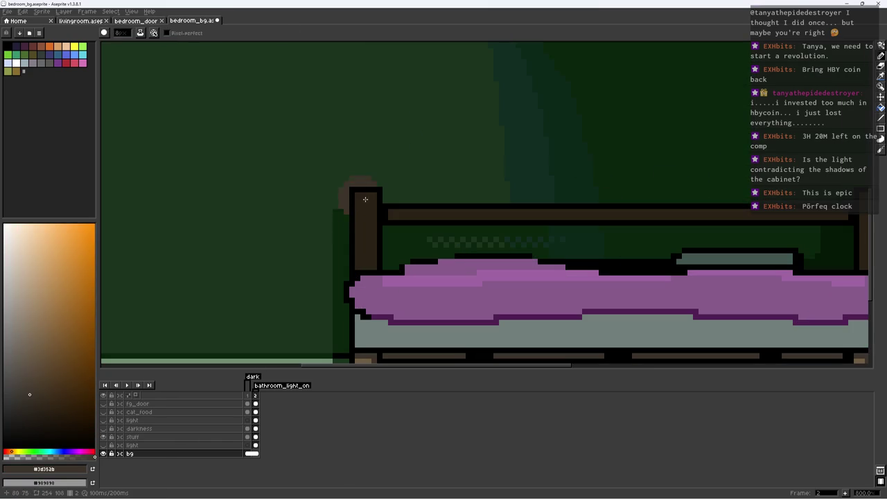
{"action": "left_click", "coordinate": [132, 437]}
{"action": "left_click", "coordinate": [357, 200]}
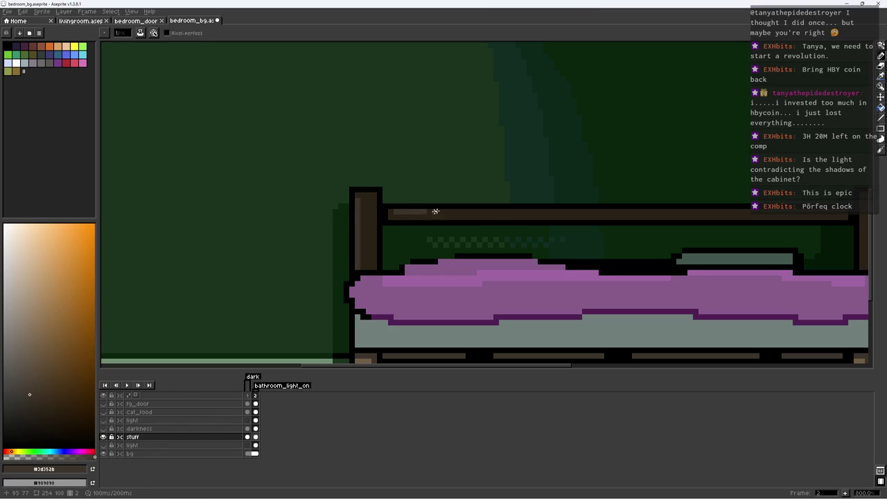
{"action": "scroll", "coordinate": [437, 228], "scroll_direction": "down", "scroll_amount": 3}
{"action": "scroll", "coordinate": [460, 253], "scroll_direction": "down", "scroll_amount": 2}
{"action": "key", "text": "ctrl+s"}
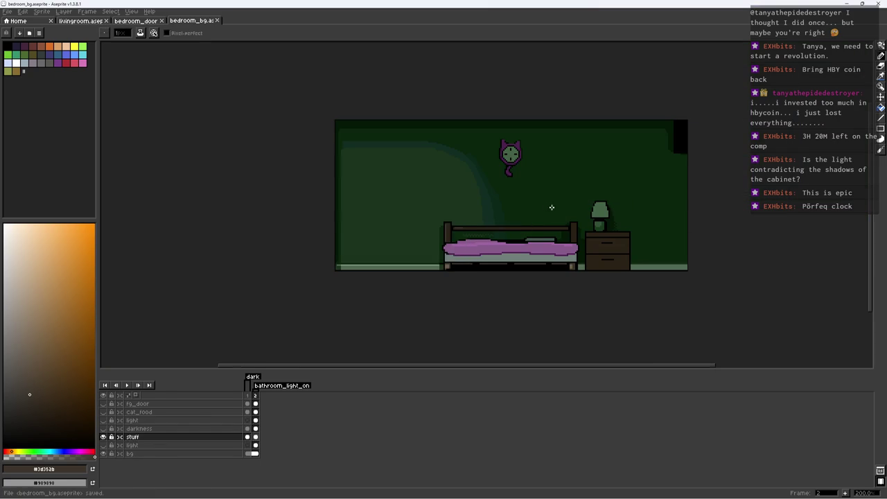
Magic-wand the blanket and paint its right half dark purple #502053
{"action": "scroll", "coordinate": [549, 211], "scroll_direction": "down", "scroll_amount": 1}
{"action": "scroll", "coordinate": [561, 215], "scroll_direction": "down", "scroll_amount": 1}
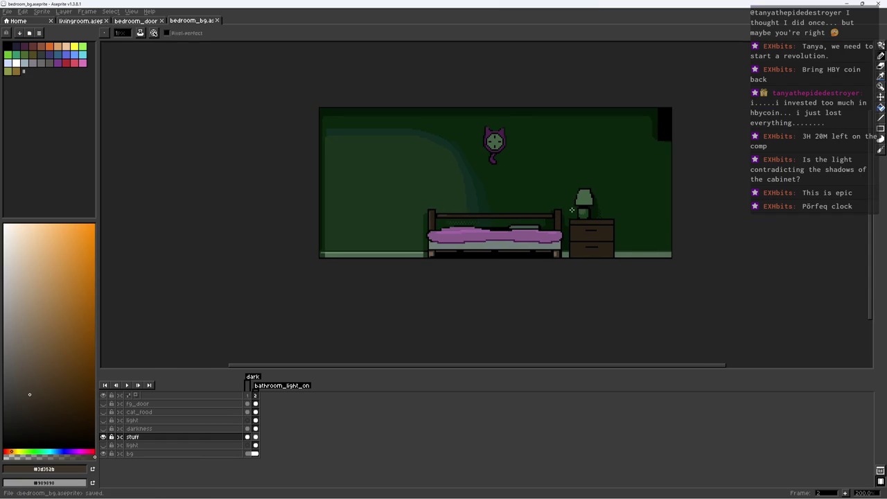
{"action": "scroll", "coordinate": [426, 312], "scroll_direction": "up", "scroll_amount": 2}
{"action": "scroll", "coordinate": [416, 236], "scroll_direction": "up", "scroll_amount": 2}
{"action": "left_click", "coordinate": [419, 231], "text": "alt"}
{"action": "left_click", "coordinate": [460, 223], "text": "alt"}
{"action": "left_click", "coordinate": [478, 208]}
{"action": "left_click", "coordinate": [551, 208]}
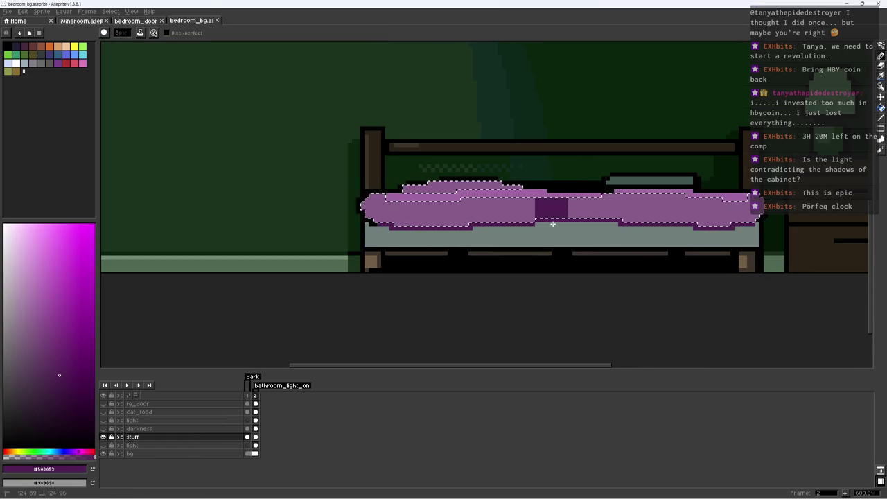
{"action": "left_click_drag", "start_coordinate": [551, 223], "coordinate": [752, 212]}
{"action": "key", "text": "ctrl+d"}
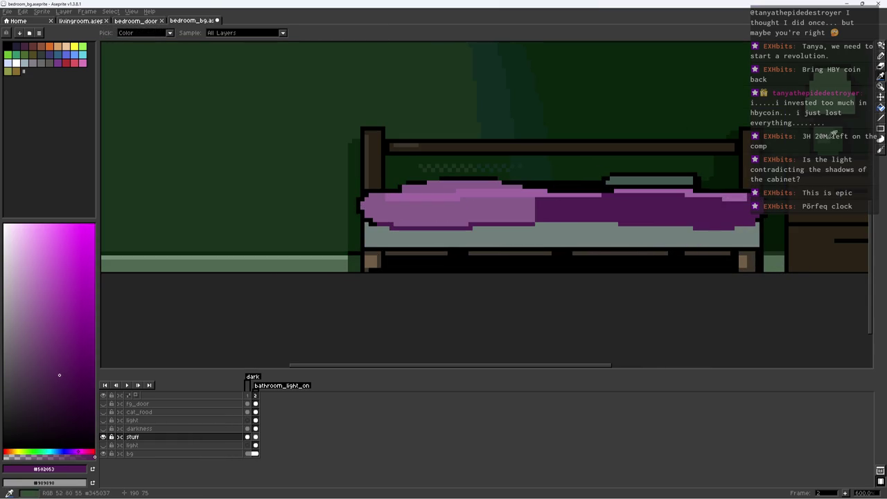
Select the grey mattress and paint its right part green #446247
{"action": "left_click", "coordinate": [700, 232], "text": "alt"}
{"action": "left_click", "coordinate": [748, 236]}
{"action": "left_click_drag", "start_coordinate": [736, 236], "coordinate": [666, 273]}
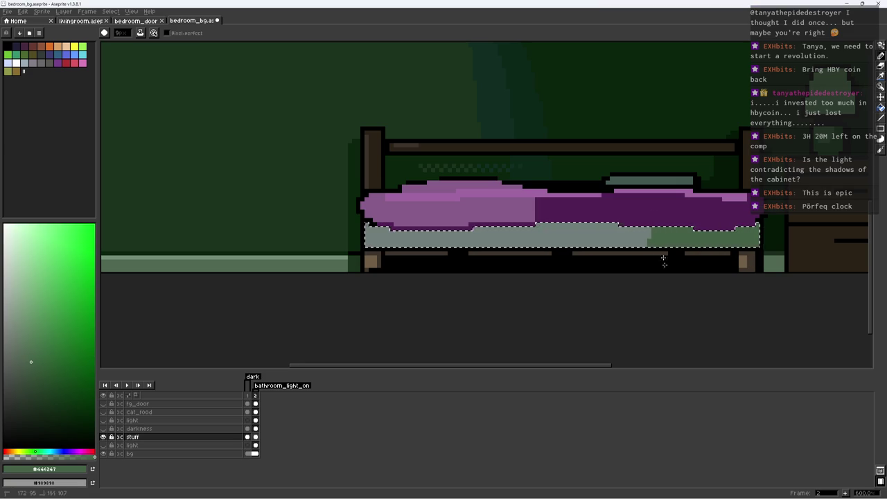
{"action": "left_click_drag", "start_coordinate": [560, 234], "coordinate": [538, 237]}
{"action": "key", "text": "ctrl+d"}
Marquee-select the bed's right post
{"action": "key", "text": "z"}
{"action": "scroll", "coordinate": [567, 194], "scroll_direction": "down", "scroll_amount": 5}
{"action": "scroll", "coordinate": [527, 228], "scroll_direction": "up", "scroll_amount": 3}
{"action": "key", "text": "b"}
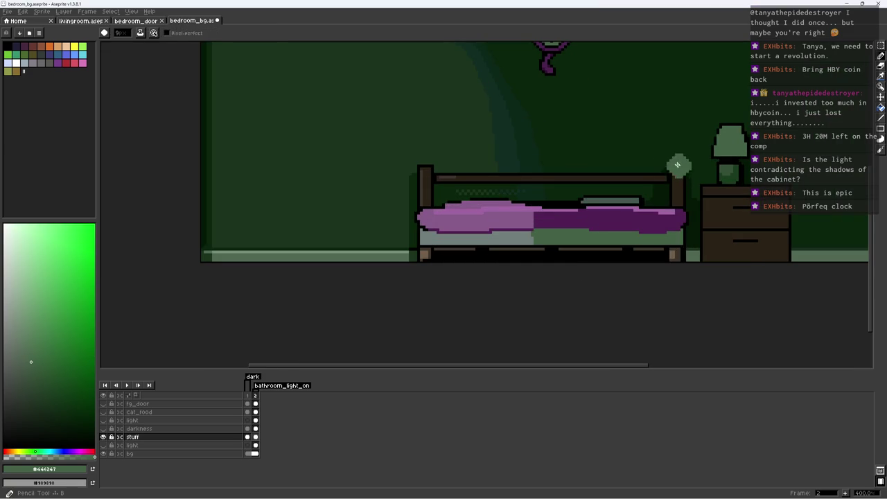
{"action": "key", "text": "m"}
{"action": "mouse_move", "coordinate": [656, 143]}
{"action": "left_mouse_down"}
{"action": "mouse_move", "coordinate": [689, 205]}
{"action": "mouse_move", "coordinate": [604, 192]}
{"action": "left_mouse_up"}
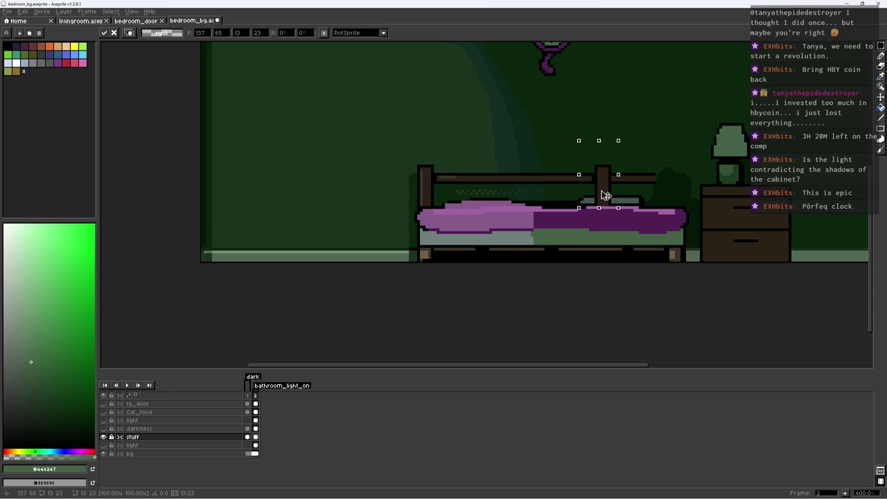
Commit the repositioned bed post and zoom in on the nightstand
{"action": "key", "text": "e"}
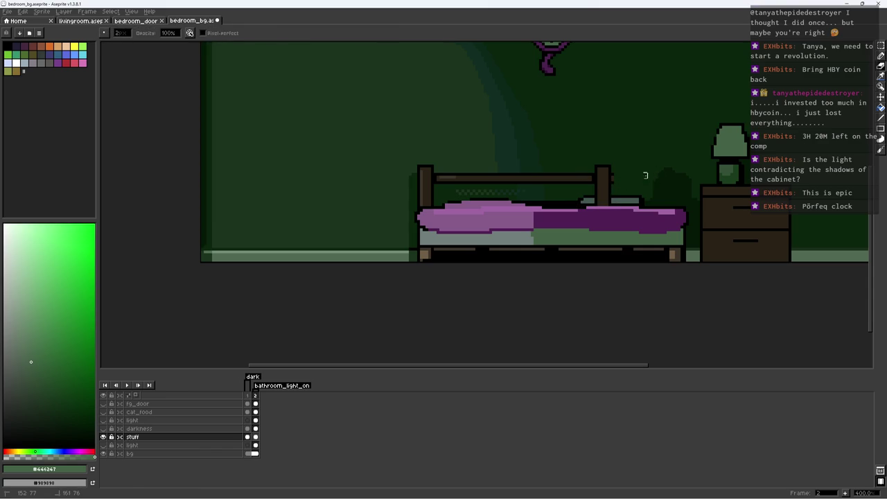
{"action": "key", "text": "z"}
{"action": "scroll", "coordinate": [629, 190], "scroll_direction": "down", "scroll_amount": 1}
{"action": "scroll", "coordinate": [602, 206], "scroll_direction": "down", "scroll_amount": 3}
{"action": "scroll", "coordinate": [602, 206], "scroll_direction": "up", "scroll_amount": 3}
{"action": "scroll", "coordinate": [694, 194], "scroll_direction": "up", "scroll_amount": 1}
{"action": "scroll", "coordinate": [694, 193], "scroll_direction": "up", "scroll_amount": 1}
{"action": "key", "text": "b"}
Draw a warm brown stripe and a black line down the nightstand's left side
{"action": "left_click", "coordinate": [689, 184], "text": "alt"}
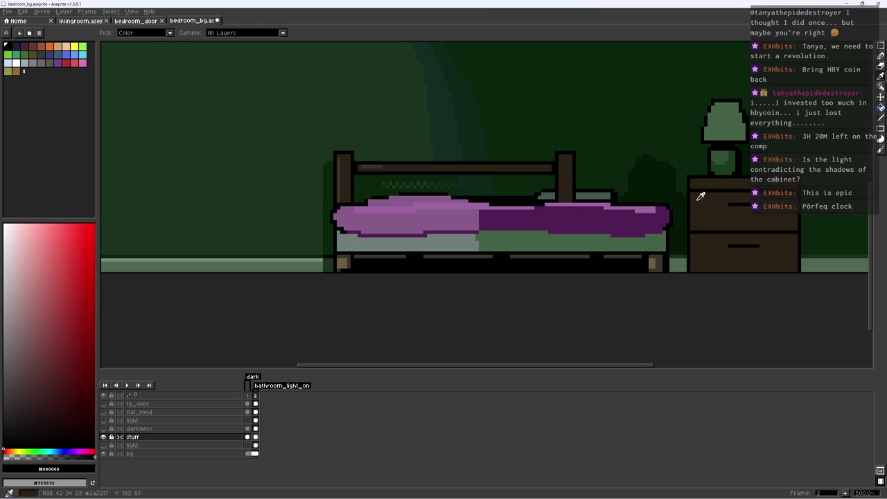
{"action": "left_click", "coordinate": [696, 192], "text": "alt"}
{"action": "left_click", "coordinate": [48, 392]}
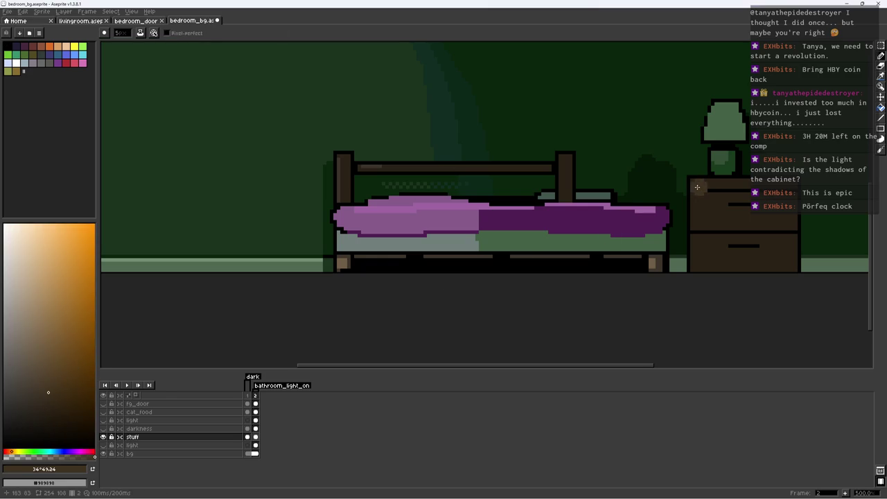
{"action": "left_click_drag", "start_coordinate": [696, 188], "coordinate": [690, 266]}
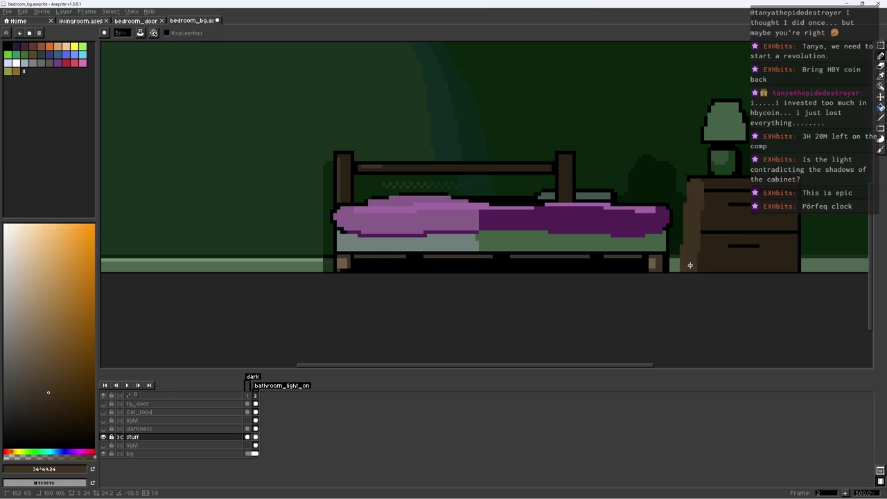
{"action": "left_click", "coordinate": [688, 177], "text": "alt"}
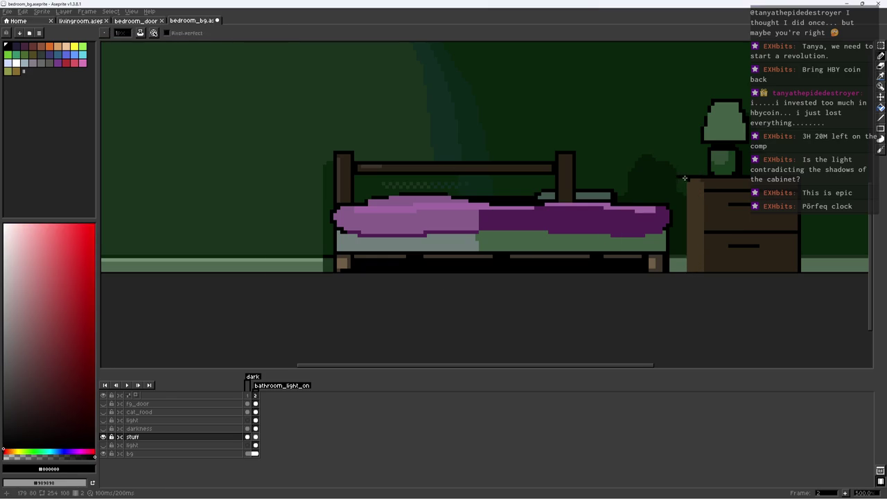
{"action": "left_click_drag", "start_coordinate": [683, 200], "coordinate": [682, 276]}
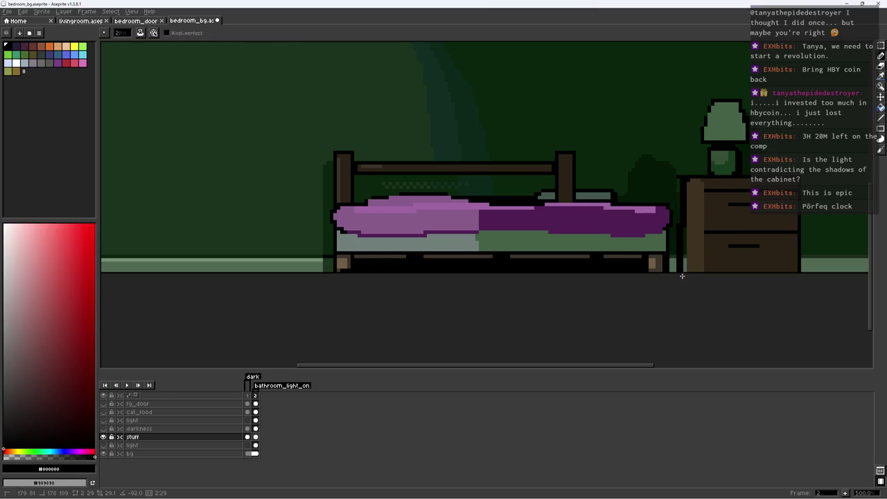
Draw a black edge line down the cabinet's side and extend it downward
{"action": "left_click", "coordinate": [711, 186], "text": "alt"}
{"action": "scroll", "coordinate": [711, 186], "scroll_direction": "up", "scroll_amount": 3}
{"action": "left_click", "coordinate": [711, 186], "text": "alt"}
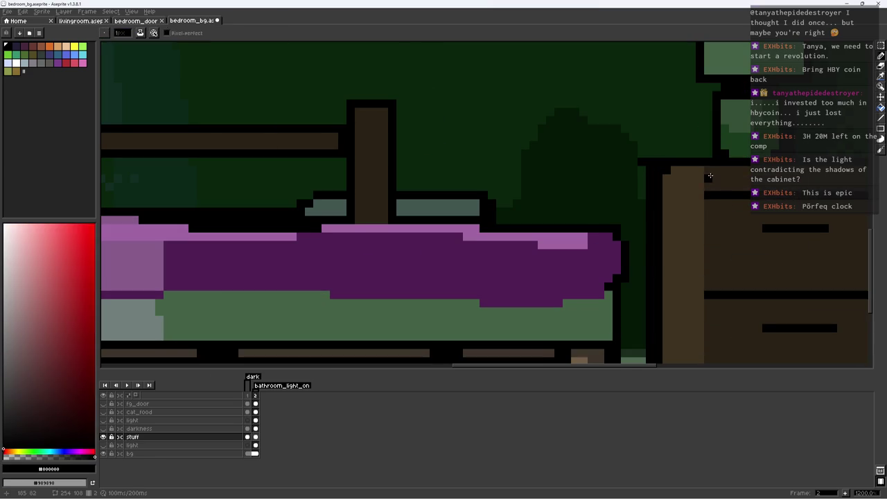
{"action": "left_click", "coordinate": [709, 179], "text": "alt"}
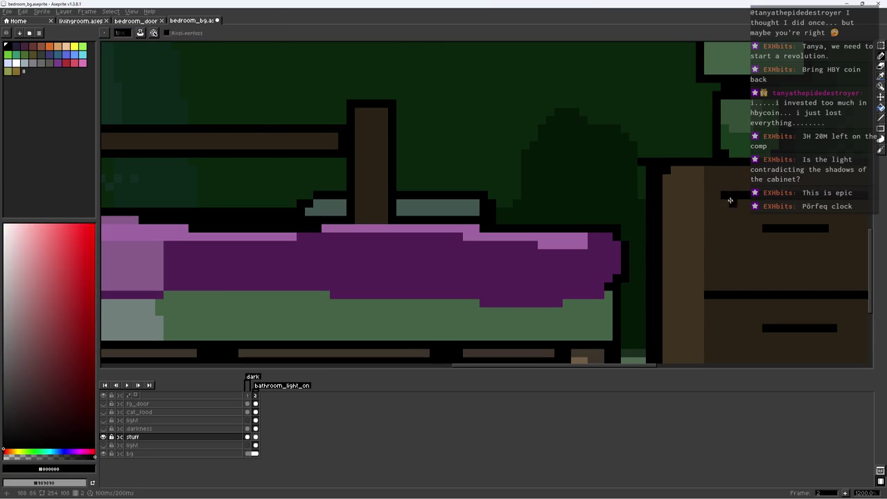
{"action": "left_click_drag", "start_coordinate": [729, 198], "coordinate": [724, 291]}
{"action": "scroll", "coordinate": [697, 257], "scroll_direction": "down", "scroll_amount": 2}
{"action": "left_click", "coordinate": [721, 222], "text": "alt"}
{"action": "left_click_drag", "start_coordinate": [736, 246], "coordinate": [736, 331]}
{"action": "left_click", "coordinate": [762, 294], "text": "alt"}
{"action": "scroll", "coordinate": [673, 282], "scroll_direction": "down", "scroll_amount": 4}
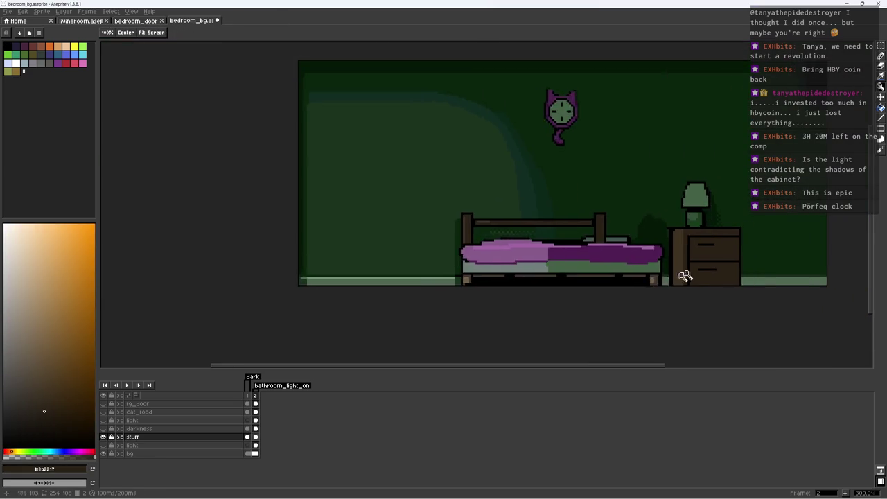
{"action": "scroll", "coordinate": [672, 283], "scroll_direction": "up", "scroll_amount": 4}
Marquee-select and reposition the upper drawer handle
{"action": "key", "text": "m"}
{"action": "mouse_move", "coordinate": [674, 182]}
{"action": "left_mouse_down"}
{"action": "mouse_move", "coordinate": [749, 218]}
{"action": "mouse_move", "coordinate": [738, 206]}
{"action": "left_mouse_up"}
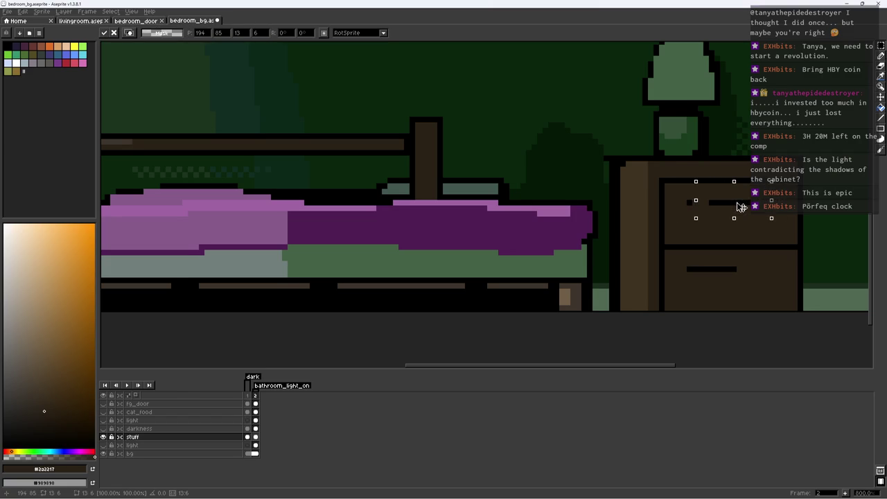
{"action": "key", "text": "ctrl+d"}
{"action": "key", "text": "b"}
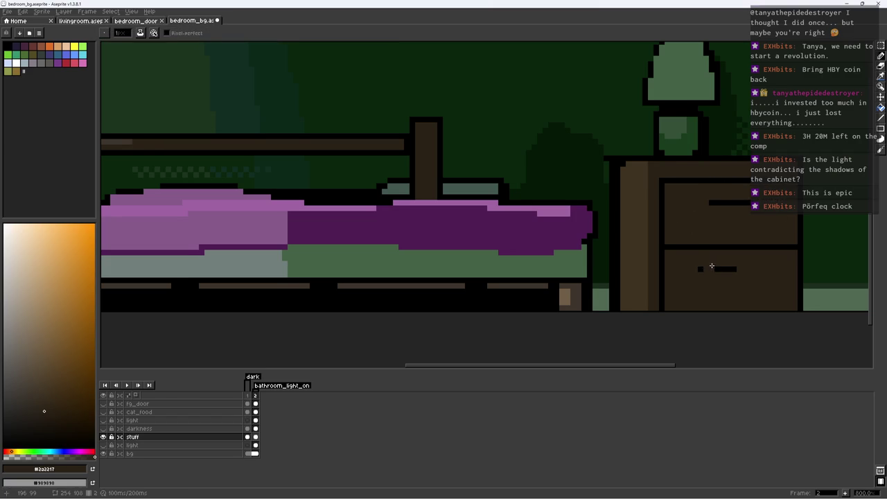
{"action": "left_click", "coordinate": [714, 268], "text": "alt"}
{"action": "left_click", "coordinate": [753, 253], "text": "alt"}
Move the stuff layer below the light layer
{"action": "key", "text": "z"}
{"action": "mouse_move", "coordinate": [748, 259]}
{"action": "left_mouse_down"}
{"action": "mouse_move", "coordinate": [697, 267]}
{"action": "mouse_move", "coordinate": [758, 233]}
{"action": "left_mouse_up"}
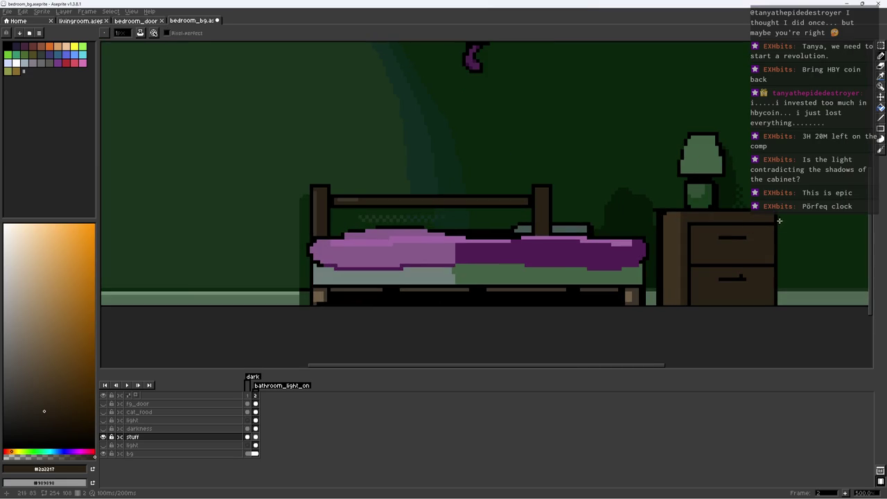
{"action": "left_click", "coordinate": [663, 199], "text": "alt"}
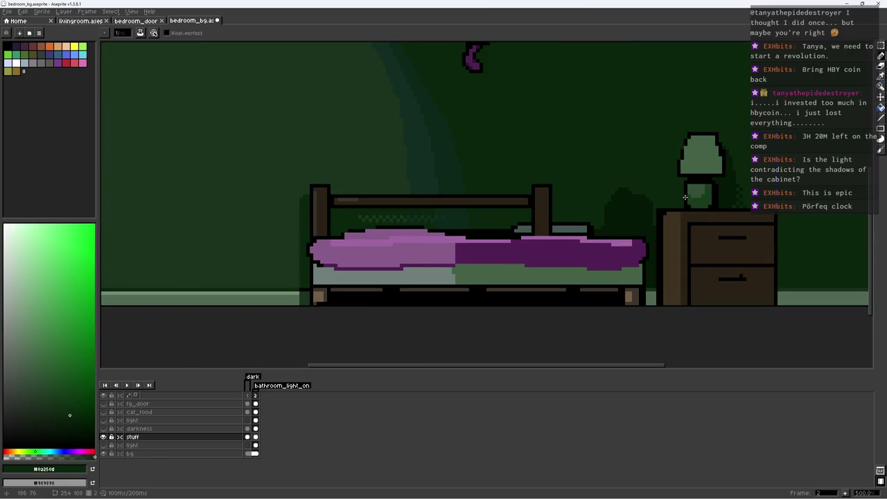
{"action": "left_click_drag", "start_coordinate": [147, 440], "coordinate": [149, 447]}
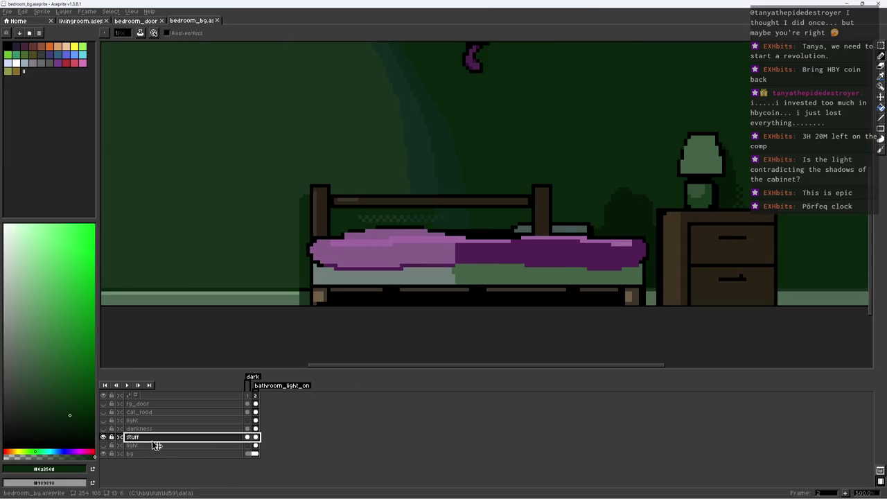
{"action": "right_click", "coordinate": [150, 446]}
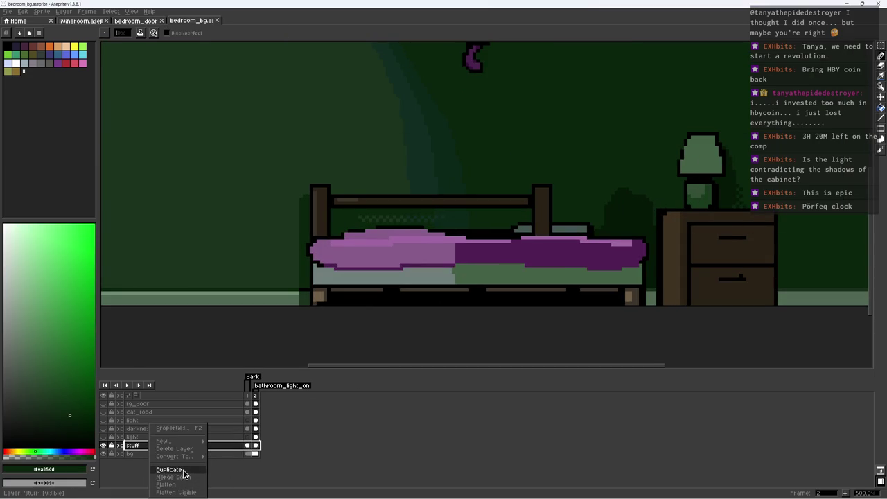
Merge the stuff layer down into bg
{"action": "left_click", "coordinate": [182, 477]}
{"action": "scroll", "coordinate": [410, 249], "scroll_direction": "down", "scroll_amount": 2}
{"action": "scroll", "coordinate": [411, 249], "scroll_direction": "down", "scroll_amount": 4}
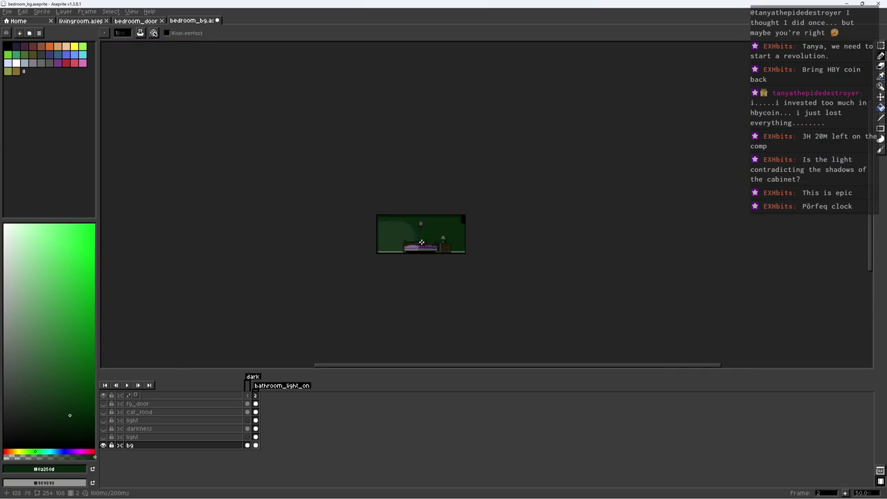
Magic-wand the blanket's top strip and paint it a darker purple
{"action": "key", "text": "w"}
{"action": "scroll", "coordinate": [422, 238], "scroll_direction": "up", "scroll_amount": 4}
{"action": "scroll", "coordinate": [426, 277], "scroll_direction": "up", "scroll_amount": 1}
{"action": "scroll", "coordinate": [441, 298], "scroll_direction": "up", "scroll_amount": 2}
{"action": "left_click", "coordinate": [441, 298]}
{"action": "key", "text": "b"}
{"action": "left_click", "coordinate": [298, 316], "text": "alt"}
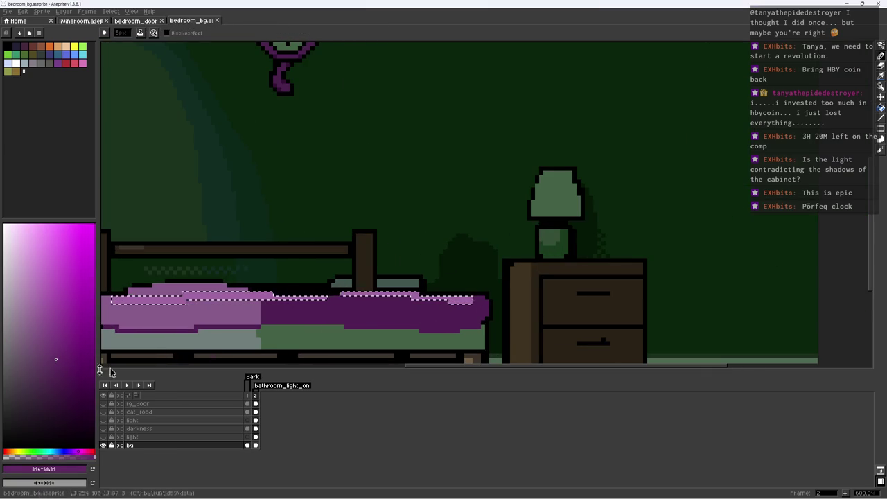
{"action": "left_click", "coordinate": [77, 392]}
{"action": "left_click_drag", "start_coordinate": [485, 300], "coordinate": [371, 297]}
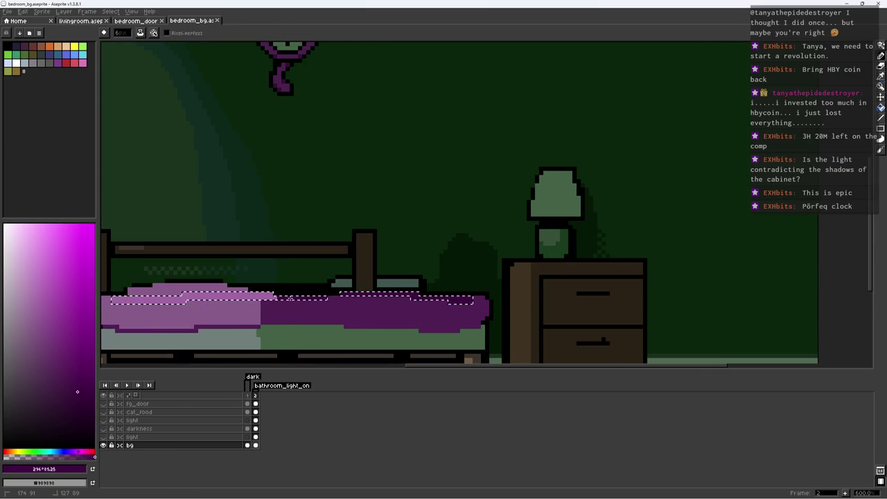
{"action": "key", "text": "ctrl+d"}
Flood-fill the blanket's dark half with a slightly brighter purple
{"action": "left_click", "coordinate": [264, 297], "text": "alt"}
{"action": "key", "text": "w"}
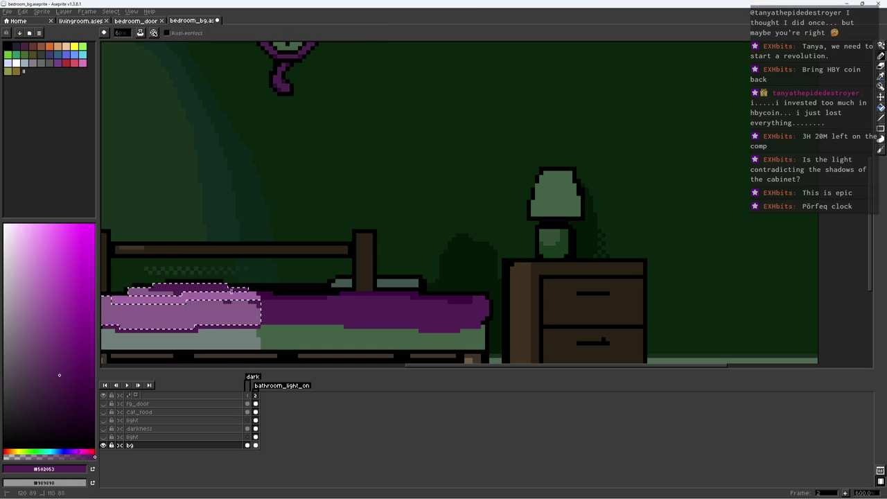
{"action": "key", "text": "ctrl+d"}
{"action": "scroll", "coordinate": [248, 307], "scroll_direction": "down", "scroll_amount": 3}
{"action": "scroll", "coordinate": [248, 307], "scroll_direction": "up", "scroll_amount": 3}
{"action": "key", "text": "i"}
{"action": "left_click", "coordinate": [248, 307], "text": "alt"}
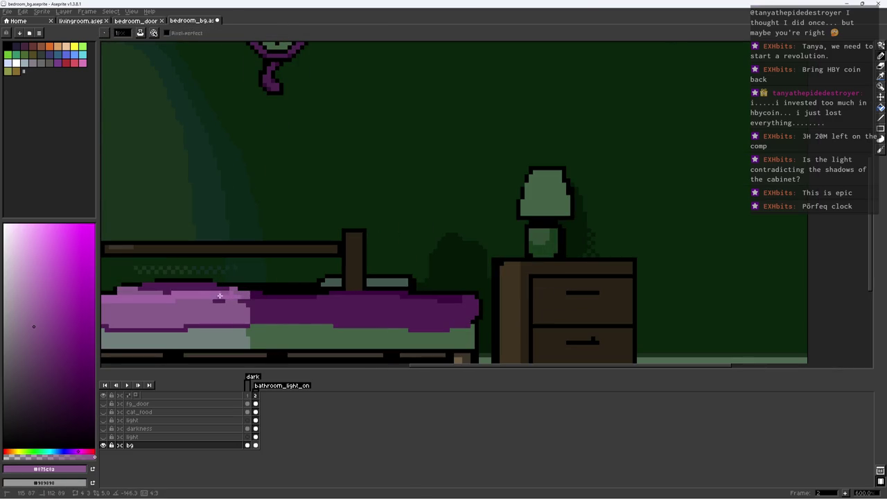
{"action": "scroll", "coordinate": [257, 281], "scroll_direction": "down", "scroll_amount": 3}
{"action": "scroll", "coordinate": [266, 298], "scroll_direction": "up", "scroll_amount": 4}
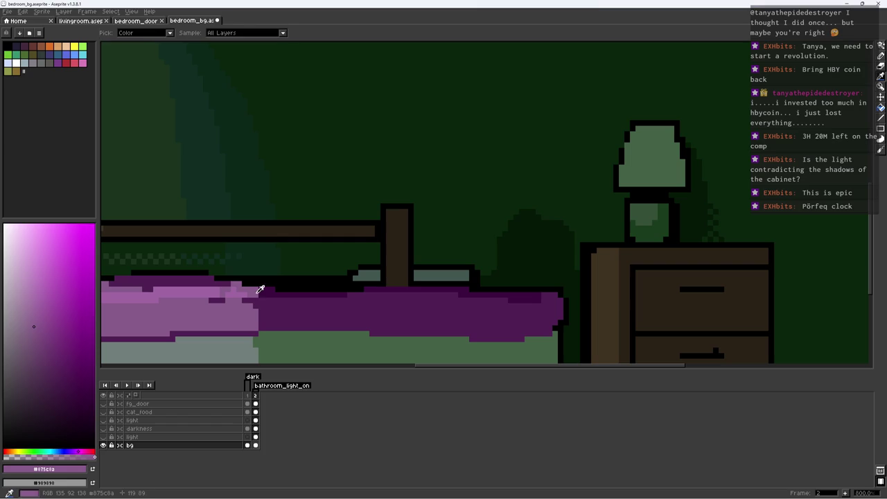
{"action": "left_click", "coordinate": [274, 306], "text": "alt"}
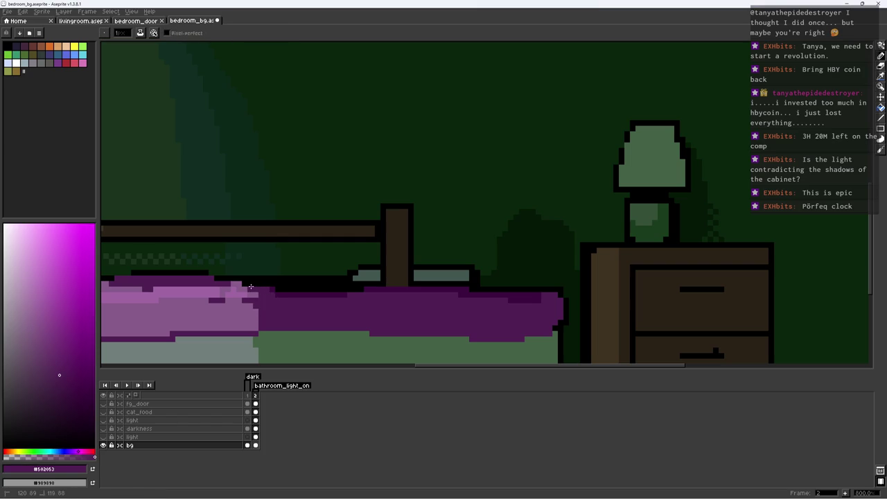
{"action": "left_click", "coordinate": [62, 356]}
{"action": "key", "text": "g"}
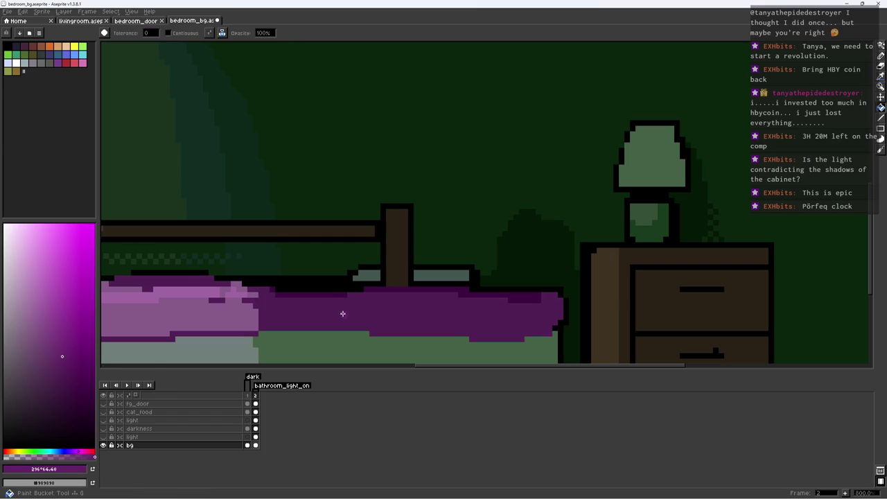
{"action": "left_click", "coordinate": [341, 294]}
Extend the black outline along the blanket's lower edge
{"action": "scroll", "coordinate": [341, 294], "scroll_direction": "down", "scroll_amount": 1}
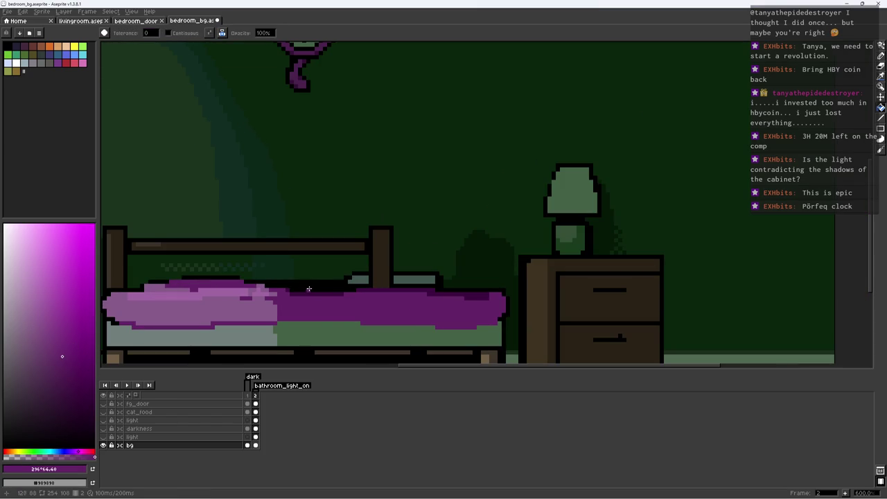
{"action": "key", "text": "b"}
{"action": "left_click", "coordinate": [317, 286], "text": "alt"}
{"action": "mouse_move", "coordinate": [355, 332]}
{"action": "left_mouse_down"}
{"action": "mouse_move", "coordinate": [381, 323]}
{"action": "mouse_move", "coordinate": [322, 326]}
{"action": "left_mouse_up"}
Cover the grey pillow's left end with the dark green wall colour
{"action": "left_click", "coordinate": [360, 312], "text": "alt"}
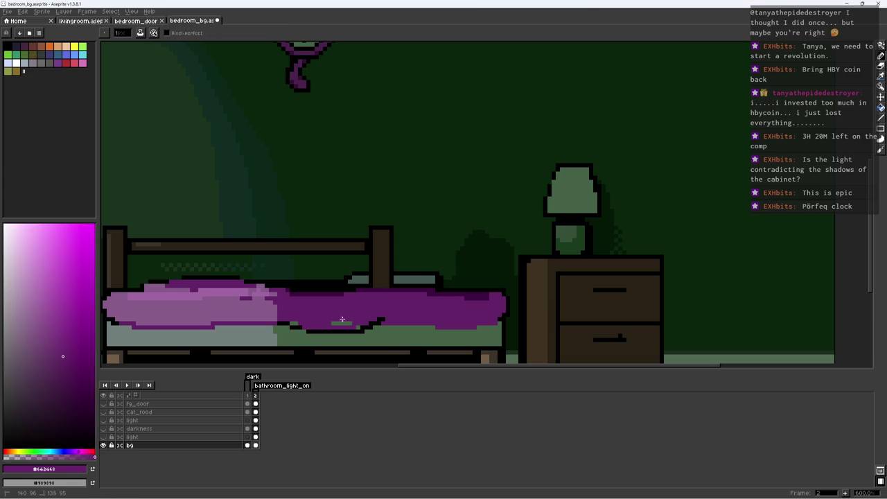
{"action": "left_click", "coordinate": [413, 261], "text": "alt"}
{"action": "left_click_drag", "start_coordinate": [395, 279], "coordinate": [402, 281]}
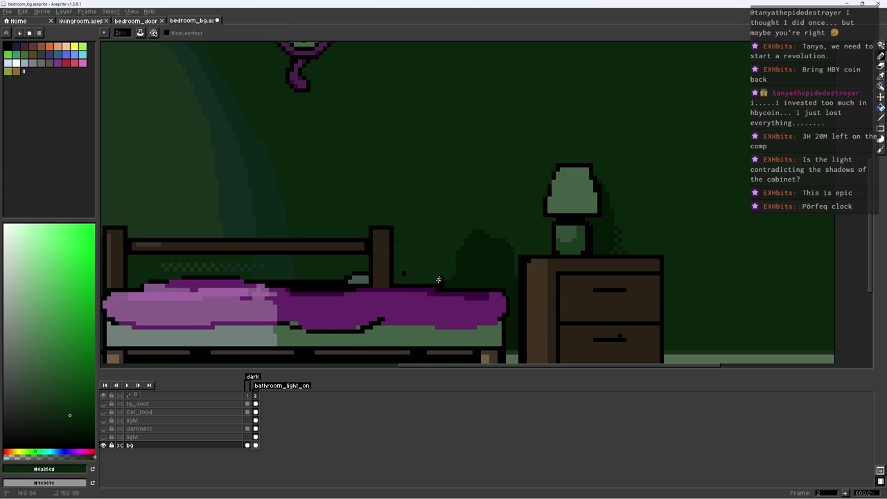
{"action": "left_click_drag", "start_coordinate": [346, 280], "coordinate": [367, 278]}
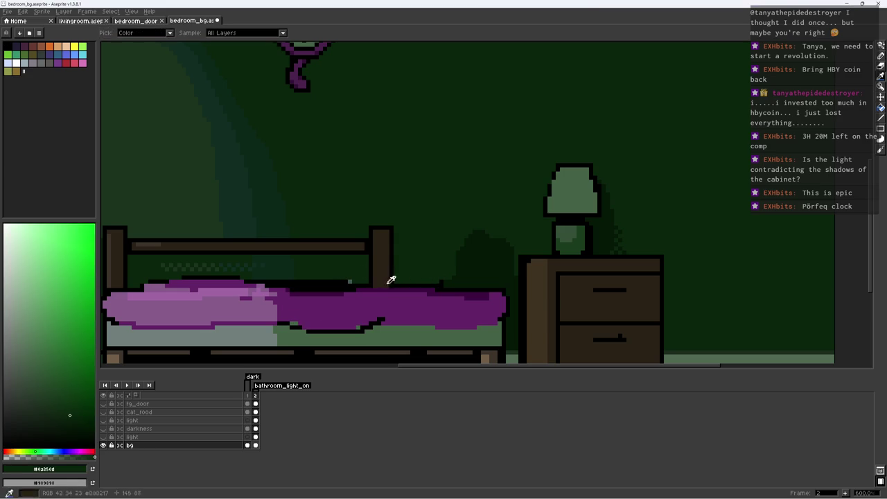
Darken the pixels at the top of the bed post with dark brown
{"action": "left_click", "coordinate": [373, 286], "text": "alt"}
{"action": "left_click", "coordinate": [524, 264], "text": "alt"}
{"action": "left_click", "coordinate": [384, 241]}
{"action": "left_click", "coordinate": [372, 244], "text": "alt"}
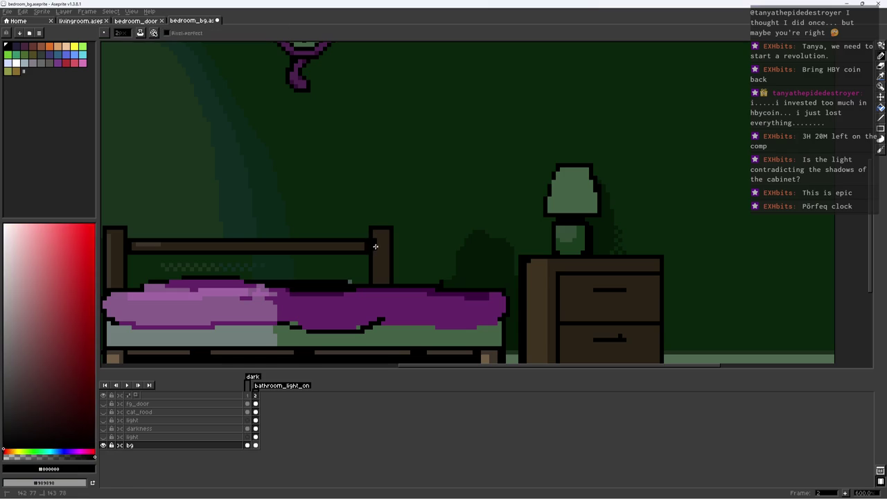
{"action": "left_click", "coordinate": [377, 243], "text": "alt"}
{"action": "scroll", "coordinate": [380, 251], "scroll_direction": "down", "scroll_amount": 3}
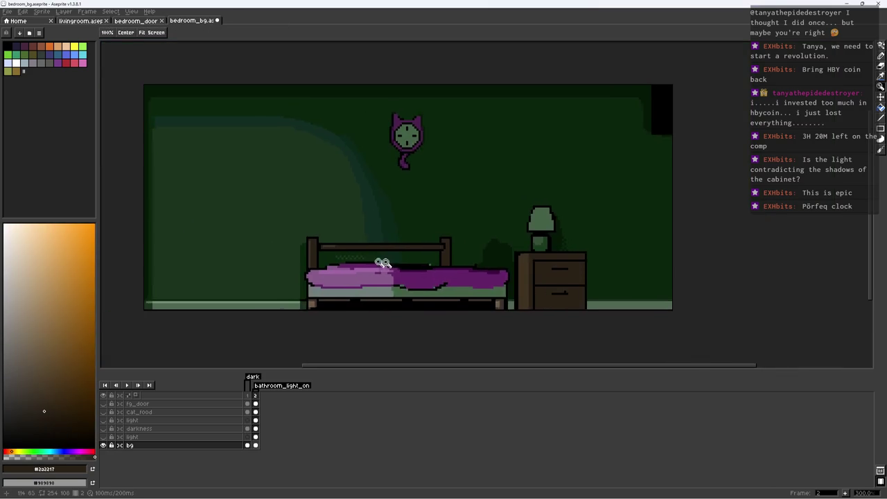
Save the bedroom file and marquee-select part of the bed, then save again
{"action": "scroll", "coordinate": [360, 258], "scroll_direction": "up", "scroll_amount": 1}
{"action": "scroll", "coordinate": [326, 258], "scroll_direction": "down", "scroll_amount": 3}
{"action": "key", "text": "ctrl+s"}
{"action": "scroll", "coordinate": [356, 326], "scroll_direction": "up", "scroll_amount": 1}
{"action": "key", "text": "ctrl+s"}
{"action": "key", "text": "m"}
{"action": "scroll", "coordinate": [409, 291], "scroll_direction": "up", "scroll_amount": 1}
{"action": "mouse_move", "coordinate": [398, 247]}
{"action": "left_mouse_down"}
{"action": "mouse_move", "coordinate": [441, 297]}
{"action": "mouse_move", "coordinate": [423, 282]}
{"action": "left_mouse_up"}
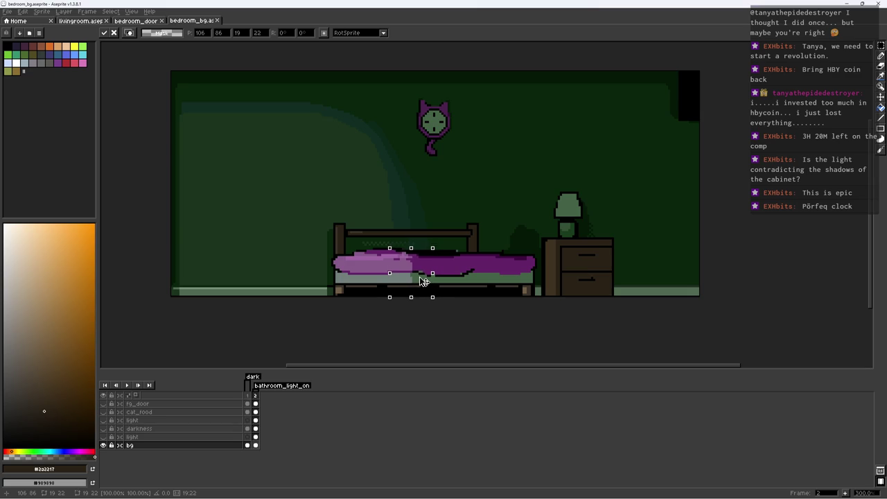
{"action": "scroll", "coordinate": [416, 280], "scroll_direction": "down", "scroll_amount": 2}
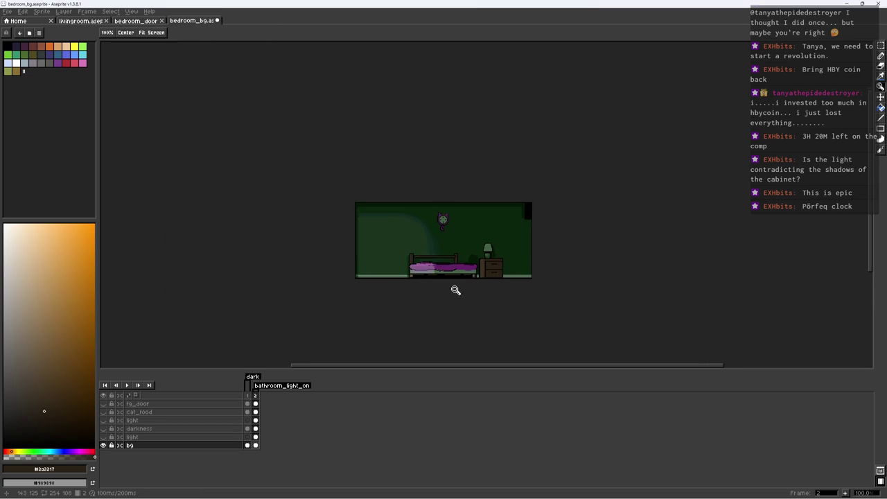
{"action": "key", "text": "ctrl+s"}
Pick the dark green wall colour for the Pencil while inspecting the bed area
{"action": "scroll", "coordinate": [460, 251], "scroll_direction": "up", "scroll_amount": 2}
{"action": "scroll", "coordinate": [454, 229], "scroll_direction": "down", "scroll_amount": 1}
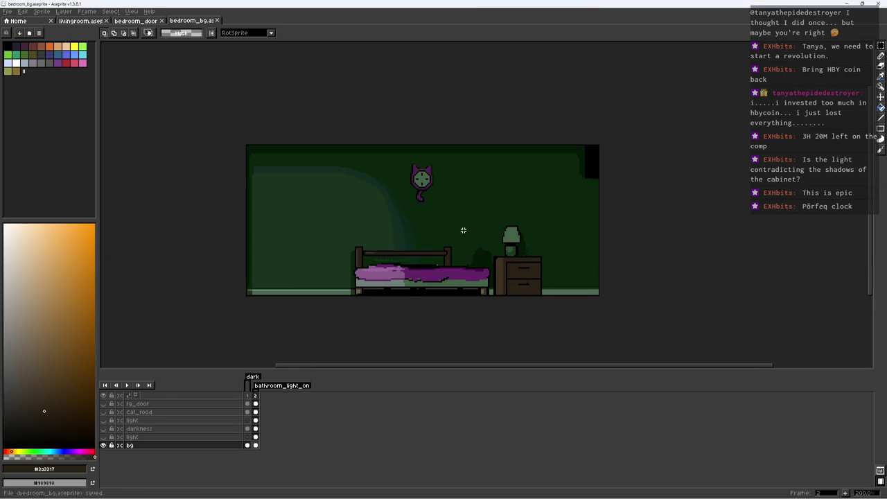
{"action": "scroll", "coordinate": [511, 264], "scroll_direction": "up", "scroll_amount": 2}
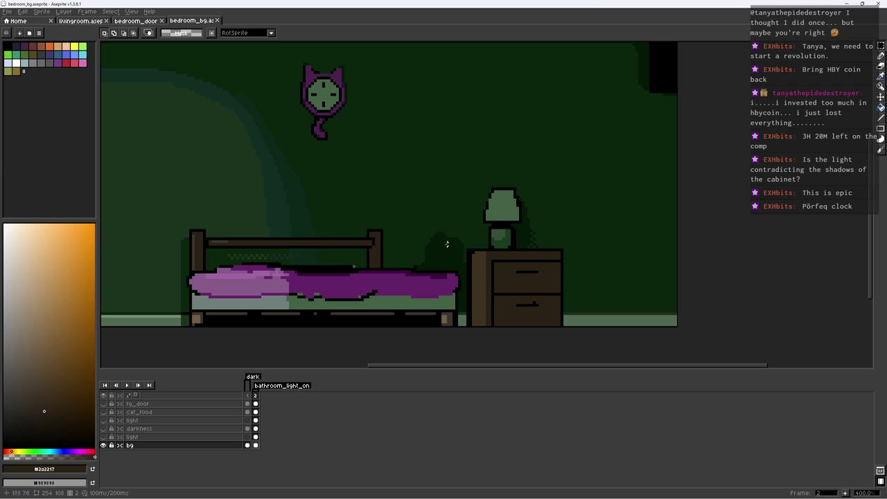
{"action": "scroll", "coordinate": [492, 235], "scroll_direction": "down", "scroll_amount": 3}
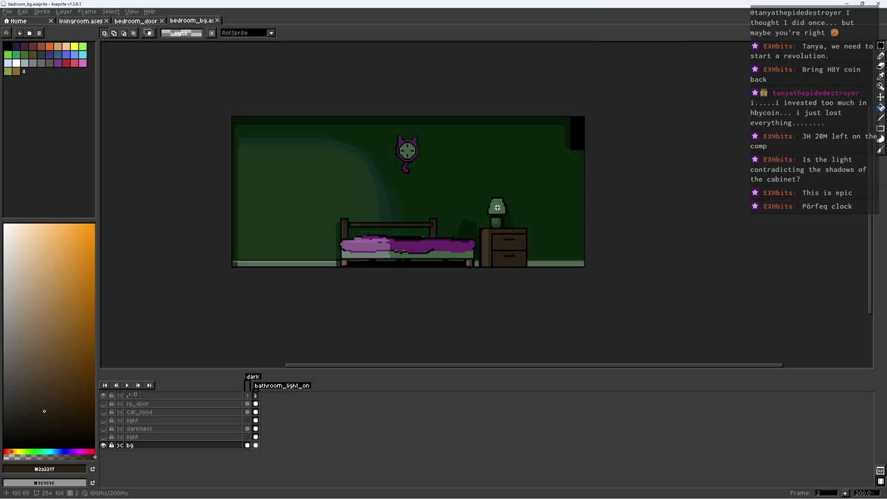
{"action": "scroll", "coordinate": [492, 236], "scroll_direction": "up", "scroll_amount": 7}
{"action": "key", "text": "b"}
{"action": "left_click", "coordinate": [524, 238], "text": "alt"}
{"action": "scroll", "coordinate": [510, 228], "scroll_direction": "down", "scroll_amount": 5}
{"action": "scroll", "coordinate": [509, 228], "scroll_direction": "down", "scroll_amount": 2}
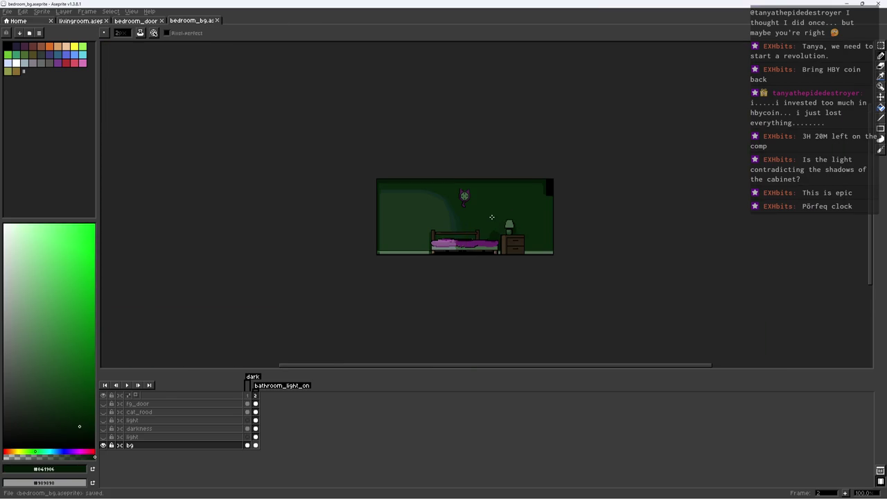
{"action": "scroll", "coordinate": [500, 218], "scroll_direction": "up", "scroll_amount": 1}
{"action": "scroll", "coordinate": [370, 243], "scroll_direction": "up", "scroll_amount": 1}
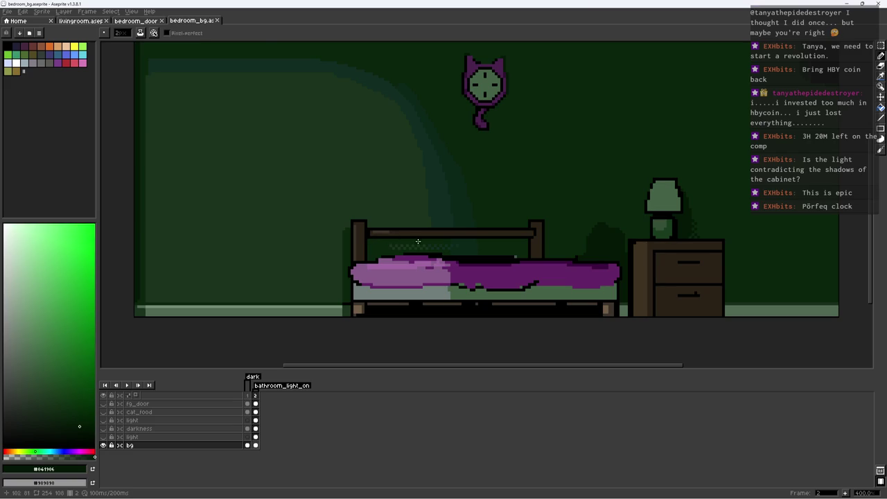
Shift the dark strip under the bed to the left and commit the move
{"action": "key", "text": "m"}
{"action": "mouse_move", "coordinate": [422, 248]}
{"action": "left_mouse_down"}
{"action": "mouse_move", "coordinate": [485, 316]}
{"action": "mouse_move", "coordinate": [431, 305]}
{"action": "left_mouse_up"}
{"action": "key", "text": "Return"}
{"action": "scroll", "coordinate": [470, 278], "scroll_direction": "down", "scroll_amount": 1}
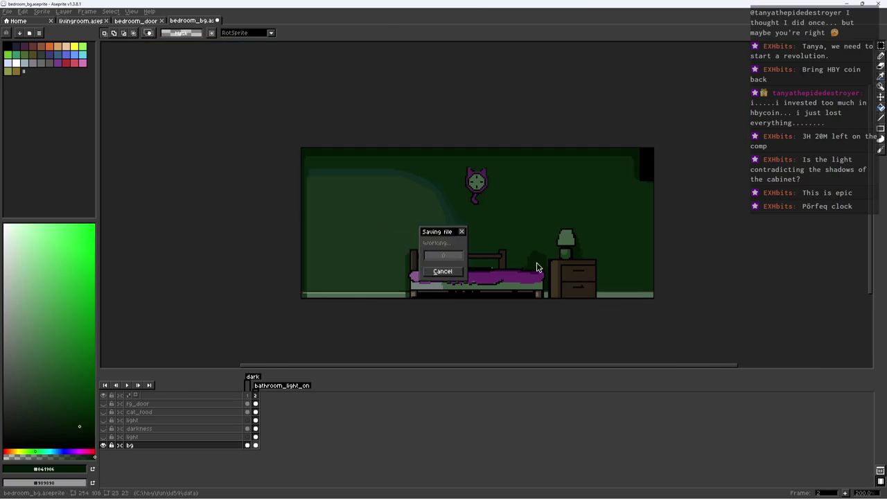
{"action": "scroll", "coordinate": [531, 266], "scroll_direction": "up", "scroll_amount": 3}
{"action": "key", "text": "b"}
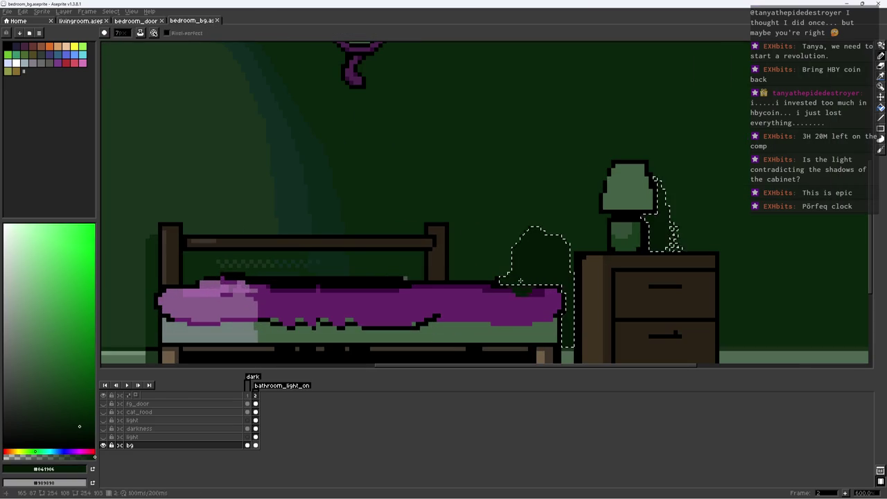
Within the Magic Wand wall selection, paint a darker green shadow column beside the bed post
{"action": "key", "text": "w"}
{"action": "left_click", "coordinate": [484, 269]}
{"action": "key", "text": "b"}
{"action": "left_click_drag", "start_coordinate": [499, 267], "coordinate": [388, 269]}
{"action": "key", "text": "ctrl+z"}
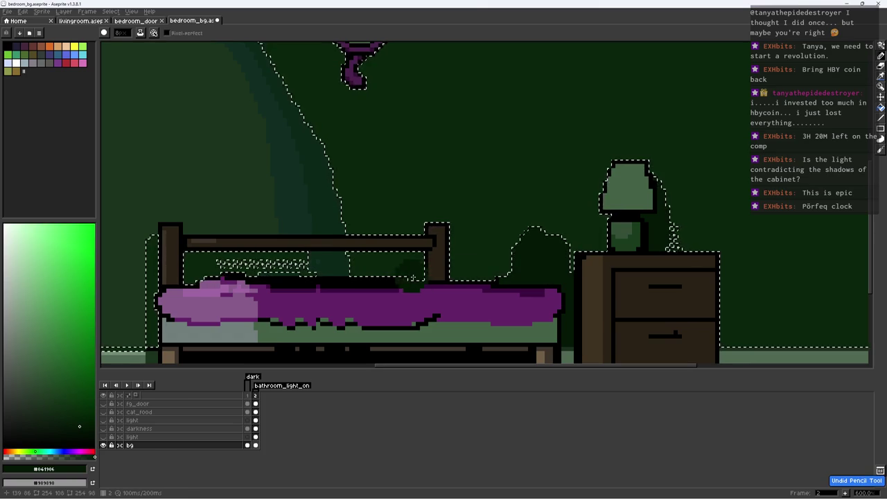
{"action": "left_click_drag", "start_coordinate": [457, 239], "coordinate": [444, 281]}
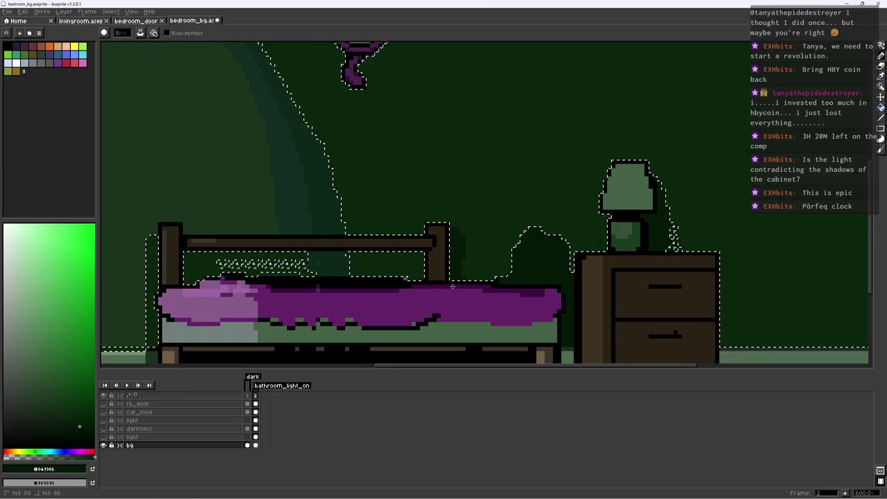
{"action": "key", "text": "ctrl+d"}
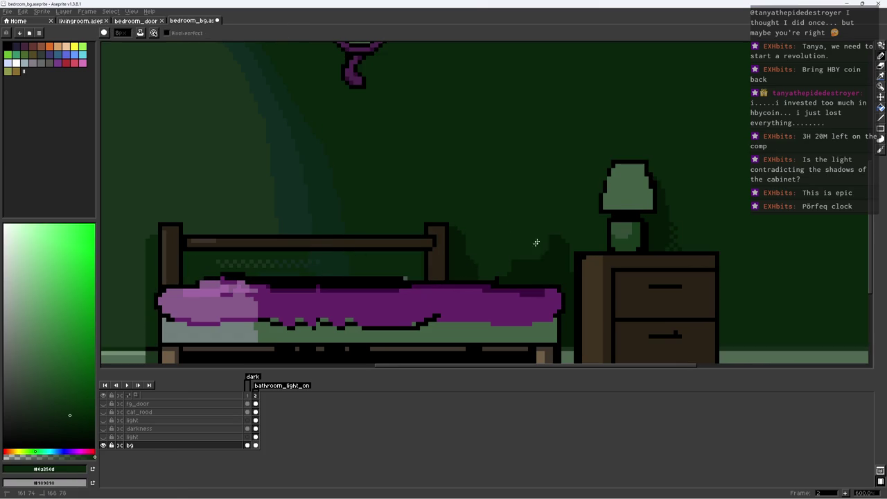
Sample outline black and the dark greens #1c2e1f and #041906 from the canvas
{"action": "key", "text": "alt"}
{"action": "left_click", "coordinate": [503, 284], "text": "alt"}
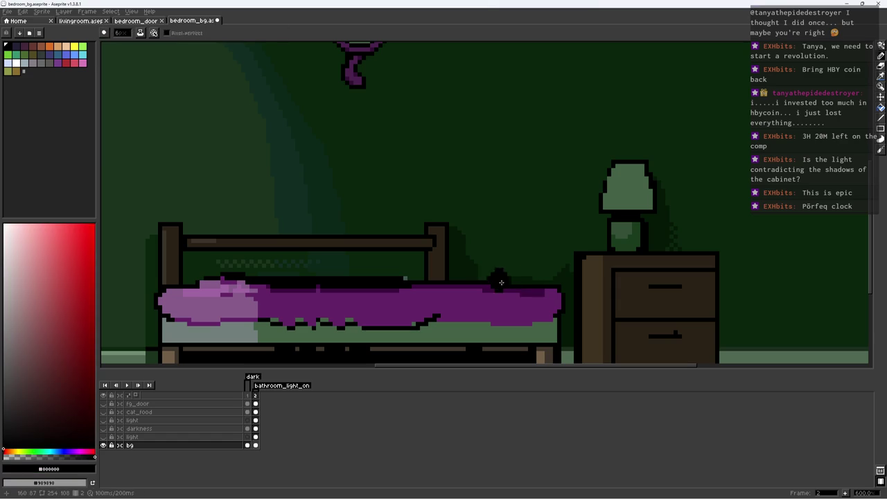
{"action": "scroll", "coordinate": [563, 293], "scroll_direction": "up", "scroll_amount": 2}
{"action": "left_click", "coordinate": [544, 288], "text": "alt"}
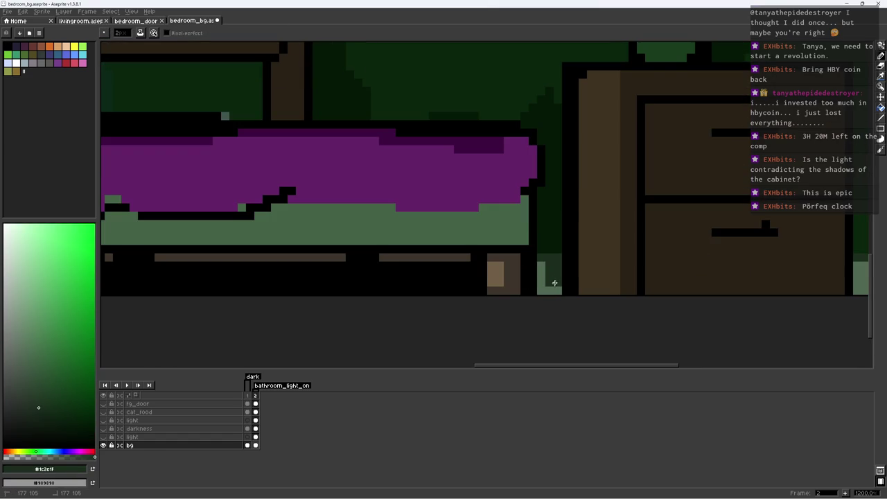
{"action": "left_click", "coordinate": [551, 256], "text": "alt"}
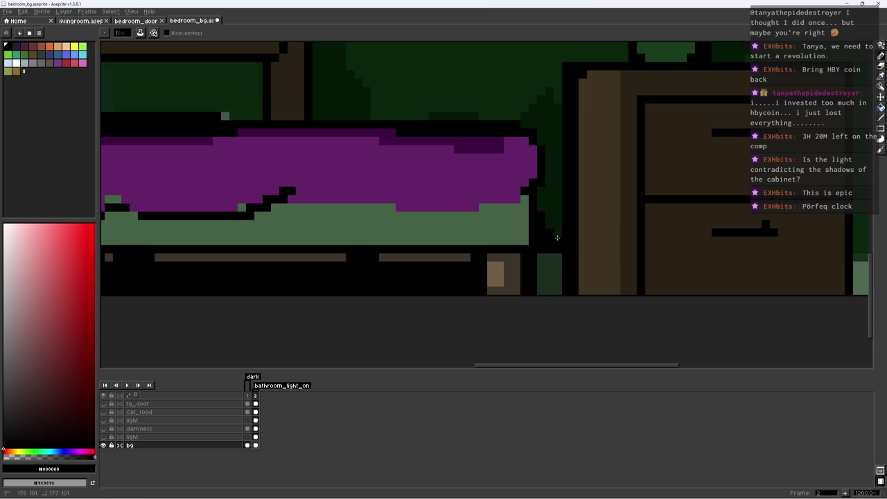
{"action": "left_click", "coordinate": [556, 223], "text": "alt"}
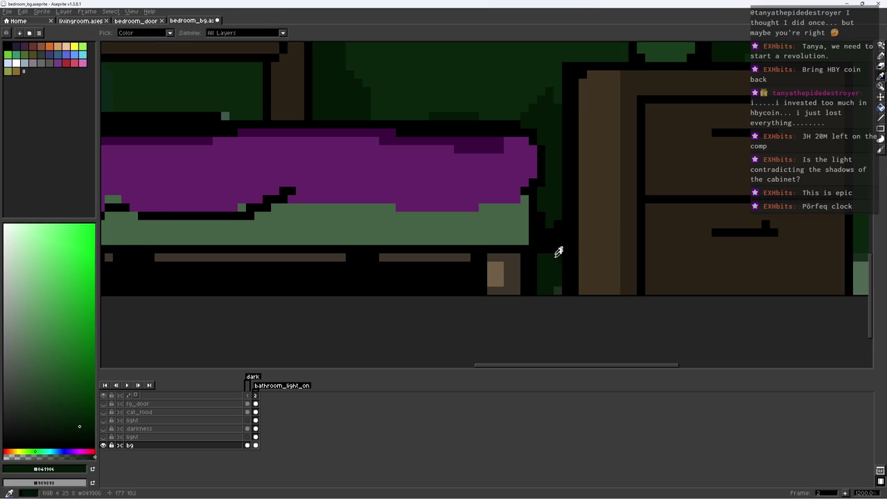
Sample outline black and the bed browns, including #3d352b, and enlarge the brush to 5
{"action": "left_click", "coordinate": [559, 284], "text": "alt"}
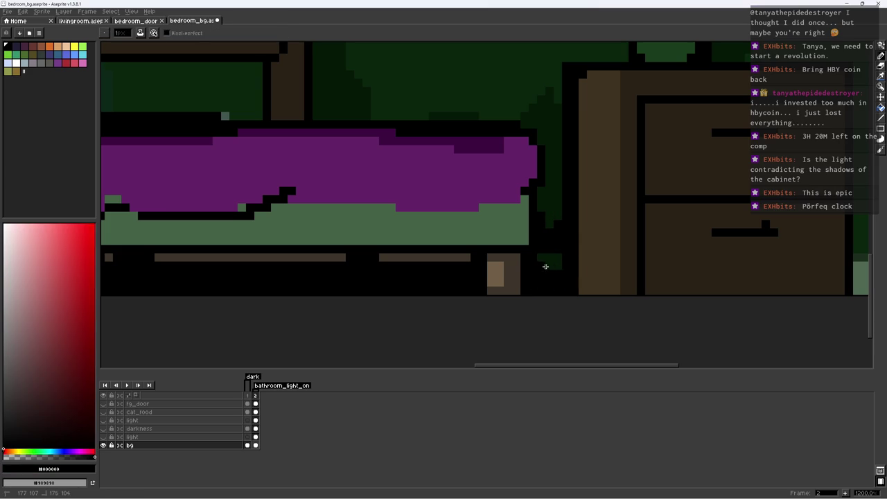
{"action": "scroll", "coordinate": [541, 267], "scroll_direction": "down", "scroll_amount": 5}
{"action": "scroll", "coordinate": [596, 251], "scroll_direction": "down", "scroll_amount": 2}
{"action": "scroll", "coordinate": [558, 249], "scroll_direction": "up", "scroll_amount": 4}
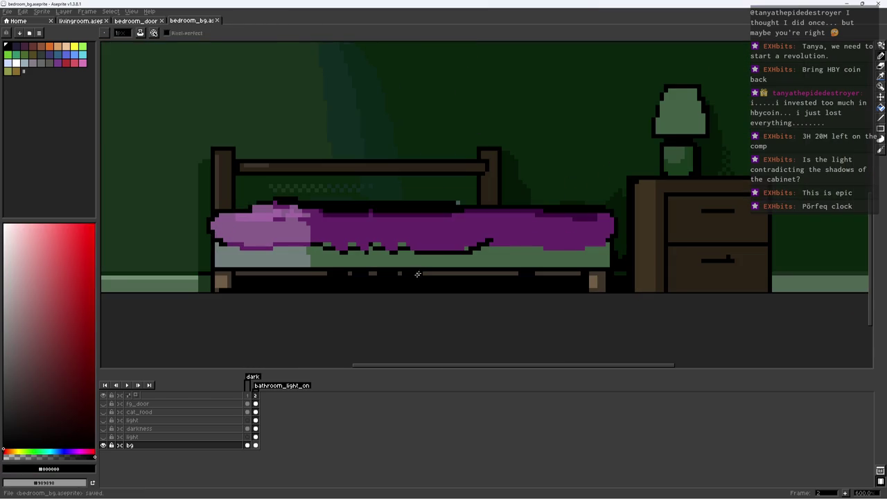
{"action": "left_click", "coordinate": [424, 273], "text": "alt"}
{"action": "left_click", "coordinate": [223, 277], "text": "alt"}
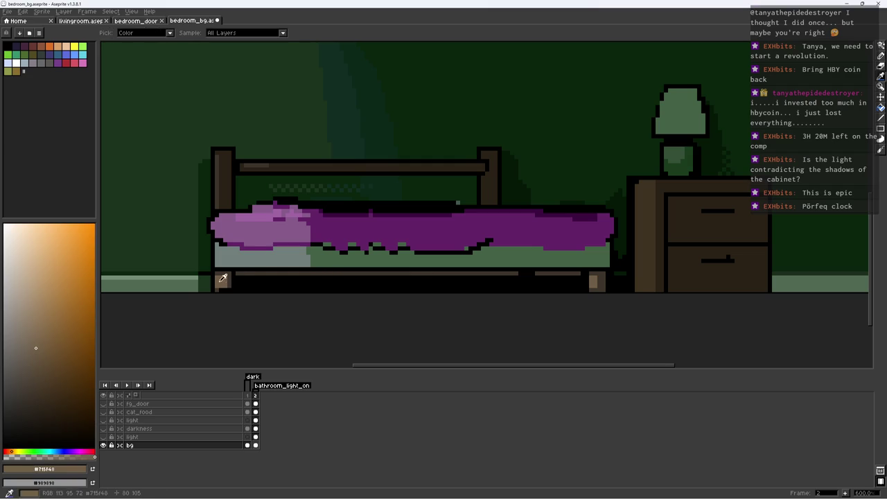
{"action": "key", "text": "plus"}
{"action": "key", "text": "plus"}
{"action": "key", "text": "plus"}
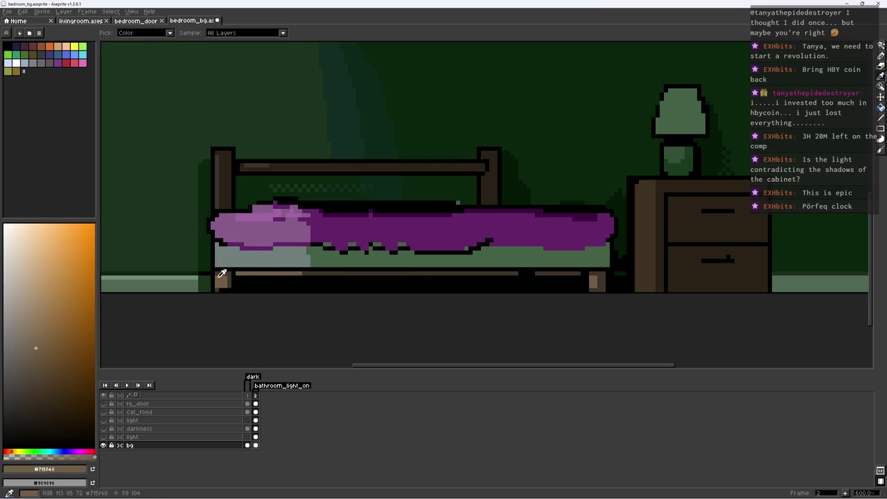
{"action": "left_click", "coordinate": [229, 272], "text": "alt"}
Dither the bed's right leg with a black checker pattern and save the file
{"action": "scroll", "coordinate": [310, 298], "scroll_direction": "down", "scroll_amount": 2}
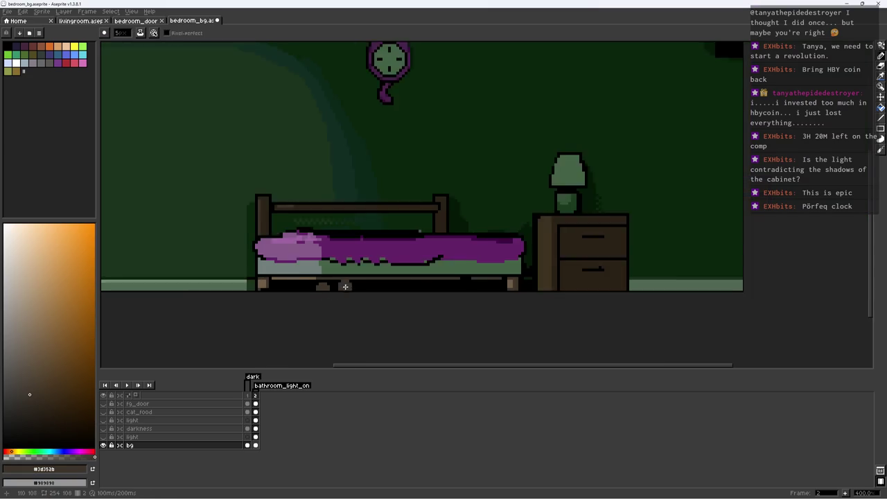
{"action": "scroll", "coordinate": [359, 283], "scroll_direction": "down", "scroll_amount": 2}
{"action": "scroll", "coordinate": [421, 281], "scroll_direction": "up", "scroll_amount": 6}
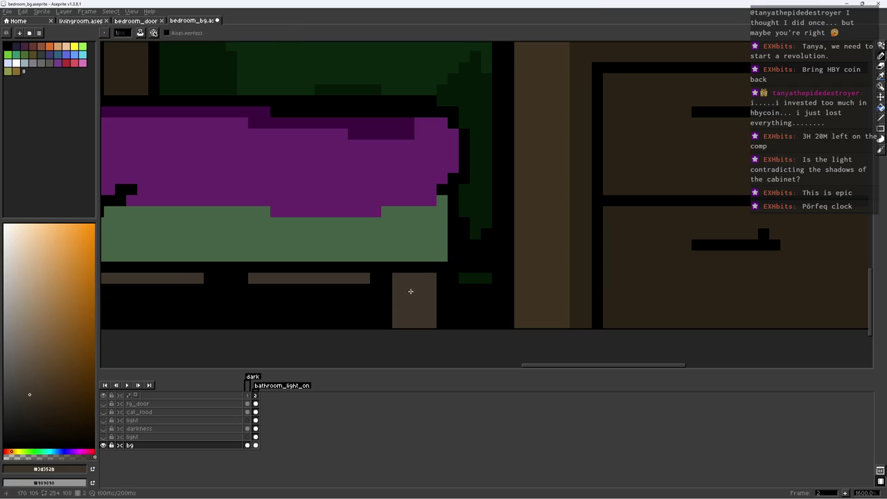
{"action": "left_click", "coordinate": [432, 292], "text": "alt"}
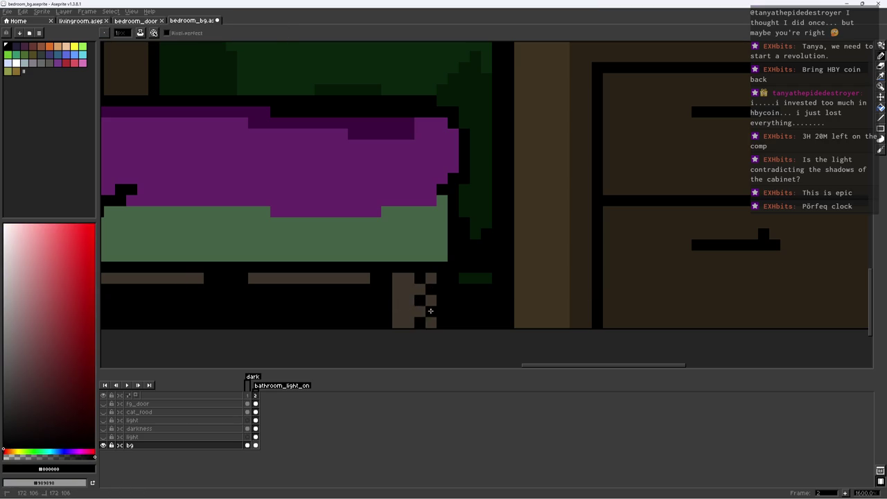
{"action": "scroll", "coordinate": [401, 317], "scroll_direction": "down", "scroll_amount": 5}
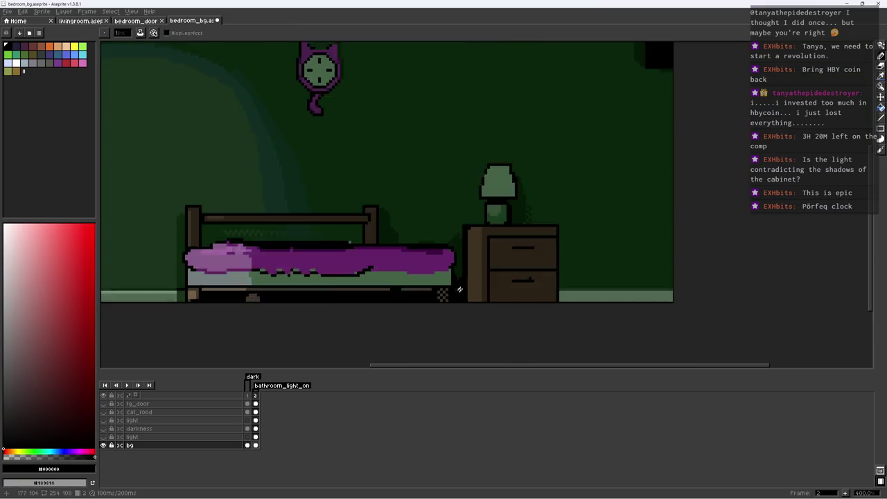
{"action": "key", "text": "ctrl+s"}
{"action": "scroll", "coordinate": [507, 279], "scroll_direction": "down", "scroll_amount": 2}
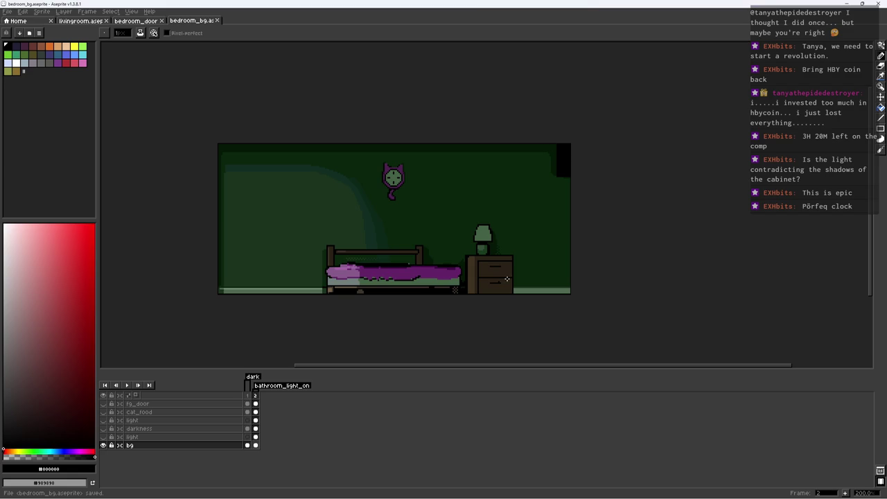
Sample the dark greens #0a250d and #041906 and try a colour selection of the dark-green areas
{"action": "scroll", "coordinate": [487, 252], "scroll_direction": "up", "scroll_amount": 4}
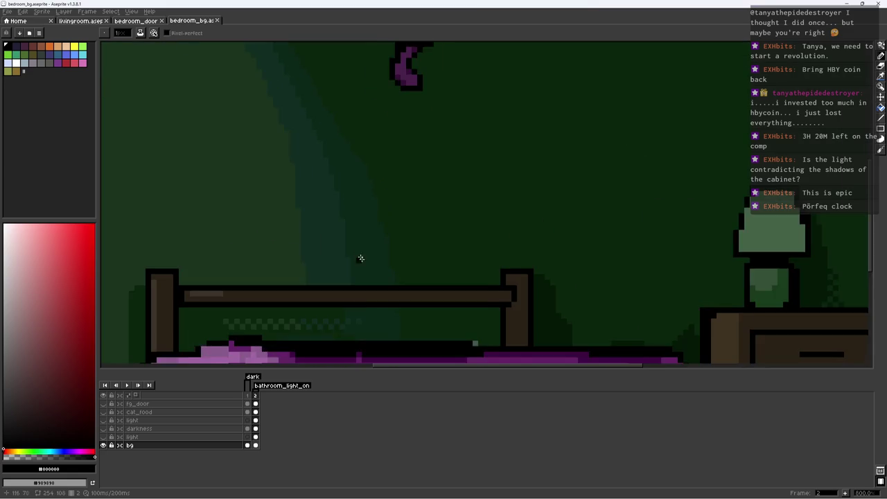
{"action": "scroll", "coordinate": [555, 307], "scroll_direction": "up", "scroll_amount": 4}
{"action": "left_click", "coordinate": [555, 307], "text": "alt"}
{"action": "left_click", "coordinate": [695, 290], "text": "alt"}
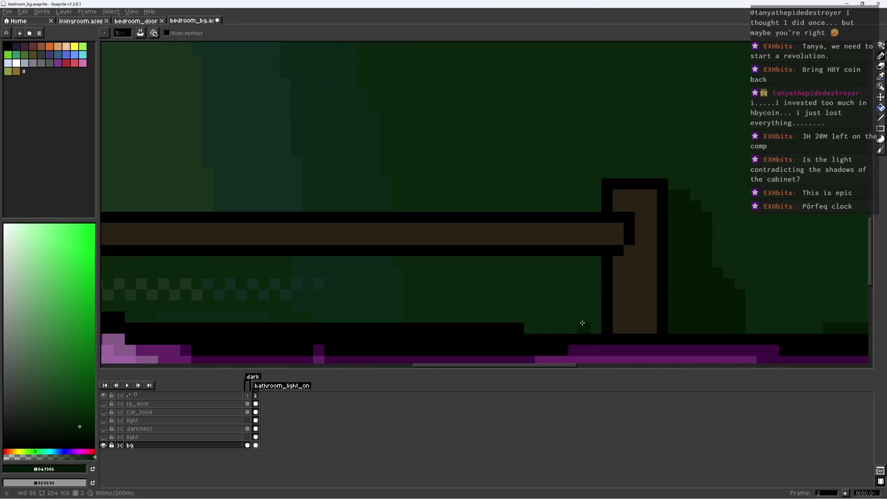
{"action": "scroll", "coordinate": [439, 321], "scroll_direction": "left", "scroll_amount": 5}
{"action": "key", "text": "w"}
{"action": "left_click", "coordinate": [236, 253]}
{"action": "key", "text": "ctrl+d"}
Paint a small block of dark green #0a250d on the wall
{"action": "left_click", "coordinate": [258, 241], "text": "alt"}
{"action": "left_click_drag", "start_coordinate": [215, 154], "coordinate": [233, 176]}
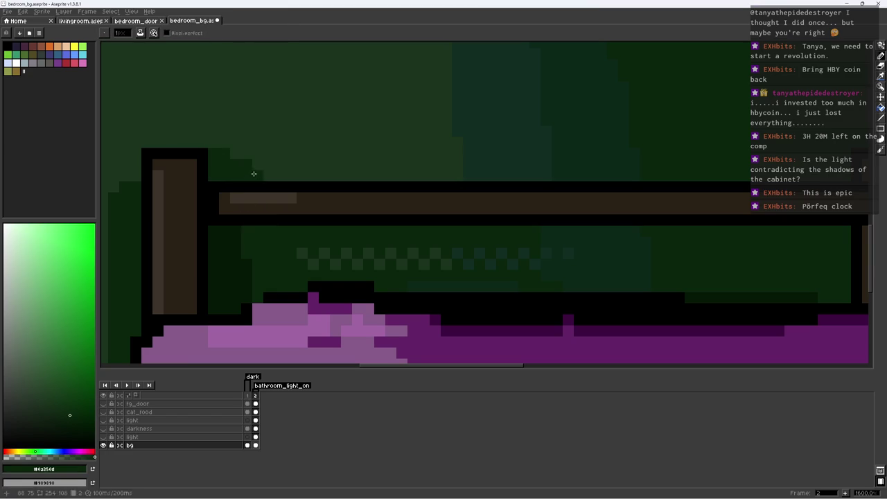
{"action": "scroll", "coordinate": [253, 173], "scroll_direction": "down", "scroll_amount": 3}
{"action": "scroll", "coordinate": [330, 178], "scroll_direction": "down", "scroll_amount": 3}
{"action": "scroll", "coordinate": [404, 178], "scroll_direction": "up", "scroll_amount": 3}
{"action": "scroll", "coordinate": [352, 178], "scroll_direction": "up", "scroll_amount": 3}
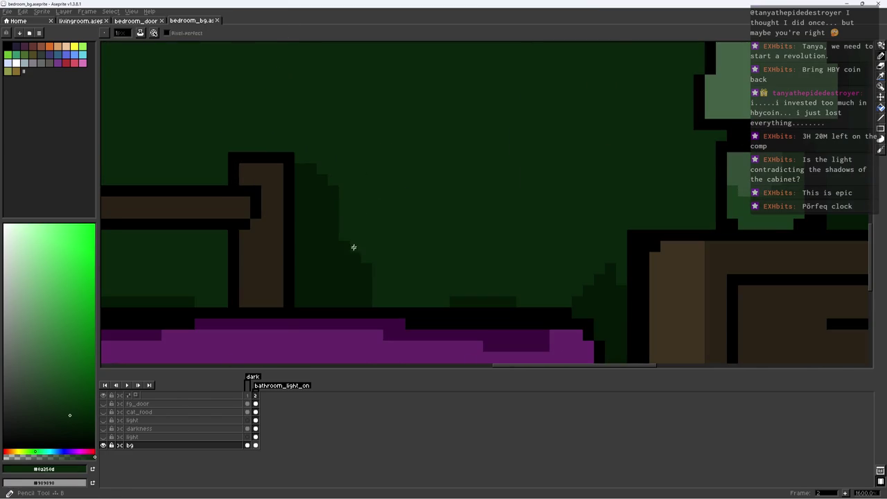
Cover the dark shadow steps under the bed with wall green, then drop the wall selection
{"action": "left_click_drag", "start_coordinate": [350, 252], "coordinate": [369, 275]}
{"action": "scroll", "coordinate": [357, 294], "scroll_direction": "down", "scroll_amount": 3}
{"action": "scroll", "coordinate": [415, 263], "scroll_direction": "down", "scroll_amount": 1}
{"action": "scroll", "coordinate": [465, 229], "scroll_direction": "up", "scroll_amount": 1}
{"action": "scroll", "coordinate": [470, 236], "scroll_direction": "up", "scroll_amount": 3}
{"action": "left_click", "coordinate": [388, 271]}
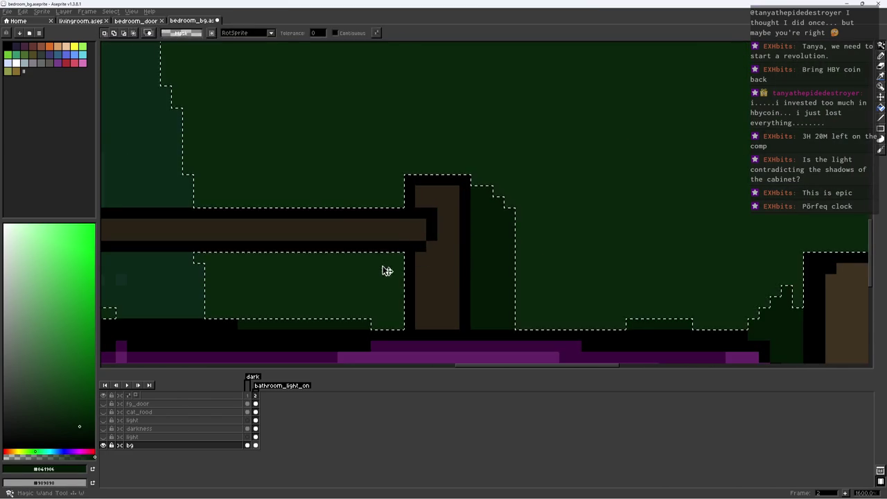
{"action": "left_click_drag", "start_coordinate": [388, 271], "coordinate": [535, 238]}
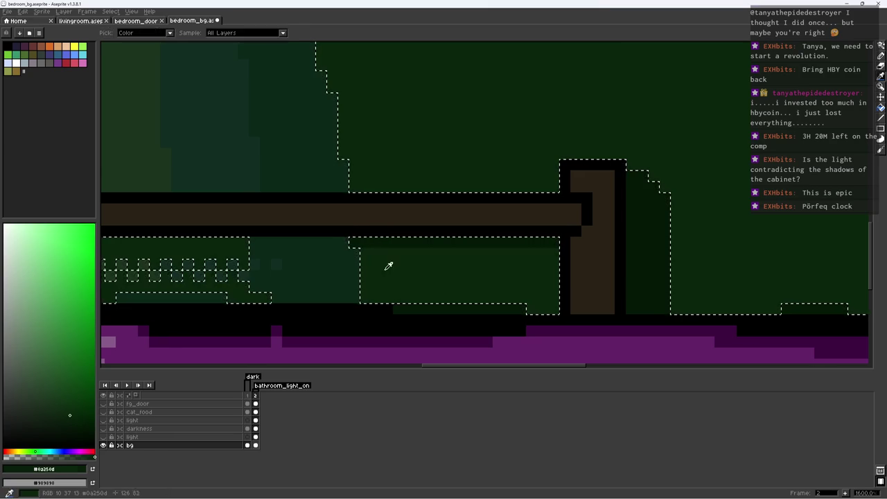
{"action": "key", "text": "ctrl+d"}
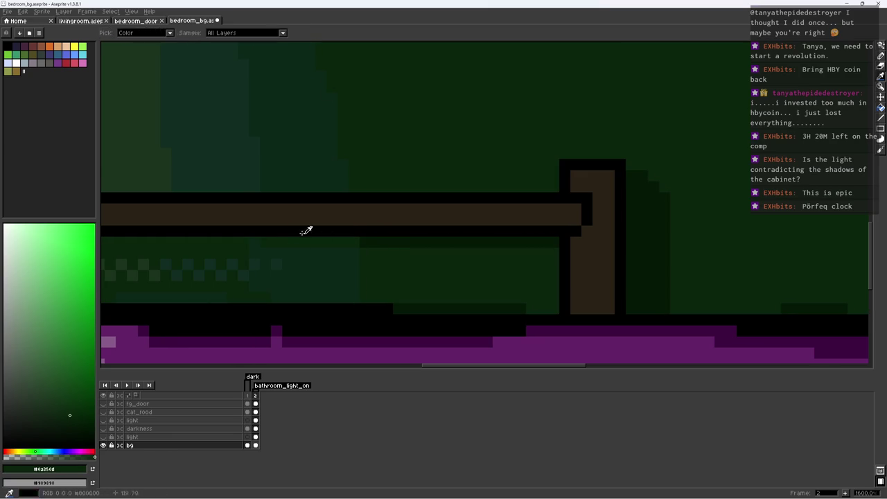
Save bedroom_bg.aseprite
{"action": "scroll", "coordinate": [388, 243], "scroll_direction": "down", "scroll_amount": 1}
{"action": "scroll", "coordinate": [499, 240], "scroll_direction": "down", "scroll_amount": 3}
{"action": "scroll", "coordinate": [514, 230], "scroll_direction": "down", "scroll_amount": 2}
{"action": "key", "text": "ctrl+s"}
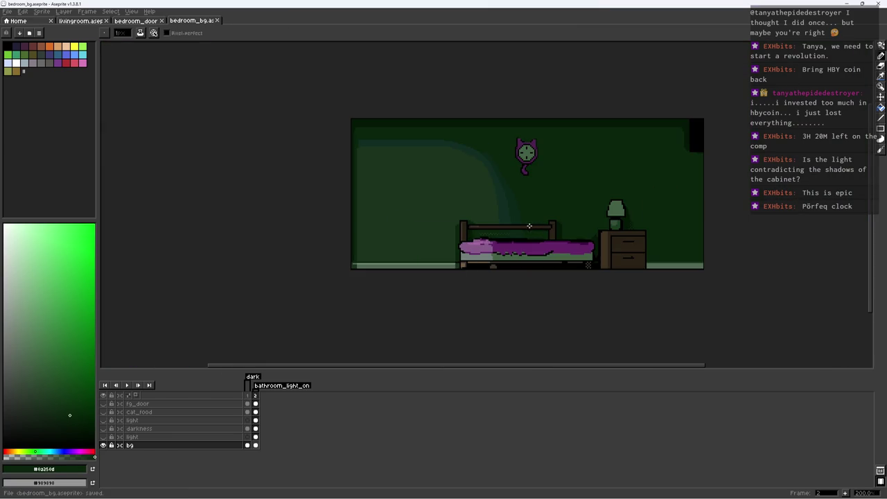
{"action": "scroll", "coordinate": [507, 226], "scroll_direction": "up", "scroll_amount": 3}
{"action": "scroll", "coordinate": [510, 262], "scroll_direction": "up", "scroll_amount": 2}
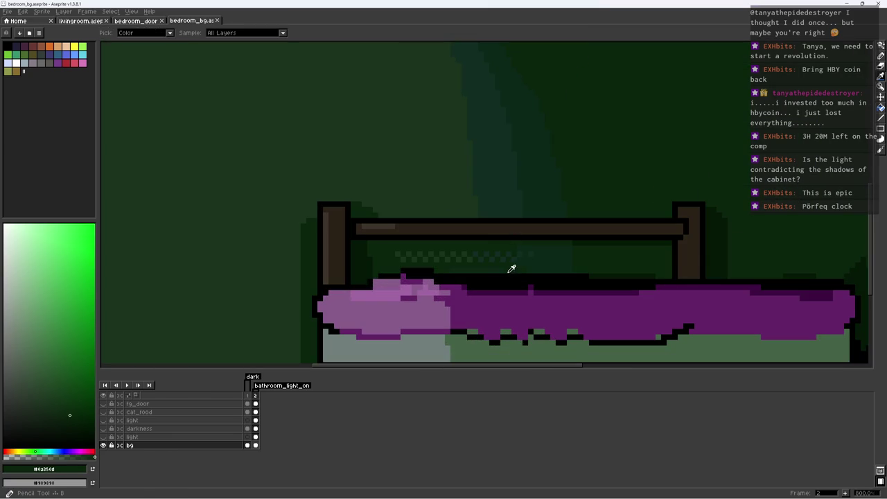
Save, then draw blanket-purple pixels along the blanket's bottom edge
{"action": "key", "text": "b"}
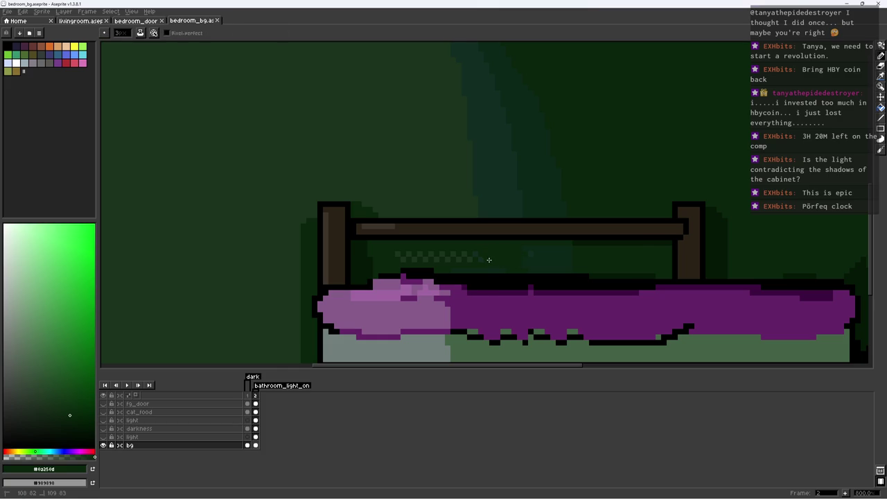
{"action": "key", "text": "ctrl+s"}
{"action": "scroll", "coordinate": [499, 249], "scroll_direction": "down", "scroll_amount": 4}
{"action": "scroll", "coordinate": [507, 228], "scroll_direction": "down", "scroll_amount": 1}
{"action": "scroll", "coordinate": [506, 242], "scroll_direction": "up", "scroll_amount": 1}
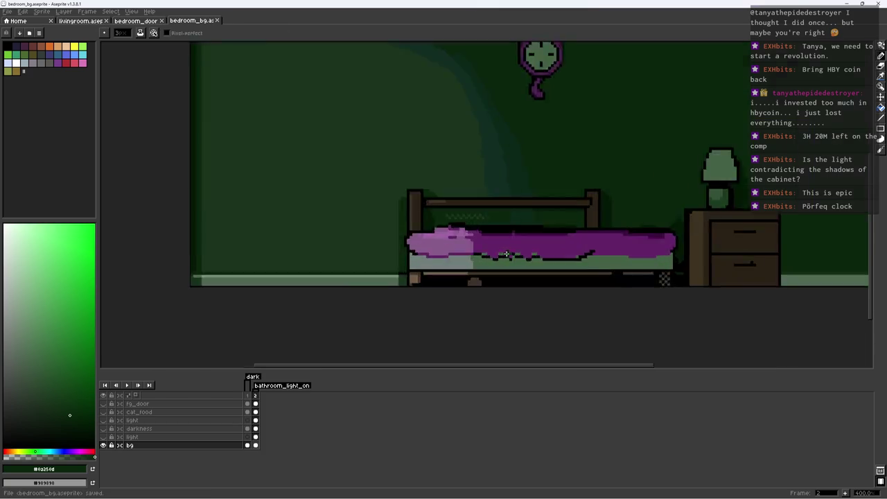
{"action": "scroll", "coordinate": [507, 254], "scroll_direction": "up", "scroll_amount": 7}
{"action": "left_click", "coordinate": [481, 237], "text": "alt"}
{"action": "mouse_move", "coordinate": [431, 267]}
{"action": "left_mouse_down"}
{"action": "mouse_move", "coordinate": [651, 277]}
{"action": "mouse_move", "coordinate": [575, 305]}
{"action": "mouse_move", "coordinate": [431, 277]}
{"action": "left_mouse_up"}
Outline the blanket's lower edge in black and extend it downward into a droop
{"action": "left_click", "coordinate": [686, 276], "text": "alt"}
{"action": "left_click", "coordinate": [505, 259], "text": "alt"}
{"action": "mouse_move", "coordinate": [510, 291]}
{"action": "left_mouse_down"}
{"action": "mouse_move", "coordinate": [666, 282]}
{"action": "mouse_move", "coordinate": [613, 302]}
{"action": "left_mouse_up"}
{"action": "left_click", "coordinate": [655, 293], "text": "alt"}
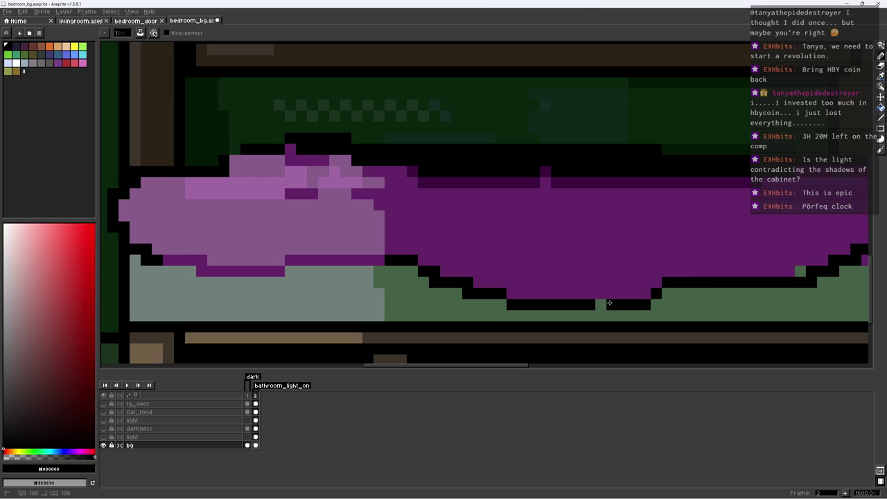
{"action": "left_click", "coordinate": [509, 285], "text": "alt"}
{"action": "scroll", "coordinate": [439, 268], "scroll_direction": "down", "scroll_amount": 5}
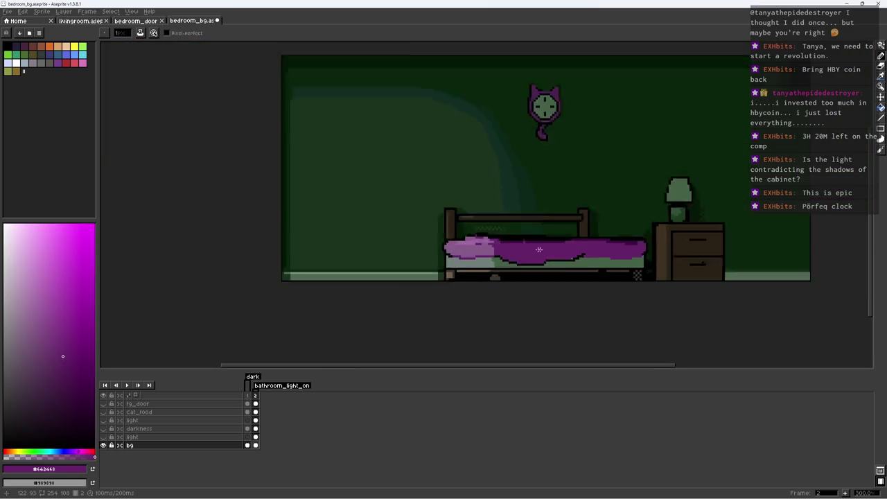
{"action": "scroll", "coordinate": [439, 269], "scroll_direction": "down", "scroll_amount": 2}
{"action": "scroll", "coordinate": [520, 239], "scroll_direction": "up", "scroll_amount": 7}
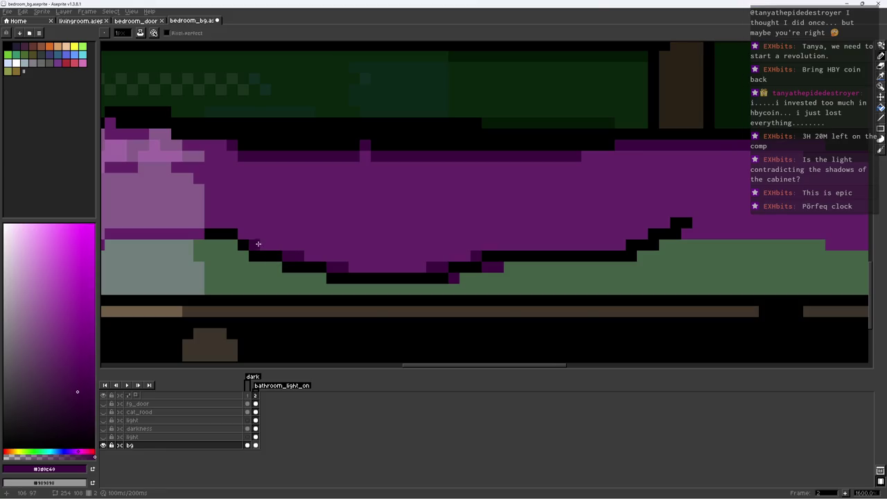
Draw dark purple fold lines across the blanket and touch up its top edge in black and purple
{"action": "mouse_move", "coordinate": [586, 181]}
{"action": "left_mouse_down"}
{"action": "mouse_move", "coordinate": [575, 192]}
{"action": "mouse_move", "coordinate": [404, 212]}
{"action": "left_mouse_up"}
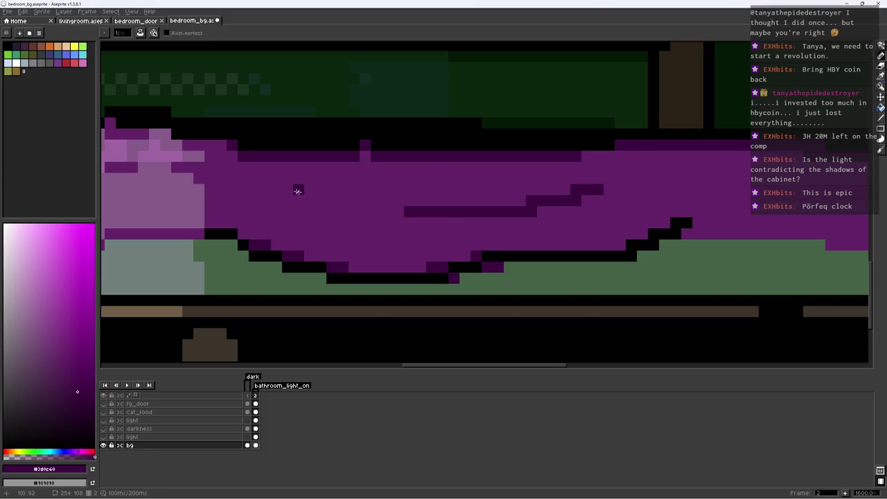
{"action": "left_click_drag", "start_coordinate": [297, 192], "coordinate": [403, 212]}
{"action": "left_click_drag", "start_coordinate": [385, 162], "coordinate": [498, 161]}
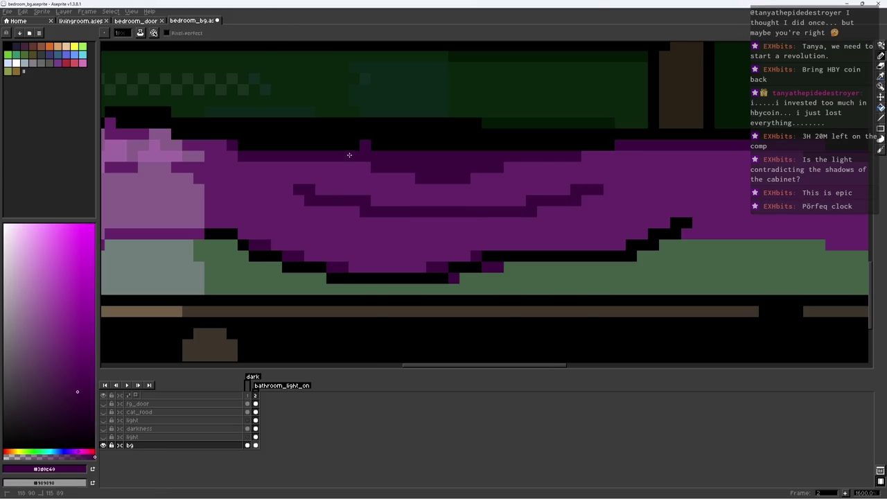
{"action": "left_click", "coordinate": [402, 139], "text": "alt"}
{"action": "left_click_drag", "start_coordinate": [386, 156], "coordinate": [462, 159]}
{"action": "left_click", "coordinate": [462, 158], "text": "alt"}
{"action": "left_click_drag", "start_coordinate": [353, 146], "coordinate": [406, 145]}
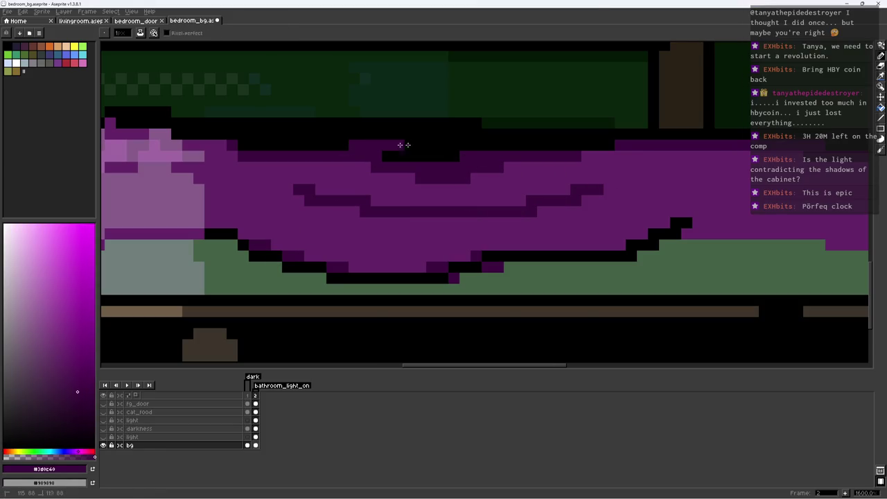
Save the bedroom background and select the black outline areas around the bed
{"action": "scroll", "coordinate": [351, 147], "scroll_direction": "down", "scroll_amount": 5}
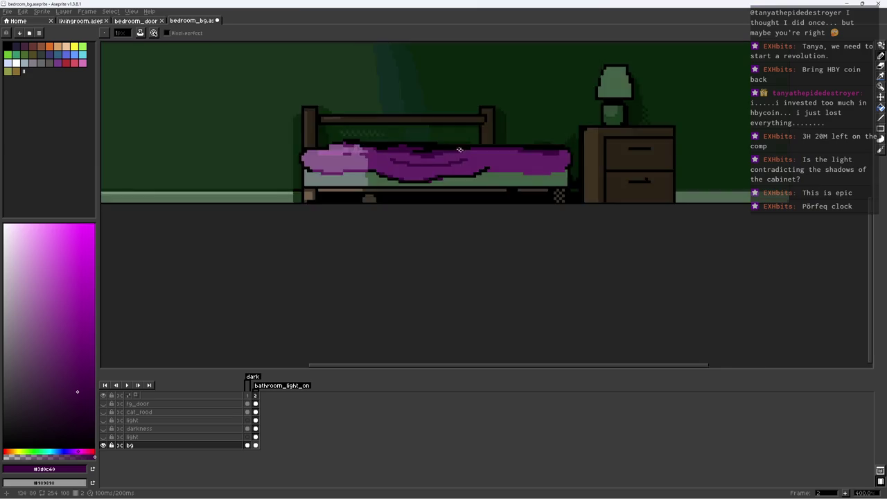
{"action": "scroll", "coordinate": [351, 147], "scroll_direction": "down", "scroll_amount": 2}
{"action": "key", "text": "ctrl+s"}
{"action": "scroll", "coordinate": [450, 172], "scroll_direction": "up", "scroll_amount": 4}
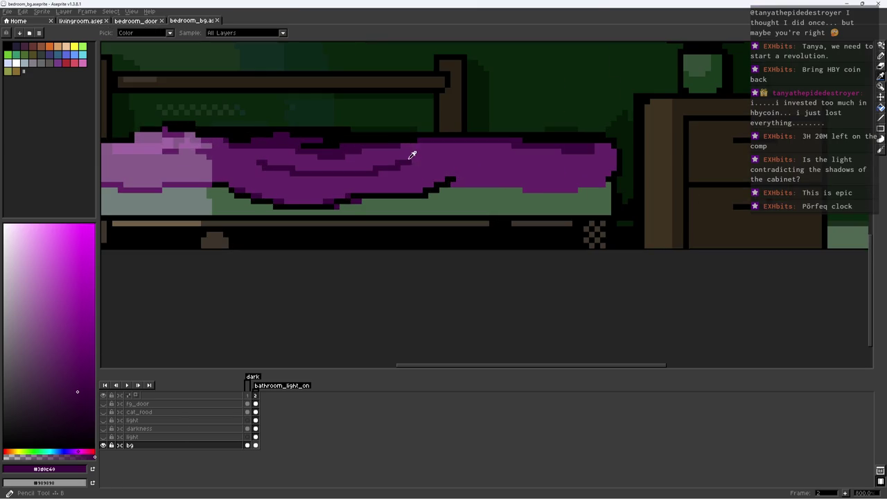
{"action": "scroll", "coordinate": [451, 179], "scroll_direction": "up", "scroll_amount": 3}
{"action": "left_click", "coordinate": [452, 181]}
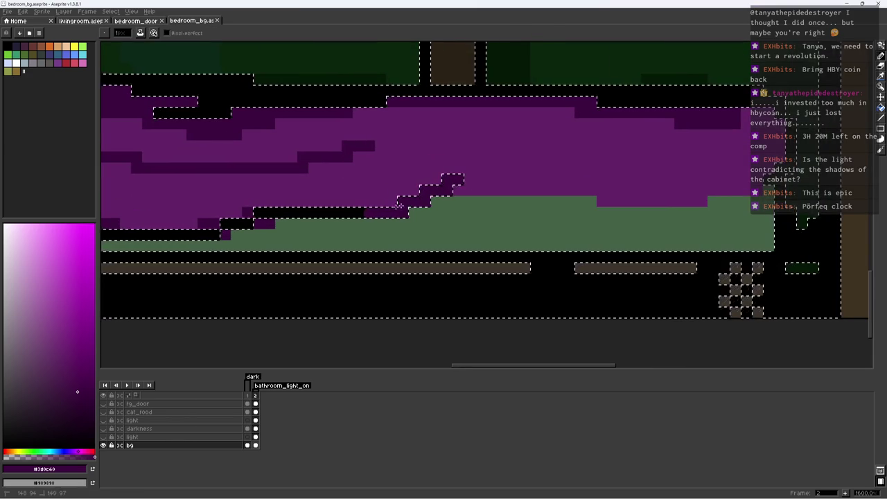
Shade the top edge of the light green sheet in dark green
{"action": "key", "text": "ctrl+d"}
{"action": "left_click", "coordinate": [451, 228], "text": "alt"}
{"action": "left_click", "coordinate": [699, 97], "text": "alt"}
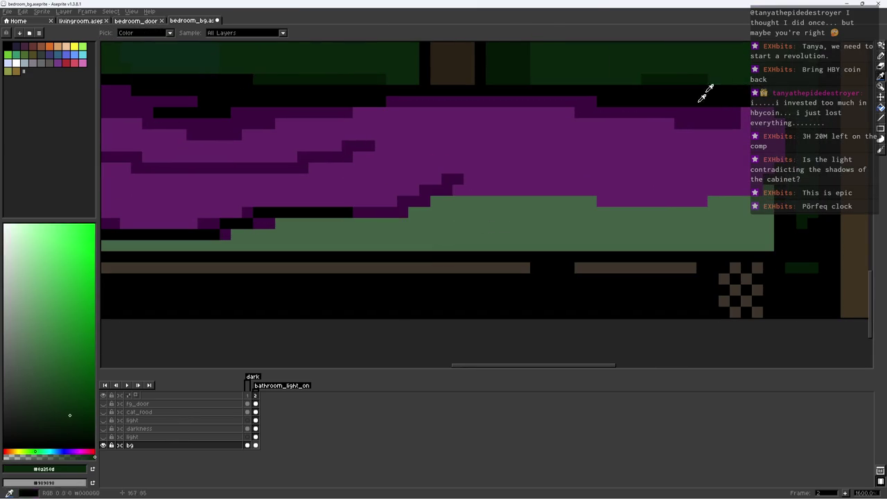
{"action": "left_click", "coordinate": [467, 204]}
{"action": "key", "text": "b"}
{"action": "left_click_drag", "start_coordinate": [467, 202], "coordinate": [654, 209]}
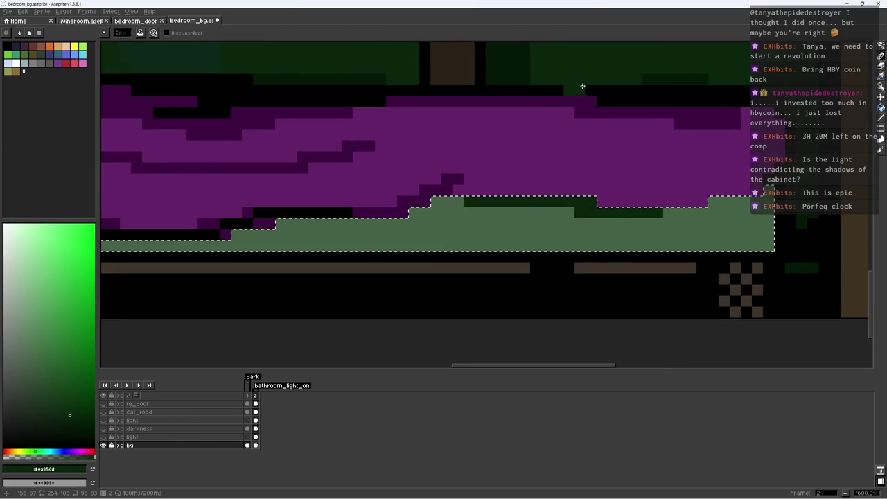
Extend the darker green shading along the full length of the sheet
{"action": "scroll", "coordinate": [416, 104], "scroll_direction": "down", "scroll_amount": 2}
{"action": "scroll", "coordinate": [389, 104], "scroll_direction": "down", "scroll_amount": 2}
{"action": "left_click", "coordinate": [378, 103], "text": "alt"}
{"action": "scroll", "coordinate": [623, 201], "scroll_direction": "up", "scroll_amount": 4}
{"action": "key", "text": "b"}
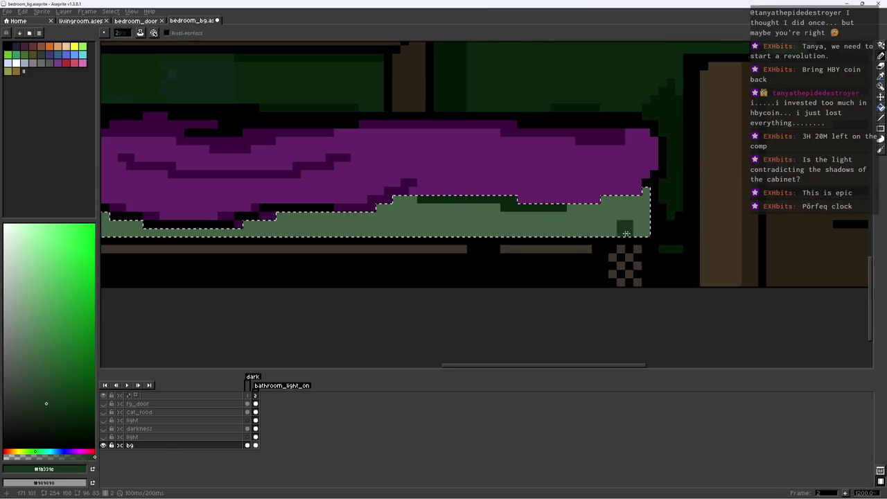
{"action": "left_click_drag", "start_coordinate": [402, 202], "coordinate": [612, 203]}
{"action": "key", "text": "ctrl+d"}
Draw a dark purple line along the blanket boundary and save
{"action": "scroll", "coordinate": [645, 182], "scroll_direction": "down", "scroll_amount": 3}
{"action": "scroll", "coordinate": [532, 164], "scroll_direction": "up", "scroll_amount": 6}
{"action": "left_click", "coordinate": [469, 143], "text": "alt"}
{"action": "mouse_move", "coordinate": [469, 149]}
{"action": "left_mouse_down"}
{"action": "mouse_move", "coordinate": [735, 169]}
{"action": "mouse_move", "coordinate": [450, 217]}
{"action": "mouse_move", "coordinate": [578, 214]}
{"action": "mouse_move", "coordinate": [653, 185]}
{"action": "left_mouse_up"}
{"action": "key", "text": "ctrl+s"}
Paint dark purple pixels and stepped folds across the blanket
{"action": "scroll", "coordinate": [655, 182], "scroll_direction": "down", "scroll_amount": 5}
{"action": "scroll", "coordinate": [662, 176], "scroll_direction": "down", "scroll_amount": 2}
{"action": "scroll", "coordinate": [662, 176], "scroll_direction": "up", "scroll_amount": 7}
{"action": "left_click", "coordinate": [647, 148]}
{"action": "left_click", "coordinate": [613, 129]}
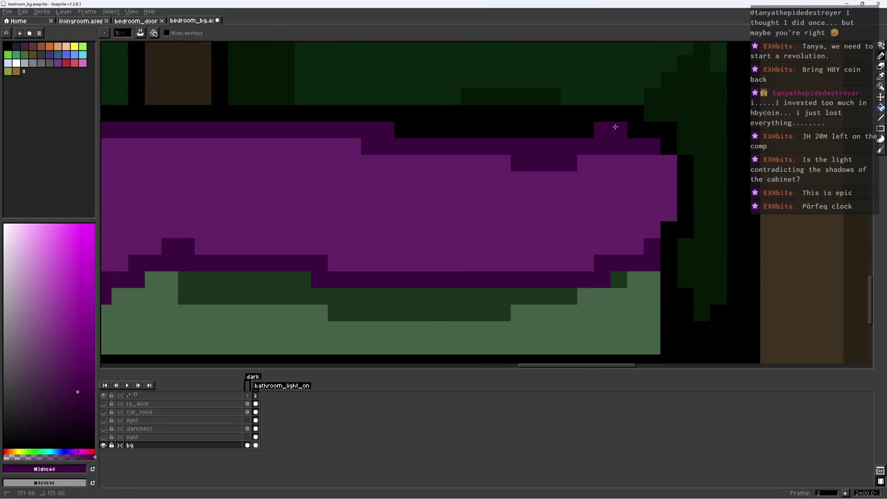
{"action": "left_click_drag", "start_coordinate": [630, 153], "coordinate": [550, 181]}
{"action": "left_click_drag", "start_coordinate": [417, 162], "coordinate": [416, 171]}
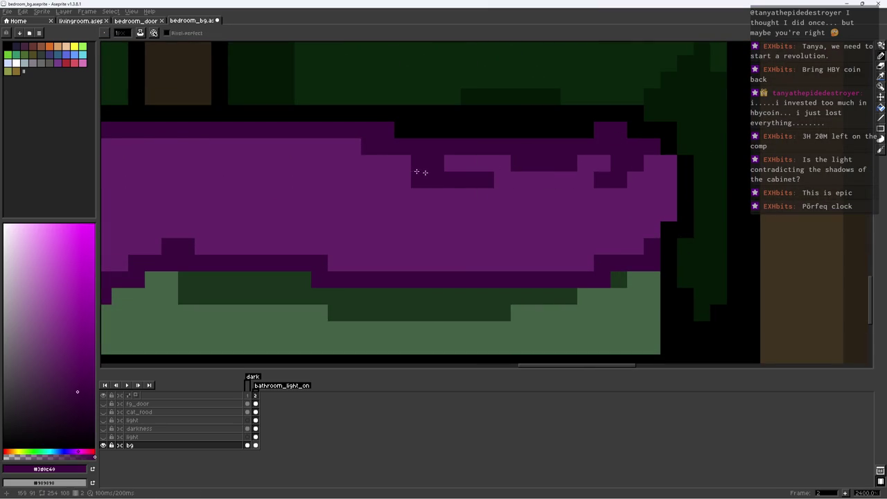
{"action": "left_click_drag", "start_coordinate": [219, 146], "coordinate": [335, 196]}
Reshape the blanket's top edge with black outline and dark purple pixels
{"action": "left_click", "coordinate": [362, 174], "text": "alt"}
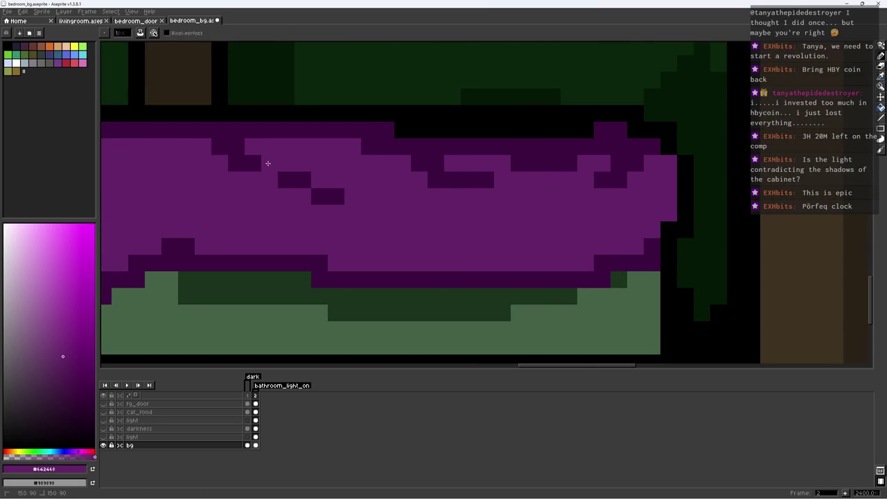
{"action": "left_click", "coordinate": [305, 114], "text": "alt"}
{"action": "left_click_drag", "start_coordinate": [285, 130], "coordinate": [319, 147]}
{"action": "left_click", "coordinate": [353, 130]}
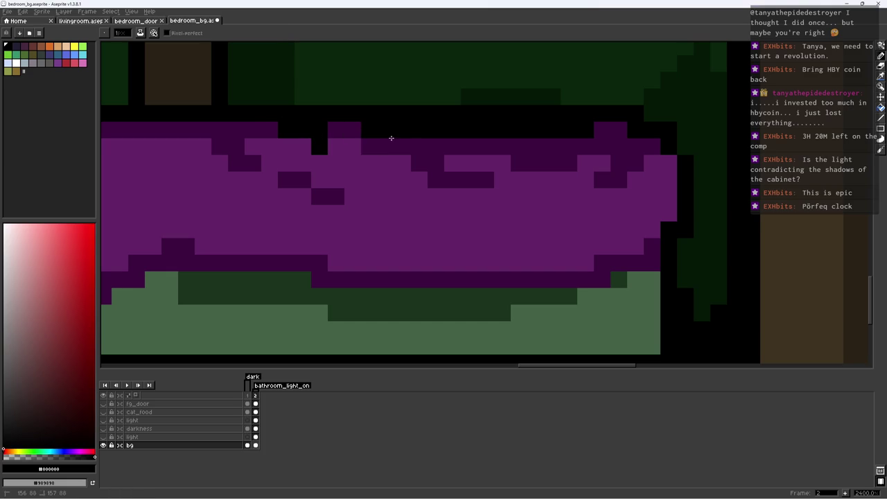
{"action": "left_click_drag", "start_coordinate": [391, 138], "coordinate": [409, 145]}
{"action": "left_click", "coordinate": [351, 142], "text": "alt"}
{"action": "left_click", "coordinate": [348, 126], "text": "alt"}
{"action": "left_click_drag", "start_coordinate": [299, 122], "coordinate": [340, 130]}
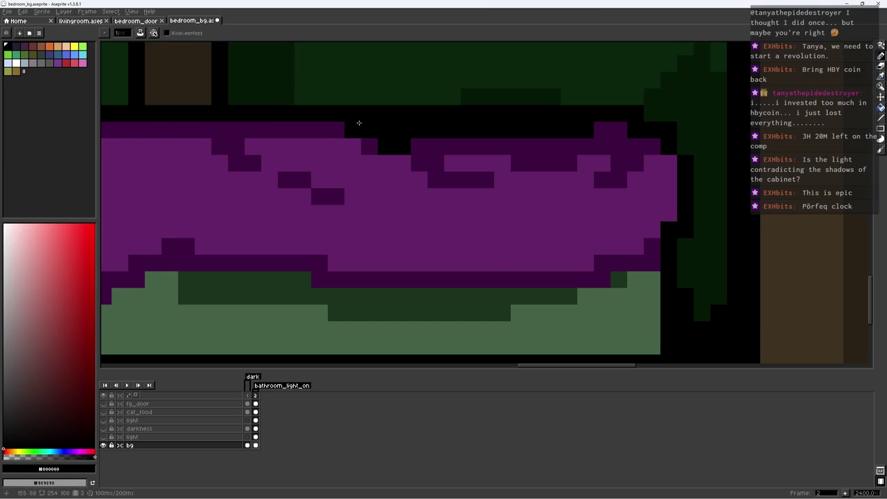
{"action": "left_click", "coordinate": [334, 101]}
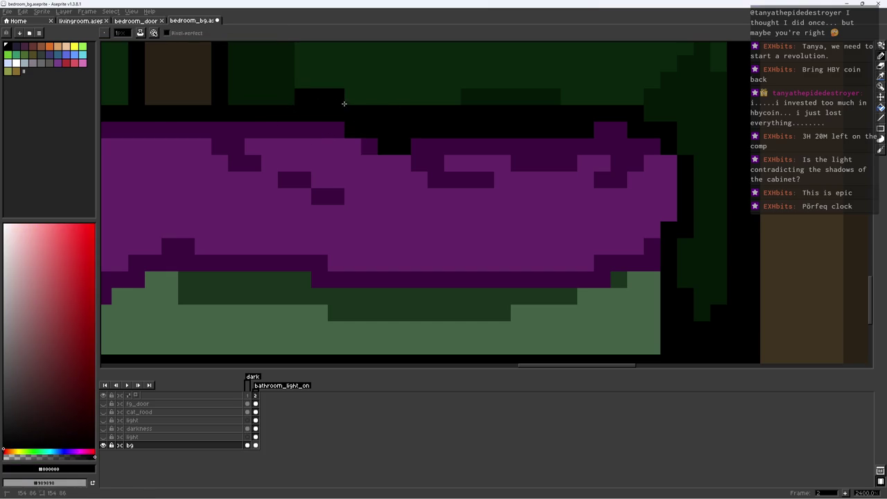
Touch up pixels above the blanket in dark green and dark purple, then save
{"action": "left_click", "coordinate": [338, 129], "text": "alt"}
{"action": "left_click", "coordinate": [354, 97]}
{"action": "left_click", "coordinate": [472, 90], "text": "alt"}
{"action": "left_click", "coordinate": [357, 97]}
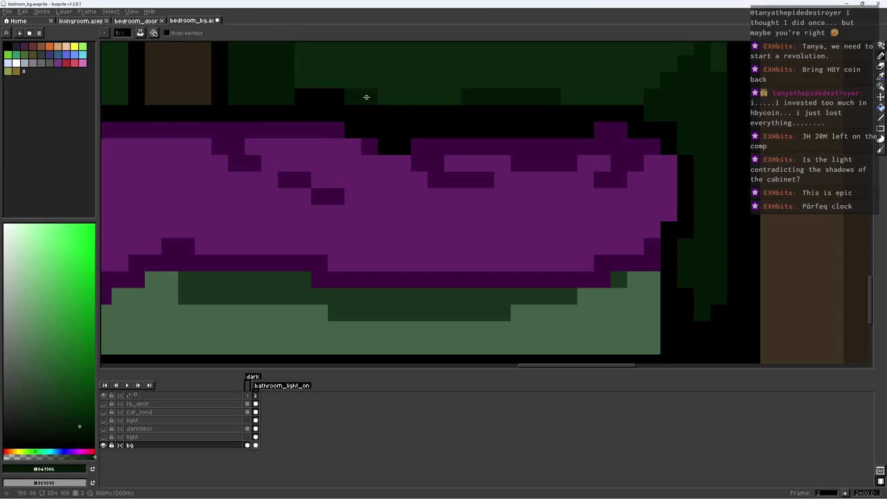
{"action": "left_click", "coordinate": [460, 97]}
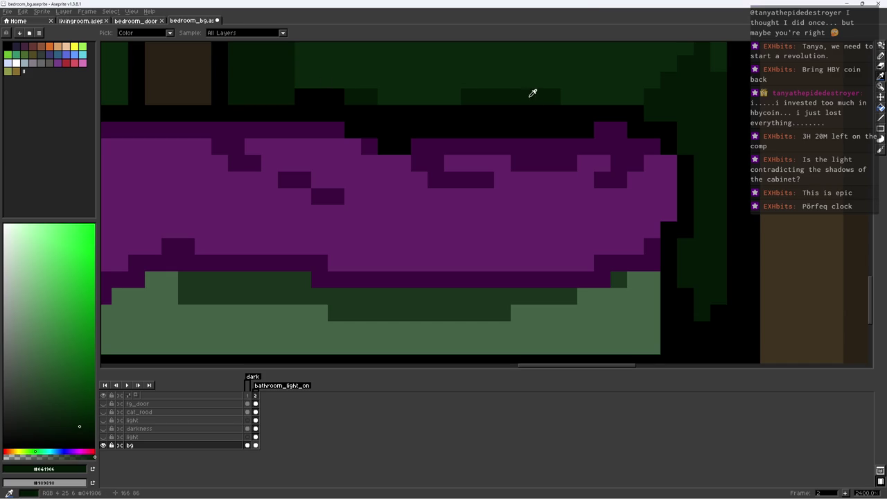
{"action": "left_click", "coordinate": [527, 142], "text": "alt"}
{"action": "left_click_drag", "start_coordinate": [501, 97], "coordinate": [534, 97]}
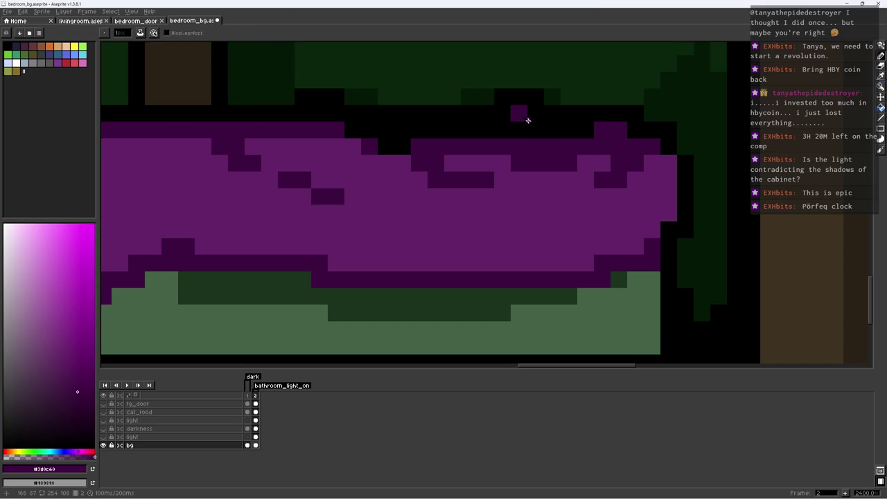
{"action": "scroll", "coordinate": [565, 128], "scroll_direction": "down", "scroll_amount": 4}
{"action": "key", "text": "ctrl+s"}
{"action": "scroll", "coordinate": [547, 143], "scroll_direction": "up", "scroll_amount": 3}
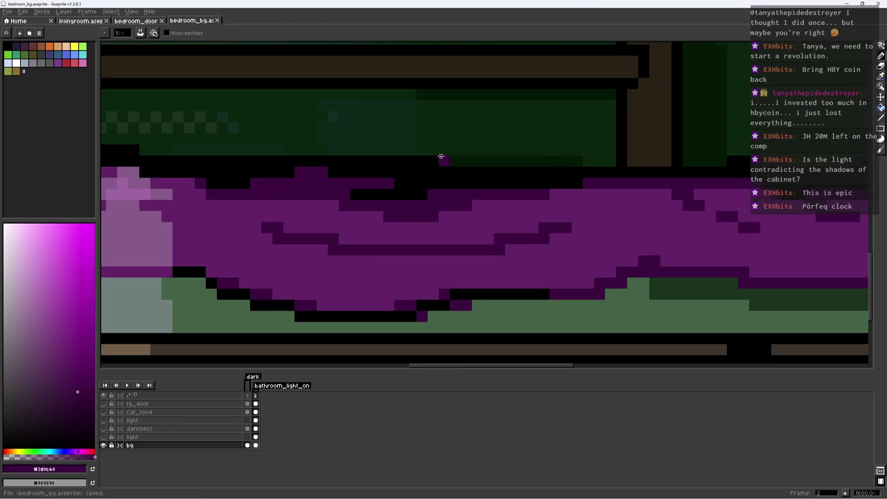
Paint a trial dark green pixel on the bed and undo it
{"action": "left_click", "coordinate": [336, 146], "text": "alt"}
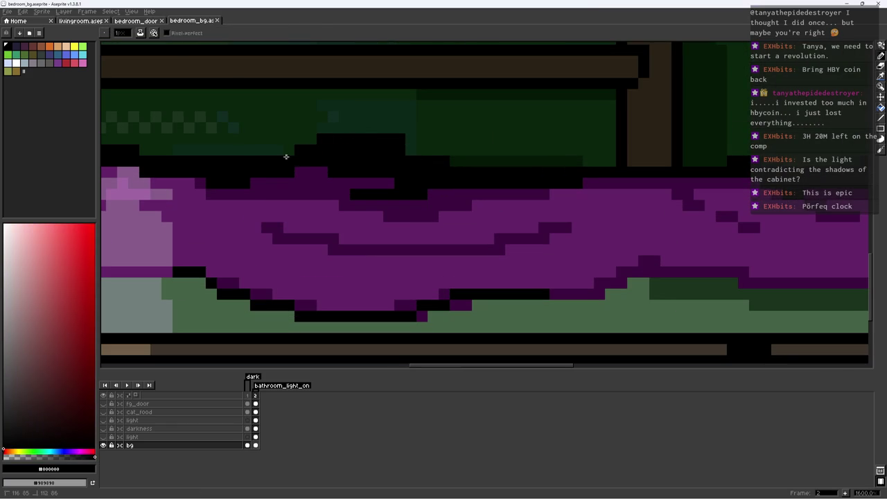
{"action": "scroll", "coordinate": [429, 158], "scroll_direction": "down", "scroll_amount": 4}
{"action": "scroll", "coordinate": [490, 176], "scroll_direction": "up", "scroll_amount": 1}
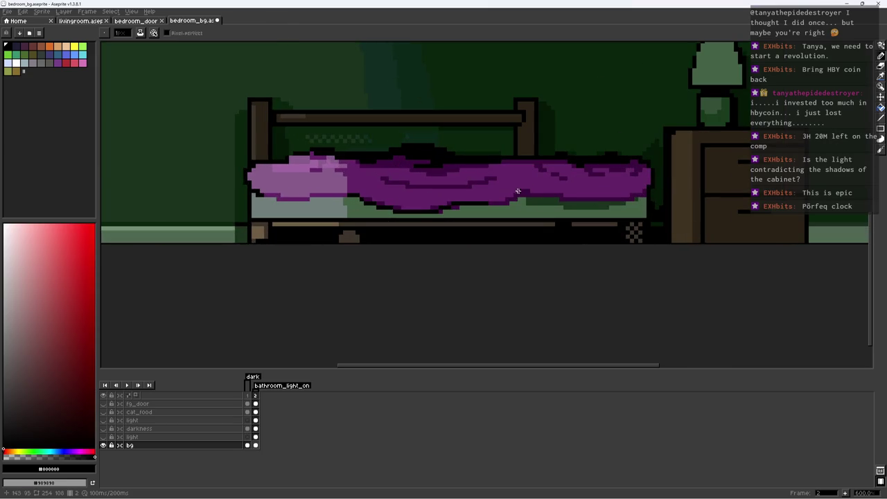
{"action": "left_click", "coordinate": [489, 176], "text": "alt"}
{"action": "scroll", "coordinate": [394, 132], "scroll_direction": "up", "scroll_amount": 3}
{"action": "left_click", "coordinate": [394, 132]}
{"action": "key", "text": "ctrl+z"}
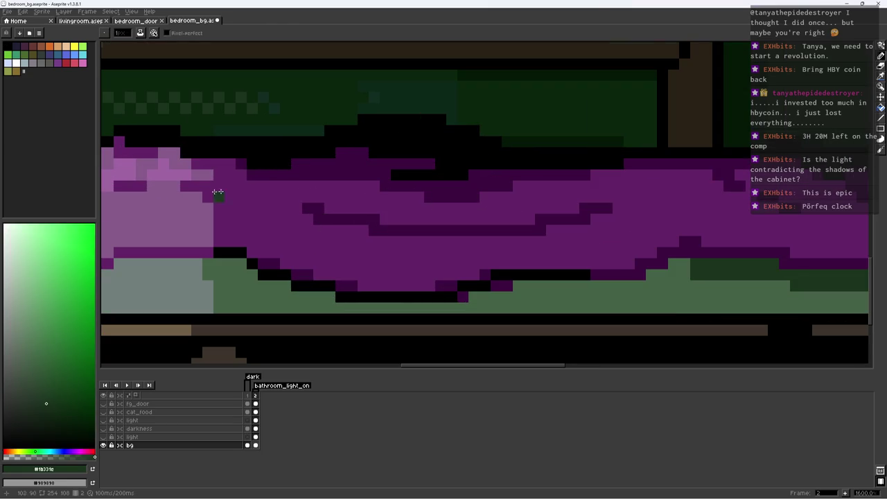
Paint a grey-green pillow strip above the blanket and save
{"action": "left_click", "coordinate": [27, 389]}
{"action": "left_click_drag", "start_coordinate": [379, 136], "coordinate": [428, 144]}
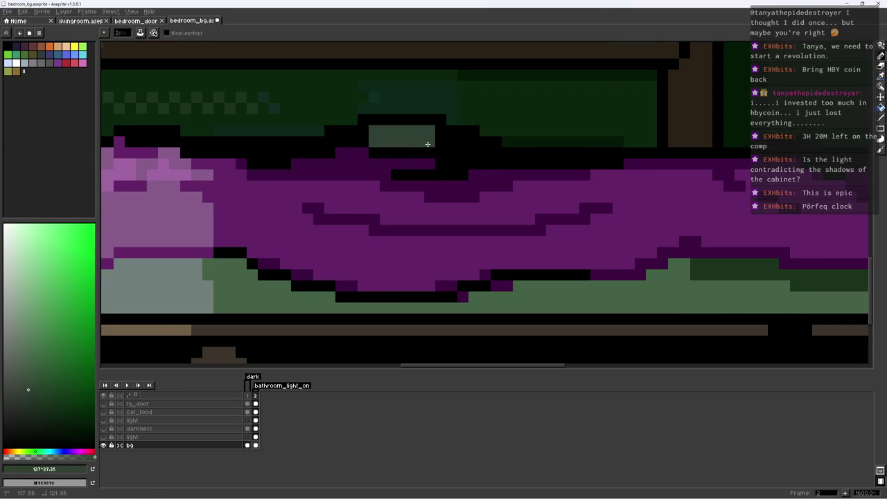
{"action": "scroll", "coordinate": [454, 140], "scroll_direction": "down", "scroll_amount": 5}
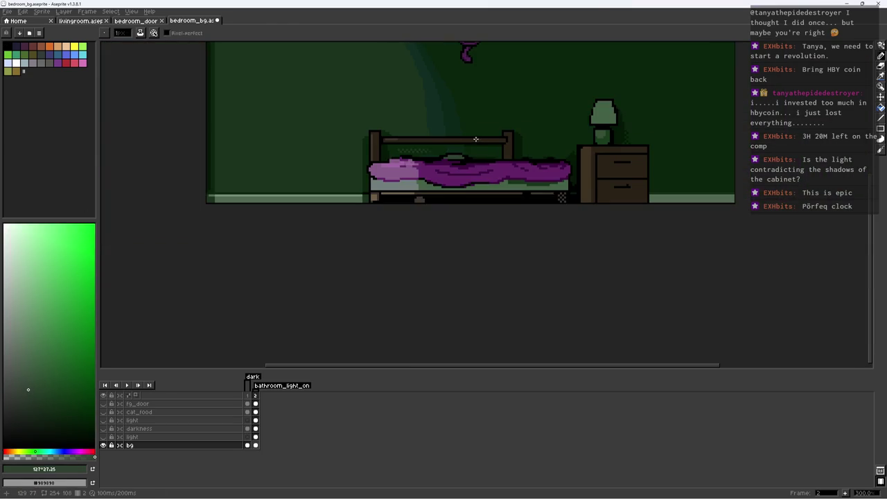
{"action": "scroll", "coordinate": [454, 154], "scroll_direction": "up", "scroll_amount": 4}
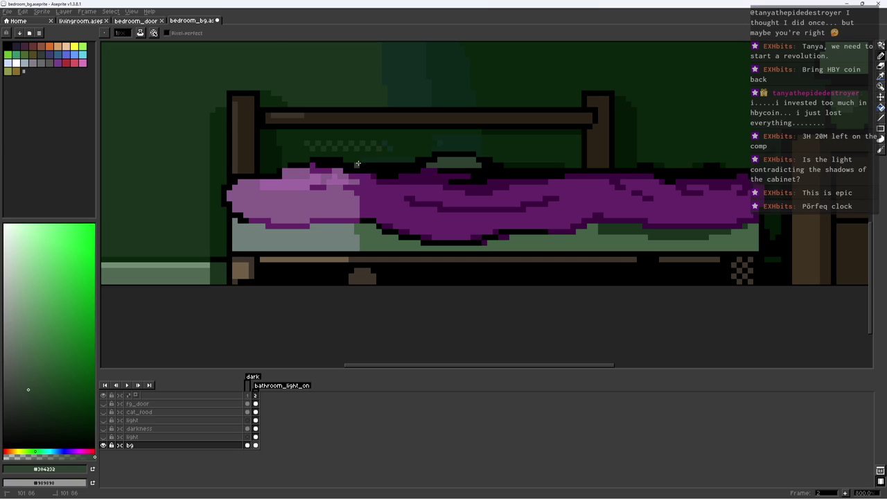
{"action": "left_click", "coordinate": [382, 165], "text": "alt"}
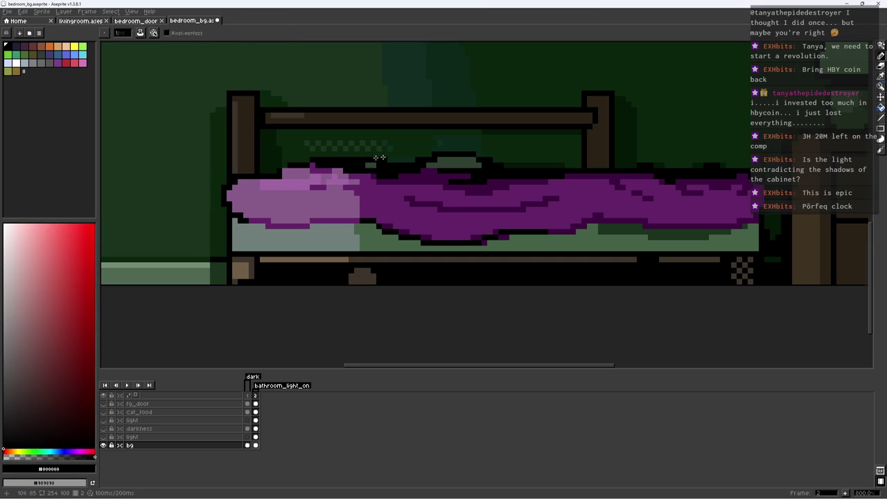
{"action": "scroll", "coordinate": [379, 158], "scroll_direction": "down", "scroll_amount": 6}
{"action": "key", "text": "ctrl+s"}
{"action": "scroll", "coordinate": [478, 154], "scroll_direction": "up", "scroll_amount": 2}
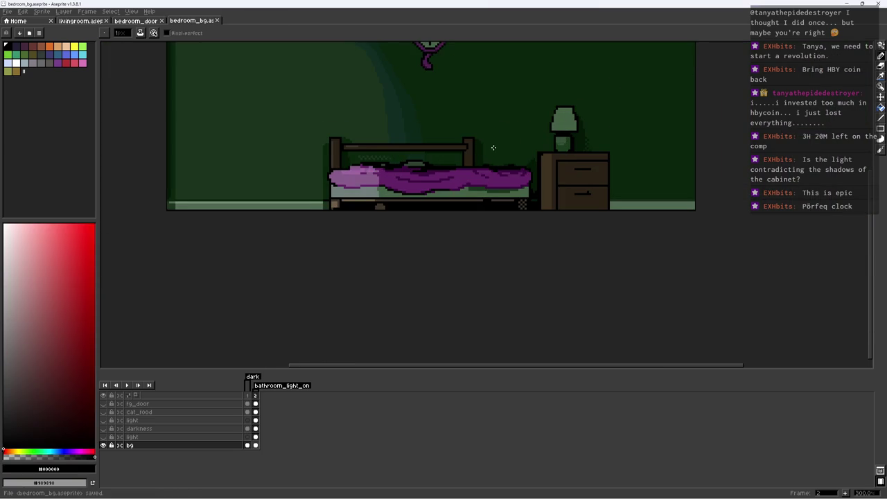
Sample the dark green wall colour from the canvas
{"action": "scroll", "coordinate": [495, 154], "scroll_direction": "down", "scroll_amount": 1}
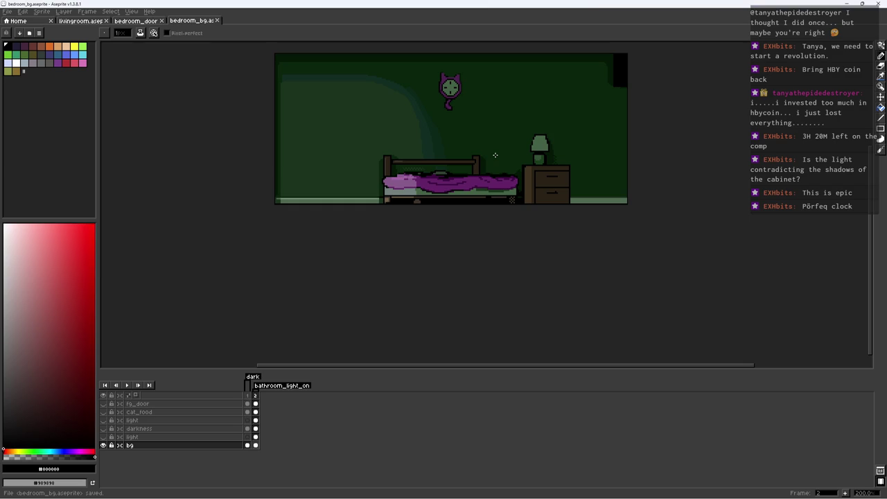
{"action": "scroll", "coordinate": [534, 116], "scroll_direction": "up", "scroll_amount": 3}
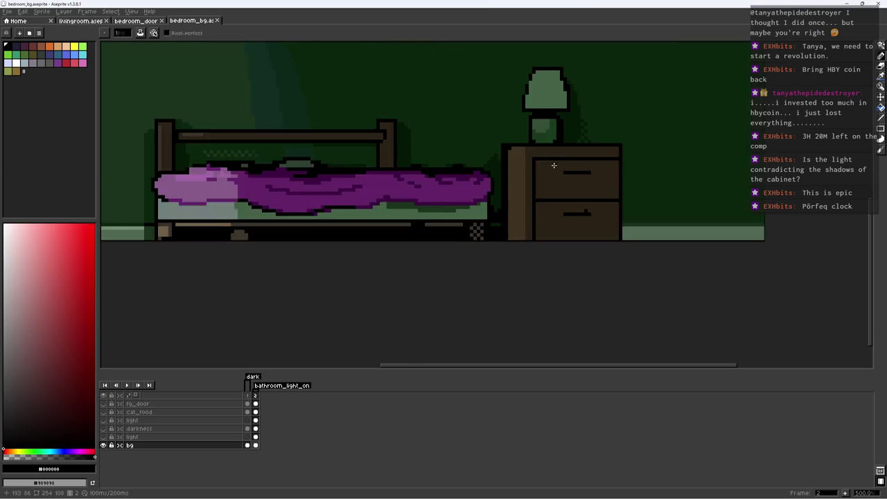
{"action": "scroll", "coordinate": [534, 116], "scroll_direction": "up", "scroll_amount": 2}
{"action": "scroll", "coordinate": [415, 138], "scroll_direction": "up", "scroll_amount": 5}
{"action": "left_click", "coordinate": [408, 162], "text": "alt"}
Fill dark green pixels between bed and nightstand, pick the nightstand browns, and save
{"action": "left_click_drag", "start_coordinate": [408, 162], "coordinate": [425, 170]}
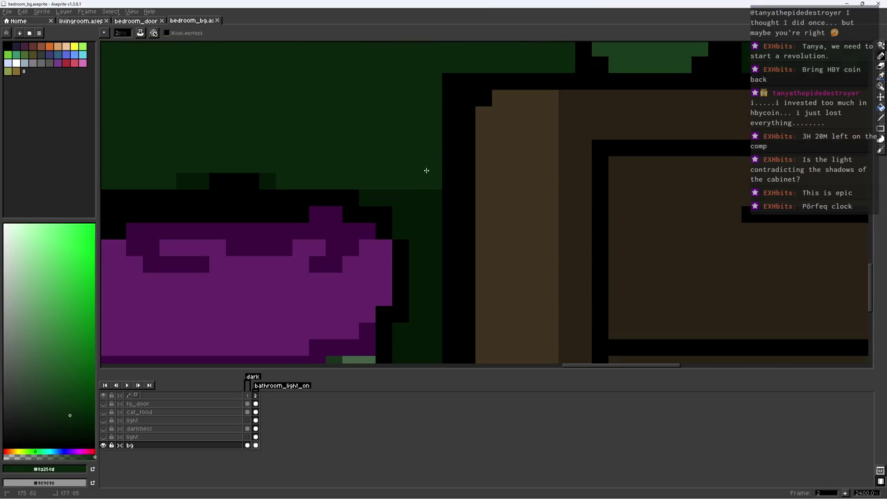
{"action": "scroll", "coordinate": [426, 171], "scroll_direction": "down", "scroll_amount": 6}
{"action": "scroll", "coordinate": [444, 134], "scroll_direction": "up", "scroll_amount": 1}
{"action": "left_click", "coordinate": [445, 171], "text": "alt"}
{"action": "left_click", "coordinate": [430, 167], "text": "alt"}
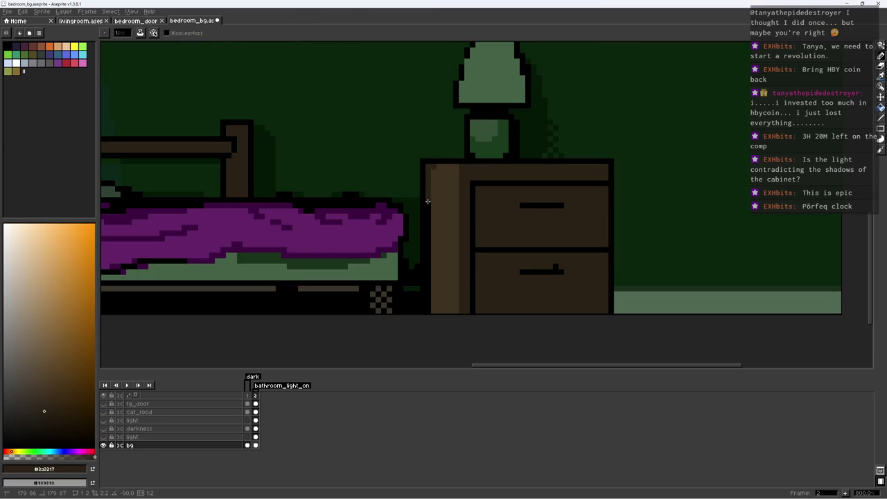
{"action": "scroll", "coordinate": [487, 152], "scroll_direction": "down", "scroll_amount": 4}
{"action": "key", "text": "ctrl+s"}
{"action": "scroll", "coordinate": [488, 149], "scroll_direction": "up", "scroll_amount": 6}
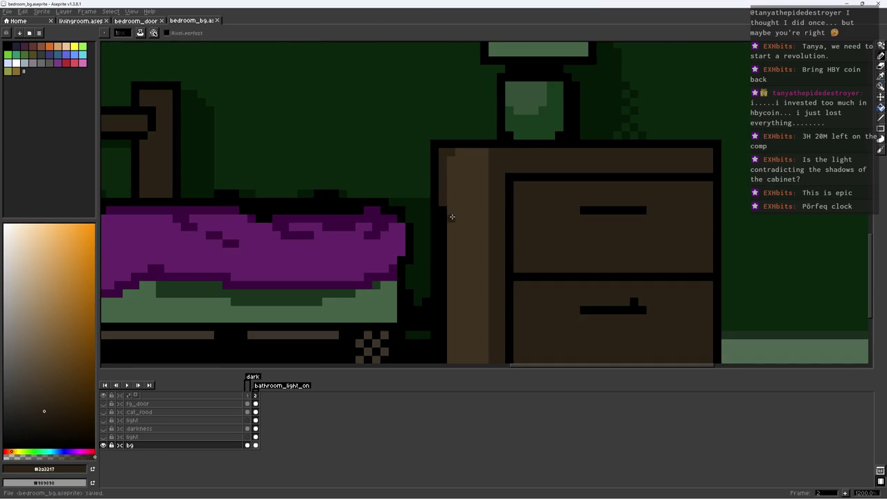
Darken the nightstand's left panel in brown, black out its lower-left corner, and save
{"action": "mouse_move", "coordinate": [456, 223]}
{"action": "left_mouse_down"}
{"action": "mouse_move", "coordinate": [462, 167]}
{"action": "mouse_move", "coordinate": [462, 313]}
{"action": "left_mouse_up"}
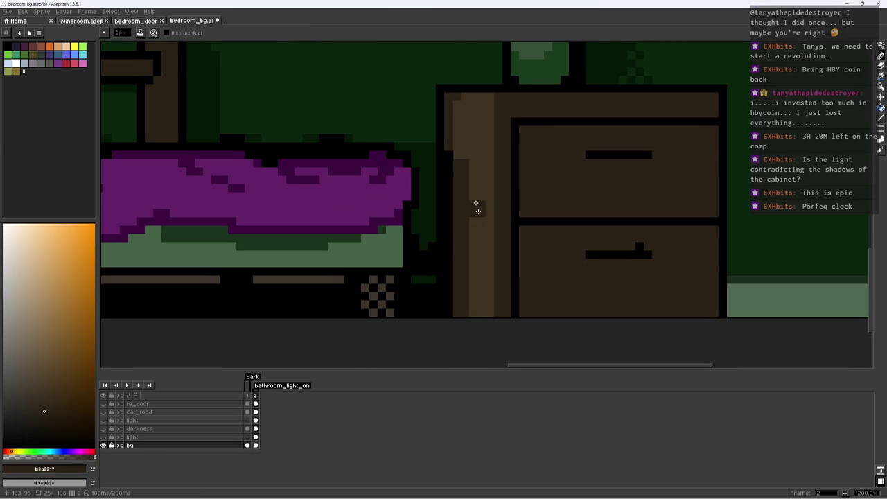
{"action": "mouse_move", "coordinate": [470, 184]}
{"action": "left_mouse_down"}
{"action": "mouse_move", "coordinate": [481, 263]}
{"action": "mouse_move", "coordinate": [491, 204]}
{"action": "mouse_move", "coordinate": [491, 300]}
{"action": "left_mouse_up"}
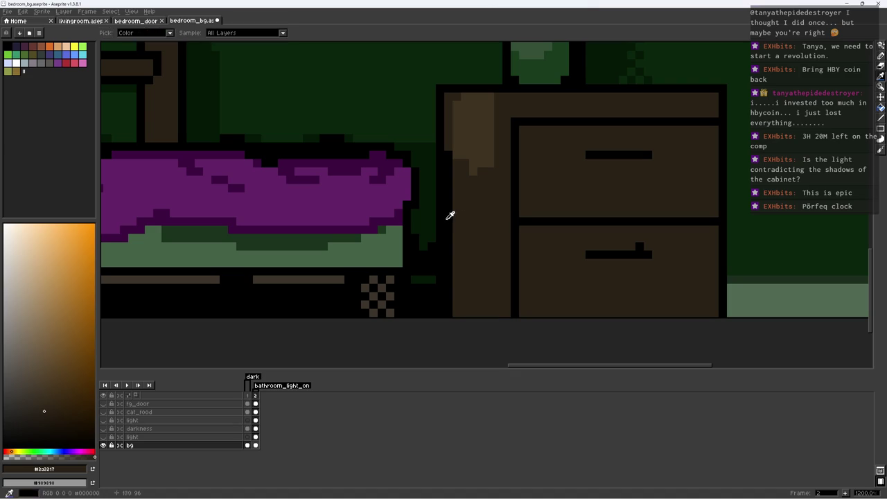
{"action": "left_click", "coordinate": [451, 214], "text": "alt"}
{"action": "left_click_drag", "start_coordinate": [459, 265], "coordinate": [506, 299]}
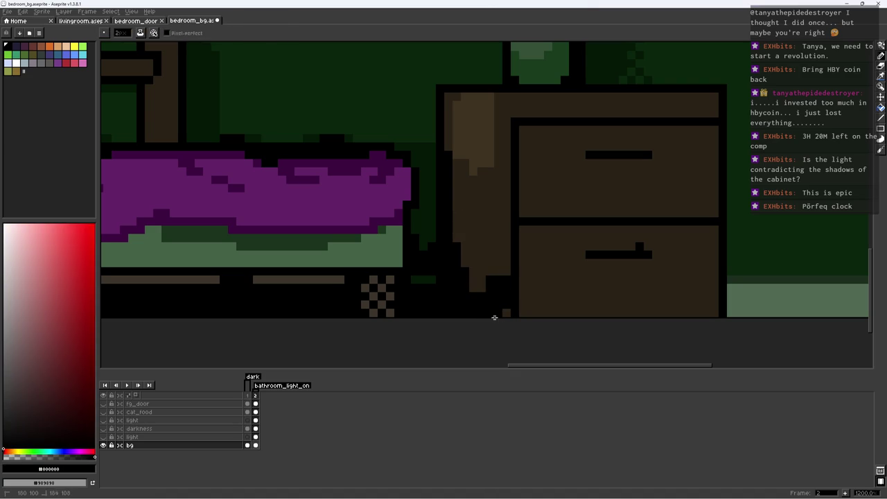
{"action": "left_click", "coordinate": [490, 263], "text": "alt"}
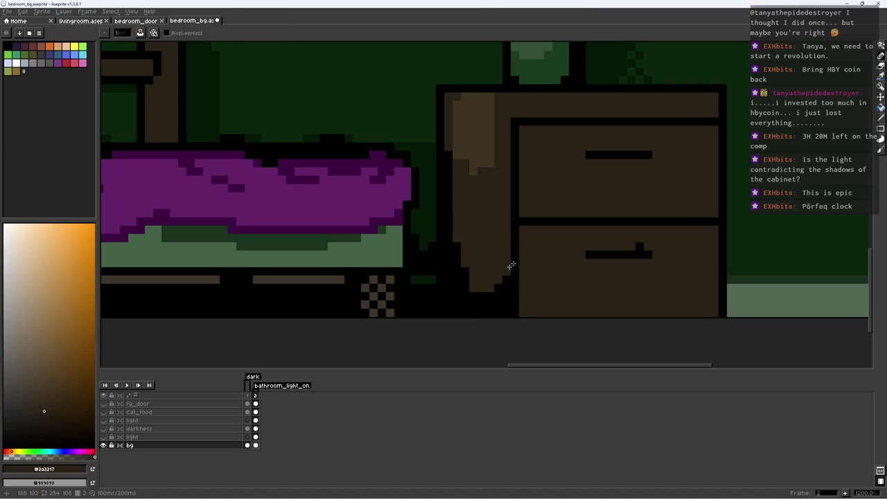
{"action": "scroll", "coordinate": [511, 266], "scroll_direction": "down", "scroll_amount": 5}
{"action": "scroll", "coordinate": [511, 265], "scroll_direction": "up", "scroll_amount": 2}
{"action": "key", "text": "ctrl+s"}
Black out part of the nightstand leg and save
{"action": "scroll", "coordinate": [497, 266], "scroll_direction": "up", "scroll_amount": 3}
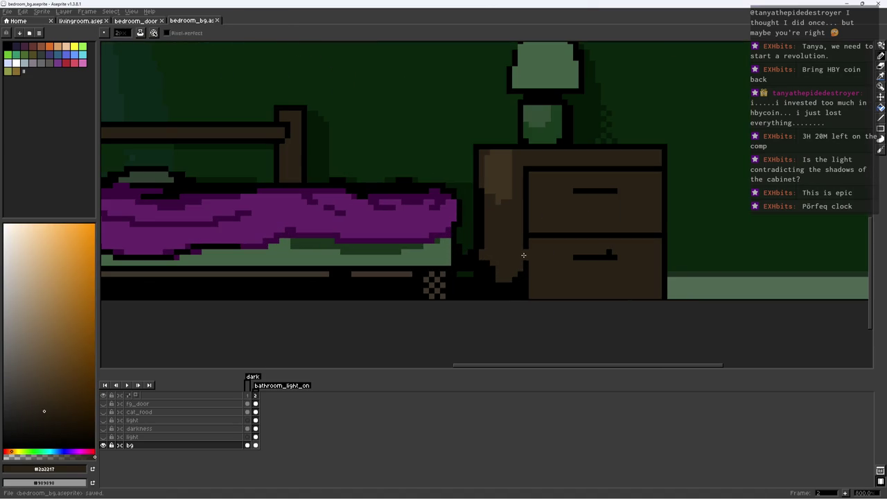
{"action": "left_click", "coordinate": [515, 284], "text": "alt"}
{"action": "left_click_drag", "start_coordinate": [498, 258], "coordinate": [518, 257]}
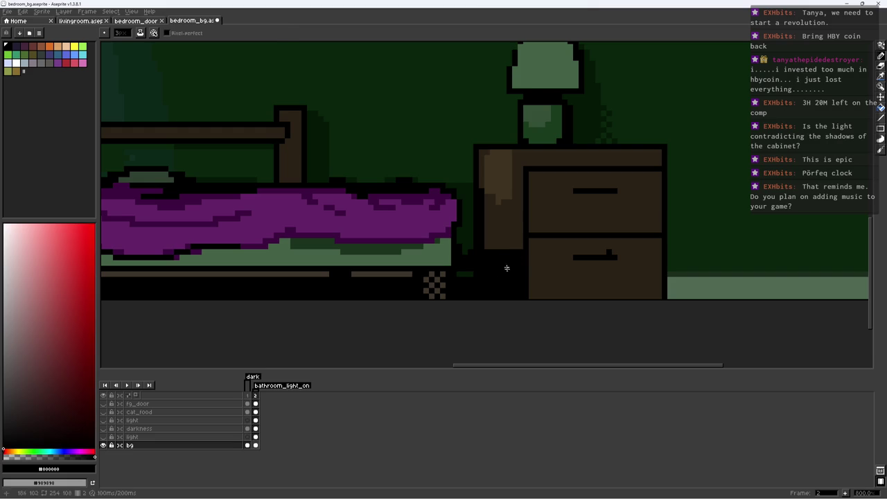
{"action": "left_click", "coordinate": [501, 240], "text": "alt"}
{"action": "scroll", "coordinate": [478, 262], "scroll_direction": "up", "scroll_amount": 3}
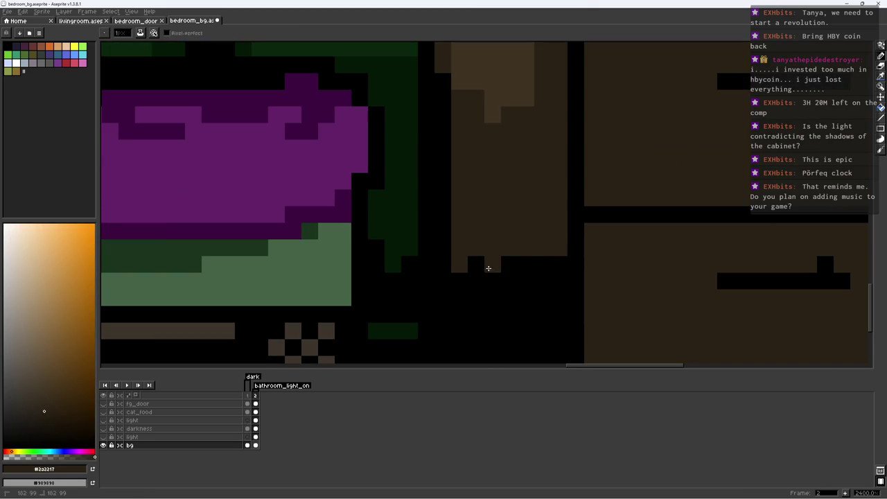
{"action": "left_click_drag", "start_coordinate": [528, 266], "coordinate": [545, 219]}
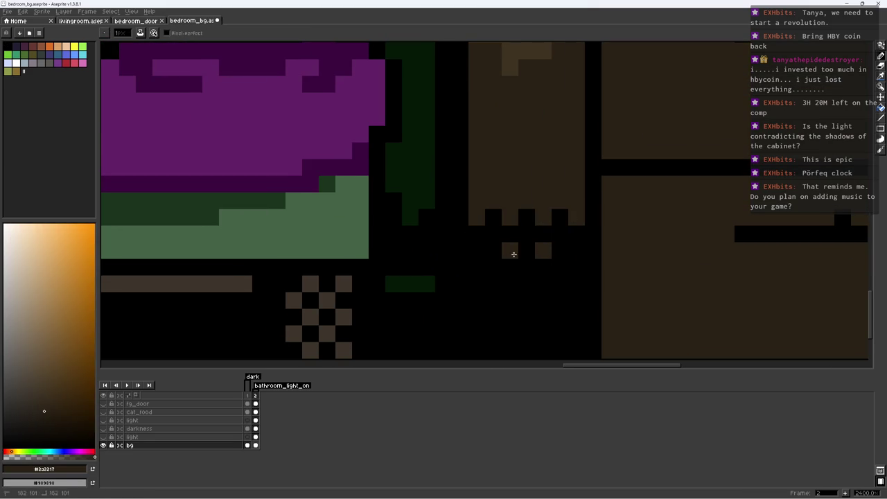
{"action": "key", "text": "ctrl+s"}
Touch up a pixel on the nightstand and save
{"action": "scroll", "coordinate": [497, 283], "scroll_direction": "down", "scroll_amount": 6}
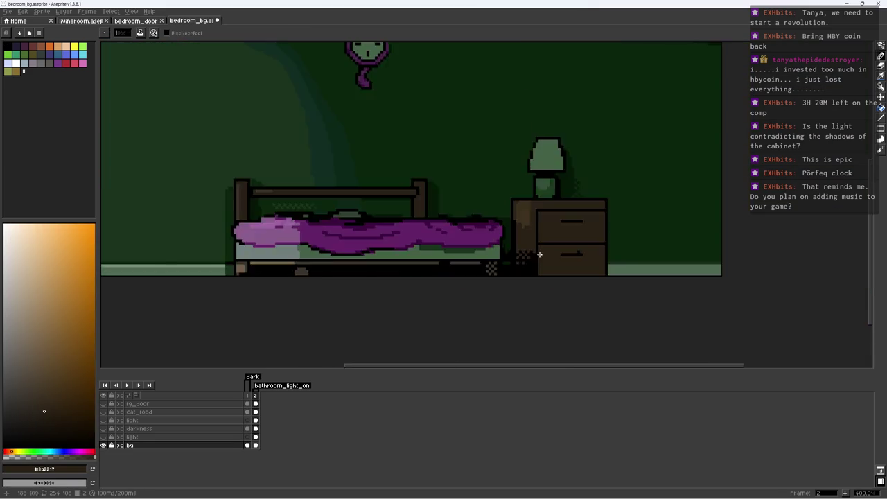
{"action": "scroll", "coordinate": [527, 264], "scroll_direction": "down", "scroll_amount": 3}
{"action": "scroll", "coordinate": [555, 247], "scroll_direction": "up", "scroll_amount": 2}
{"action": "scroll", "coordinate": [498, 236], "scroll_direction": "up", "scroll_amount": 4}
{"action": "left_click", "coordinate": [488, 242]}
{"action": "scroll", "coordinate": [548, 229], "scroll_direction": "down", "scroll_amount": 5}
{"action": "key", "text": "ctrl+s"}
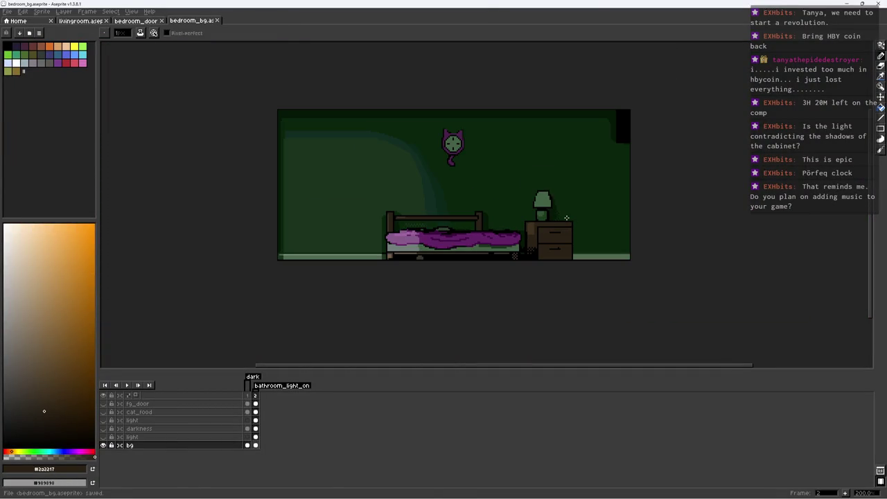
{"action": "scroll", "coordinate": [527, 249], "scroll_direction": "up", "scroll_amount": 2}
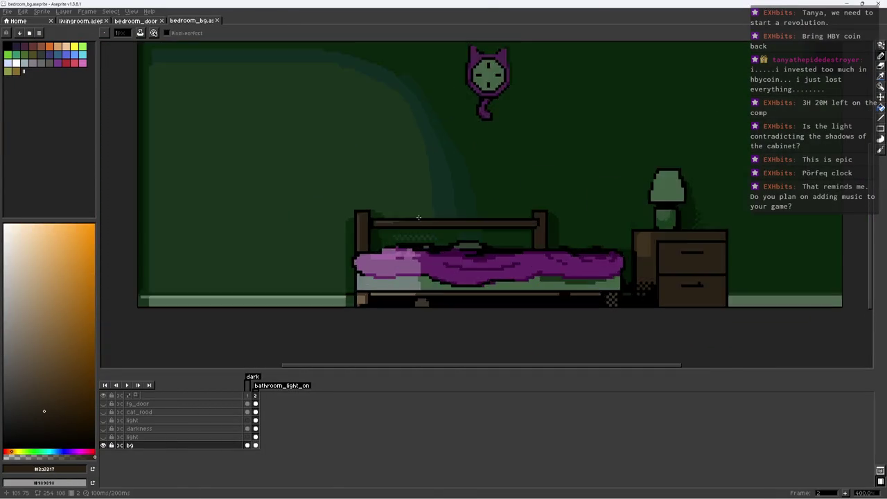
Paint a dark green pixel near the bed rail and save
{"action": "scroll", "coordinate": [499, 291], "scroll_direction": "up", "scroll_amount": 3}
{"action": "scroll", "coordinate": [481, 313], "scroll_direction": "up", "scroll_amount": 3}
{"action": "left_click", "coordinate": [491, 332], "text": "alt"}
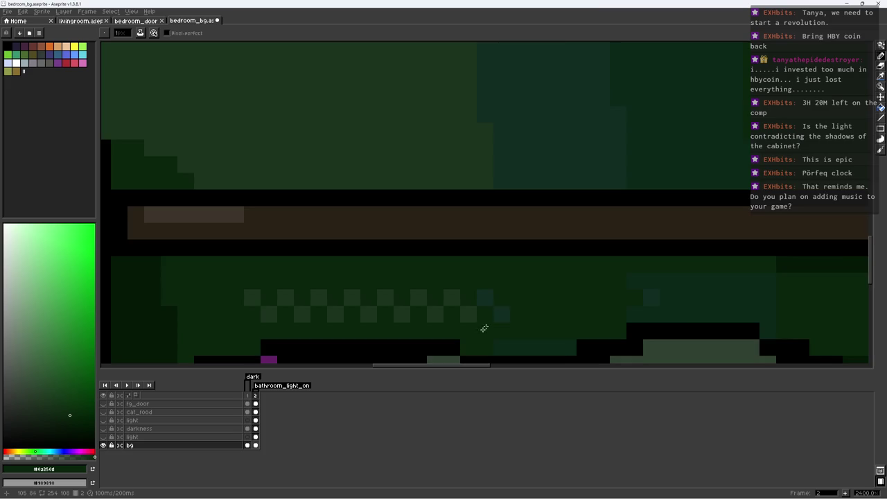
{"action": "scroll", "coordinate": [481, 323], "scroll_direction": "down", "scroll_amount": 5}
{"action": "key", "text": "ctrl+s"}
{"action": "scroll", "coordinate": [475, 305], "scroll_direction": "up", "scroll_amount": 3}
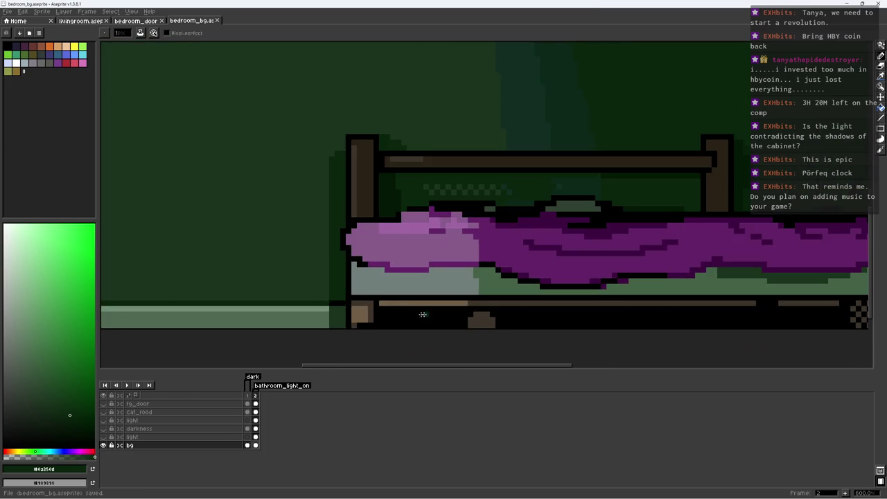
Add a light brown pixel to the bed rail and save
{"action": "left_click", "coordinate": [475, 295], "text": "alt"}
{"action": "scroll", "coordinate": [475, 295], "scroll_direction": "up", "scroll_amount": 3}
{"action": "left_click", "coordinate": [481, 294]}
{"action": "scroll", "coordinate": [485, 291], "scroll_direction": "down", "scroll_amount": 6}
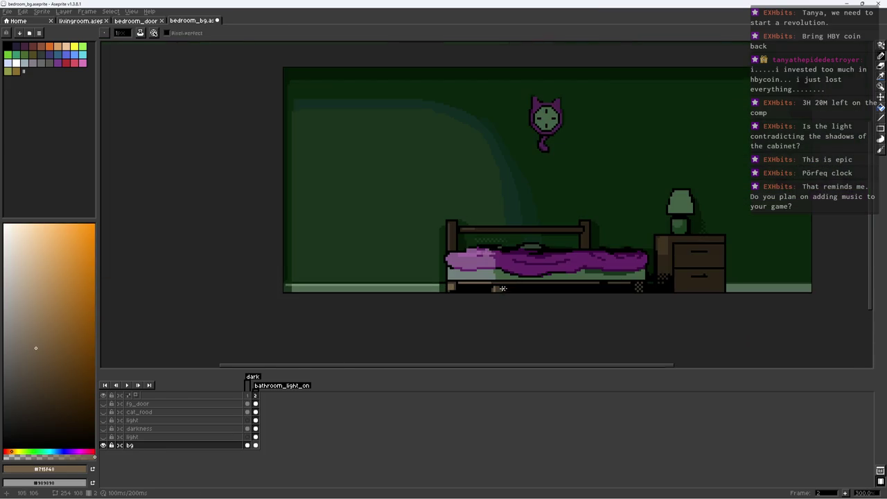
{"action": "scroll", "coordinate": [506, 277], "scroll_direction": "up", "scroll_amount": 3}
{"action": "scroll", "coordinate": [478, 286], "scroll_direction": "up", "scroll_amount": 1}
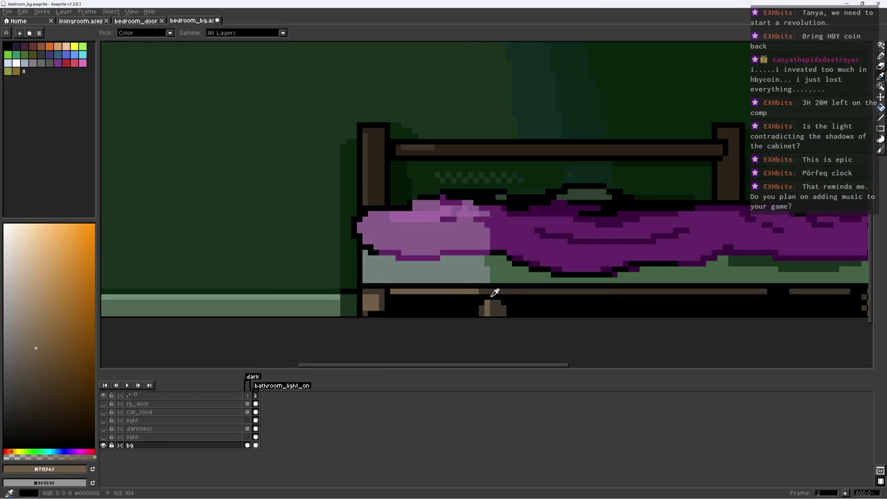
{"action": "left_click", "coordinate": [472, 290], "text": "alt"}
{"action": "left_click", "coordinate": [477, 287], "text": "alt"}
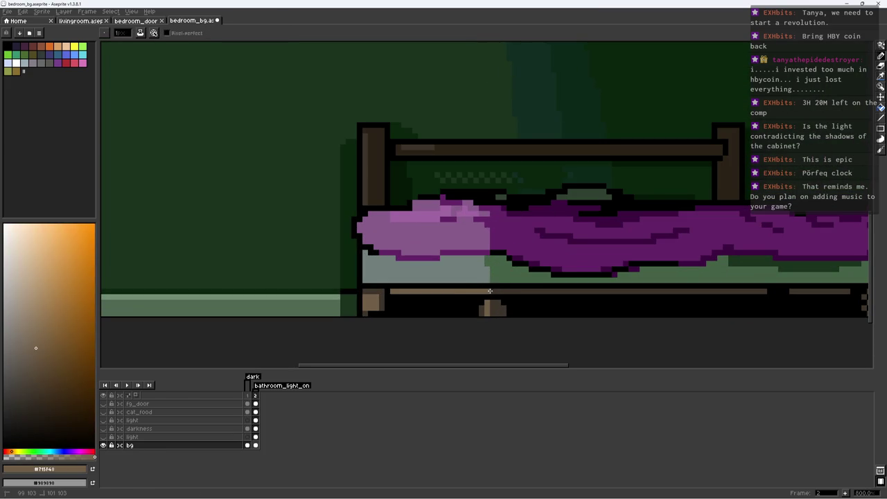
{"action": "key", "text": "ctrl+s"}
Add a dark brown pixel to the bed rail and save
{"action": "scroll", "coordinate": [571, 273], "scroll_direction": "down", "scroll_amount": 4}
{"action": "scroll", "coordinate": [527, 280], "scroll_direction": "up", "scroll_amount": 5}
{"action": "scroll", "coordinate": [461, 311], "scroll_direction": "up", "scroll_amount": 3}
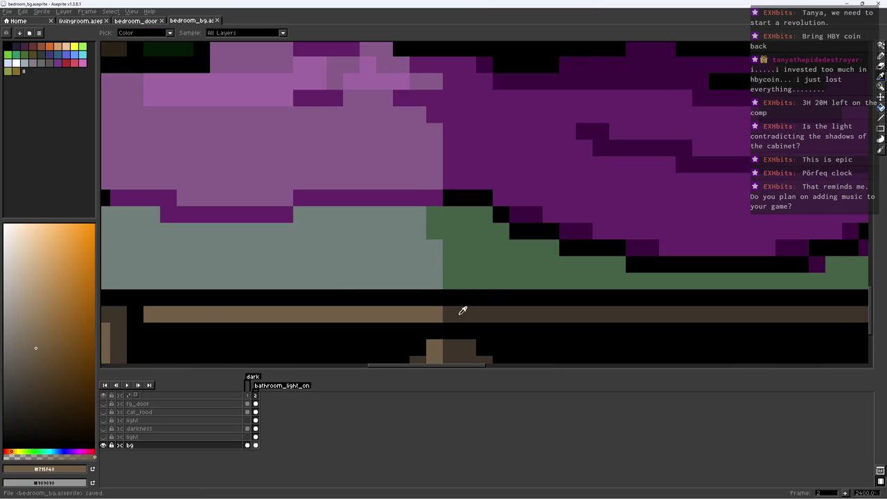
{"action": "left_click", "coordinate": [462, 311], "text": "alt"}
{"action": "left_click", "coordinate": [430, 313]}
{"action": "scroll", "coordinate": [428, 312], "scroll_direction": "down", "scroll_amount": 9}
{"action": "key", "text": "ctrl+s"}
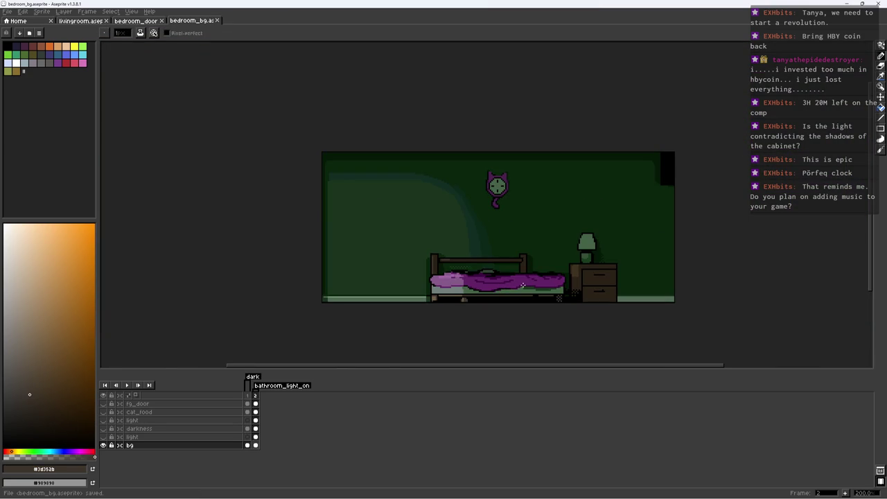
Paint dark purple at the blanket's left edge and a light purple #a066a4 highlight across it
{"action": "scroll", "coordinate": [523, 285], "scroll_direction": "up", "scroll_amount": 2}
{"action": "scroll", "coordinate": [372, 277], "scroll_direction": "up", "scroll_amount": 5}
{"action": "left_click", "coordinate": [368, 281], "text": "alt"}
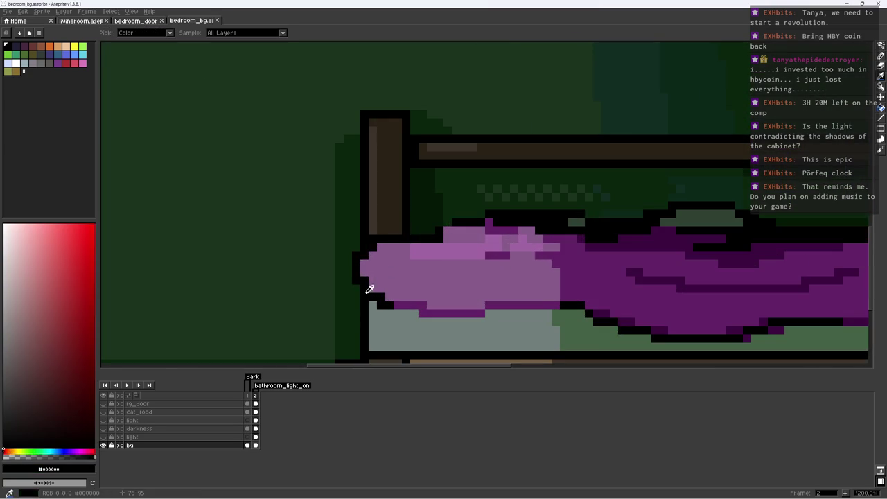
{"action": "left_click", "coordinate": [401, 305], "text": "alt"}
{"action": "left_click", "coordinate": [366, 281]}
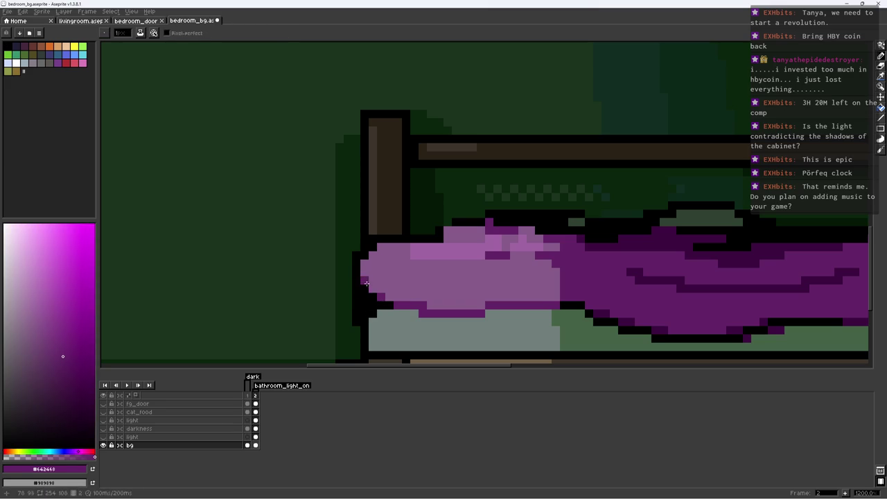
{"action": "left_click", "coordinate": [450, 248], "text": "alt"}
{"action": "left_click", "coordinate": [412, 254], "text": "alt"}
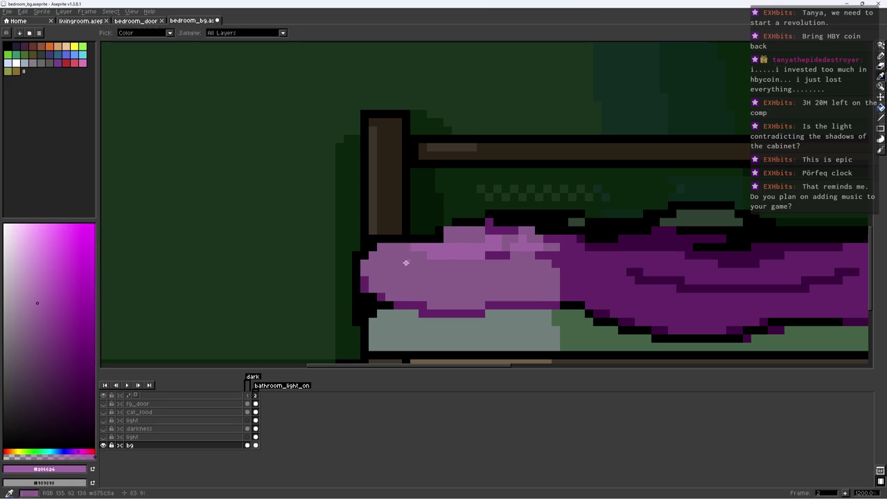
{"action": "left_click_drag", "start_coordinate": [404, 259], "coordinate": [455, 284]}
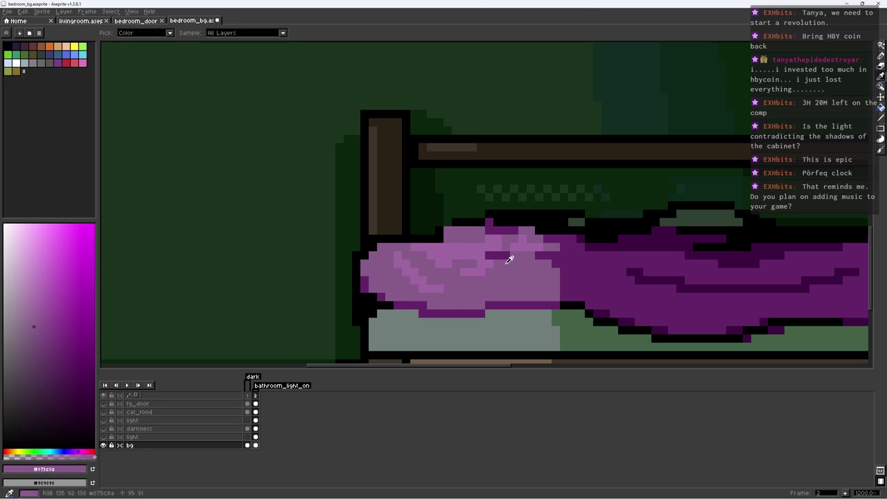
Lighten dark blanket pixels, darken the bed's lower edge, and save
{"action": "left_click", "coordinate": [545, 256], "text": "alt"}
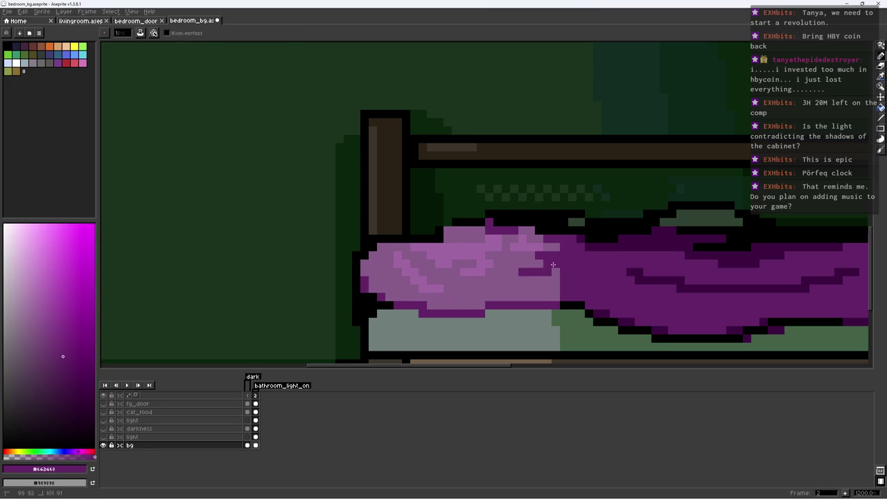
{"action": "left_click", "coordinate": [548, 272], "text": "alt"}
{"action": "left_click", "coordinate": [539, 272]}
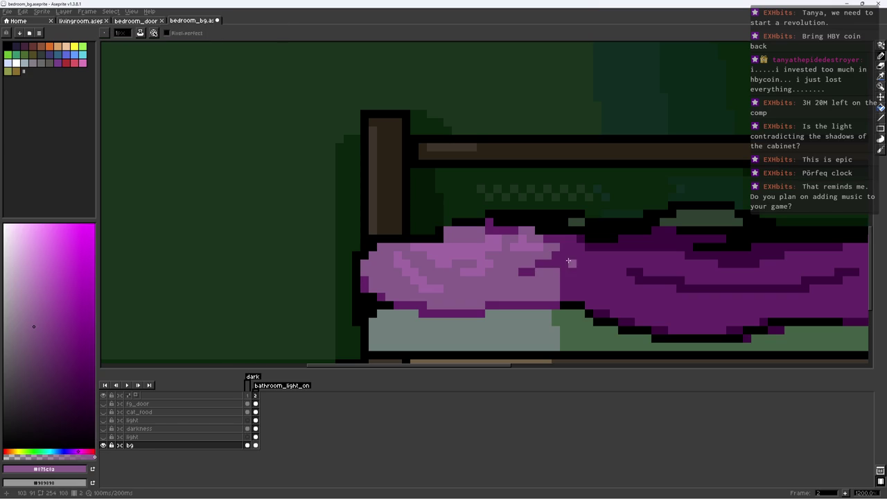
{"action": "left_click", "coordinate": [544, 311], "text": "alt"}
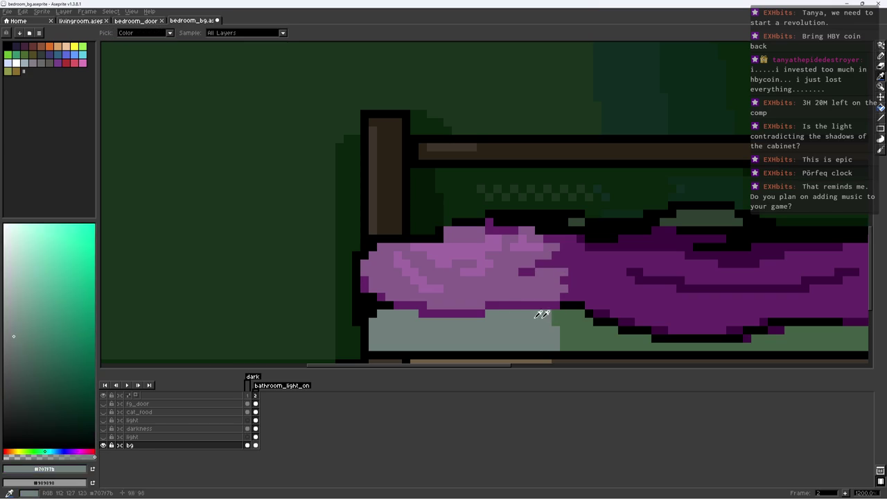
{"action": "left_click", "coordinate": [489, 313]}
{"action": "key", "text": "ctrl+s"}
{"action": "scroll", "coordinate": [407, 313], "scroll_direction": "down", "scroll_amount": 5}
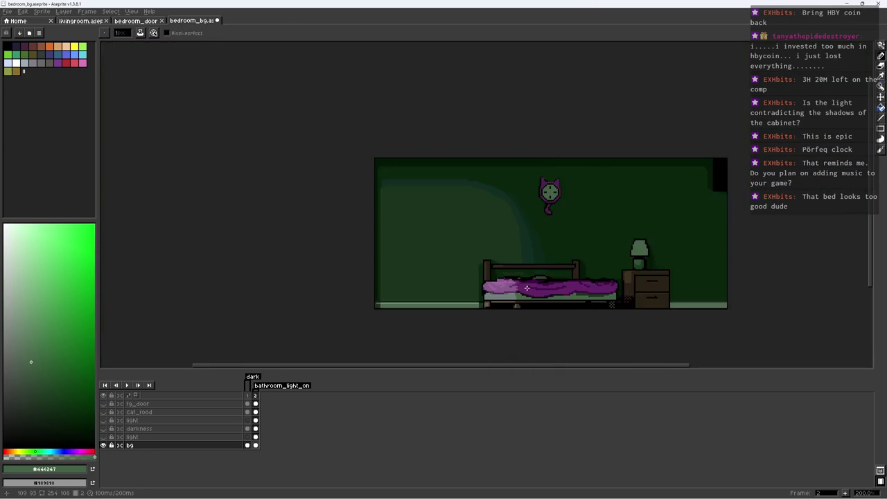
Paint a row of the bed's darkest green along its lower edge
{"action": "scroll", "coordinate": [498, 281], "scroll_direction": "up", "scroll_amount": 1}
{"action": "scroll", "coordinate": [498, 281], "scroll_direction": "up", "scroll_amount": 1}
{"action": "scroll", "coordinate": [499, 282], "scroll_direction": "up", "scroll_amount": 2}
{"action": "scroll", "coordinate": [498, 281], "scroll_direction": "up", "scroll_amount": 4}
{"action": "left_click", "coordinate": [520, 321], "text": "alt"}
{"action": "left_click", "coordinate": [495, 329]}
{"action": "mouse_move", "coordinate": [470, 338]}
{"action": "left_mouse_down"}
{"action": "mouse_move", "coordinate": [552, 278]}
{"action": "mouse_move", "coordinate": [426, 290]}
{"action": "left_mouse_up"}
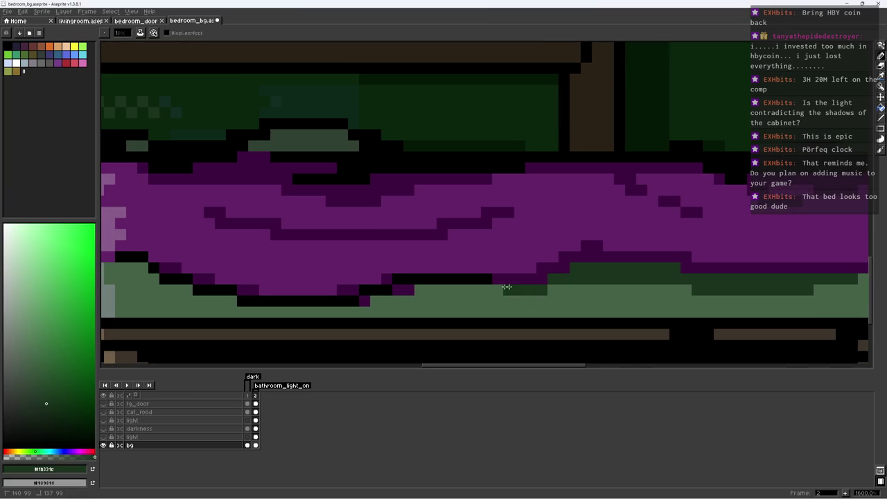
Make a rectangular selection over the lower bed area
{"action": "key", "text": "m"}
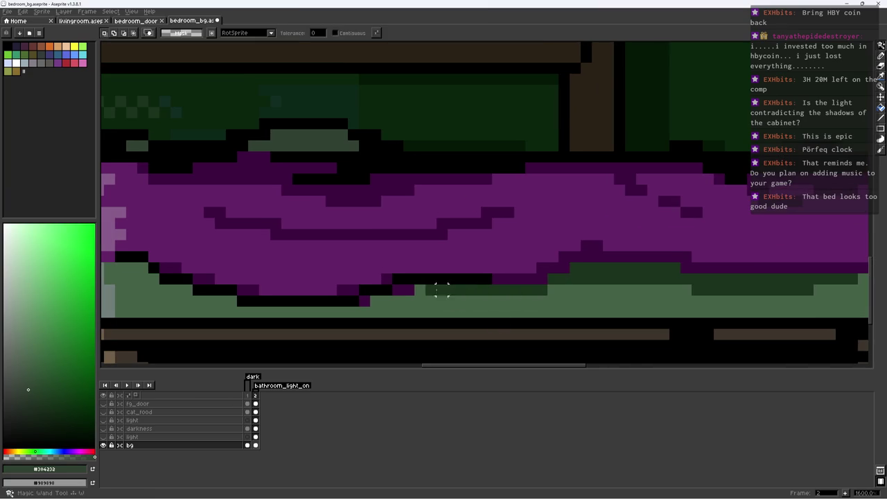
{"action": "left_click_drag", "start_coordinate": [403, 252], "coordinate": [858, 315]}
{"action": "key", "text": "b"}
{"action": "scroll", "coordinate": [763, 256], "scroll_direction": "down", "scroll_amount": 3}
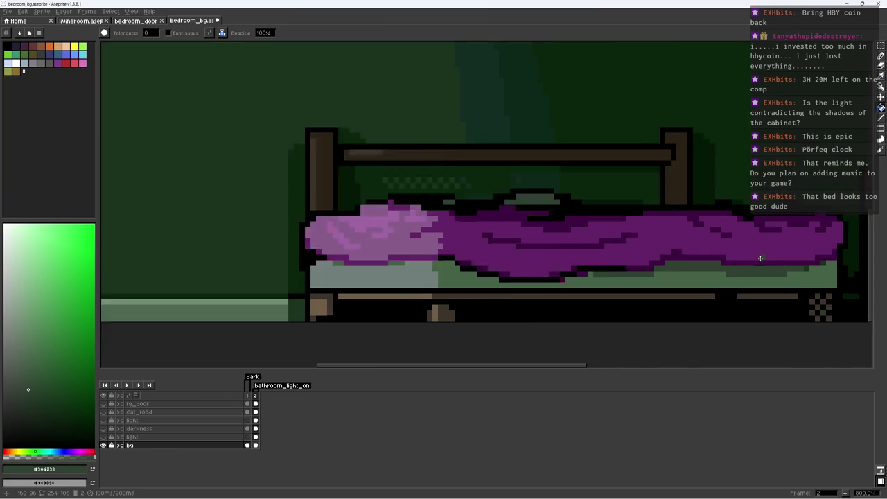
{"action": "scroll", "coordinate": [726, 264], "scroll_direction": "up", "scroll_amount": 2}
{"action": "scroll", "coordinate": [727, 263], "scroll_direction": "up", "scroll_amount": 1}
Magic-wand select the light green strip under the blanket, deselect, and save
{"action": "key", "text": "w"}
{"action": "left_click", "coordinate": [762, 267]}
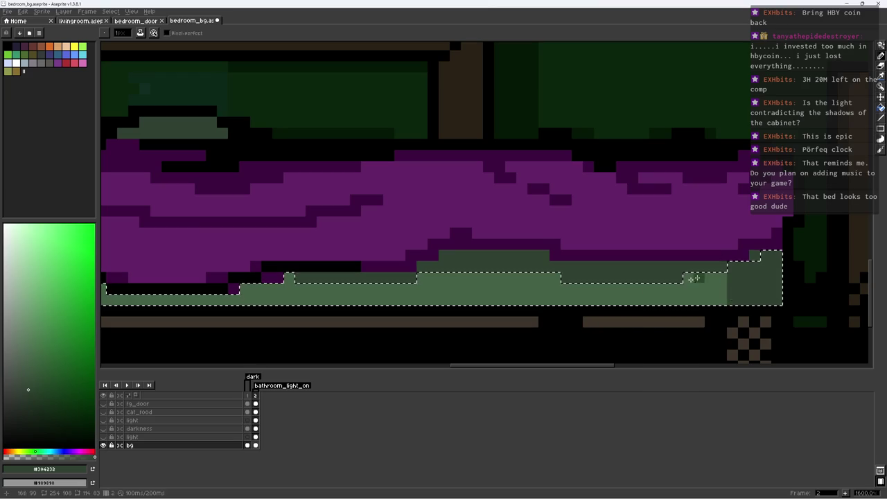
{"action": "scroll", "coordinate": [737, 286], "scroll_direction": "down", "scroll_amount": 5}
{"action": "scroll", "coordinate": [553, 283], "scroll_direction": "down", "scroll_amount": 1}
{"action": "key", "text": "v"}
{"action": "key", "text": "ctrl+d"}
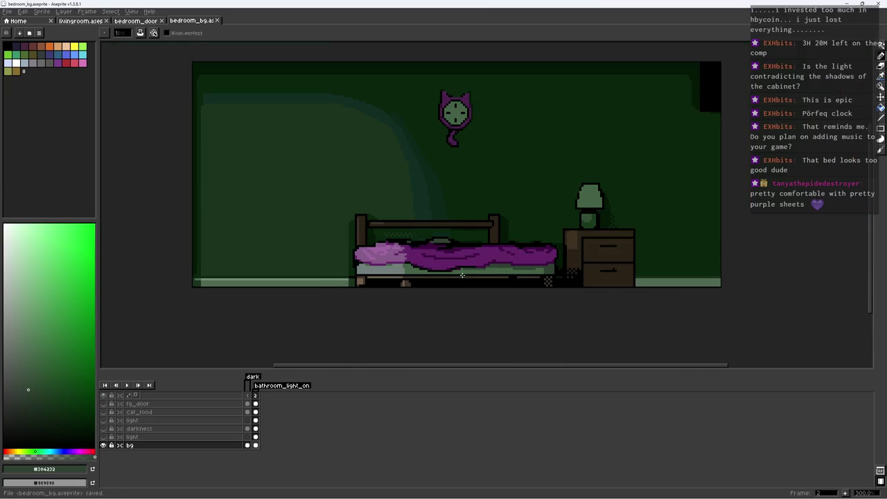
{"action": "scroll", "coordinate": [552, 284], "scroll_direction": "up", "scroll_amount": 6}
{"action": "key", "text": "b"}
{"action": "key", "text": "ctrl+s"}
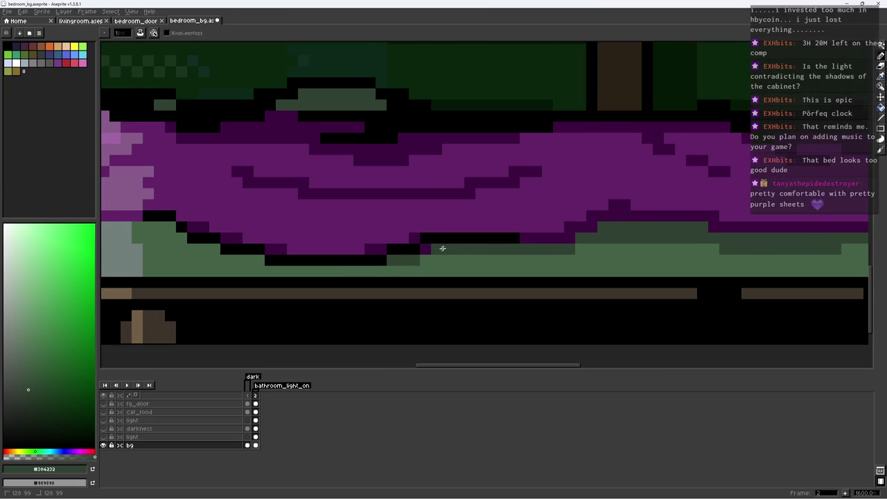
Paint grey-green onto the sheet area beneath the blanket fold
{"action": "scroll", "coordinate": [506, 264], "scroll_direction": "up", "scroll_amount": 2}
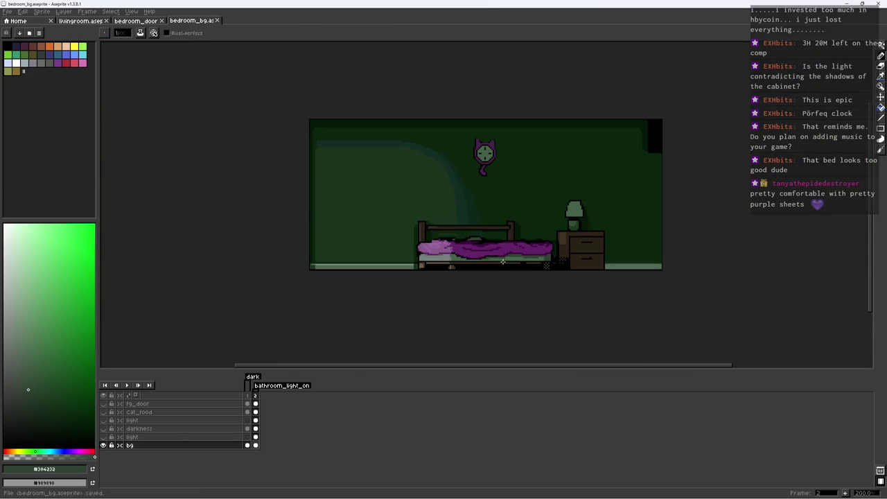
{"action": "scroll", "coordinate": [478, 258], "scroll_direction": "up", "scroll_amount": 1}
{"action": "scroll", "coordinate": [424, 250], "scroll_direction": "up", "scroll_amount": 3}
{"action": "scroll", "coordinate": [423, 250], "scroll_direction": "up", "scroll_amount": 4}
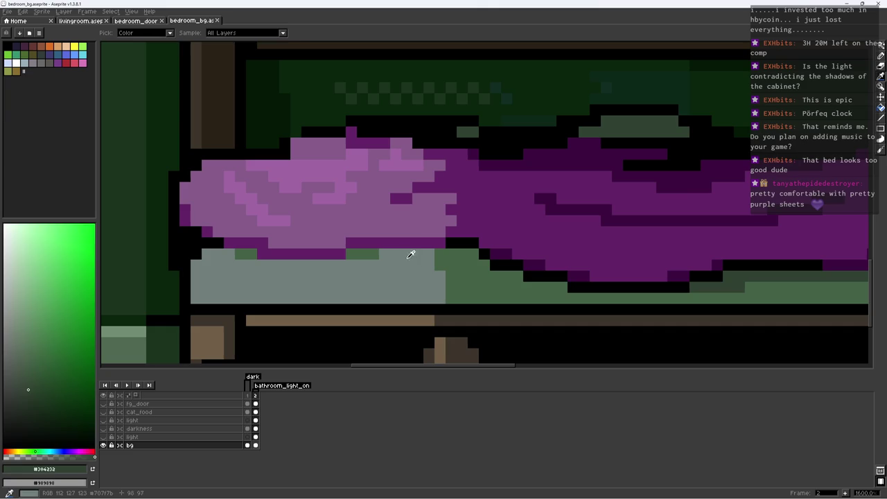
{"action": "left_click", "coordinate": [410, 251], "text": "alt"}
{"action": "mouse_move", "coordinate": [422, 222]}
{"action": "left_mouse_down"}
{"action": "mouse_move", "coordinate": [378, 250]}
{"action": "mouse_move", "coordinate": [431, 163]}
{"action": "left_mouse_up"}
Add dark purple stair-steps over the sheet edge and cover the stray column with dark green
{"action": "left_click", "coordinate": [378, 234], "text": "alt"}
{"action": "left_click", "coordinate": [426, 238], "text": "alt"}
{"action": "left_click", "coordinate": [447, 252], "text": "alt"}
{"action": "mouse_move", "coordinate": [449, 243]}
{"action": "left_mouse_down"}
{"action": "mouse_move", "coordinate": [449, 197]}
{"action": "mouse_move", "coordinate": [439, 243]}
{"action": "left_mouse_up"}
Paint a black edge beside the sheet, then recolour that column light purple
{"action": "left_click", "coordinate": [465, 243], "text": "alt"}
{"action": "mouse_move", "coordinate": [451, 182]}
{"action": "left_mouse_down"}
{"action": "mouse_move", "coordinate": [450, 215]}
{"action": "mouse_move", "coordinate": [457, 190]}
{"action": "mouse_move", "coordinate": [463, 240]}
{"action": "left_mouse_up"}
{"action": "left_click", "coordinate": [473, 180], "text": "alt"}
{"action": "left_click", "coordinate": [412, 178], "text": "alt"}
{"action": "left_click", "coordinate": [476, 228], "text": "alt"}
{"action": "left_click", "coordinate": [463, 222]}
Shade the grey-green sheet and its light column with dark green, saving along the way
{"action": "left_click", "coordinate": [439, 241], "text": "alt"}
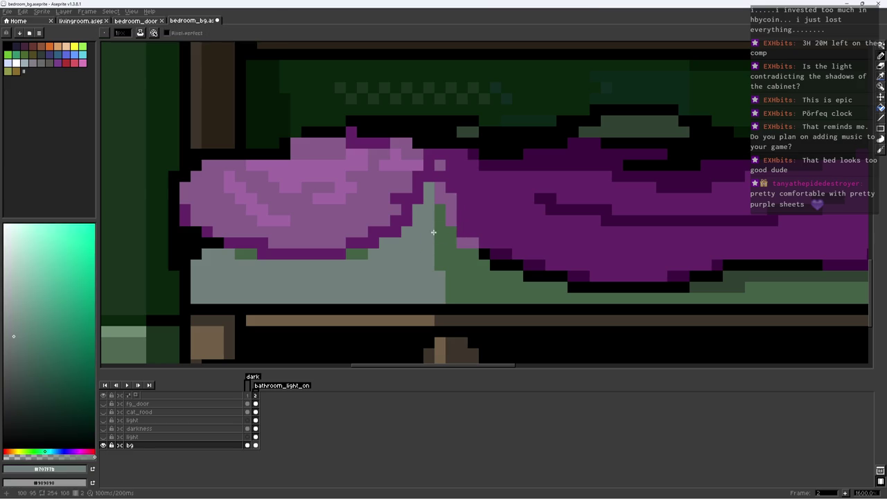
{"action": "left_click_drag", "start_coordinate": [437, 286], "coordinate": [448, 281]}
{"action": "scroll", "coordinate": [471, 286], "scroll_direction": "down", "scroll_amount": 5}
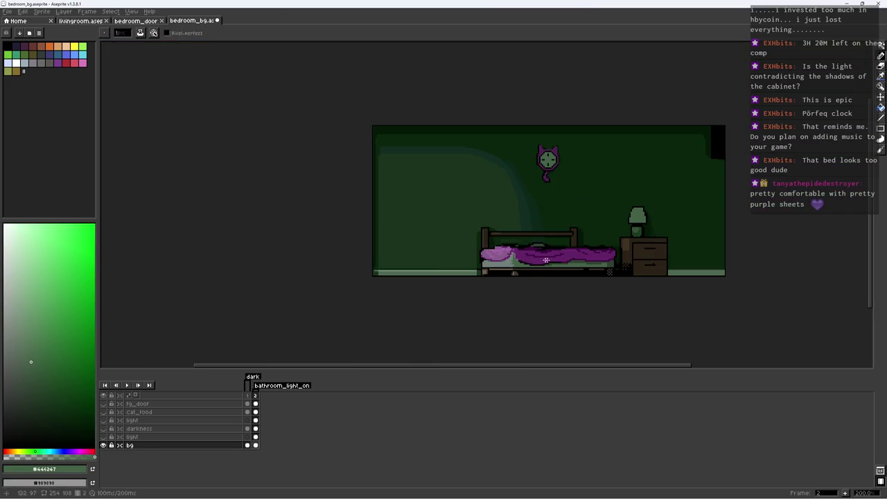
{"action": "key", "text": "ctrl+s"}
{"action": "scroll", "coordinate": [493, 264], "scroll_direction": "up", "scroll_amount": 1}
{"action": "scroll", "coordinate": [492, 264], "scroll_direction": "up", "scroll_amount": 3}
{"action": "left_click_drag", "start_coordinate": [477, 241], "coordinate": [458, 280]}
{"action": "left_click", "coordinate": [480, 245], "text": "alt"}
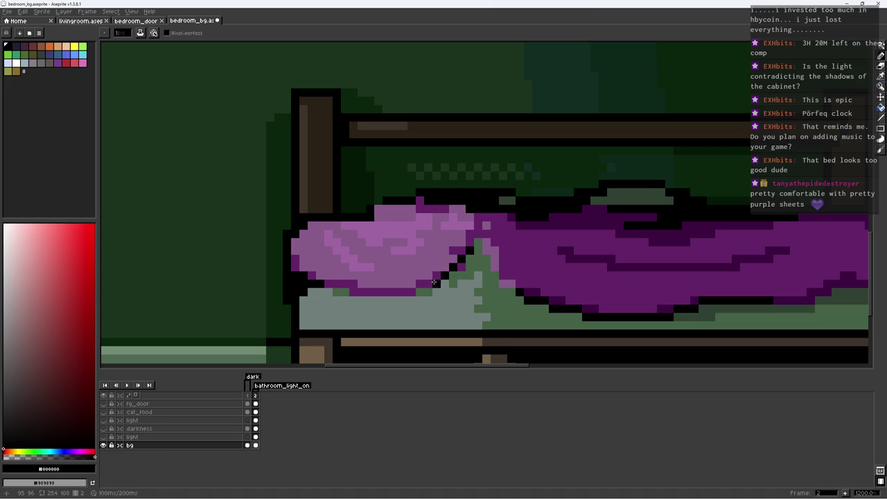
{"action": "scroll", "coordinate": [433, 282], "scroll_direction": "down", "scroll_amount": 5}
{"action": "scroll", "coordinate": [526, 257], "scroll_direction": "down", "scroll_amount": 1}
{"action": "scroll", "coordinate": [574, 234], "scroll_direction": "down", "scroll_amount": 1}
{"action": "key", "text": "ctrl+s"}
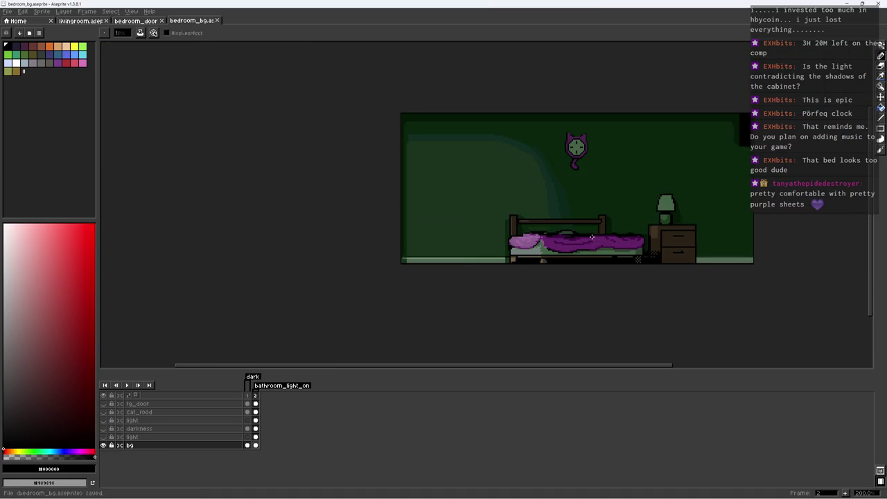
Save, then add lighter blanket-purple pixels near the blanket fold
{"action": "scroll", "coordinate": [591, 237], "scroll_direction": "up", "scroll_amount": 5}
{"action": "scroll", "coordinate": [561, 232], "scroll_direction": "up", "scroll_amount": 2}
{"action": "left_click", "coordinate": [554, 234], "text": "alt"}
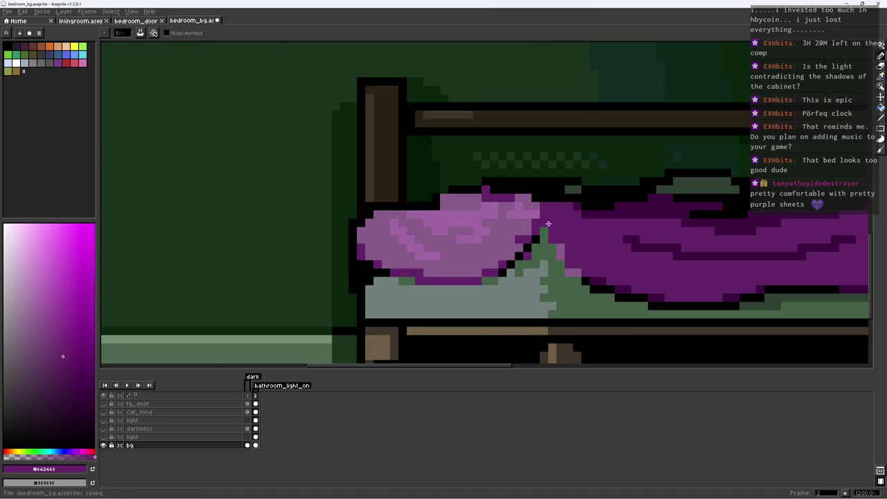
{"action": "scroll", "coordinate": [565, 246], "scroll_direction": "down", "scroll_amount": 7}
{"action": "scroll", "coordinate": [568, 241], "scroll_direction": "up", "scroll_amount": 2}
{"action": "key", "text": "ctrl+s"}
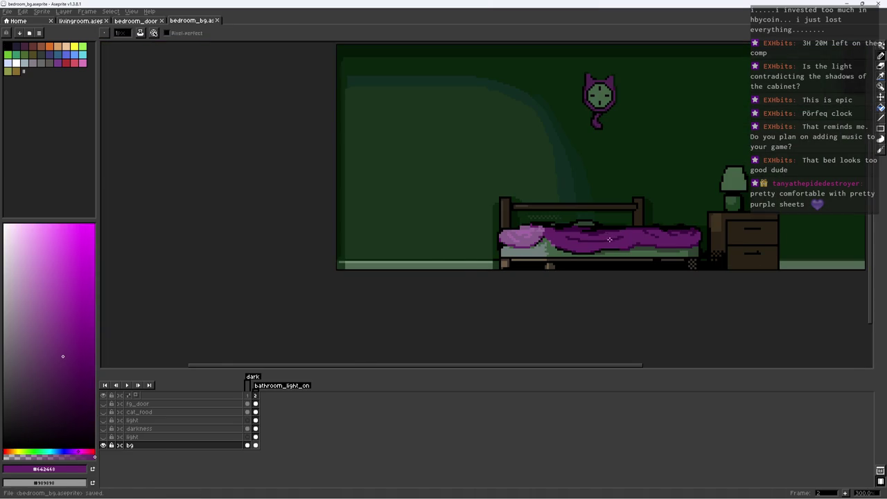
{"action": "scroll", "coordinate": [579, 232], "scroll_direction": "up", "scroll_amount": 9}
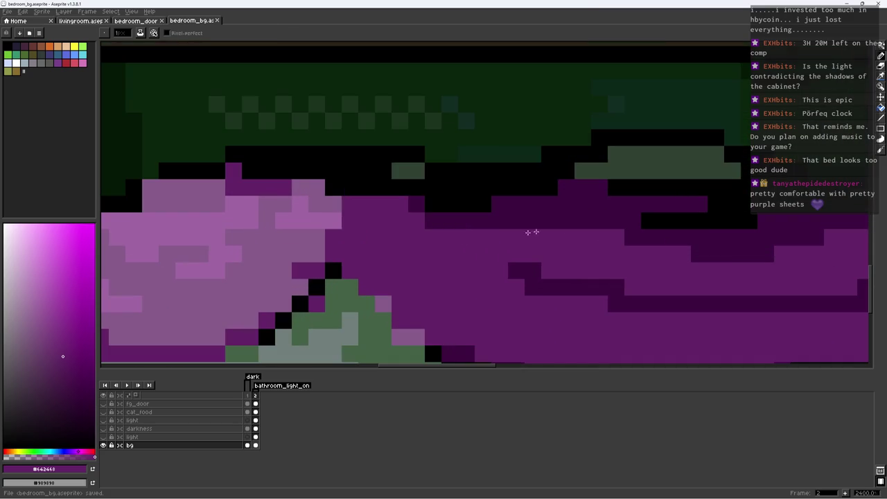
{"action": "left_click", "coordinate": [374, 282], "text": "alt"}
{"action": "left_click", "coordinate": [359, 254]}
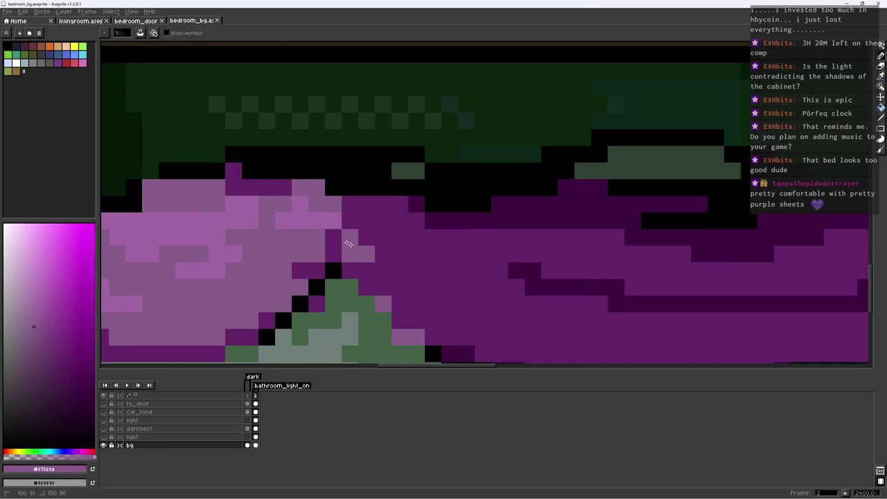
{"action": "left_click_drag", "start_coordinate": [350, 220], "coordinate": [383, 220]}
{"action": "left_click", "coordinate": [366, 225], "text": "alt"}
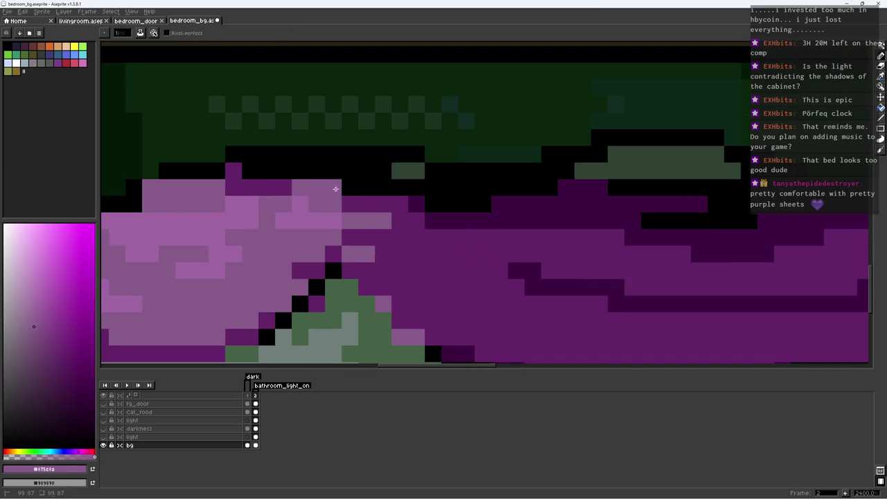
Paint black outline pixels along the blanket's top and save
{"action": "scroll", "coordinate": [416, 208], "scroll_direction": "down", "scroll_amount": 5}
{"action": "scroll", "coordinate": [427, 201], "scroll_direction": "down", "scroll_amount": 2}
{"action": "scroll", "coordinate": [432, 196], "scroll_direction": "down", "scroll_amount": 1}
{"action": "scroll", "coordinate": [433, 195], "scroll_direction": "up", "scroll_amount": 7}
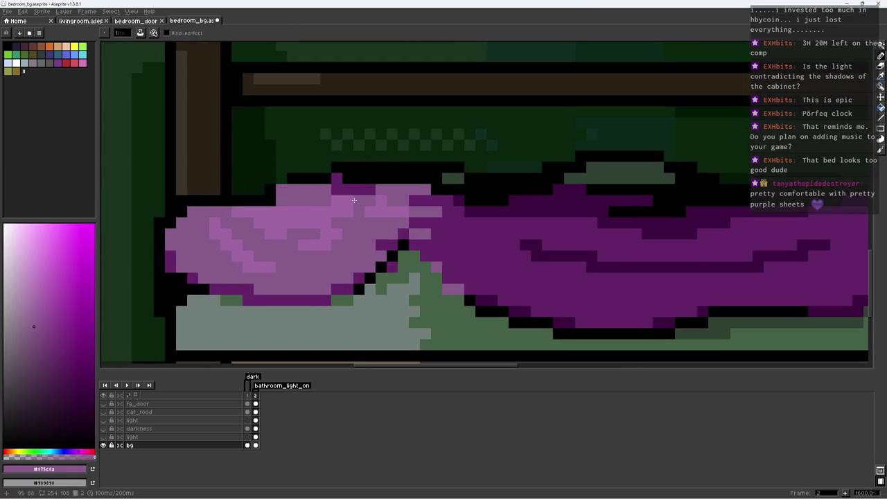
{"action": "left_click", "coordinate": [339, 190], "text": "alt"}
{"action": "left_click", "coordinate": [276, 182], "text": "alt"}
{"action": "left_click_drag", "start_coordinate": [266, 189], "coordinate": [258, 186]}
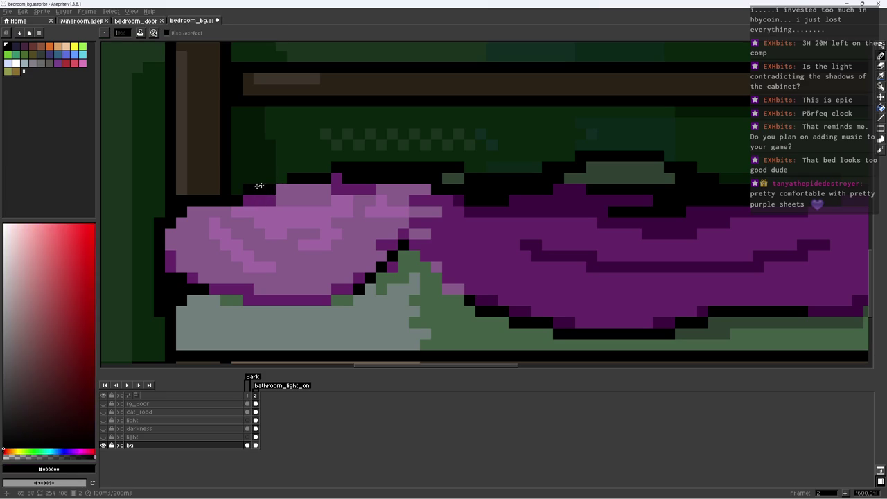
{"action": "left_click", "coordinate": [269, 198], "text": "alt"}
{"action": "scroll", "coordinate": [374, 191], "scroll_direction": "down", "scroll_amount": 7}
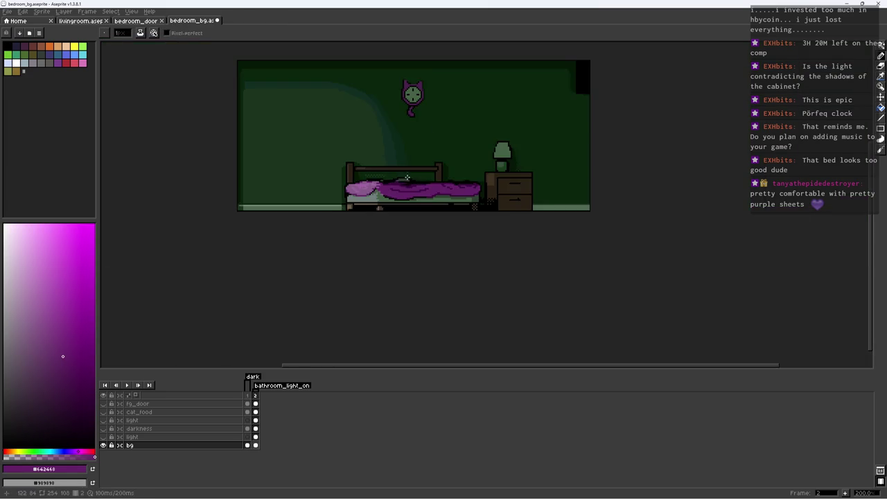
{"action": "key", "text": "ctrl+s"}
Sample the darker purple #3d0c40 and black, then save bedroom_bg.aseprite
{"action": "scroll", "coordinate": [393, 186], "scroll_direction": "up", "scroll_amount": 1}
{"action": "scroll", "coordinate": [393, 186], "scroll_direction": "up", "scroll_amount": 2}
{"action": "scroll", "coordinate": [374, 184], "scroll_direction": "up", "scroll_amount": 2}
{"action": "left_click", "coordinate": [374, 176], "text": "alt"}
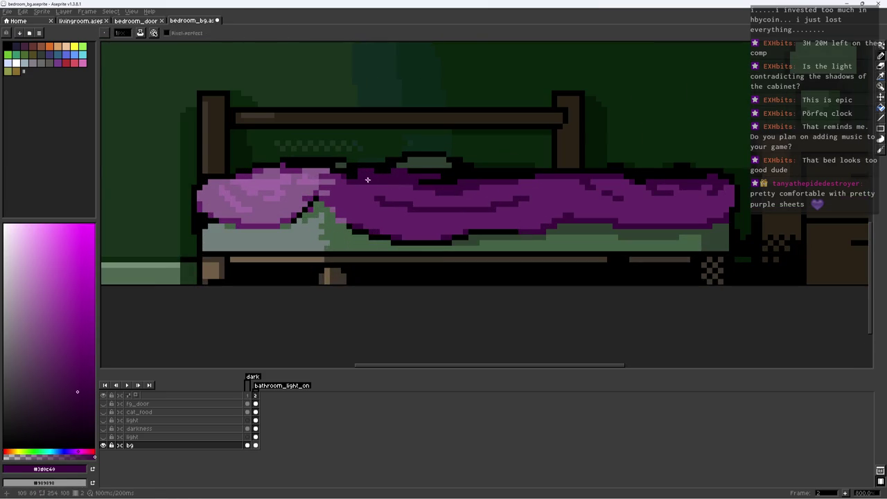
{"action": "left_click", "coordinate": [360, 178], "text": "alt"}
{"action": "scroll", "coordinate": [458, 175], "scroll_direction": "down", "scroll_amount": 4}
{"action": "scroll", "coordinate": [457, 175], "scroll_direction": "down", "scroll_amount": 2}
{"action": "scroll", "coordinate": [485, 179], "scroll_direction": "up", "scroll_amount": 1}
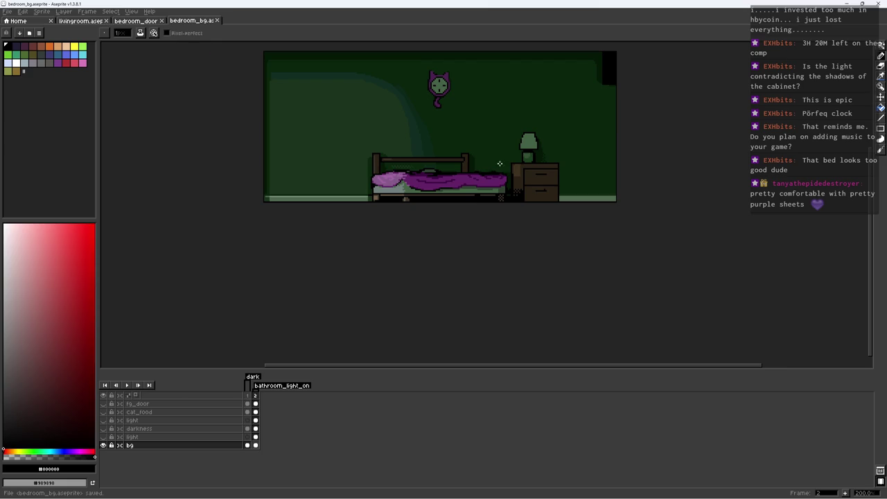
{"action": "key", "text": "v"}
{"action": "key", "text": "ctrl+s"}
Draw the first wall panel's top, right and bottom edges in dark wall green
{"action": "key", "text": "b"}
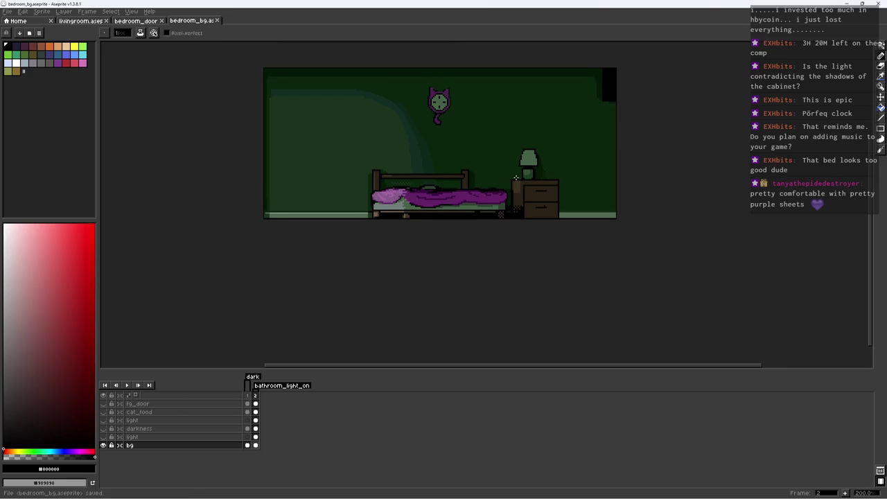
{"action": "left_click_drag", "start_coordinate": [501, 153], "coordinate": [501, 153]}
{"action": "key", "text": "ctrl+s"}
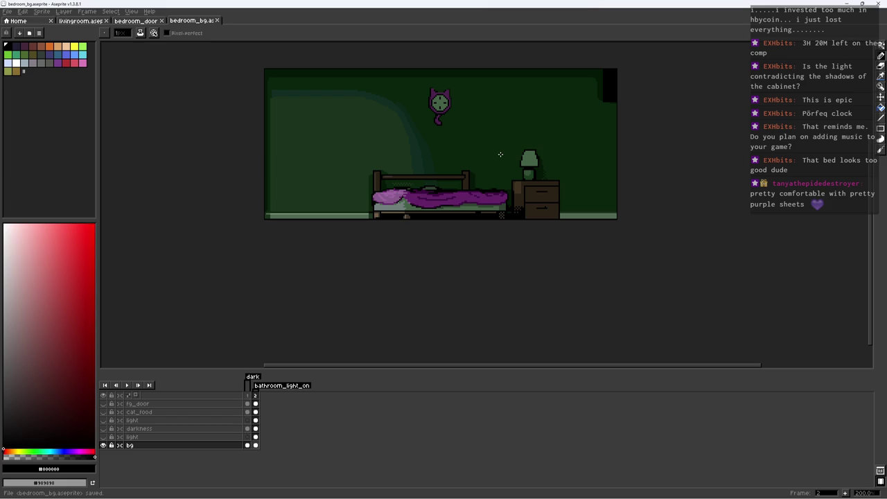
{"action": "scroll", "coordinate": [500, 153], "scroll_direction": "up", "scroll_amount": 3}
{"action": "left_click", "coordinate": [462, 198], "text": "alt"}
{"action": "left_click_drag", "start_coordinate": [513, 163], "coordinate": [442, 202]}
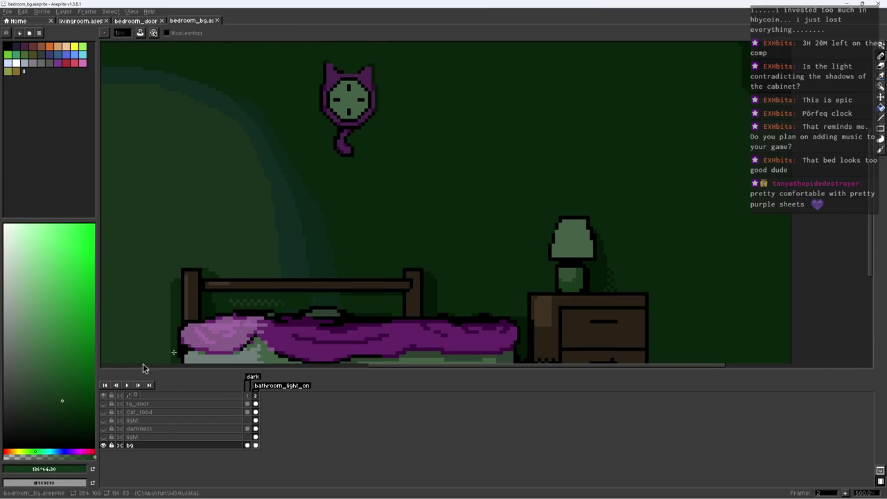
{"action": "key", "text": "w"}
{"action": "key", "text": "b"}
{"action": "left_click_drag", "start_coordinate": [423, 113], "coordinate": [509, 87]}
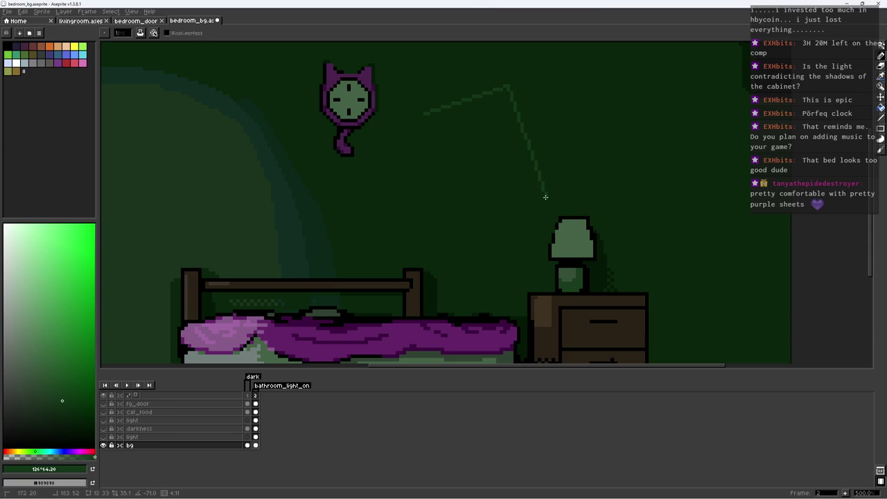
{"action": "key", "text": "ctrl+z"}
{"action": "left_click_drag", "start_coordinate": [420, 85], "coordinate": [532, 86]}
{"action": "mouse_move", "coordinate": [524, 160]}
{"action": "left_mouse_down"}
{"action": "mouse_move", "coordinate": [529, 208]}
{"action": "mouse_move", "coordinate": [421, 203]}
{"action": "mouse_move", "coordinate": [427, 213]}
{"action": "mouse_move", "coordinate": [430, 88]}
{"action": "mouse_move", "coordinate": [525, 207]}
{"action": "left_mouse_up"}
Fill the selected first panel with a teal shade
{"action": "key", "text": "m"}
{"action": "key", "text": "Delete"}
{"action": "key", "text": "b"}
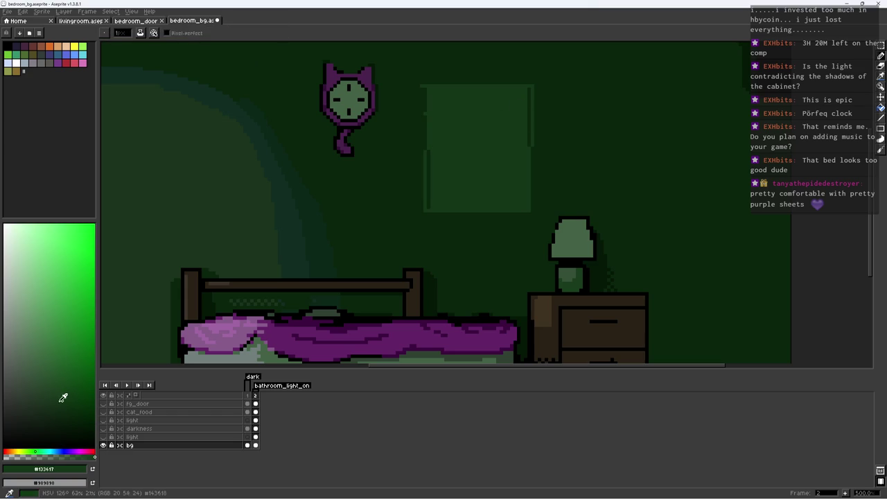
{"action": "left_click", "coordinate": [41, 452]}
{"action": "key", "text": "g"}
{"action": "left_click", "coordinate": [467, 177]}
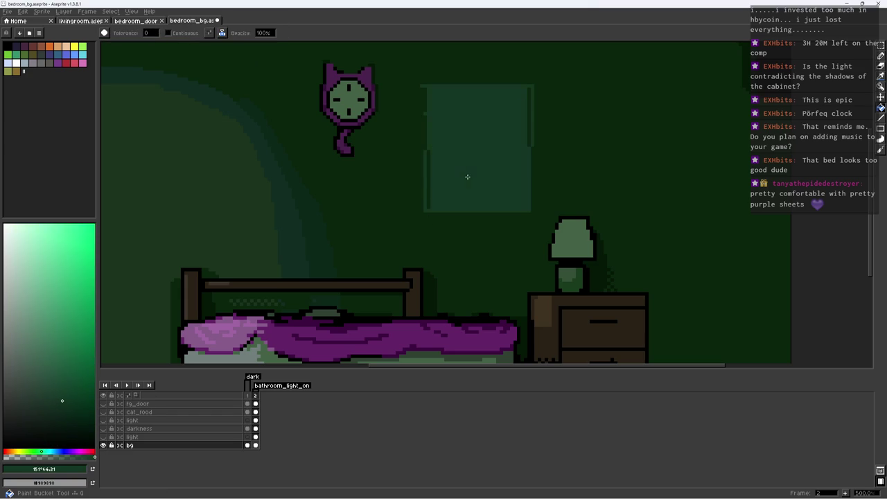
{"action": "key", "text": "ctrl+z"}
{"action": "key", "text": "ctrl+y"}
{"action": "key", "text": "b"}
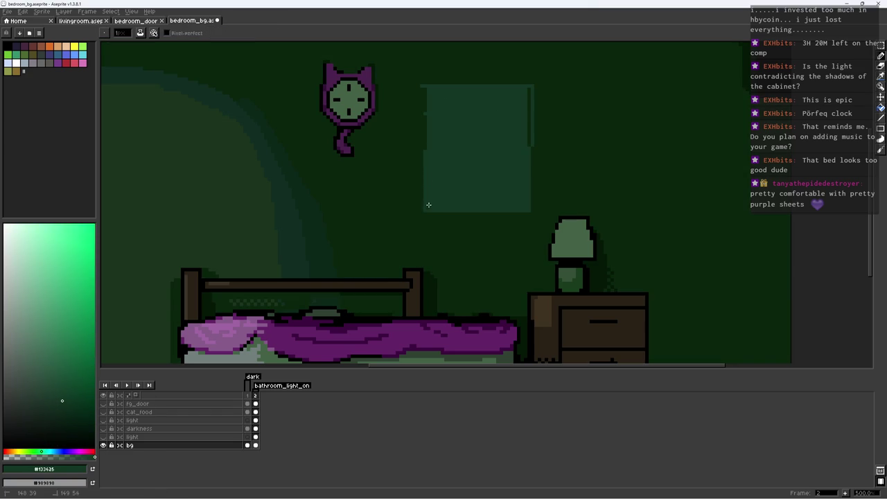
Check the wall green and teal colours around the first panel, and save
{"action": "left_click", "coordinate": [424, 90], "text": "alt"}
{"action": "left_click", "coordinate": [527, 91], "text": "alt"}
{"action": "left_click", "coordinate": [540, 85], "text": "alt"}
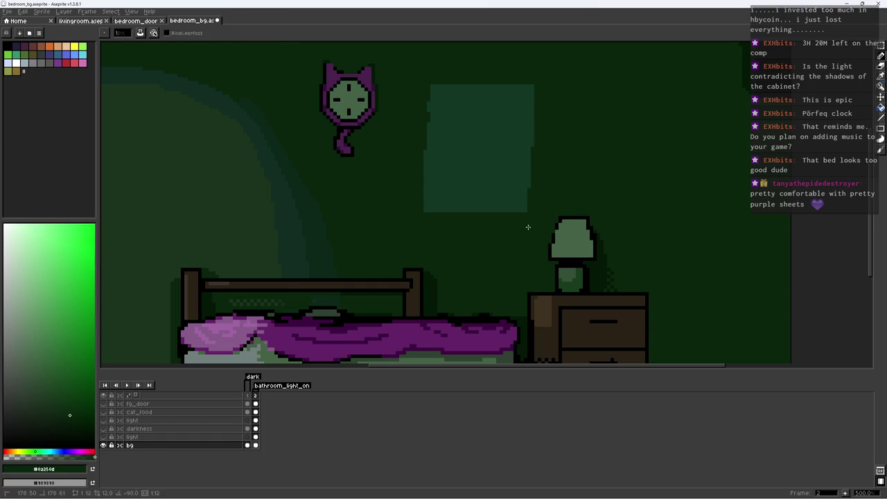
{"action": "scroll", "coordinate": [527, 227], "scroll_direction": "down", "scroll_amount": 5}
{"action": "scroll", "coordinate": [548, 192], "scroll_direction": "up", "scroll_amount": 1}
{"action": "key", "text": "ctrl+s"}
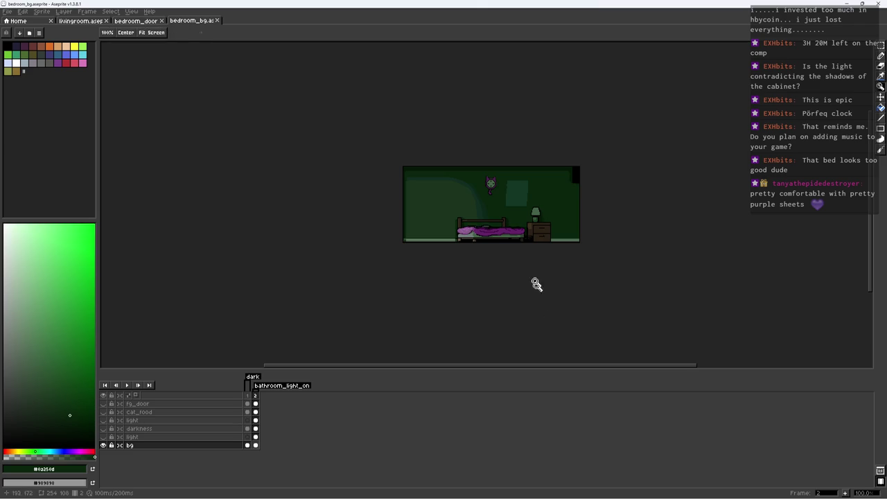
{"action": "scroll", "coordinate": [516, 212], "scroll_direction": "up", "scroll_amount": 4}
Fill a second teal panel right of the first and notch its right edge with wall green
{"action": "key", "text": "m"}
{"action": "left_click_drag", "start_coordinate": [497, 108], "coordinate": [614, 238]}
{"action": "key", "text": "f"}
{"action": "key", "text": "ctrl+d"}
{"action": "key", "text": "b"}
{"action": "left_click", "coordinate": [613, 243], "text": "alt"}
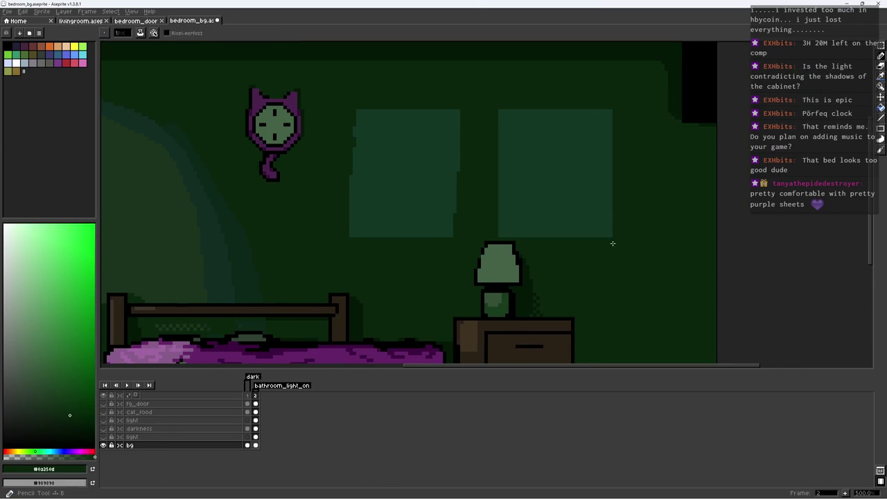
{"action": "left_click_drag", "start_coordinate": [609, 197], "coordinate": [608, 180]}
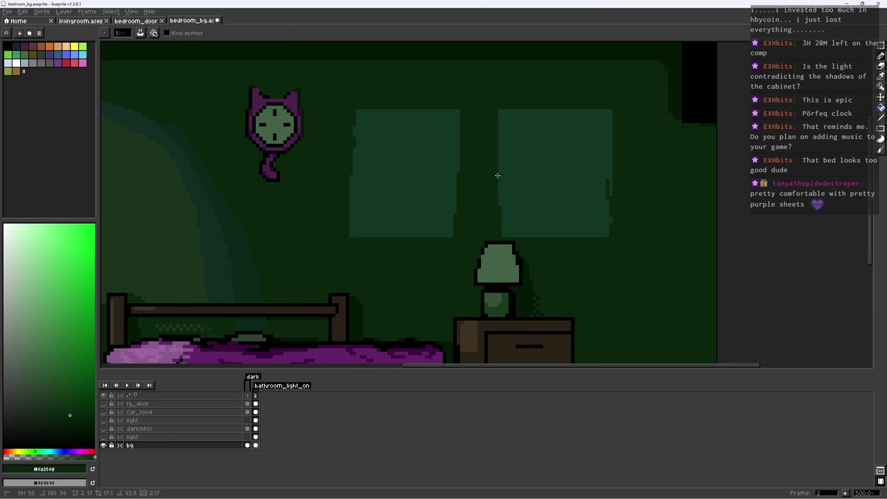
{"action": "left_click", "coordinate": [611, 192], "text": "alt"}
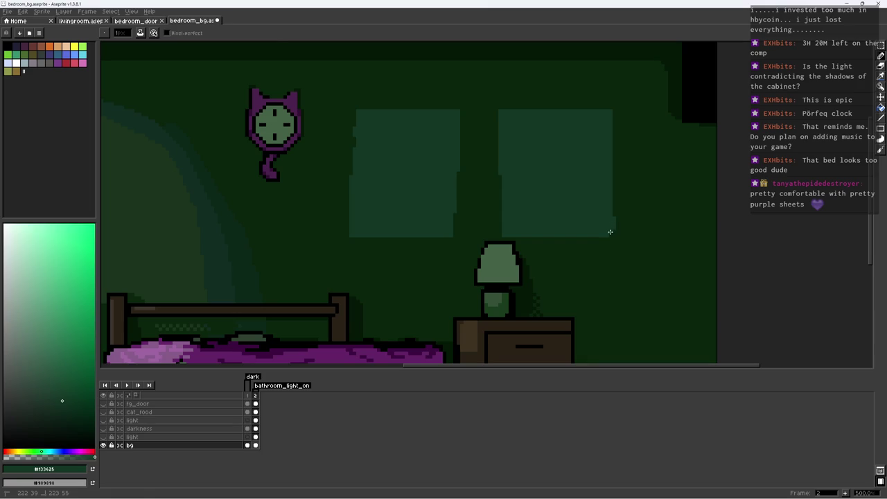
Zoom out to view the whole room with both panels
{"action": "key", "text": "z"}
{"action": "key", "text": "1"}
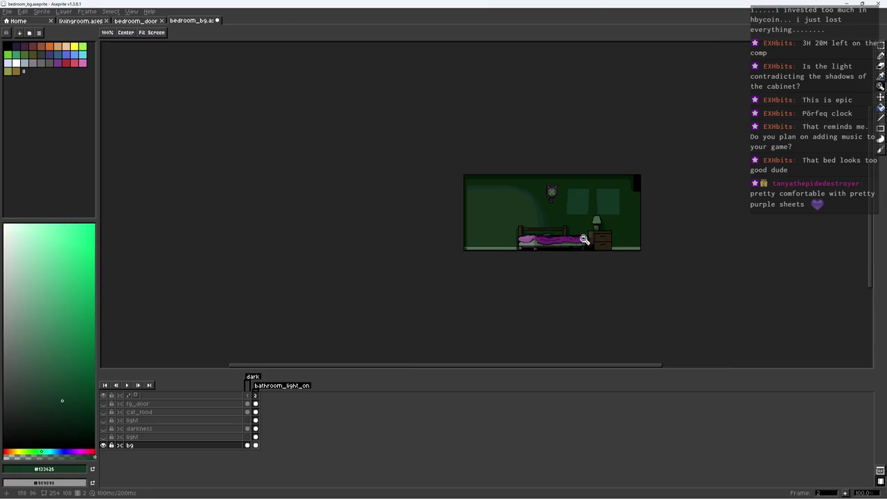
{"action": "scroll", "coordinate": [604, 223], "scroll_direction": "up", "scroll_amount": 2}
{"action": "scroll", "coordinate": [616, 236], "scroll_direction": "up", "scroll_amount": 2}
{"action": "scroll", "coordinate": [621, 194], "scroll_direction": "up", "scroll_amount": 1}
With the Pencil, sample the lamp's outline and dark green colours from the canvas
{"action": "key", "text": "b"}
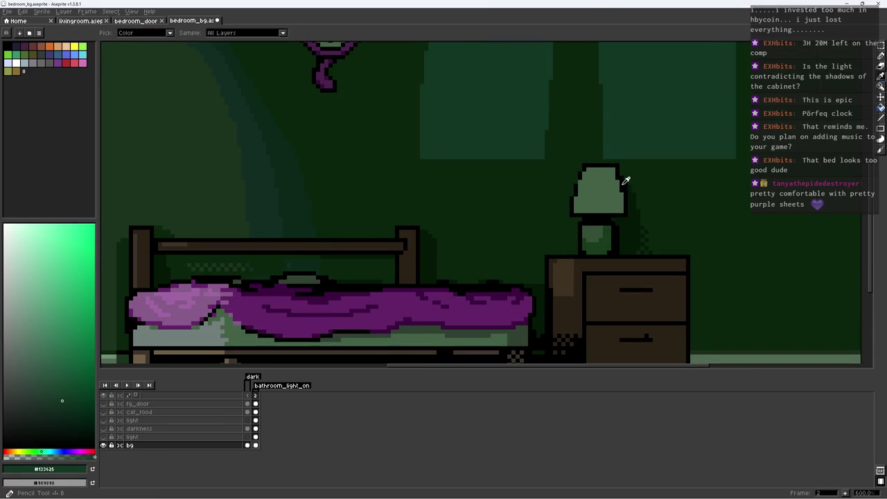
{"action": "left_click", "coordinate": [615, 172], "text": "alt"}
{"action": "left_click", "coordinate": [625, 170], "text": "alt"}
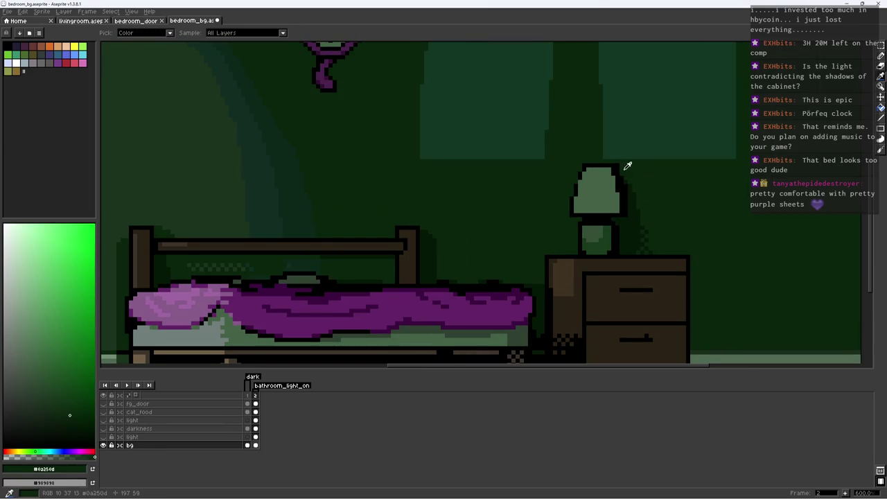
{"action": "left_click", "coordinate": [605, 194]}
{"action": "key", "text": "ctrl+d"}
{"action": "left_click", "coordinate": [603, 199], "text": "alt"}
Draw a darker green line down the right side of the lamp shade
{"action": "scroll", "coordinate": [608, 204], "scroll_direction": "up", "scroll_amount": 3}
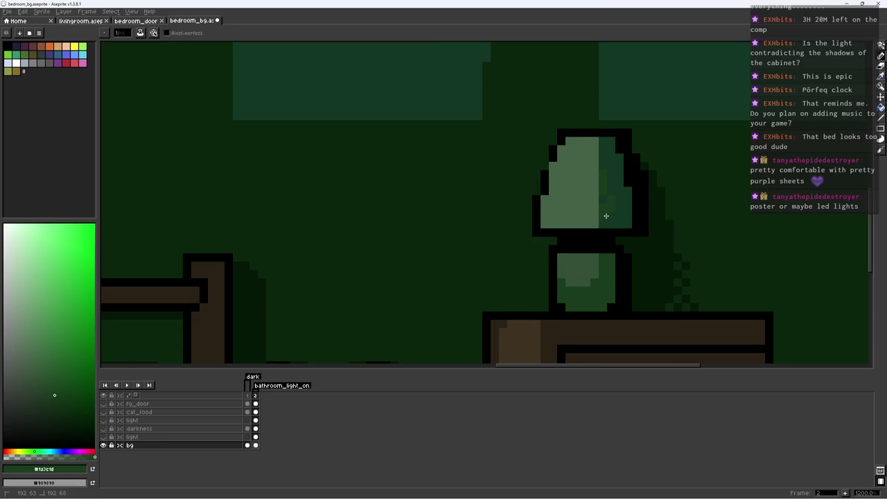
{"action": "left_click", "coordinate": [607, 212], "text": "alt"}
{"action": "left_click", "coordinate": [582, 225], "text": "shift"}
{"action": "left_click", "coordinate": [570, 211]}
Save bedroom_bg.aseprite with the shaded lamp
{"action": "scroll", "coordinate": [554, 226], "scroll_direction": "down", "scroll_amount": 5}
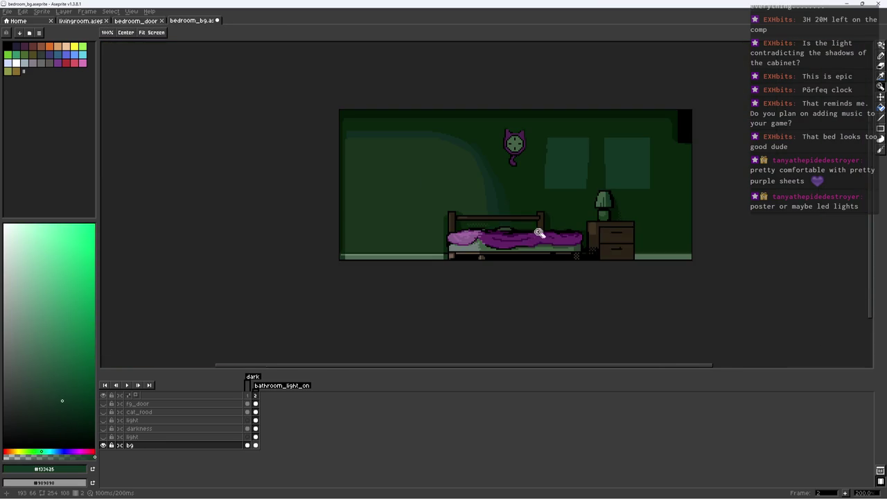
{"action": "scroll", "coordinate": [534, 231], "scroll_direction": "up", "scroll_amount": 1}
{"action": "scroll", "coordinate": [547, 232], "scroll_direction": "up", "scroll_amount": 2}
{"action": "scroll", "coordinate": [640, 224], "scroll_direction": "down", "scroll_amount": 3}
{"action": "key", "text": "ctrl+s"}
Pick a very dark green and select, then deselect, the black outline pixels
{"action": "scroll", "coordinate": [579, 257], "scroll_direction": "down", "scroll_amount": 1}
{"action": "scroll", "coordinate": [581, 235], "scroll_direction": "up", "scroll_amount": 2}
{"action": "scroll", "coordinate": [583, 208], "scroll_direction": "up", "scroll_amount": 3}
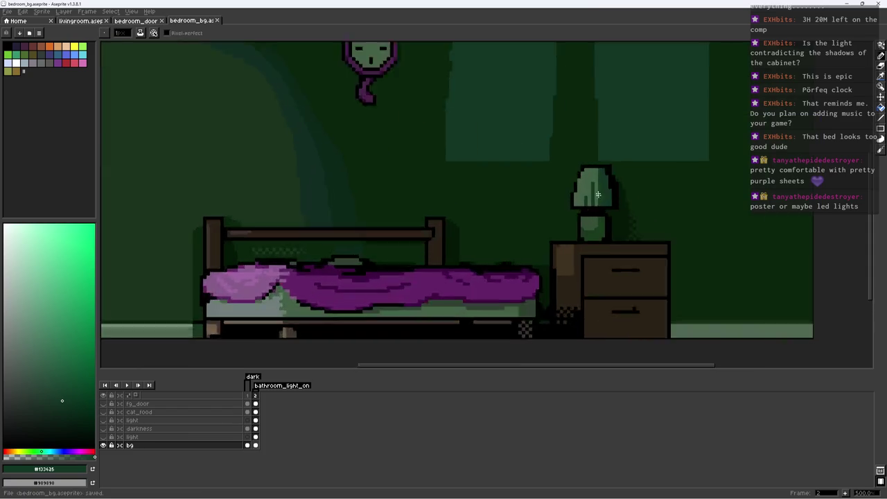
{"action": "scroll", "coordinate": [586, 185], "scroll_direction": "up", "scroll_amount": 4}
{"action": "left_click", "coordinate": [667, 242], "text": "alt"}
{"action": "left_click", "coordinate": [554, 139]}
{"action": "key", "text": "ctrl+d"}
Undo to restore the outline selection, then clear it again
{"action": "scroll", "coordinate": [546, 344], "scroll_direction": "down", "scroll_amount": 5}
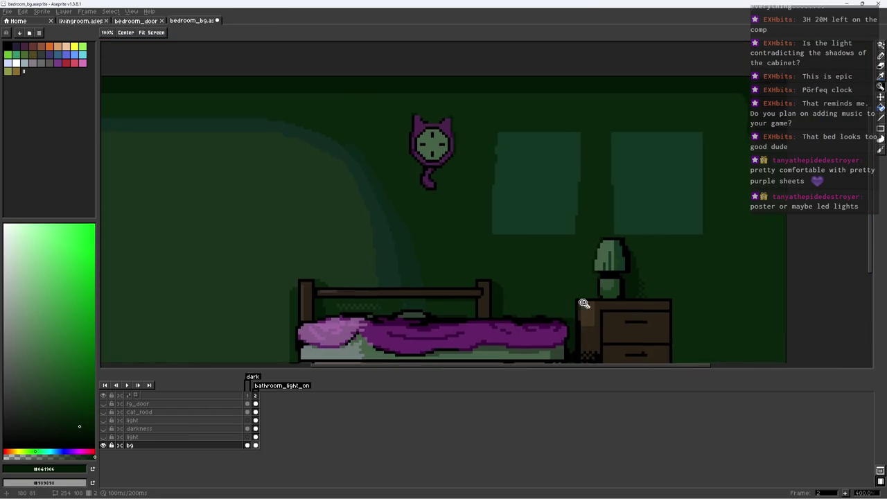
{"action": "scroll", "coordinate": [575, 316], "scroll_direction": "up", "scroll_amount": 3}
{"action": "key", "text": "ctrl+z"}
{"action": "key", "text": "ctrl+d"}
Review the canvas and save bedroom_bg.aseprite again
{"action": "scroll", "coordinate": [597, 297], "scroll_direction": "down", "scroll_amount": 2}
{"action": "scroll", "coordinate": [502, 232], "scroll_direction": "up", "scroll_amount": 5}
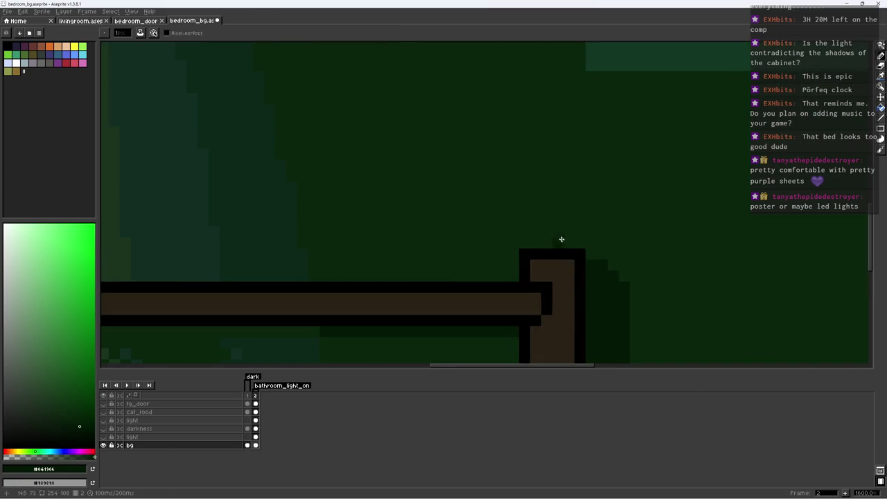
{"action": "scroll", "coordinate": [523, 275], "scroll_direction": "down", "scroll_amount": 4}
{"action": "scroll", "coordinate": [457, 270], "scroll_direction": "up", "scroll_amount": 2}
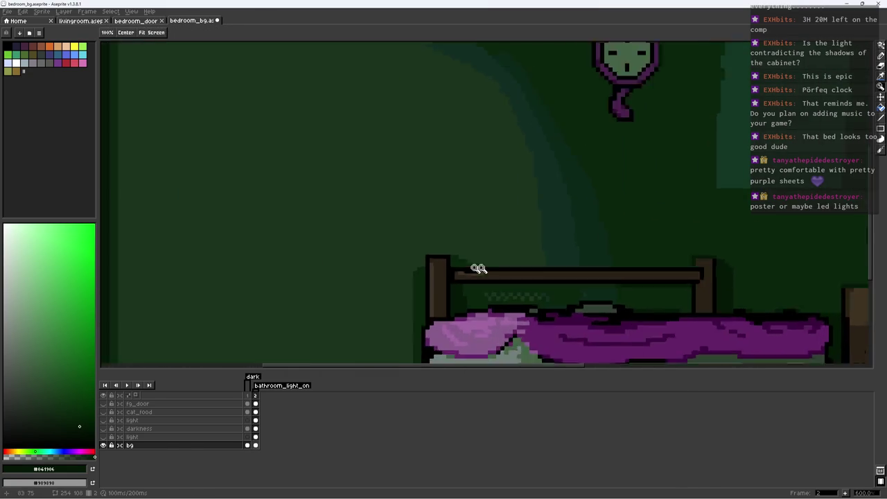
{"action": "scroll", "coordinate": [451, 238], "scroll_direction": "up", "scroll_amount": 2}
{"action": "scroll", "coordinate": [455, 263], "scroll_direction": "down", "scroll_amount": 6}
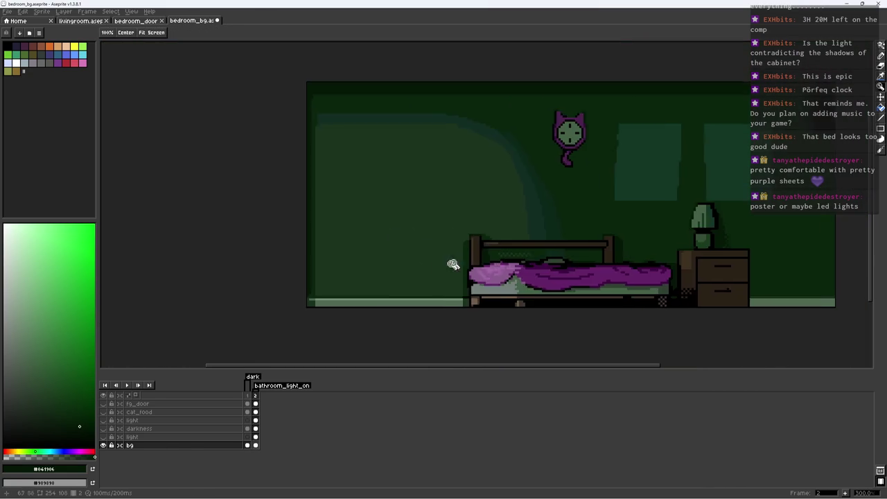
{"action": "scroll", "coordinate": [535, 275], "scroll_direction": "down", "scroll_amount": 2}
{"action": "scroll", "coordinate": [554, 286], "scroll_direction": "up", "scroll_amount": 1}
{"action": "key", "text": "ctrl+s"}
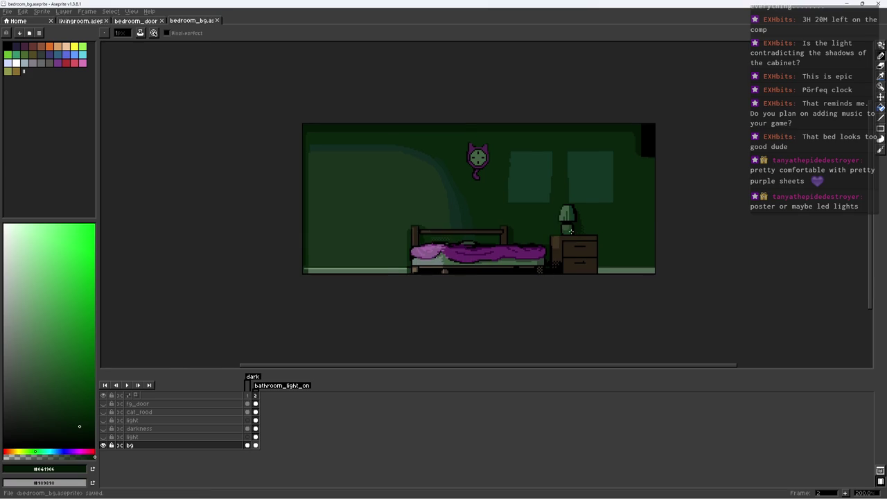
Switch to the rectangular marquee selection tool
{"action": "scroll", "coordinate": [505, 196], "scroll_direction": "up", "scroll_amount": 1}
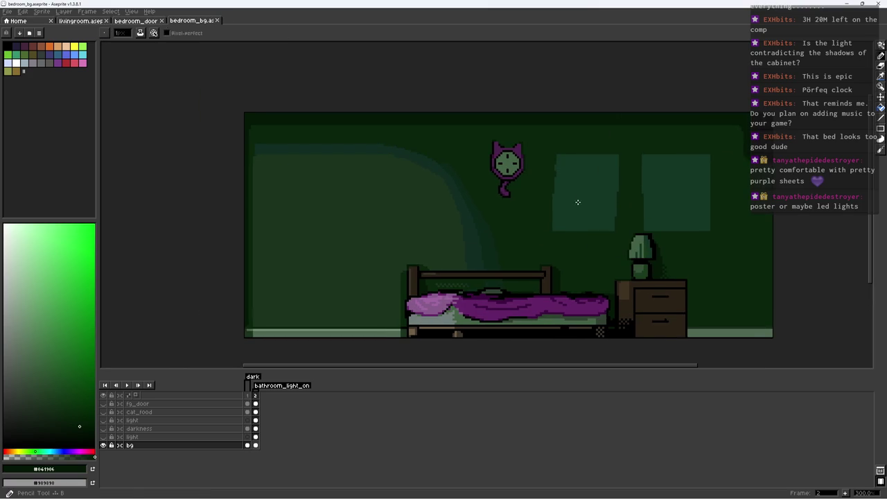
{"action": "scroll", "coordinate": [465, 170], "scroll_direction": "up", "scroll_amount": 1}
{"action": "key", "text": "m"}
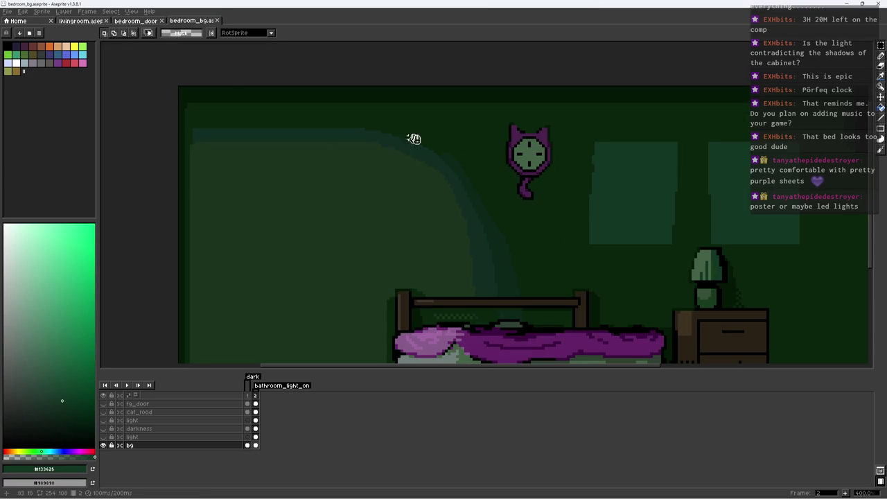
{"action": "scroll", "coordinate": [414, 139], "scroll_direction": "down", "scroll_amount": 3}
{"action": "scroll", "coordinate": [469, 190], "scroll_direction": "up", "scroll_amount": 3}
{"action": "left_click_drag", "start_coordinate": [487, 68], "coordinate": [572, 192]}
{"action": "left_click", "coordinate": [574, 193]}
{"action": "left_click_drag", "start_coordinate": [475, 75], "coordinate": [566, 207]}
{"action": "left_click", "coordinate": [492, 96]}
{"action": "left_click_drag", "start_coordinate": [475, 78], "coordinate": [564, 201]}
{"action": "left_click", "coordinate": [564, 201]}
{"action": "mouse_move", "coordinate": [476, 79]}
{"action": "left_mouse_down"}
{"action": "mouse_move", "coordinate": [540, 175]}
{"action": "mouse_move", "coordinate": [565, 194]}
{"action": "left_mouse_up"}
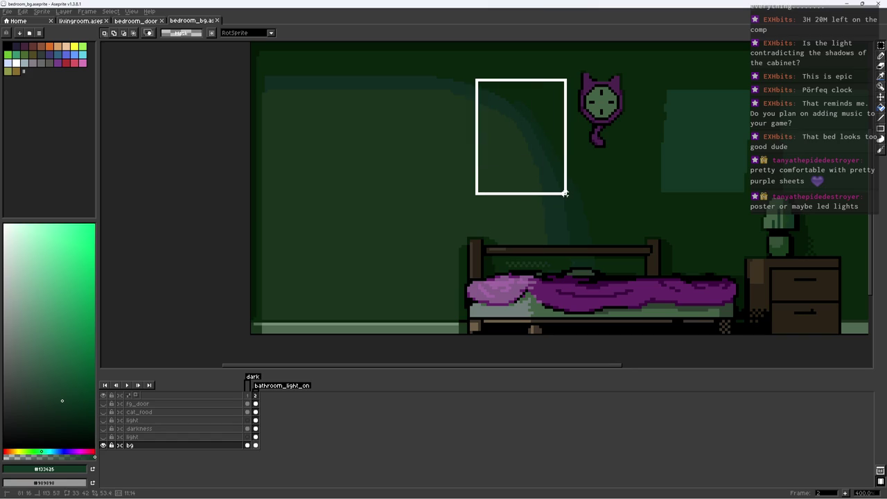
{"action": "scroll", "coordinate": [657, 112], "scroll_direction": "up", "scroll_amount": 5}
{"action": "key", "text": "b"}
{"action": "scroll", "coordinate": [687, 113], "scroll_direction": "down", "scroll_amount": 6}
{"action": "scroll", "coordinate": [572, 174], "scroll_direction": "up", "scroll_amount": 1}
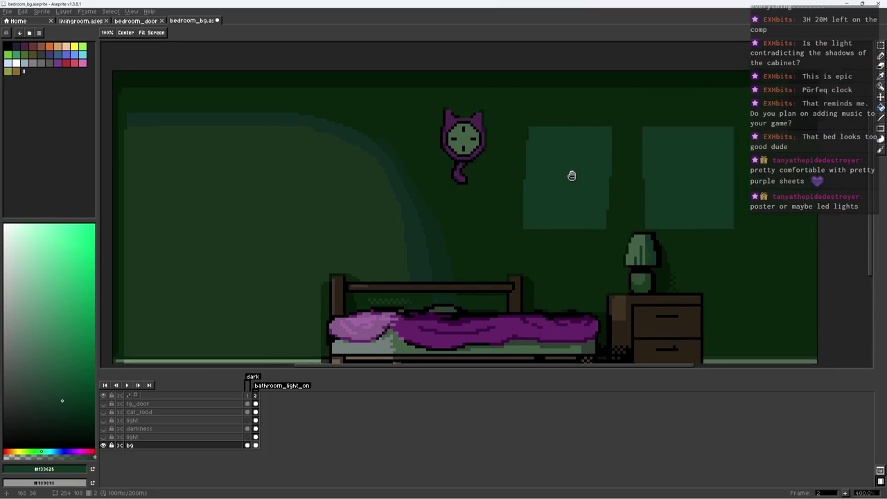
{"action": "scroll", "coordinate": [573, 174], "scroll_direction": "up", "scroll_amount": 2}
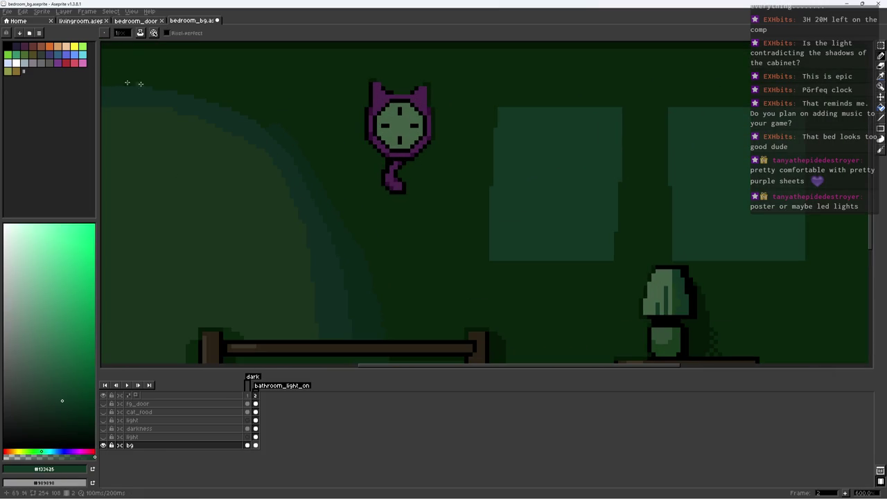
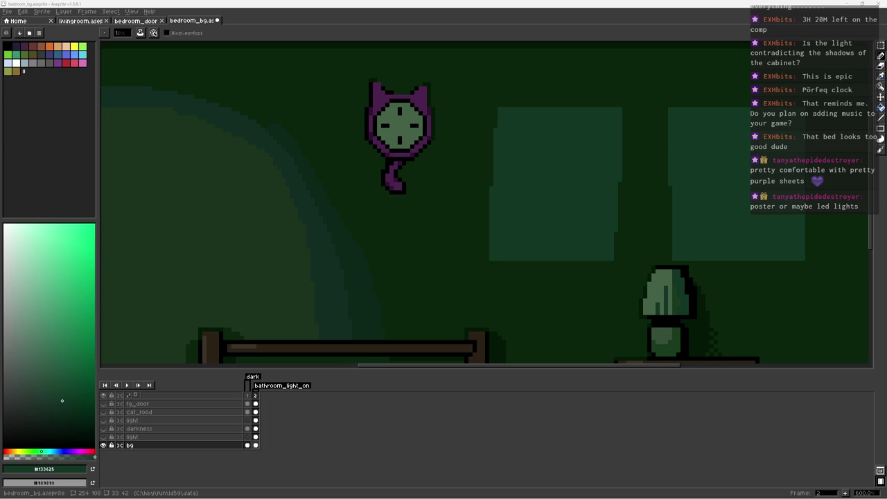
Pick a dark desaturated blue and paint a vertical stroke on the poster beside the clock
{"action": "scroll", "coordinate": [388, 135], "scroll_direction": "right", "scroll_amount": 4}
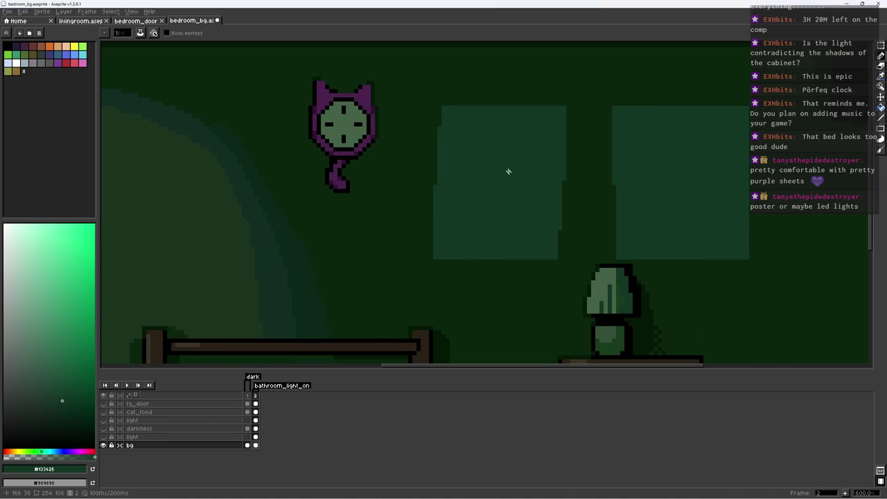
{"action": "scroll", "coordinate": [529, 189], "scroll_direction": "up", "scroll_amount": 1}
{"action": "left_click_drag", "start_coordinate": [263, 312], "coordinate": [360, 295]}
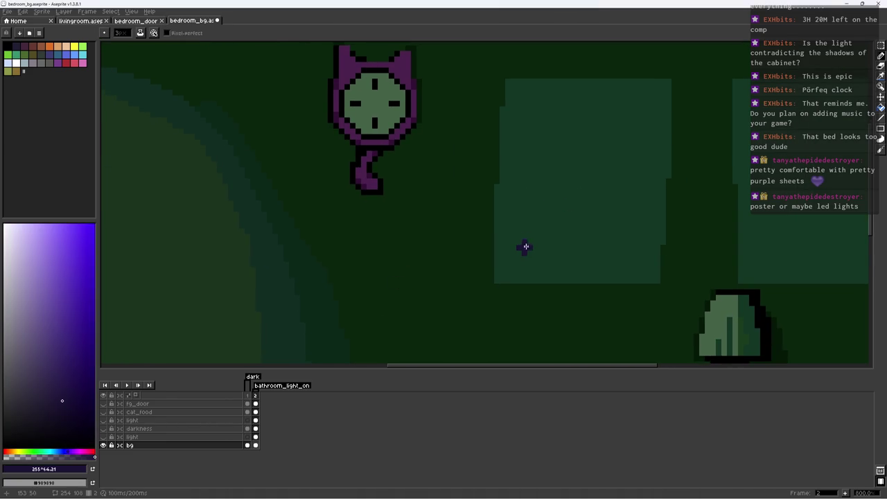
{"action": "key", "text": "alt"}
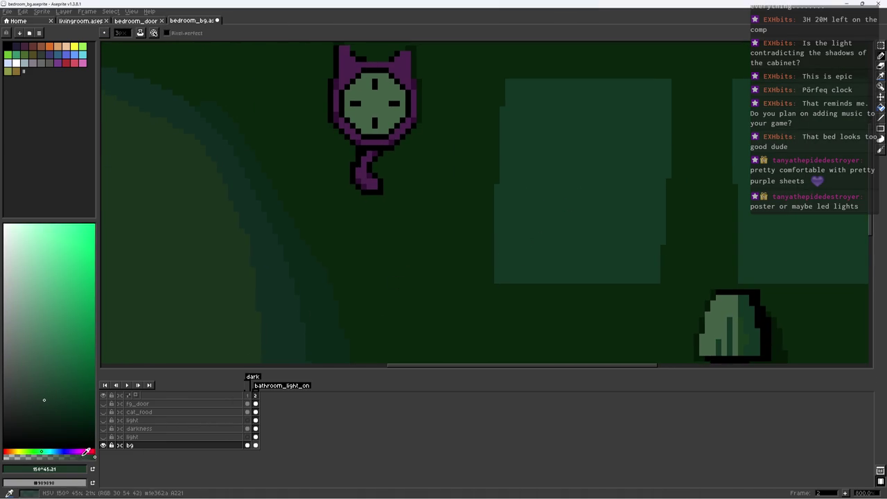
{"action": "left_click", "coordinate": [57, 452]}
{"action": "left_click", "coordinate": [26, 398]}
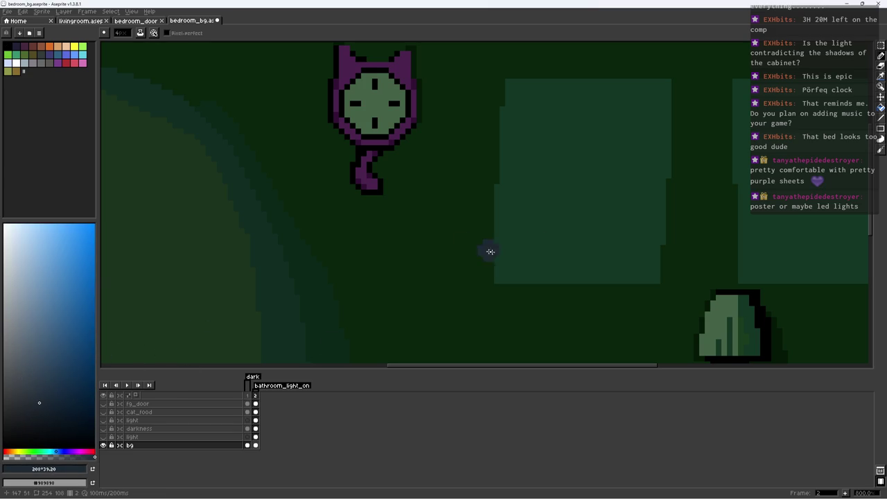
{"action": "left_click_drag", "start_coordinate": [526, 256], "coordinate": [533, 191]}
{"action": "left_click", "coordinate": [583, 219], "text": "alt"}
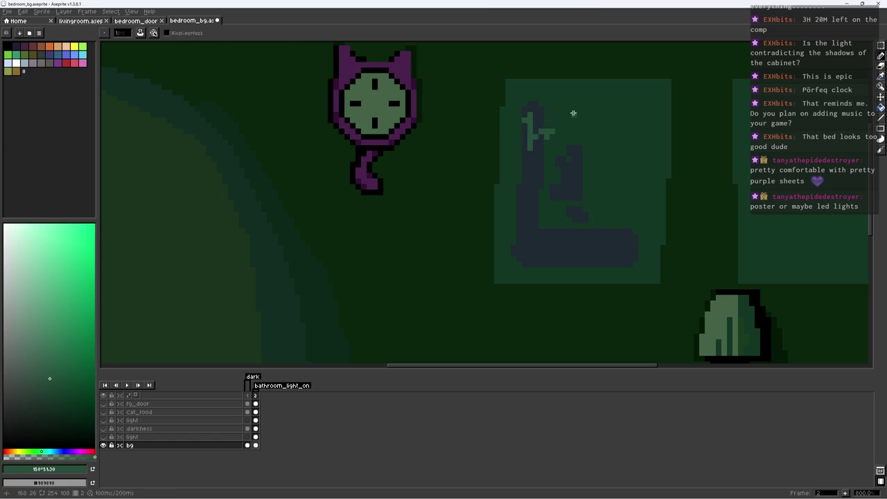
{"action": "scroll", "coordinate": [647, 141], "scroll_direction": "down", "scroll_amount": 5}
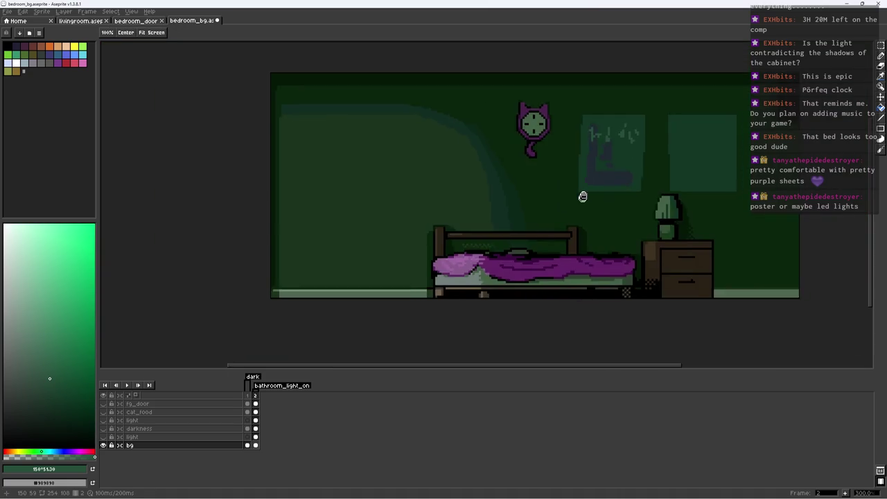
Sample a darker poster blue and paint dark strokes across the poster
{"action": "scroll", "coordinate": [585, 197], "scroll_direction": "down", "scroll_amount": 1}
{"action": "scroll", "coordinate": [616, 162], "scroll_direction": "up", "scroll_amount": 3}
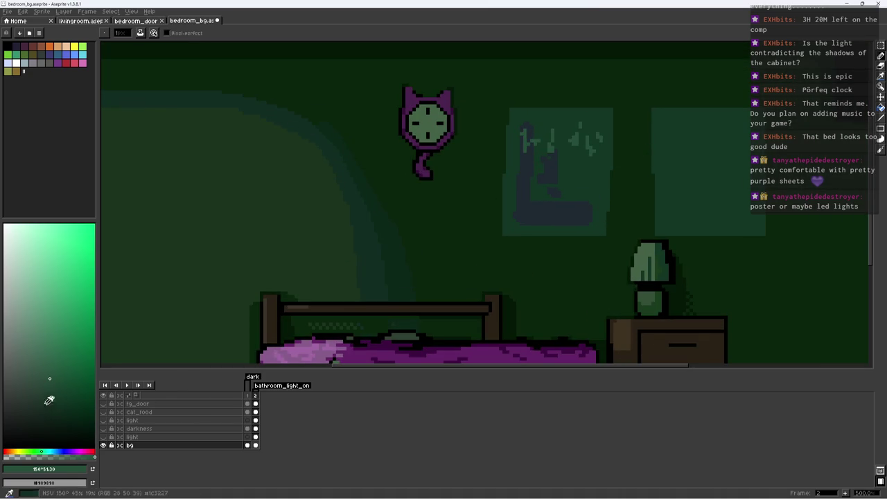
{"action": "left_click", "coordinate": [560, 204], "text": "alt"}
{"action": "key", "text": "z"}
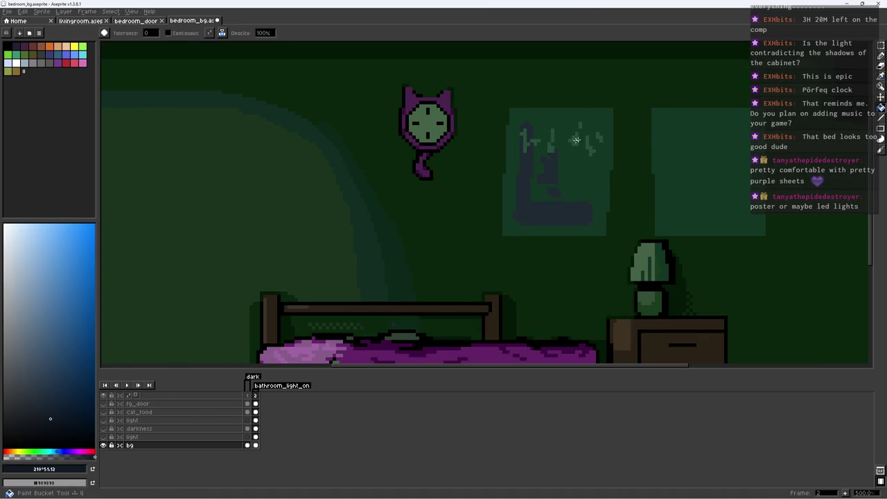
{"action": "scroll", "coordinate": [555, 143], "scroll_direction": "down", "scroll_amount": 2}
{"action": "scroll", "coordinate": [524, 191], "scroll_direction": "down", "scroll_amount": 3}
{"action": "scroll", "coordinate": [525, 191], "scroll_direction": "up", "scroll_amount": 3}
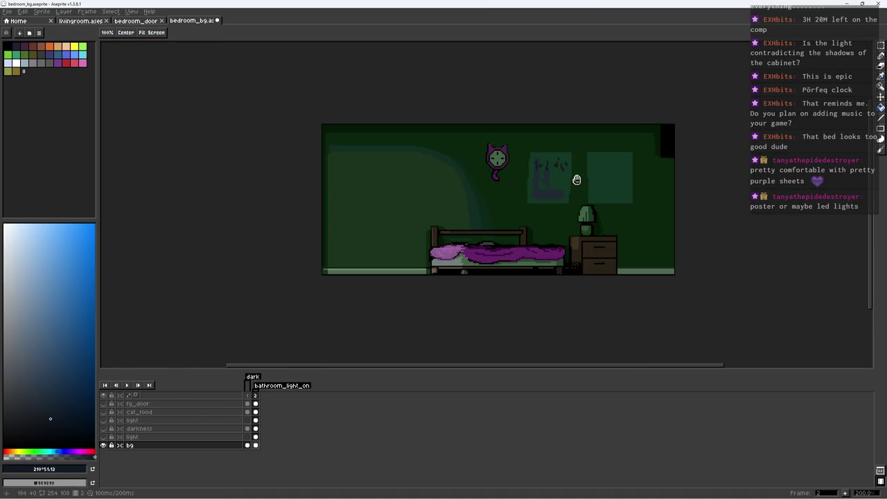
{"action": "scroll", "coordinate": [580, 174], "scroll_direction": "up", "scroll_amount": 4}
{"action": "key", "text": "b"}
{"action": "left_click", "coordinate": [557, 184], "text": "alt"}
{"action": "left_click_drag", "start_coordinate": [526, 224], "coordinate": [514, 262]}
{"action": "mouse_move", "coordinate": [487, 222]}
{"action": "left_mouse_down"}
{"action": "mouse_move", "coordinate": [490, 280]}
{"action": "mouse_move", "coordinate": [577, 294]}
{"action": "mouse_move", "coordinate": [604, 214]}
{"action": "left_mouse_up"}
Draw a 1px line in the darkest blue along the poster's left edge
{"action": "scroll", "coordinate": [596, 213], "scroll_direction": "down", "scroll_amount": 5}
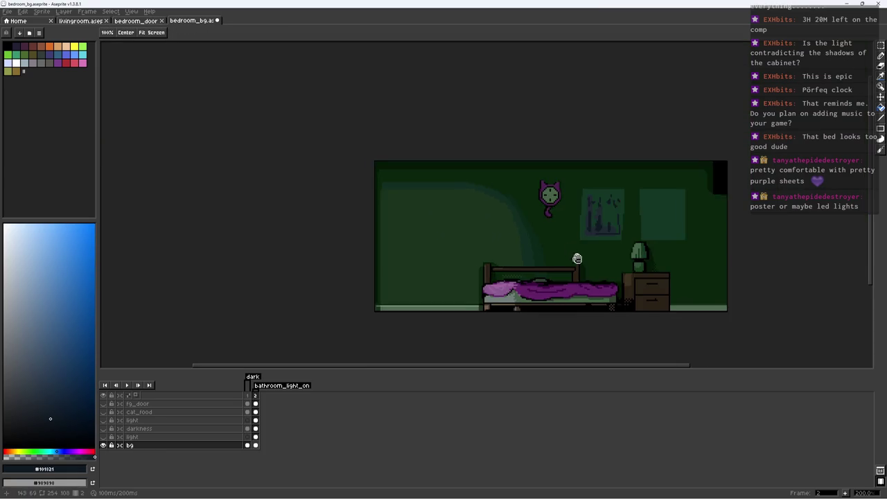
{"action": "scroll", "coordinate": [546, 218], "scroll_direction": "up", "scroll_amount": 2}
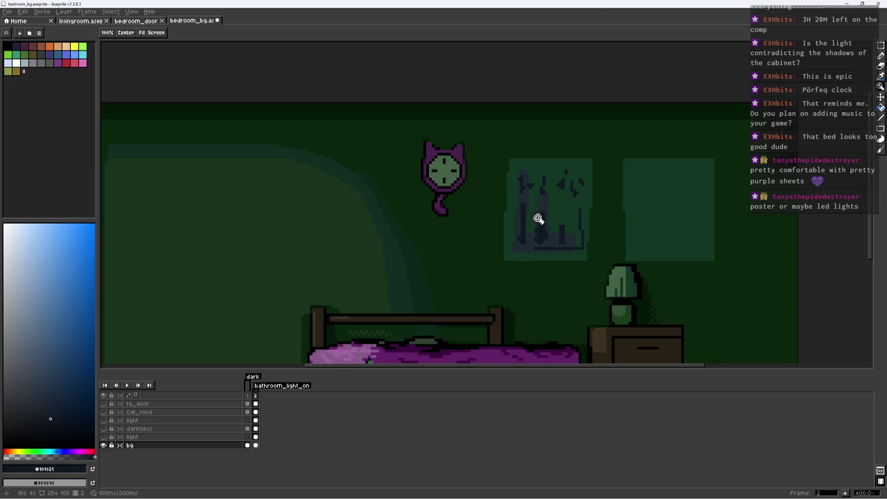
{"action": "scroll", "coordinate": [539, 219], "scroll_direction": "up", "scroll_amount": 2}
{"action": "key", "text": "w"}
{"action": "left_click", "coordinate": [510, 184]}
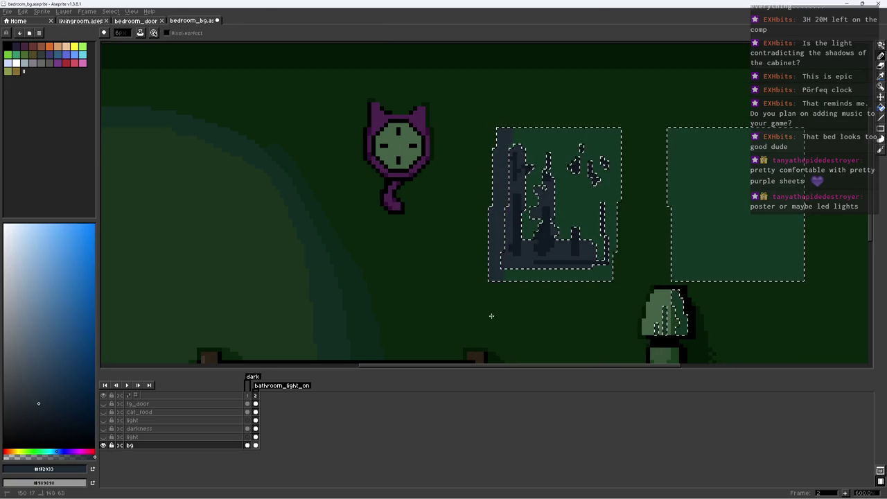
{"action": "key", "text": "ctrl+d"}
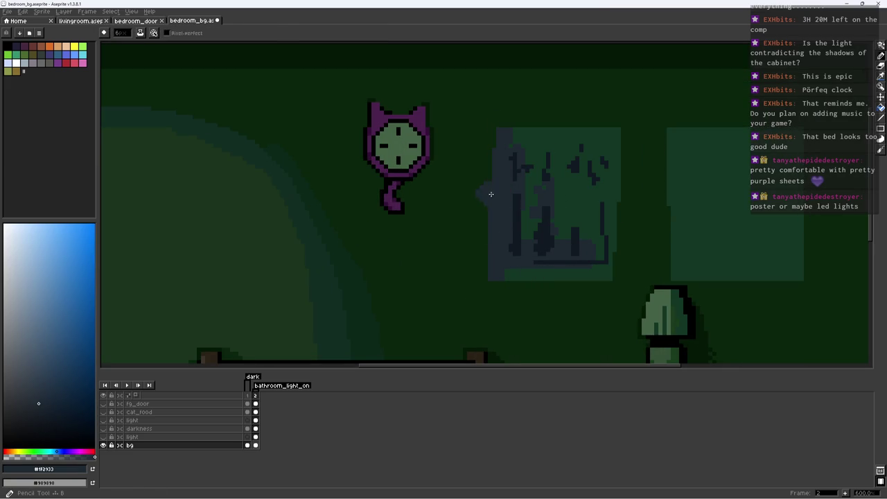
{"action": "left_click", "coordinate": [519, 213], "text": "alt"}
{"action": "left_click_drag", "start_coordinate": [499, 228], "coordinate": [501, 270]}
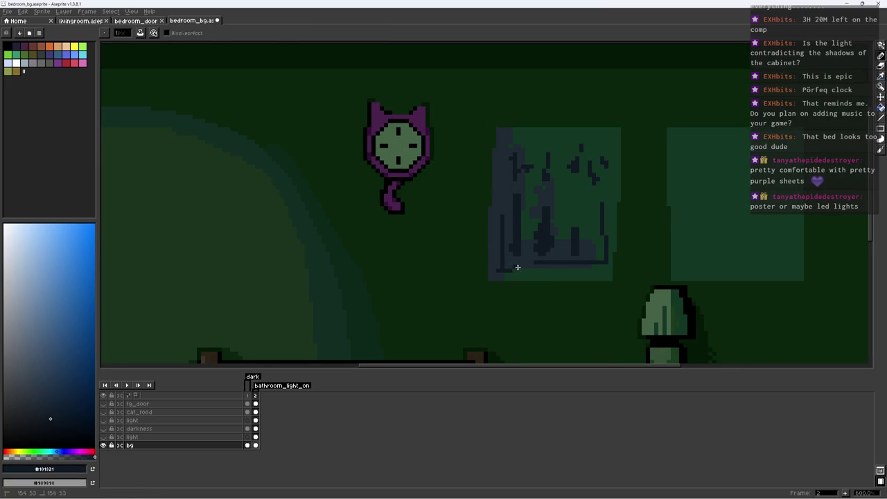
Save bedroom_bg.aseprite and sample the dark wall green
{"action": "key", "text": "ctrl+s"}
{"action": "scroll", "coordinate": [517, 267], "scroll_direction": "down", "scroll_amount": 4}
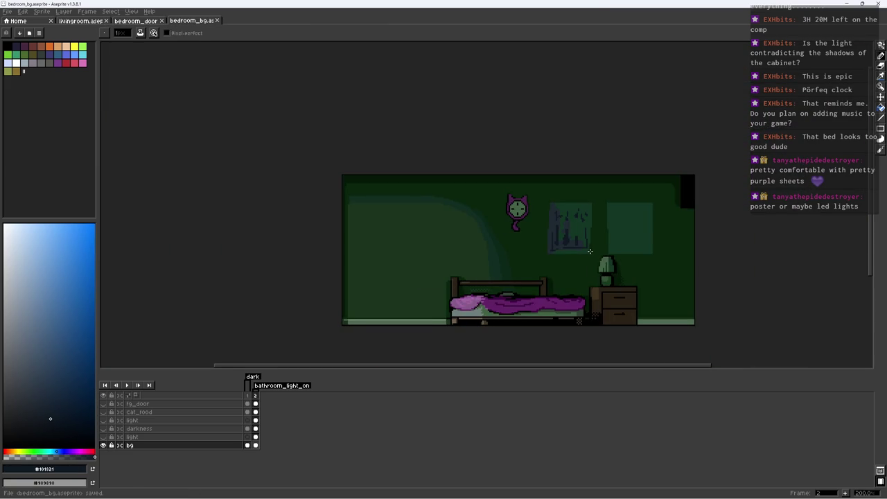
{"action": "scroll", "coordinate": [590, 216], "scroll_direction": "up", "scroll_amount": 1}
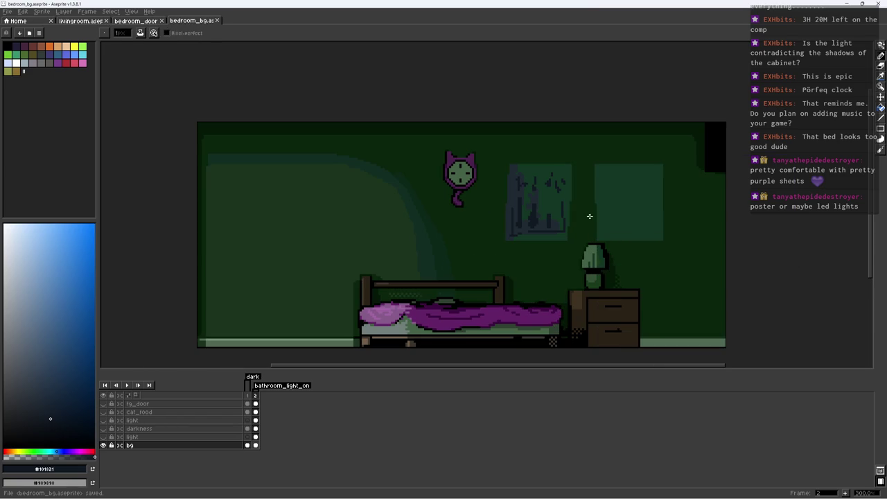
{"action": "left_click", "coordinate": [362, 154], "text": "alt"}
Save, then paint black pixels into the gap between the bed and nightstand
{"action": "key", "text": "m"}
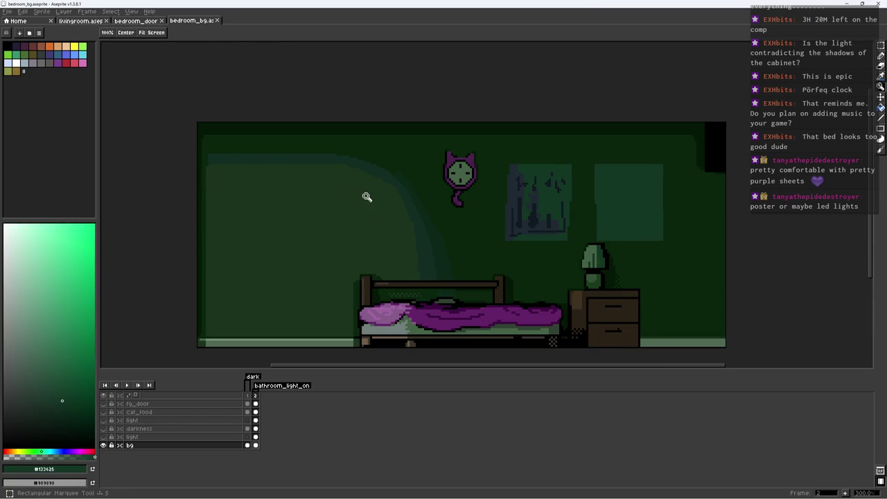
{"action": "scroll", "coordinate": [366, 196], "scroll_direction": "down", "scroll_amount": 2}
{"action": "scroll", "coordinate": [347, 152], "scroll_direction": "up", "scroll_amount": 1}
{"action": "key", "text": "ctrl+s"}
{"action": "scroll", "coordinate": [364, 218], "scroll_direction": "up", "scroll_amount": 1}
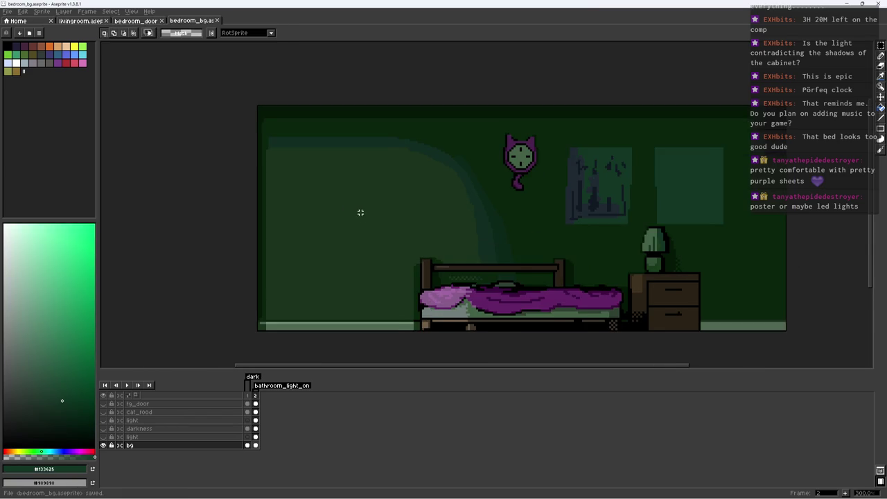
{"action": "scroll", "coordinate": [633, 262], "scroll_direction": "up", "scroll_amount": 3}
{"action": "key", "text": "b"}
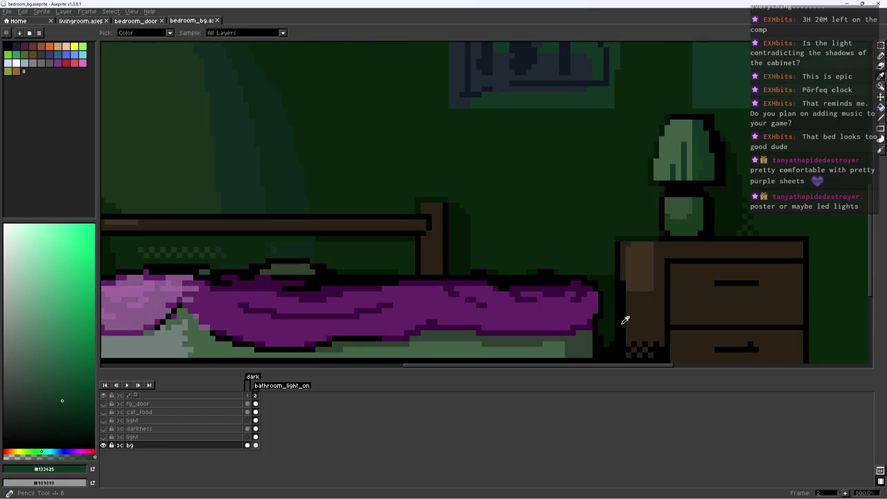
{"action": "left_click", "coordinate": [604, 338], "text": "alt"}
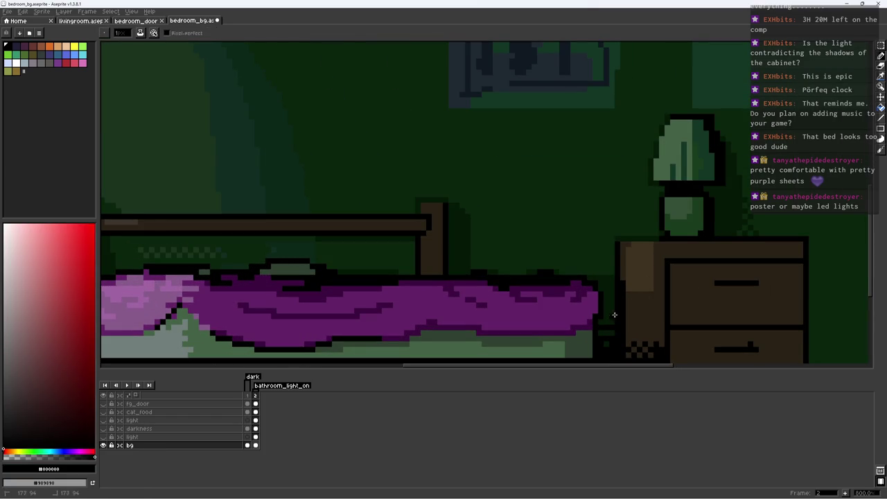
{"action": "left_click", "coordinate": [607, 341], "text": "alt"}
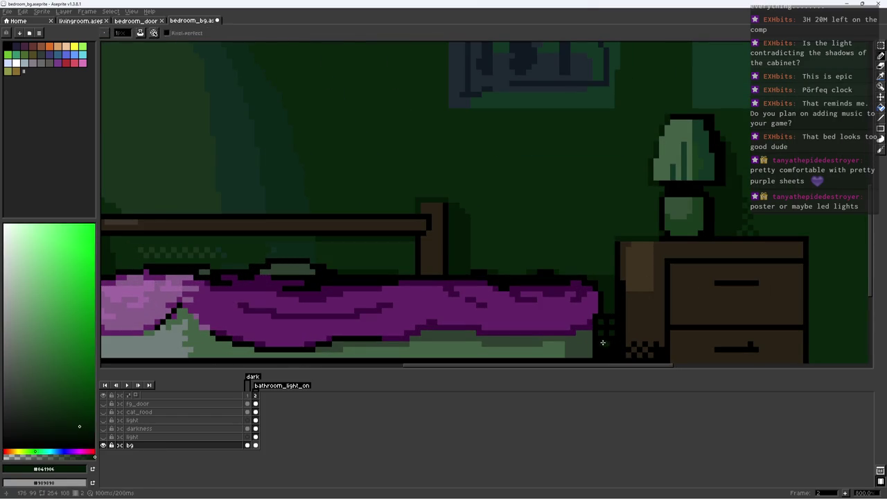
Alternate very dark green and black dither pixels in the gap, then save
{"action": "scroll", "coordinate": [613, 343], "scroll_direction": "up", "scroll_amount": 3}
{"action": "left_click", "coordinate": [589, 302], "text": "alt"}
{"action": "left_click", "coordinate": [612, 277], "text": "alt"}
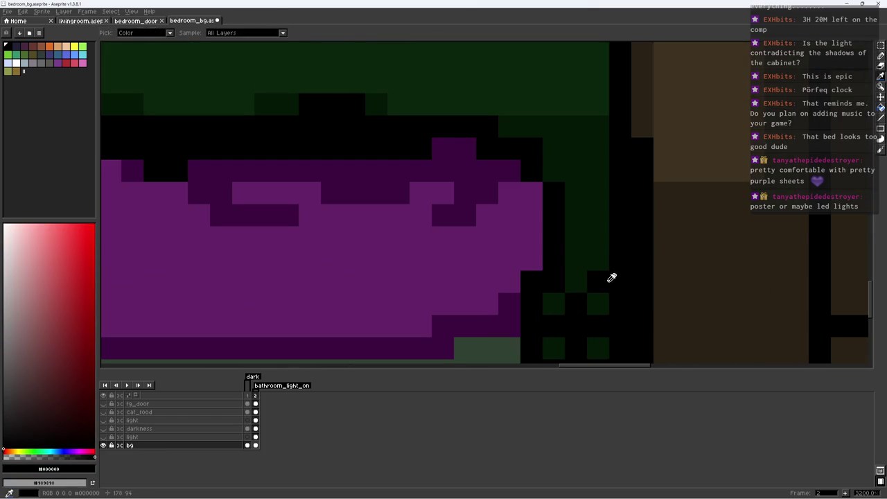
{"action": "scroll", "coordinate": [600, 235], "scroll_direction": "down", "scroll_amount": 3}
{"action": "scroll", "coordinate": [626, 243], "scroll_direction": "up", "scroll_amount": 4}
{"action": "scroll", "coordinate": [607, 256], "scroll_direction": "down", "scroll_amount": 3}
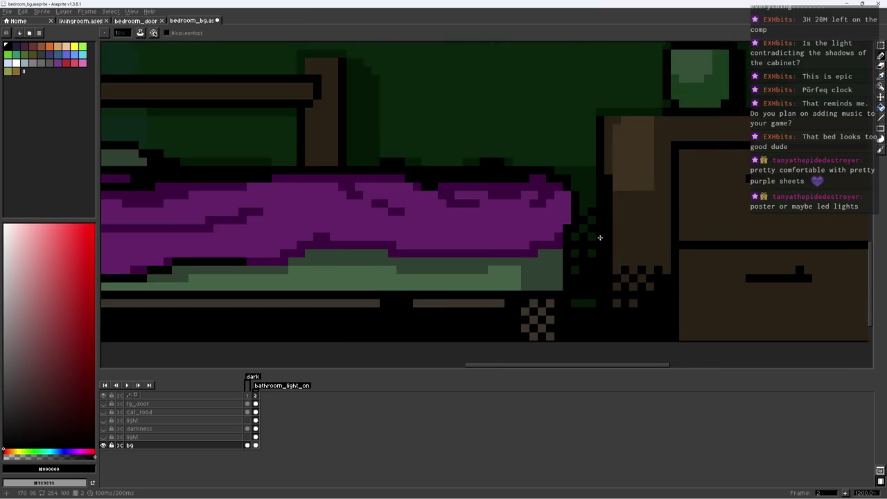
{"action": "scroll", "coordinate": [609, 236], "scroll_direction": "down", "scroll_amount": 3}
{"action": "key", "text": "ctrl+s"}
Check the dithered bed edge and re-save bedroom_bg.aseprite
{"action": "scroll", "coordinate": [616, 238], "scroll_direction": "up", "scroll_amount": 3}
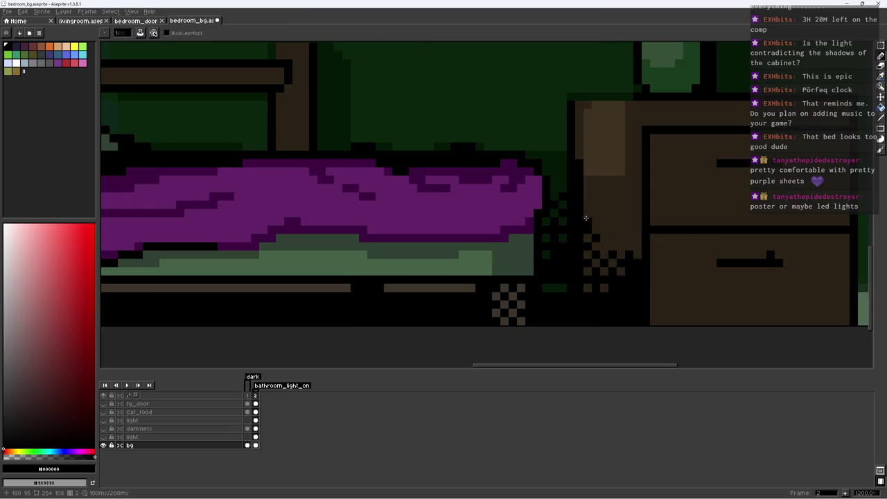
{"action": "scroll", "coordinate": [610, 218], "scroll_direction": "down", "scroll_amount": 5}
{"action": "scroll", "coordinate": [652, 217], "scroll_direction": "up", "scroll_amount": 1}
{"action": "key", "text": "ctrl+s"}
{"action": "scroll", "coordinate": [656, 218], "scroll_direction": "down", "scroll_amount": 1}
{"action": "scroll", "coordinate": [632, 228], "scroll_direction": "up", "scroll_amount": 1}
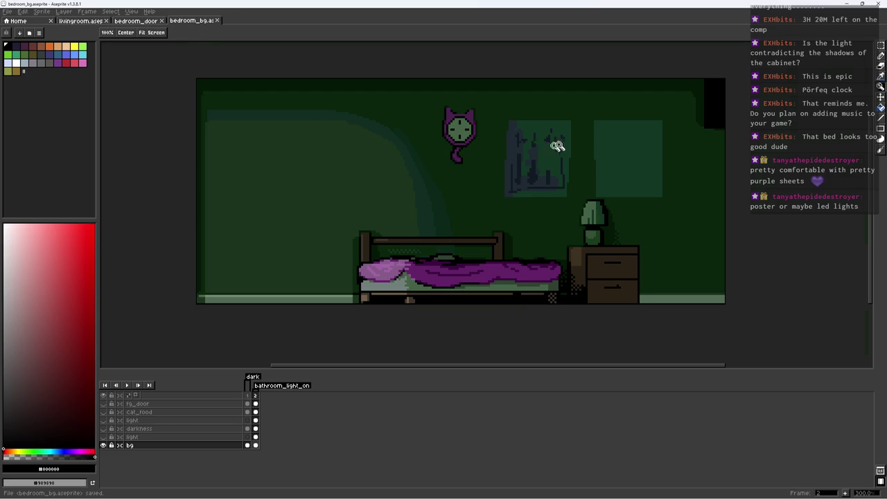
{"action": "scroll", "coordinate": [537, 146], "scroll_direction": "up", "scroll_amount": 3}
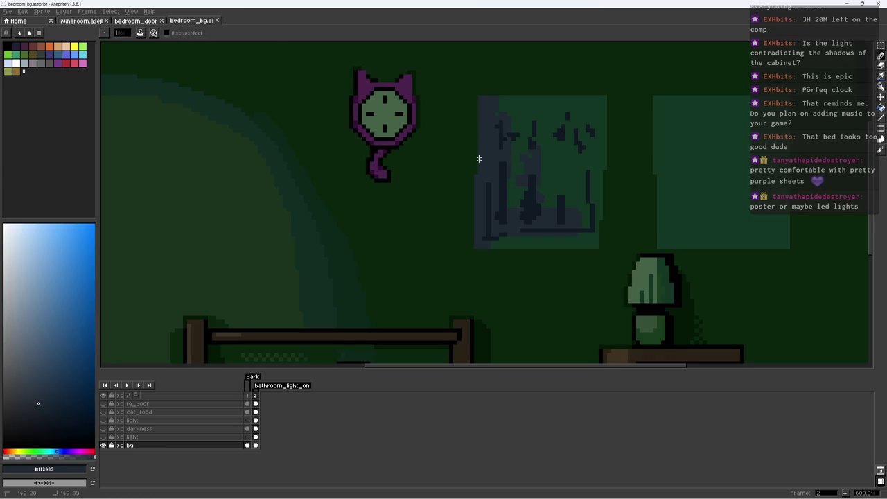
Sample the wall's dark greens and the poster's blue-grey and darker shades
{"action": "left_click", "coordinate": [607, 170], "text": "alt"}
{"action": "left_click", "coordinate": [619, 224], "text": "alt"}
{"action": "scroll", "coordinate": [620, 224], "scroll_direction": "down", "scroll_amount": 2}
{"action": "scroll", "coordinate": [612, 230], "scroll_direction": "up", "scroll_amount": 3}
{"action": "left_click", "coordinate": [549, 214], "text": "alt"}
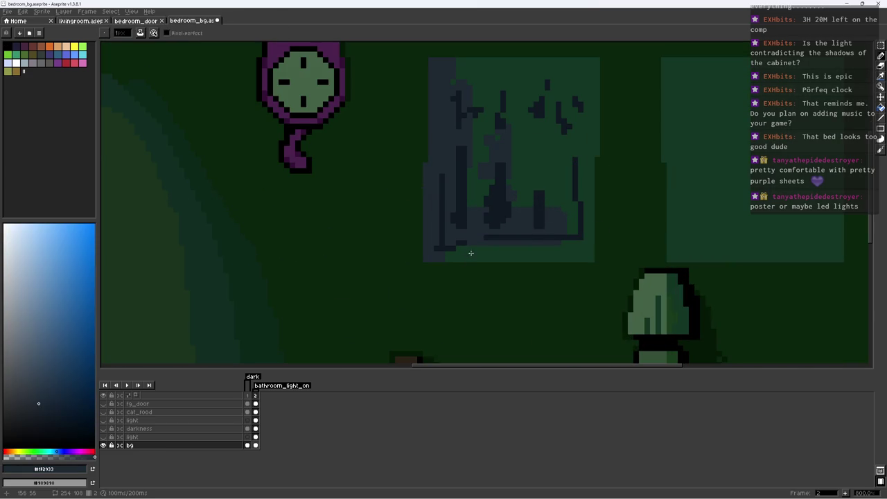
{"action": "scroll", "coordinate": [581, 253], "scroll_direction": "down", "scroll_amount": 3}
{"action": "scroll", "coordinate": [586, 231], "scroll_direction": "down", "scroll_amount": 2}
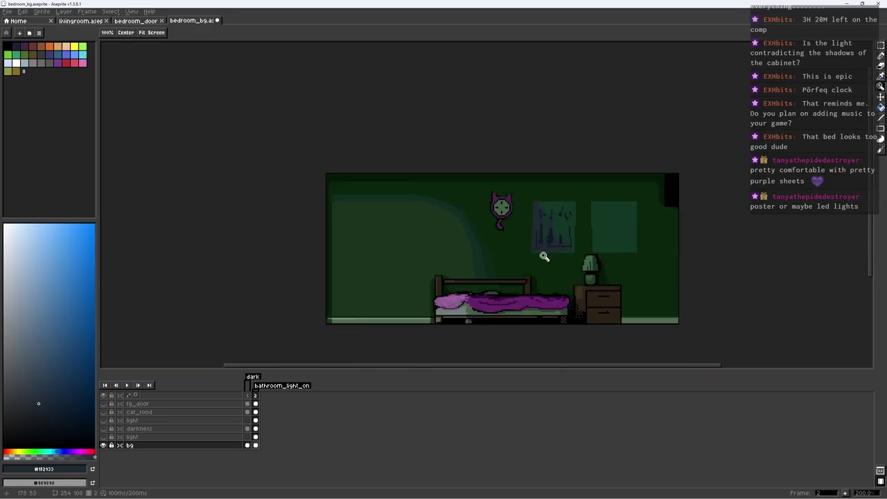
{"action": "scroll", "coordinate": [543, 252], "scroll_direction": "up", "scroll_amount": 1}
{"action": "scroll", "coordinate": [523, 252], "scroll_direction": "up", "scroll_amount": 3}
{"action": "left_click", "coordinate": [446, 254], "text": "alt"}
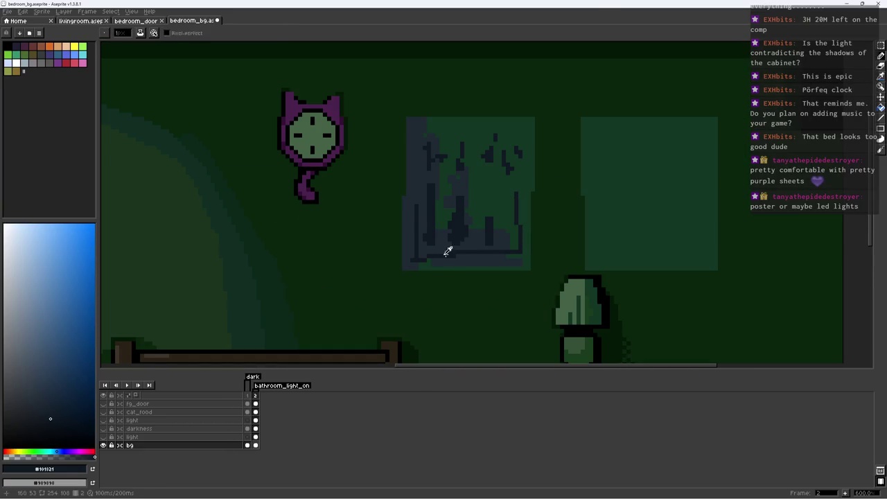
{"action": "left_click", "coordinate": [432, 251], "text": "alt"}
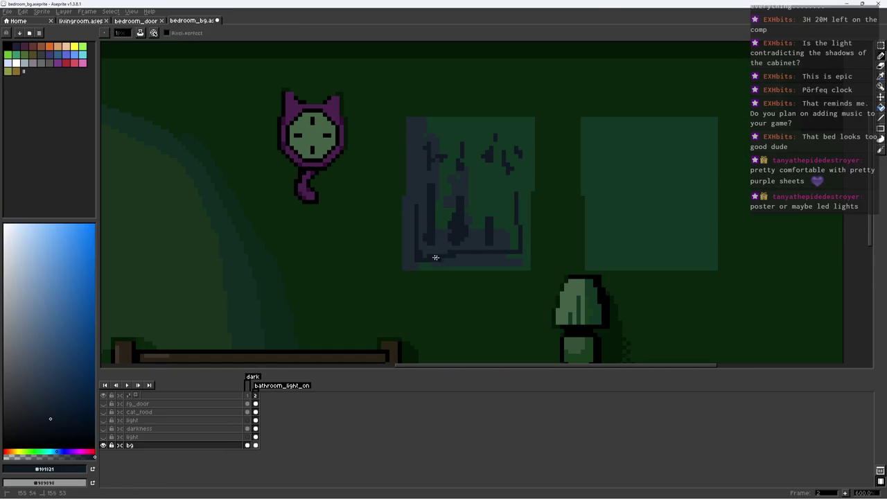
Zoom out over the room, set the dark wall green as colour and save
{"action": "key", "text": "z"}
{"action": "scroll", "coordinate": [520, 257], "scroll_direction": "down", "scroll_amount": 5}
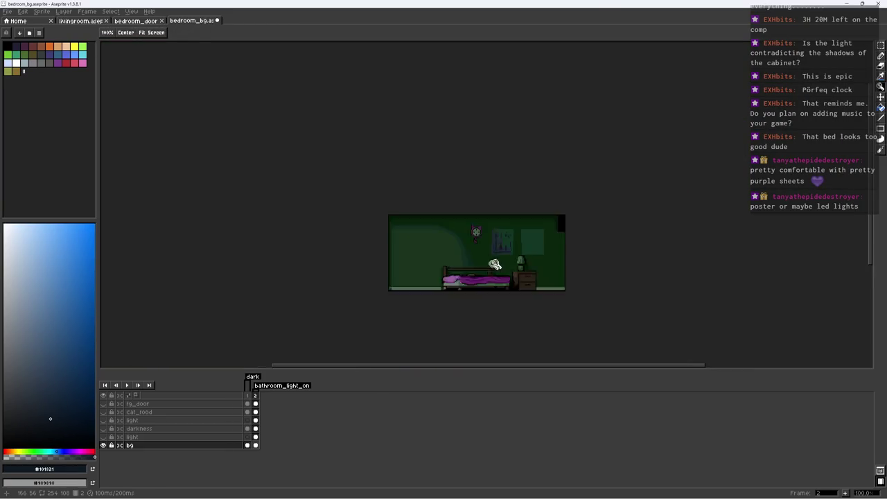
{"action": "scroll", "coordinate": [478, 260], "scroll_direction": "up", "scroll_amount": 3}
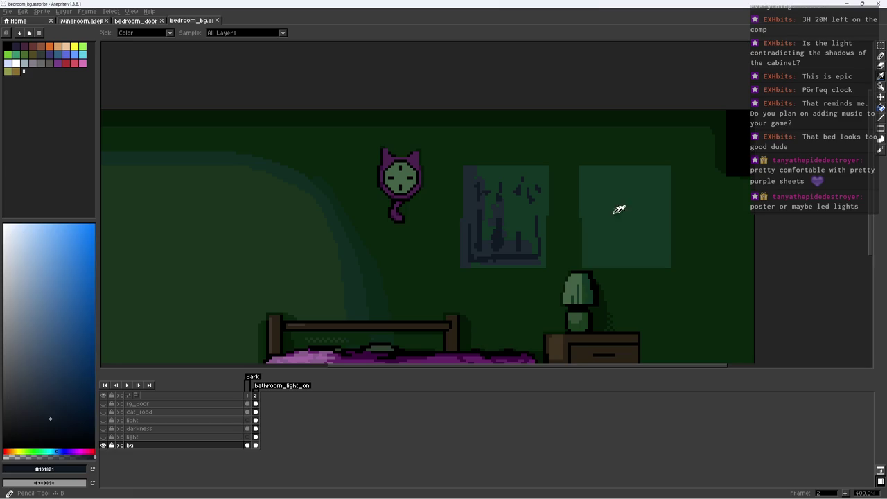
{"action": "left_click", "coordinate": [619, 209], "text": "alt"}
{"action": "scroll", "coordinate": [513, 187], "scroll_direction": "down", "scroll_amount": 2}
{"action": "key", "text": "ctrl+s"}
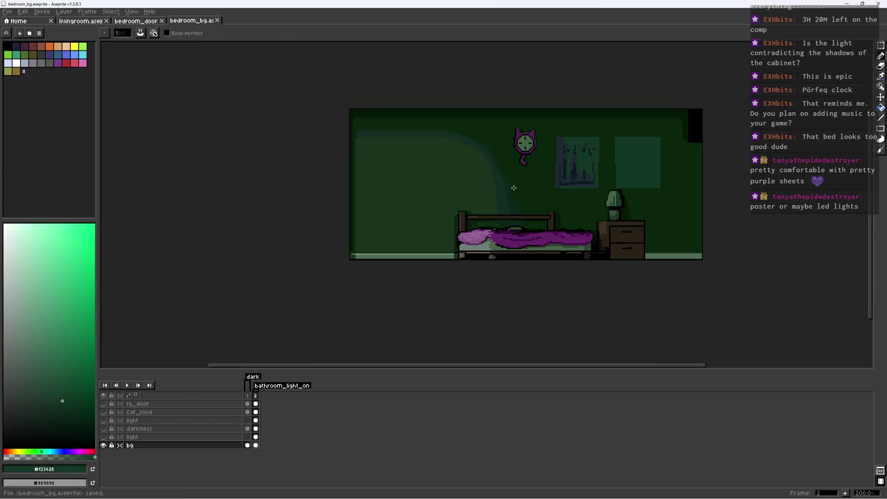
{"action": "scroll", "coordinate": [498, 197], "scroll_direction": "up", "scroll_amount": 1}
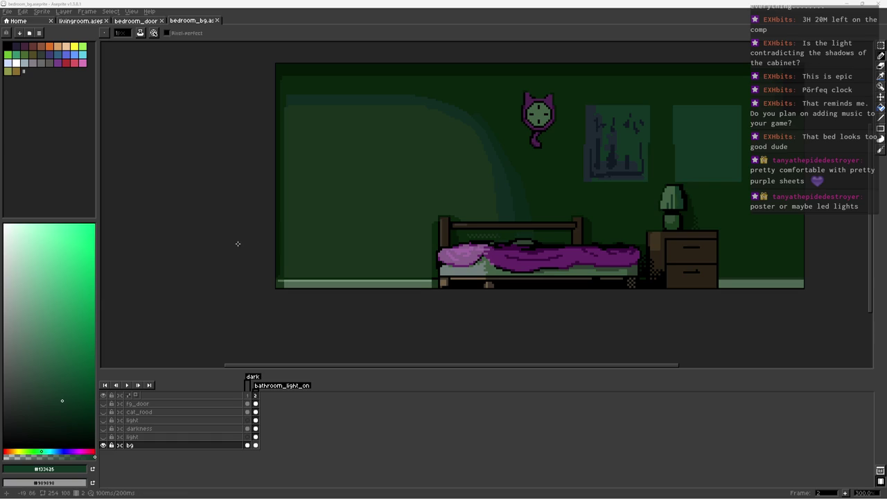
Add a new layer and try a brown rectangle at bottom-left, then undo it
{"action": "left_click_drag", "start_coordinate": [494, 219], "coordinate": [478, 225]}
{"action": "left_click", "coordinate": [676, 243], "text": "alt"}
{"action": "key", "text": "m"}
{"action": "key", "text": "shift+n"}
{"action": "left_click_drag", "start_coordinate": [259, 237], "coordinate": [396, 309]}
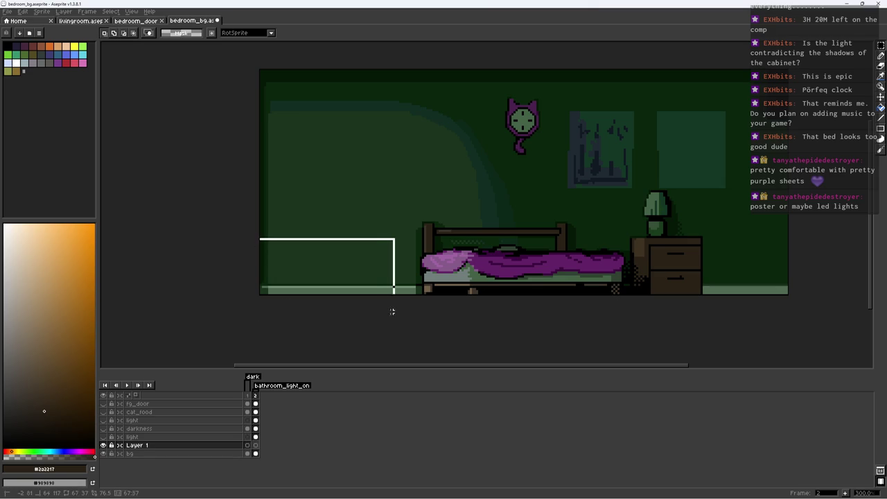
{"action": "key", "text": "g"}
{"action": "left_click", "coordinate": [370, 263]}
{"action": "key", "text": "ctrl+d"}
{"action": "scroll", "coordinate": [415, 257], "scroll_direction": "down", "scroll_amount": 1}
{"action": "key", "text": "ctrl+z"}
{"action": "key", "text": "ctrl+z"}
{"action": "scroll", "coordinate": [354, 184], "scroll_direction": "up", "scroll_amount": 1}
{"action": "key", "text": "ctrl+d"}
{"action": "key", "text": "m"}
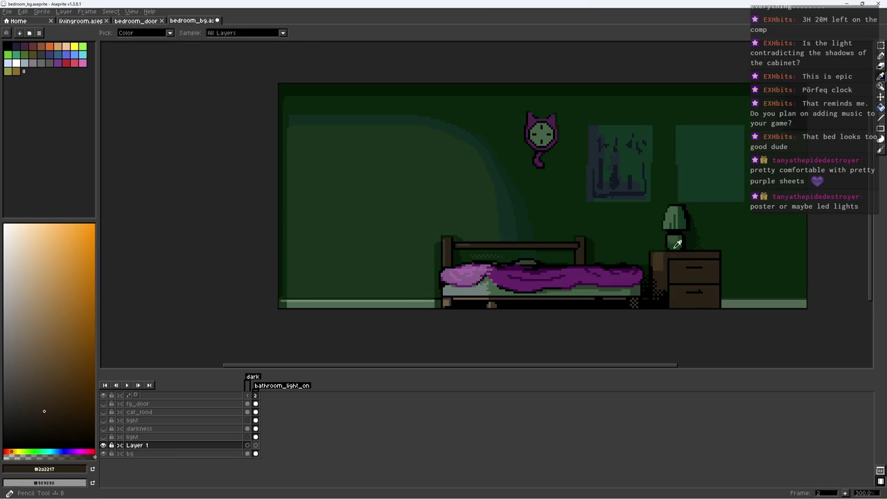
Fill a tall black rectangle at the room's left edge for the wardrobe
{"action": "left_click", "coordinate": [702, 248], "text": "alt"}
{"action": "mouse_move", "coordinate": [277, 146]}
{"action": "left_mouse_down"}
{"action": "mouse_move", "coordinate": [386, 307]}
{"action": "mouse_move", "coordinate": [357, 309]}
{"action": "left_mouse_up"}
{"action": "key", "text": "g"}
{"action": "left_click", "coordinate": [346, 267]}
{"action": "key", "text": "ctrl+d"}
Fill the inside of the black rectangle with the wardrobe brown
{"action": "key", "text": "b"}
{"action": "left_click", "coordinate": [670, 273], "text": "alt"}
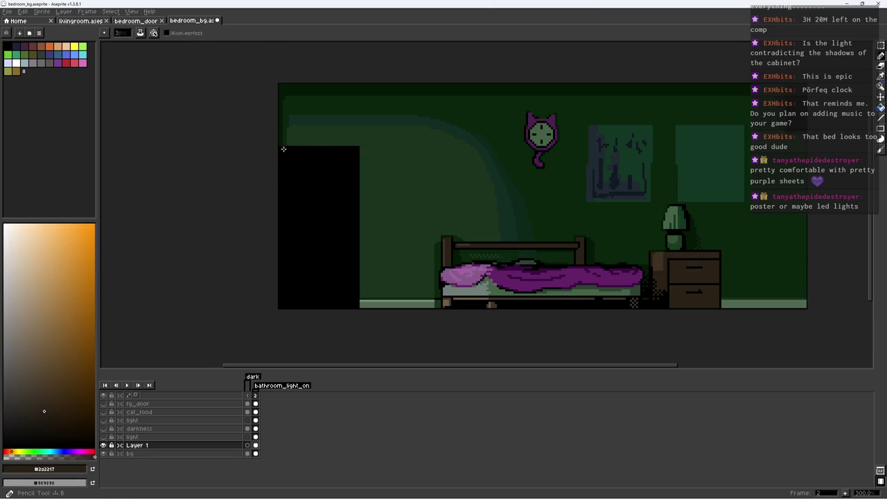
{"action": "key", "text": "m"}
{"action": "left_click_drag", "start_coordinate": [282, 148], "coordinate": [357, 307]}
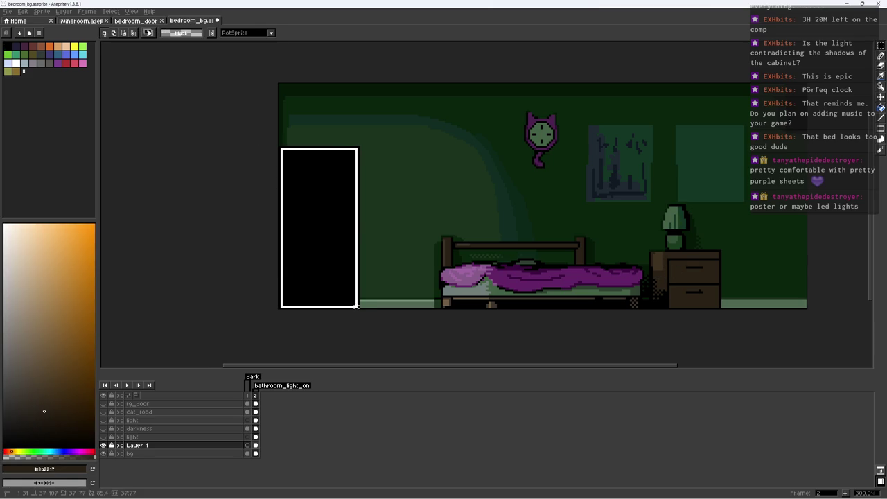
{"action": "key", "text": "f"}
{"action": "key", "text": "ctrl+d"}
Shade the selected wardrobe body with lighter brown strokes
{"action": "key", "text": "w"}
{"action": "left_click", "coordinate": [321, 199]}
{"action": "key", "text": "b"}
{"action": "mouse_move", "coordinate": [291, 151]}
{"action": "left_mouse_down"}
{"action": "mouse_move", "coordinate": [312, 160]}
{"action": "mouse_move", "coordinate": [308, 305]}
{"action": "left_mouse_up"}
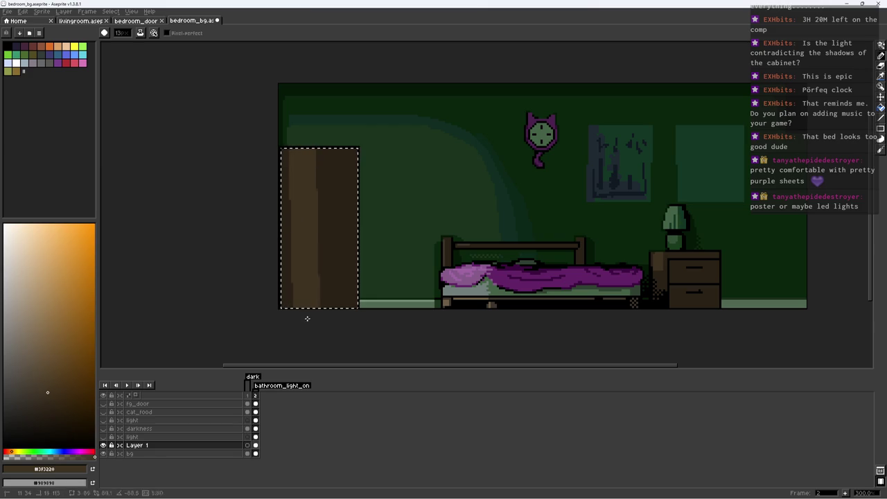
{"action": "mouse_move", "coordinate": [298, 153]}
{"action": "left_mouse_down"}
{"action": "mouse_move", "coordinate": [298, 305]}
{"action": "mouse_move", "coordinate": [357, 296]}
{"action": "left_mouse_up"}
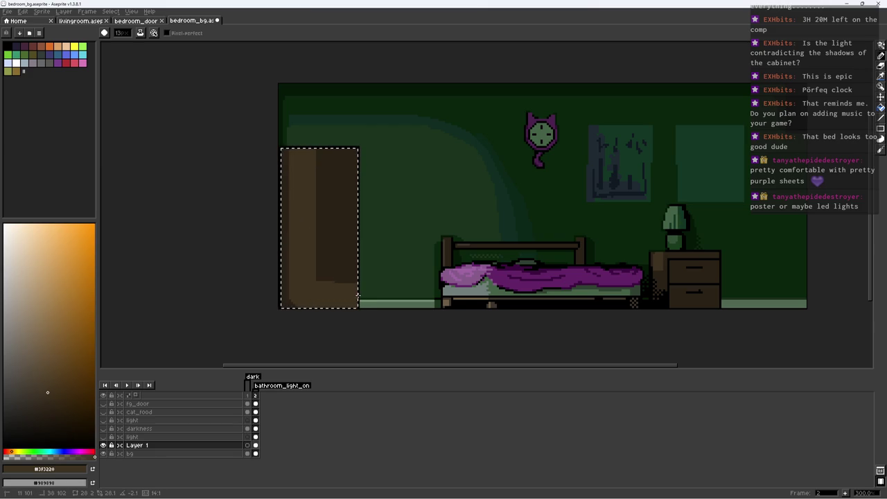
{"action": "mouse_move", "coordinate": [350, 149]}
{"action": "left_mouse_down"}
{"action": "mouse_move", "coordinate": [311, 306]}
{"action": "mouse_move", "coordinate": [341, 236]}
{"action": "left_mouse_up"}
{"action": "key", "text": "ctrl+d"}
Draw black lines across the wardrobe top, down its middle and left side
{"action": "key", "text": "i"}
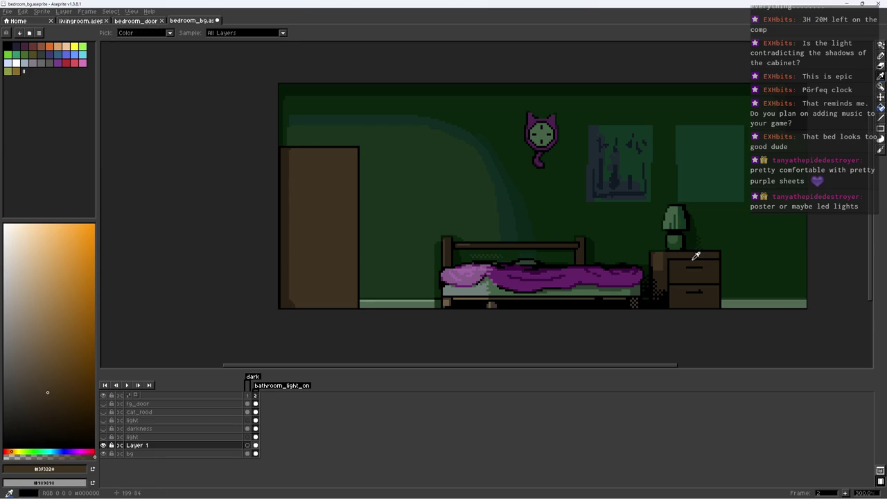
{"action": "left_click", "coordinate": [695, 257]}
{"action": "key", "text": "b"}
{"action": "scroll", "coordinate": [388, 197], "scroll_direction": "up", "scroll_amount": 1}
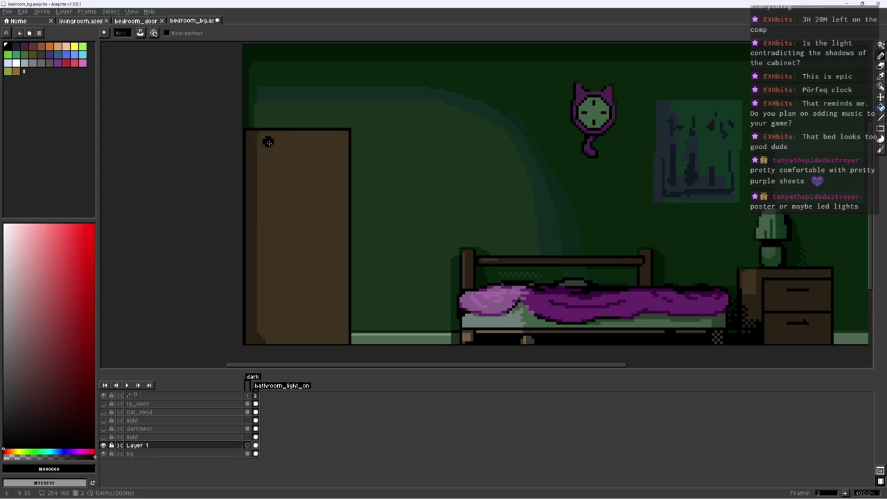
{"action": "left_click", "coordinate": [340, 143], "text": "shift"}
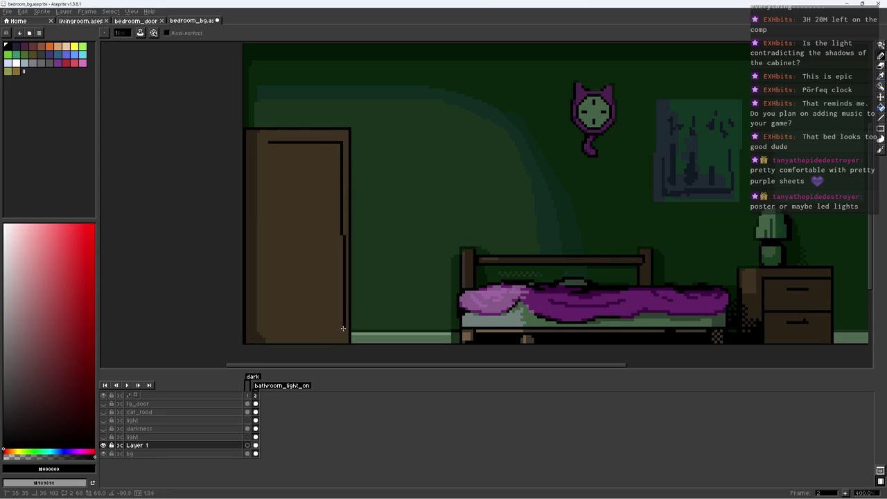
{"action": "left_click", "coordinate": [307, 145], "text": "shift"}
{"action": "mouse_move", "coordinate": [267, 142]}
{"action": "left_mouse_down"}
{"action": "mouse_move", "coordinate": [266, 334]}
{"action": "mouse_move", "coordinate": [342, 336]}
{"action": "left_mouse_up"}
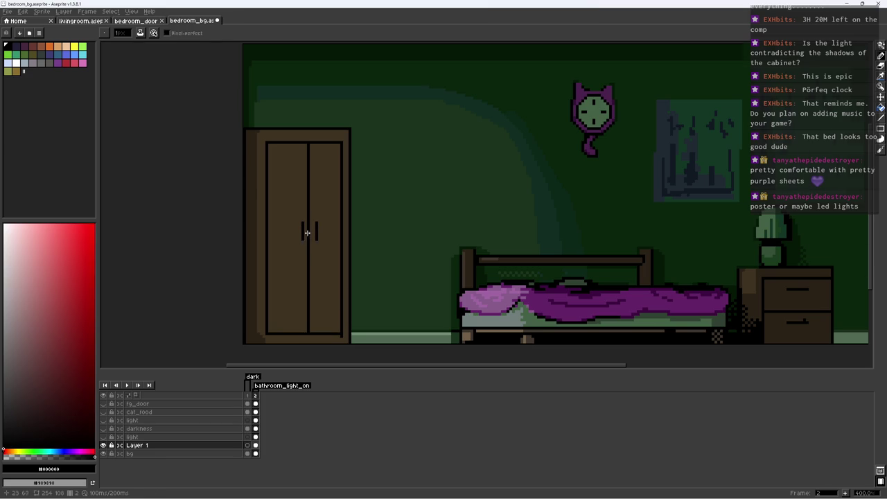
Add a black door handle beside the centre line and save the file
{"action": "scroll", "coordinate": [307, 233], "scroll_direction": "up", "scroll_amount": 5}
{"action": "left_click_drag", "start_coordinate": [283, 209], "coordinate": [283, 239]}
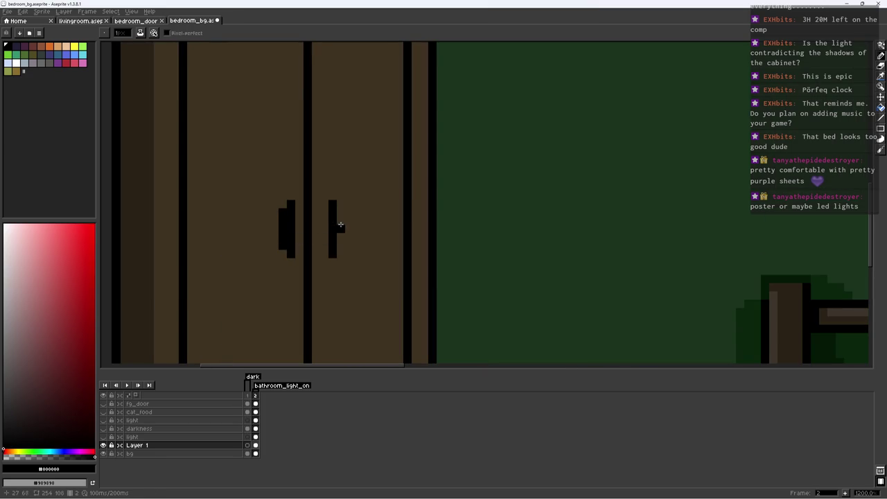
{"action": "scroll", "coordinate": [340, 242], "scroll_direction": "down", "scroll_amount": 6}
{"action": "scroll", "coordinate": [361, 235], "scroll_direction": "down", "scroll_amount": 3}
{"action": "scroll", "coordinate": [388, 232], "scroll_direction": "up", "scroll_amount": 3}
{"action": "key", "text": "ctrl+s"}
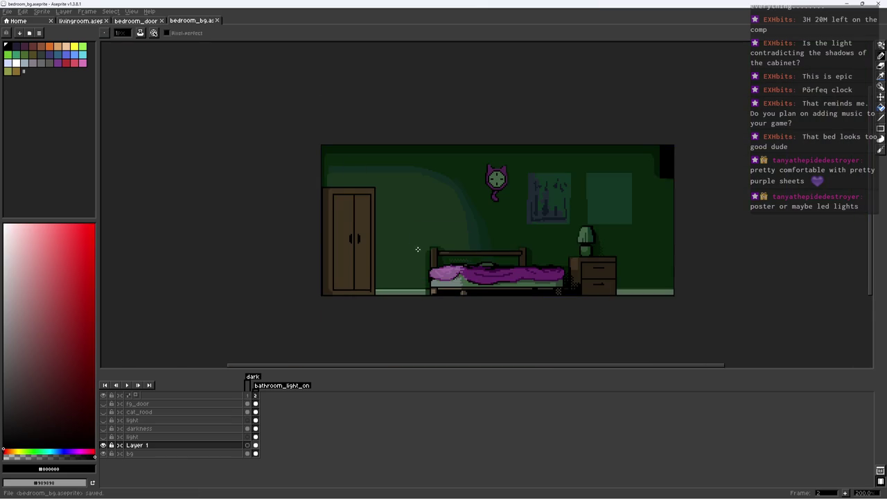
Select a small rectangle beside the wardrobe
{"action": "key", "text": "b"}
{"action": "scroll", "coordinate": [393, 230], "scroll_direction": "up", "scroll_amount": 1}
{"action": "scroll", "coordinate": [385, 235], "scroll_direction": "up", "scroll_amount": 1}
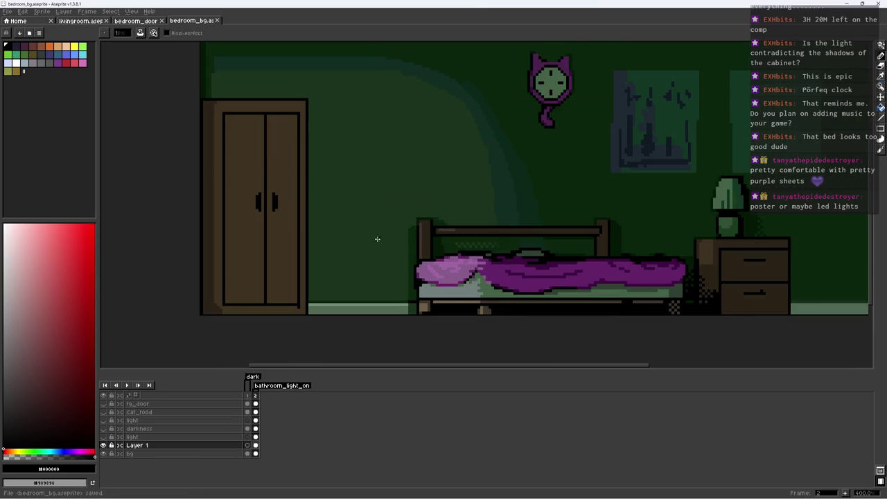
{"action": "scroll", "coordinate": [346, 252], "scroll_direction": "up", "scroll_amount": 1}
{"action": "key", "text": "m"}
{"action": "mouse_move", "coordinate": [301, 261]}
{"action": "left_mouse_down"}
{"action": "mouse_move", "coordinate": [370, 307]}
{"action": "mouse_move", "coordinate": [353, 326]}
{"action": "left_mouse_up"}
Fill the small block black and paint a purple vase body on it with bed-sheet purples
{"action": "key", "text": "g"}
{"action": "left_click", "coordinate": [350, 319]}
{"action": "key", "text": "i"}
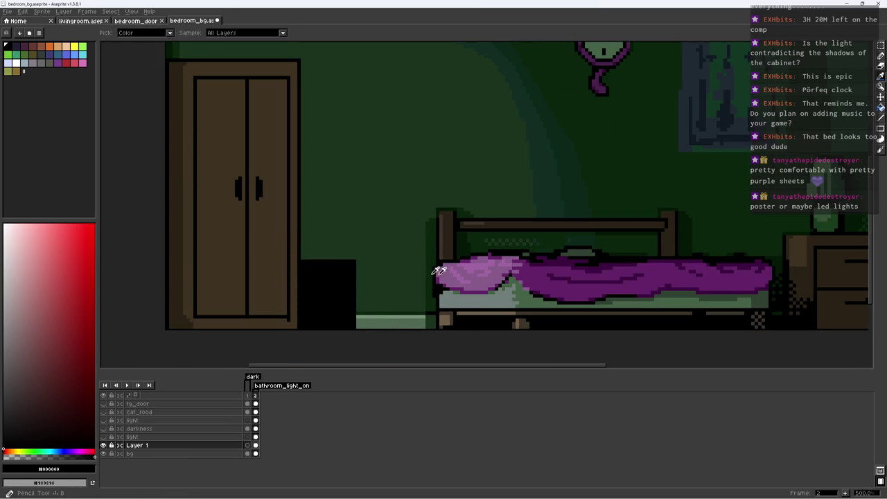
{"action": "left_click", "coordinate": [757, 260]}
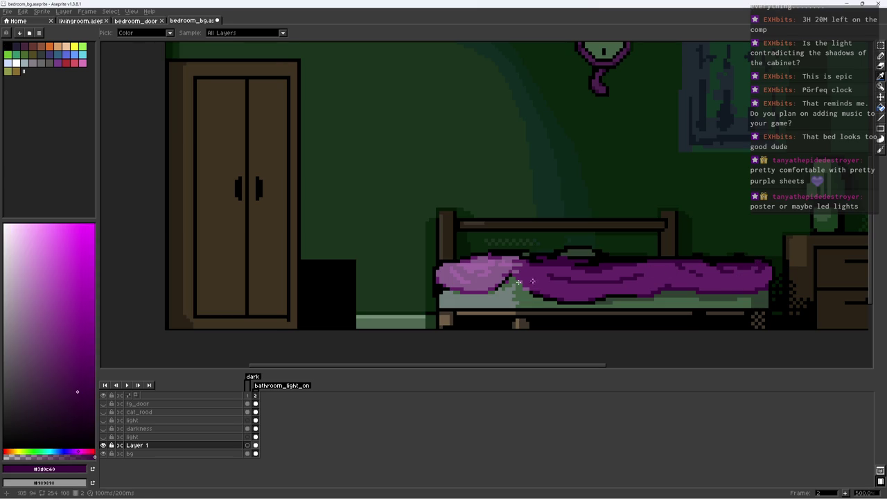
{"action": "key", "text": "b"}
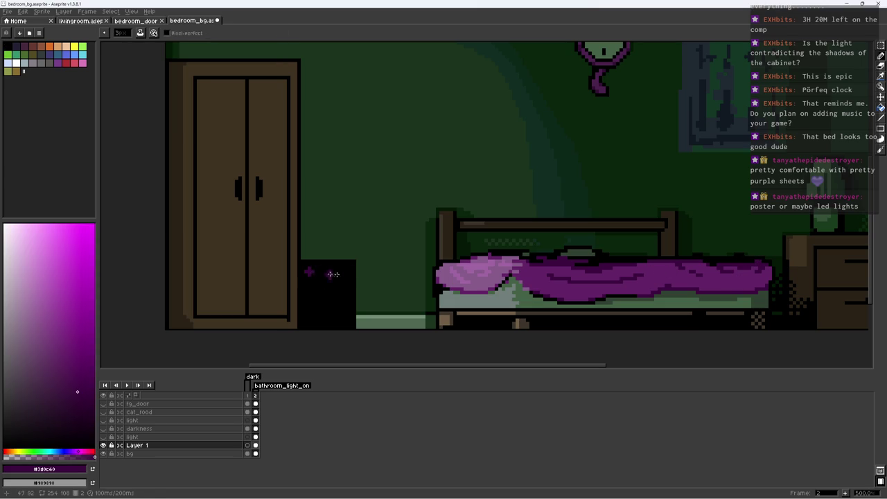
{"action": "left_click", "coordinate": [440, 276], "text": "alt"}
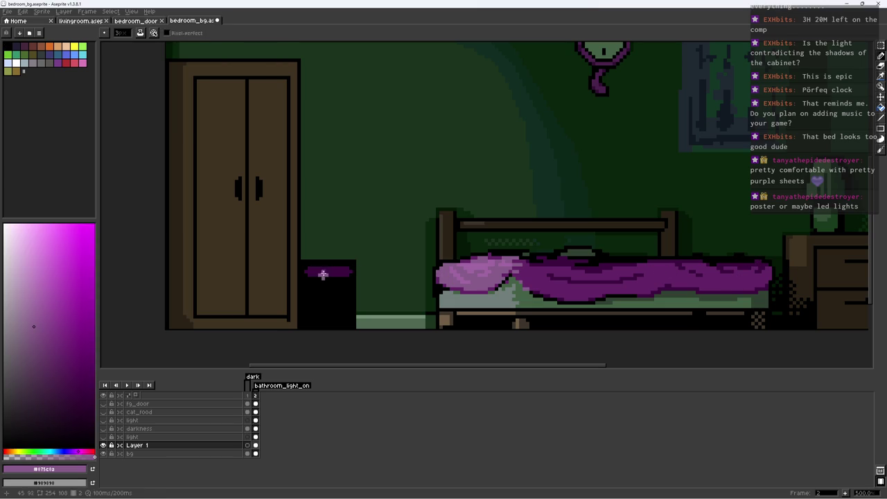
{"action": "key", "text": "alt"}
{"action": "left_click", "coordinate": [471, 291], "text": "alt"}
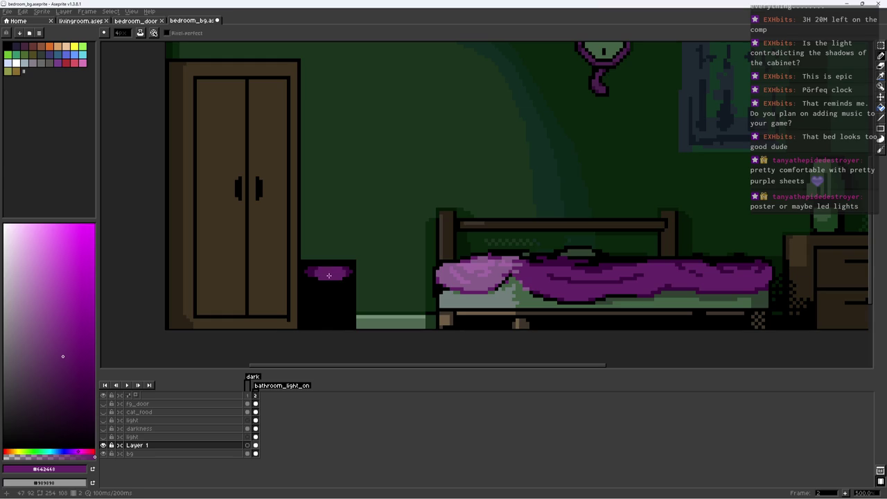
{"action": "left_click_drag", "start_coordinate": [335, 310], "coordinate": [336, 316]}
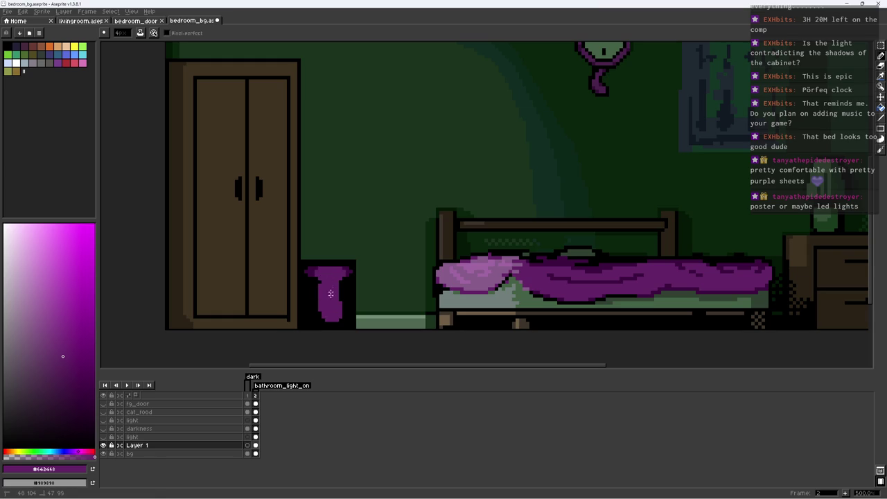
Sample the dark, mid and light wall greens and magic-wand select the wall around the objects
{"action": "key", "text": "alt"}
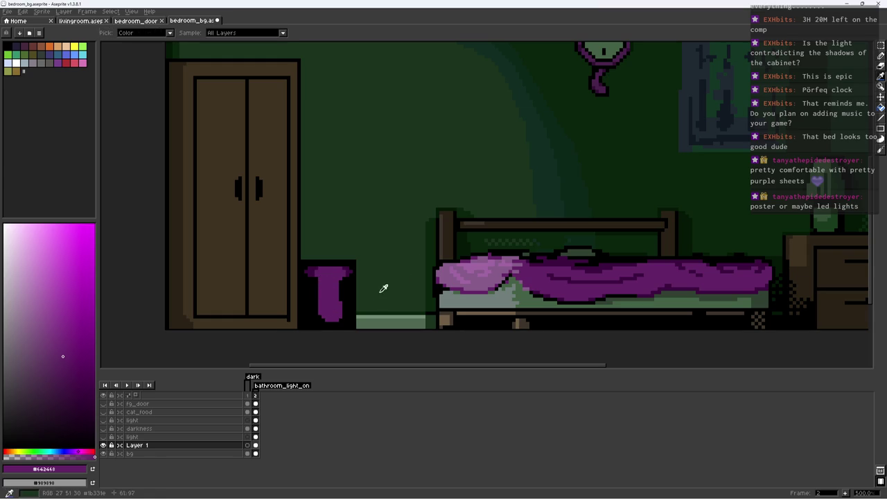
{"action": "left_click", "coordinate": [388, 285], "text": "alt"}
{"action": "key", "text": "w"}
{"action": "left_click", "coordinate": [362, 317]}
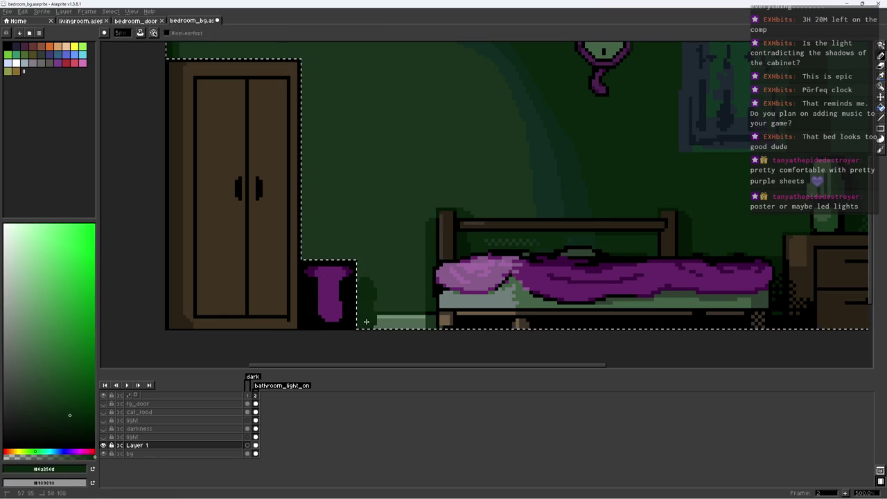
{"action": "scroll", "coordinate": [366, 322], "scroll_direction": "up", "scroll_amount": 3}
{"action": "scroll", "coordinate": [366, 322], "scroll_direction": "up", "scroll_amount": 2}
{"action": "left_click", "coordinate": [370, 339], "text": "alt"}
{"action": "left_click_drag", "start_coordinate": [401, 279], "coordinate": [340, 293]}
{"action": "left_click", "coordinate": [366, 317], "text": "alt"}
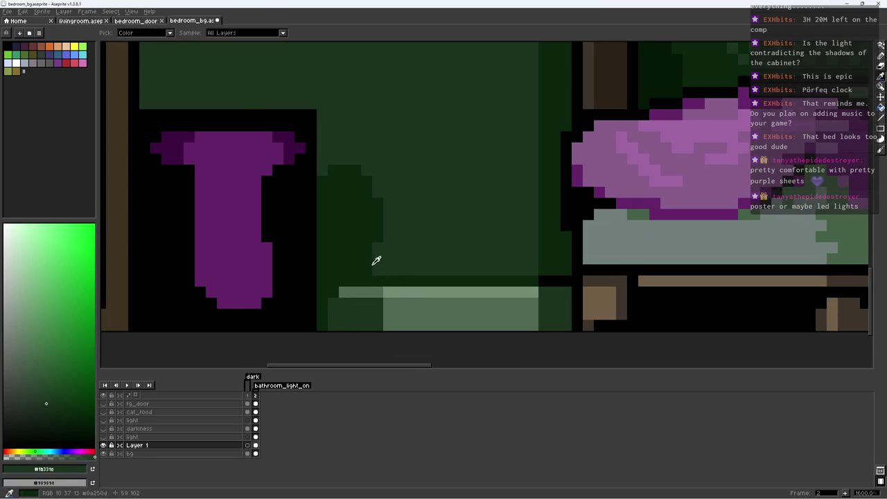
{"action": "left_click", "coordinate": [355, 201], "text": "alt"}
{"action": "left_click", "coordinate": [319, 118], "text": "alt"}
Save bedroom_bg.aseprite with the new purple vase
{"action": "scroll", "coordinate": [316, 118], "scroll_direction": "down", "scroll_amount": 2}
{"action": "scroll", "coordinate": [337, 125], "scroll_direction": "down", "scroll_amount": 4}
{"action": "scroll", "coordinate": [351, 126], "scroll_direction": "down", "scroll_amount": 1}
{"action": "scroll", "coordinate": [323, 177], "scroll_direction": "up", "scroll_amount": 1}
{"action": "key", "text": "ctrl+s"}
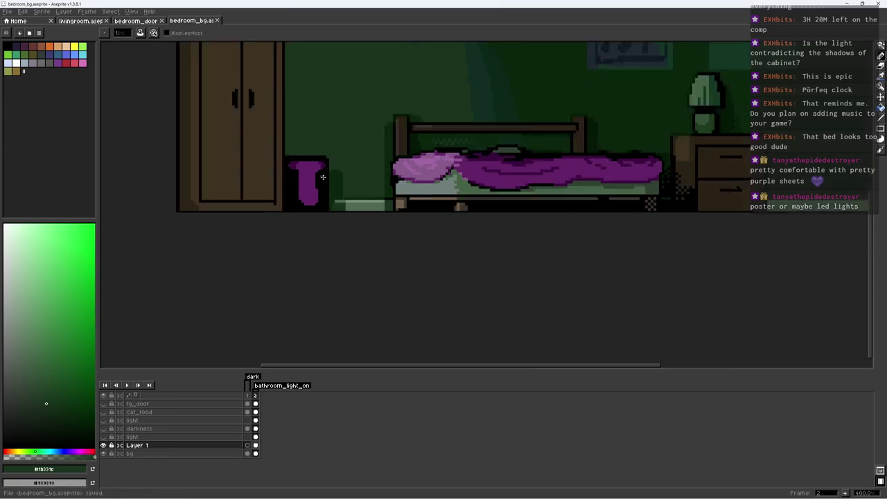
Trim the vase's right side and carve a notch in black, repainting its lower edge purple
{"action": "scroll", "coordinate": [322, 177], "scroll_direction": "up", "scroll_amount": 1}
{"action": "left_click", "coordinate": [309, 194], "text": "alt"}
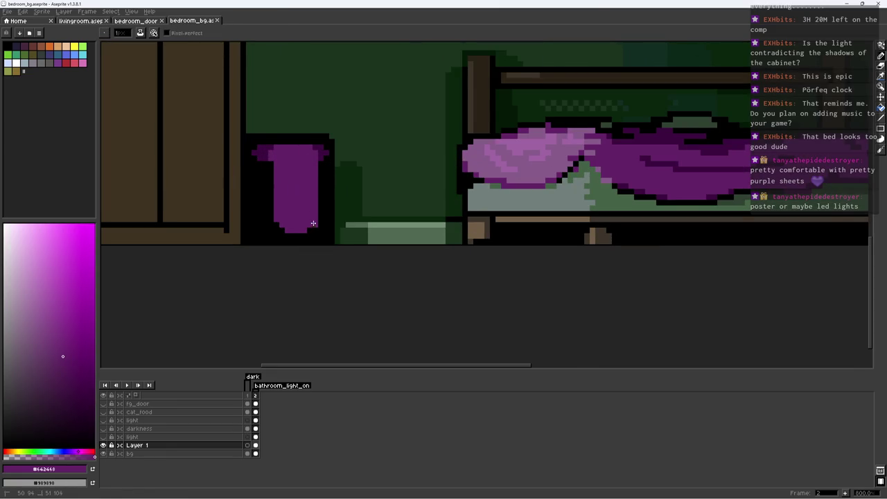
{"action": "left_click", "coordinate": [333, 182], "text": "alt"}
{"action": "mouse_move", "coordinate": [343, 151]}
{"action": "left_mouse_down"}
{"action": "mouse_move", "coordinate": [337, 232]}
{"action": "mouse_move", "coordinate": [312, 268]}
{"action": "left_mouse_up"}
{"action": "scroll", "coordinate": [325, 237], "scroll_direction": "up", "scroll_amount": 1}
{"action": "left_click", "coordinate": [305, 230], "text": "alt"}
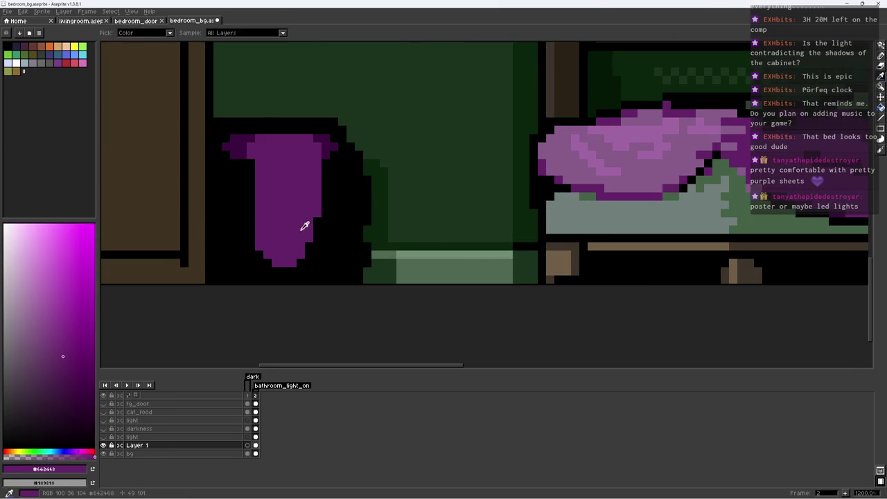
{"action": "left_click_drag", "start_coordinate": [315, 236], "coordinate": [298, 255]}
{"action": "left_click", "coordinate": [339, 222], "text": "alt"}
{"action": "left_click_drag", "start_coordinate": [318, 216], "coordinate": [326, 224]}
Shade the sack's left and right edges dark purple #3d0c40 with a 2px brush
{"action": "left_click", "coordinate": [323, 145], "text": "alt"}
{"action": "left_click_drag", "start_coordinate": [242, 167], "coordinate": [246, 178]}
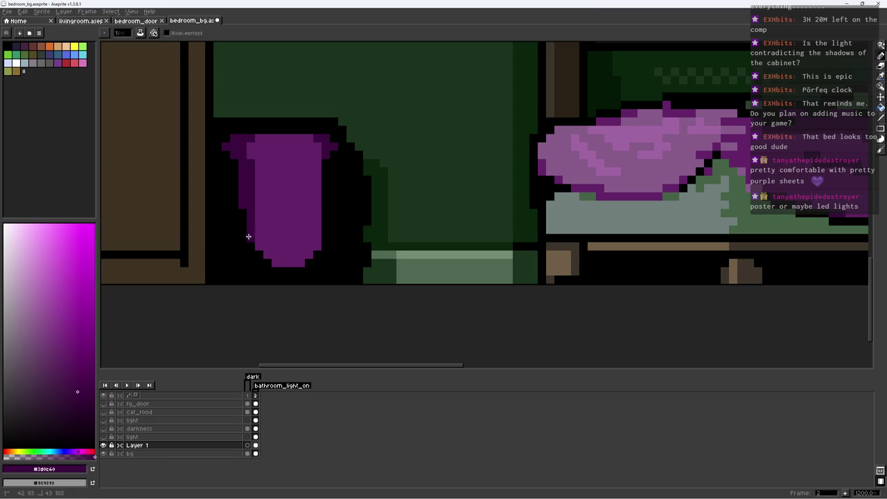
{"action": "key", "text": "plus"}
{"action": "left_click_drag", "start_coordinate": [333, 179], "coordinate": [325, 222]}
{"action": "left_click", "coordinate": [315, 187], "text": "alt"}
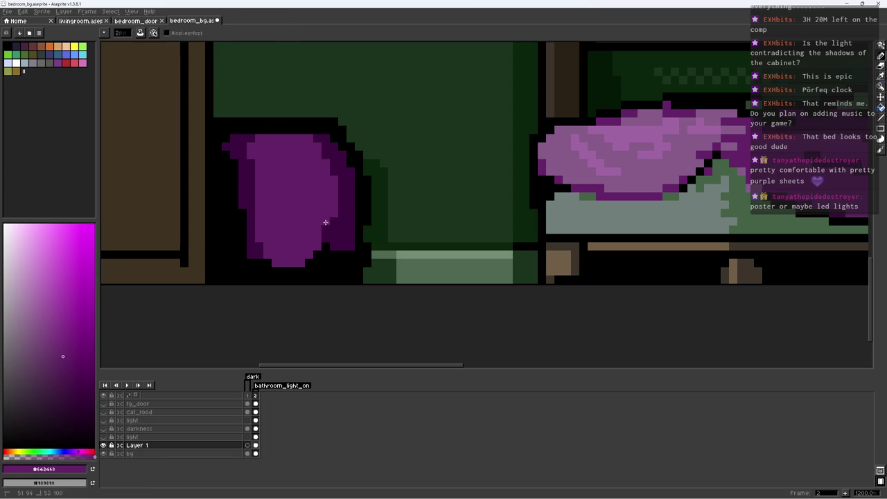
{"action": "left_click", "coordinate": [319, 149], "text": "alt"}
{"action": "left_click_drag", "start_coordinate": [310, 160], "coordinate": [266, 166]}
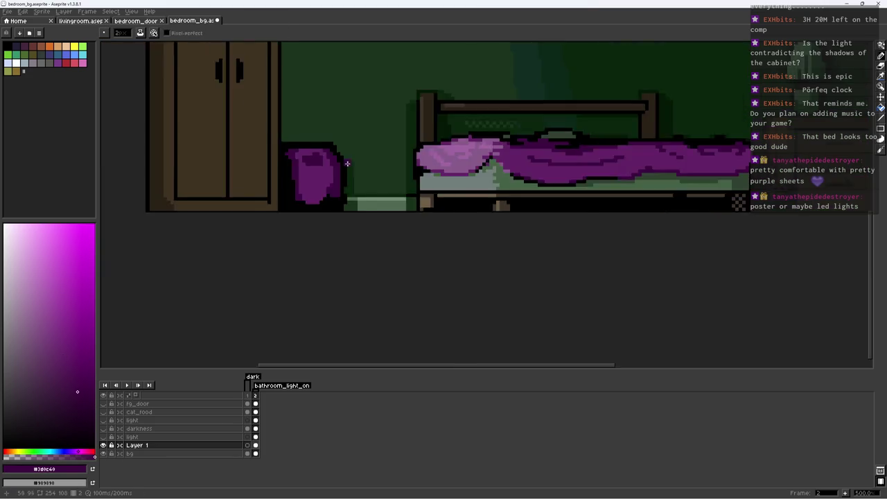
Save bedroom_bg.aseprite with the purple sack shading
{"action": "scroll", "coordinate": [364, 164], "scroll_direction": "down", "scroll_amount": 5}
{"action": "key", "text": "ctrl+s"}
{"action": "scroll", "coordinate": [364, 164], "scroll_direction": "down", "scroll_amount": 1}
{"action": "scroll", "coordinate": [368, 170], "scroll_direction": "up", "scroll_amount": 5}
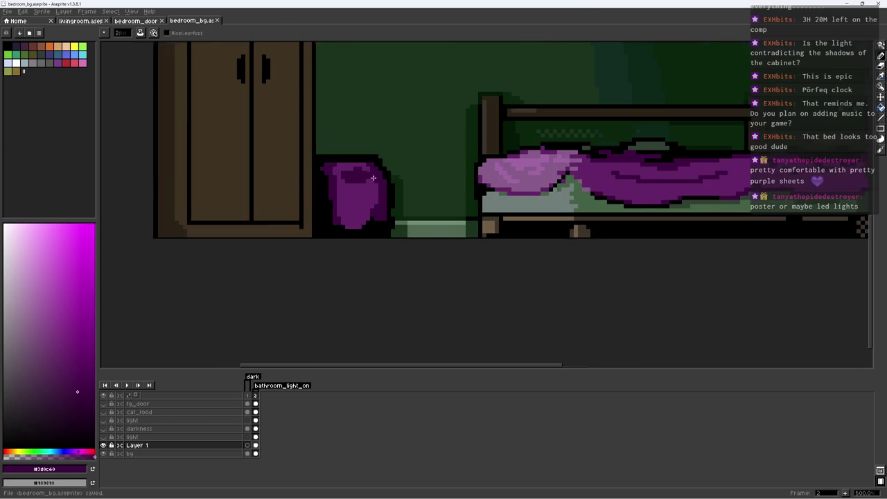
Shift the hue to yellow and flood-fill the sack's dark shading olive
{"action": "left_click", "coordinate": [17, 452]}
{"action": "key", "text": "g"}
{"action": "left_click", "coordinate": [377, 218]}
Fill the sack's outline dark olive and its body olive, then save
{"action": "left_click", "coordinate": [65, 376]}
{"action": "left_click", "coordinate": [325, 201]}
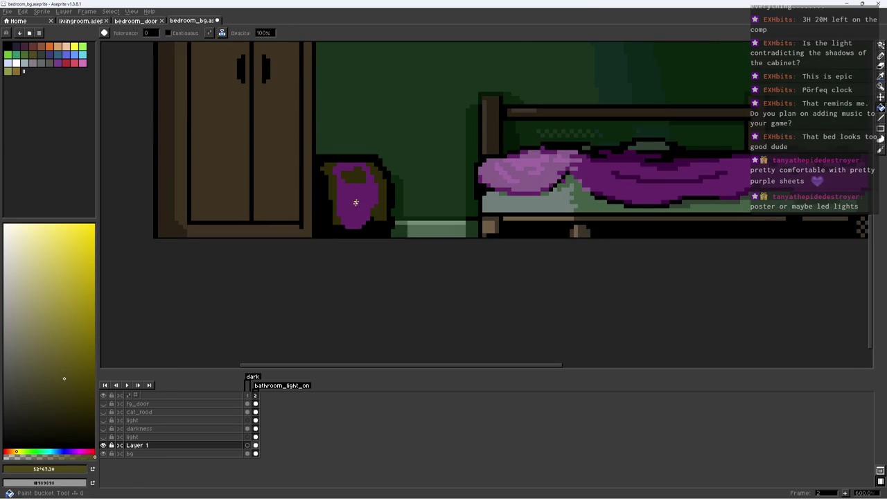
{"action": "left_click", "coordinate": [356, 202]}
{"action": "scroll", "coordinate": [360, 203], "scroll_direction": "down", "scroll_amount": 3}
{"action": "scroll", "coordinate": [414, 207], "scroll_direction": "down", "scroll_amount": 1}
{"action": "key", "text": "ctrl+s"}
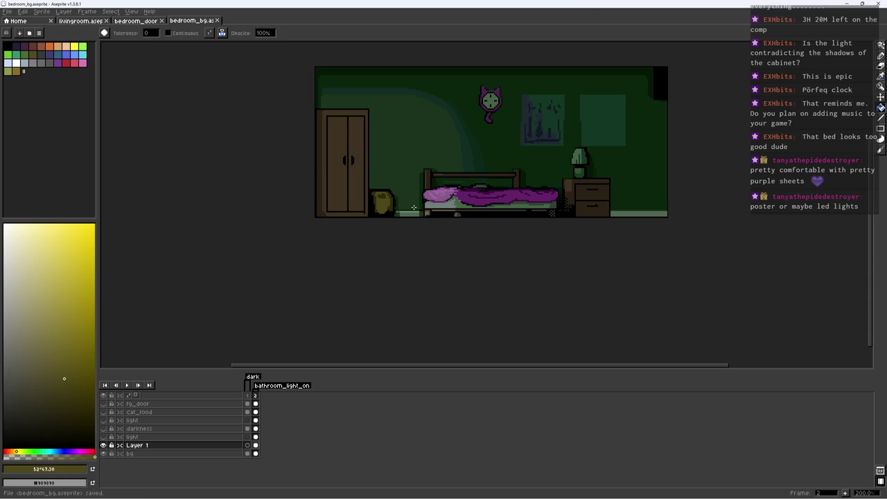
Clear the selection and paint wall green over the sack's upper outline
{"action": "key", "text": "b"}
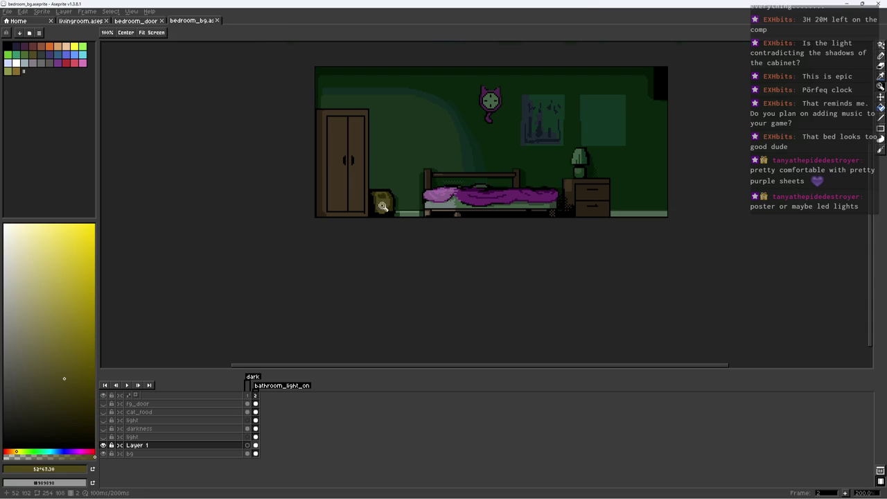
{"action": "scroll", "coordinate": [414, 207], "scroll_direction": "up", "scroll_amount": 5}
{"action": "left_click", "coordinate": [447, 197], "text": "alt"}
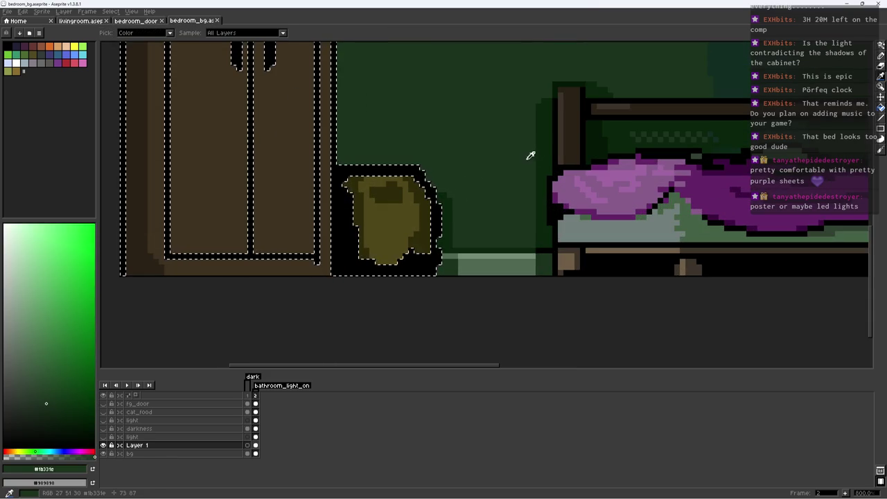
{"action": "left_click", "coordinate": [461, 185], "text": "alt"}
{"action": "key", "text": "ctrl+d"}
{"action": "left_click", "coordinate": [410, 143], "text": "alt"}
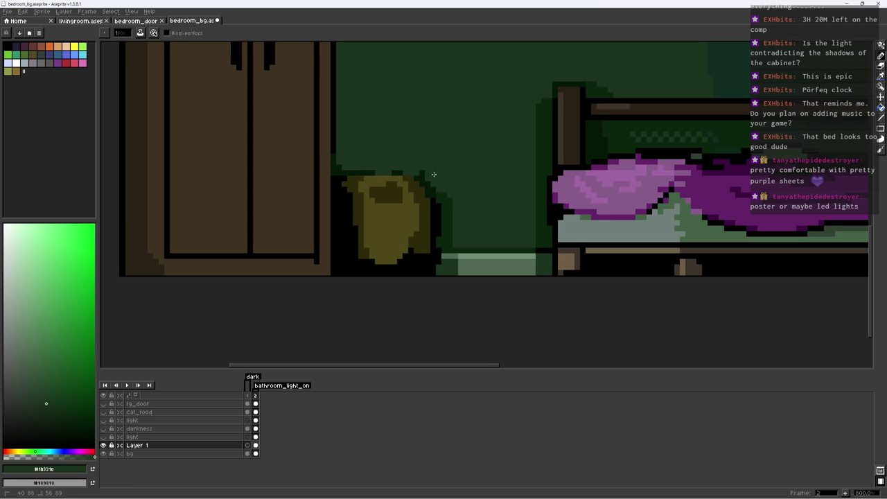
Shade the sack's left edge in dark olive
{"action": "left_click", "coordinate": [403, 174], "text": "alt"}
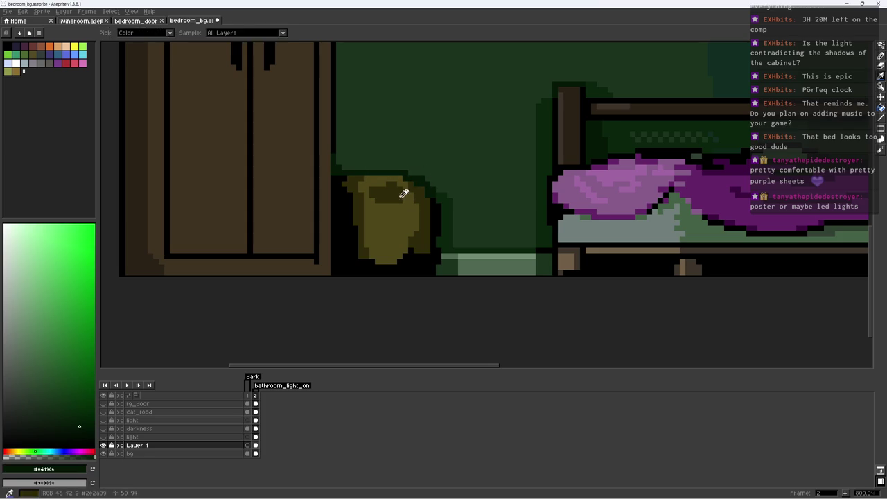
{"action": "left_click", "coordinate": [401, 192], "text": "alt"}
{"action": "left_click", "coordinate": [378, 183], "text": "alt"}
{"action": "left_click", "coordinate": [365, 193], "text": "alt"}
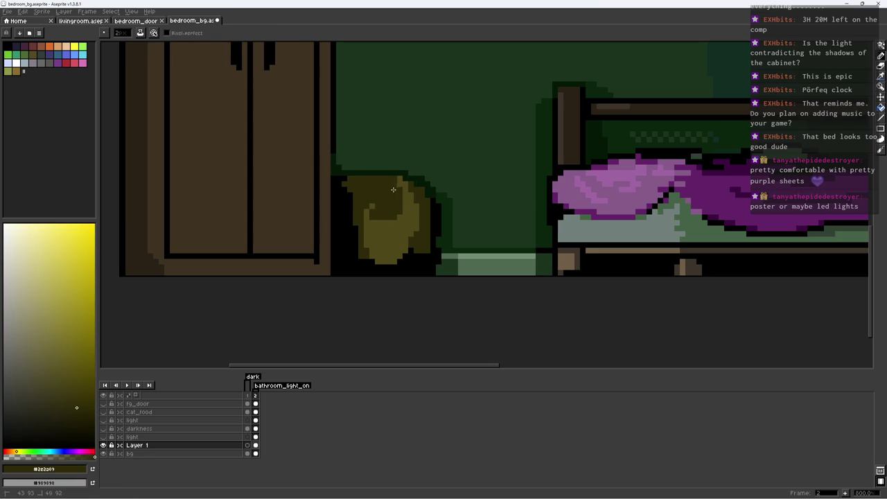
{"action": "left_click", "coordinate": [388, 192], "text": "alt"}
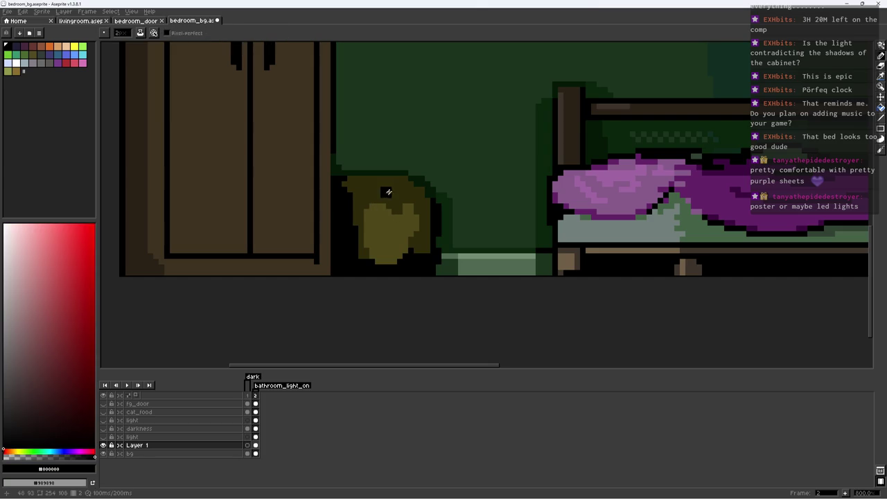
{"action": "left_click", "coordinate": [355, 208], "text": "alt"}
{"action": "mouse_move", "coordinate": [344, 215]}
{"action": "left_mouse_down"}
{"action": "mouse_move", "coordinate": [361, 244]}
{"action": "mouse_move", "coordinate": [441, 254]}
{"action": "left_mouse_up"}
With a 1px brush, tidy the sack's right edge in wall green and its top edge in olive
{"action": "key", "text": "minus"}
{"action": "left_click", "coordinate": [444, 246], "text": "alt"}
{"action": "left_click", "coordinate": [454, 230], "text": "alt"}
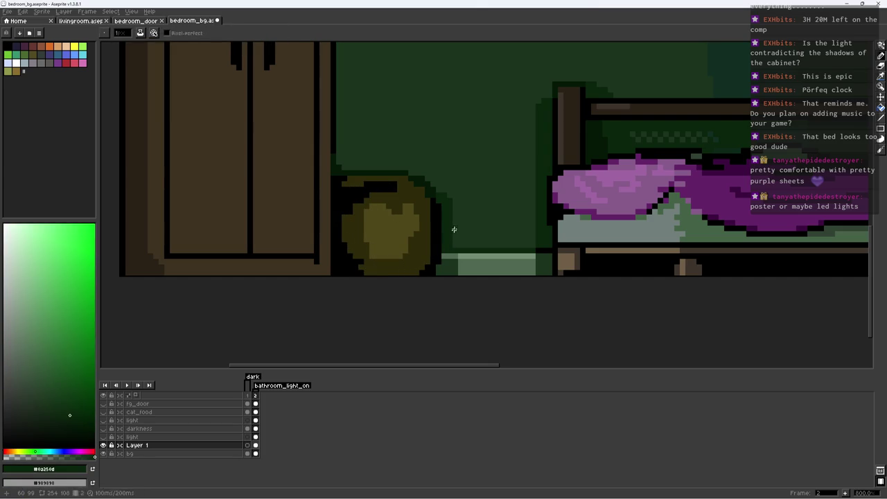
{"action": "scroll", "coordinate": [457, 221], "scroll_direction": "down", "scroll_amount": 3}
{"action": "scroll", "coordinate": [456, 214], "scroll_direction": "up", "scroll_amount": 2}
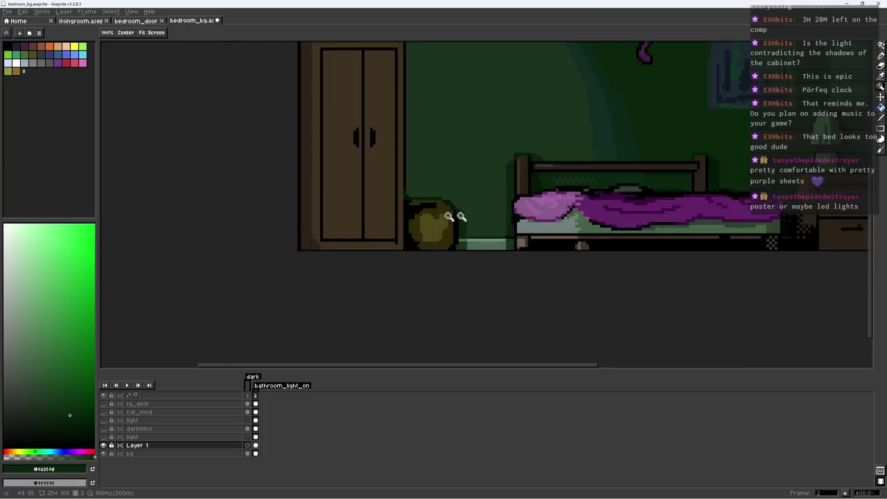
{"action": "scroll", "coordinate": [447, 201], "scroll_direction": "up", "scroll_amount": 3}
{"action": "left_click", "coordinate": [439, 191], "text": "alt"}
{"action": "left_click_drag", "start_coordinate": [439, 191], "coordinate": [426, 188]}
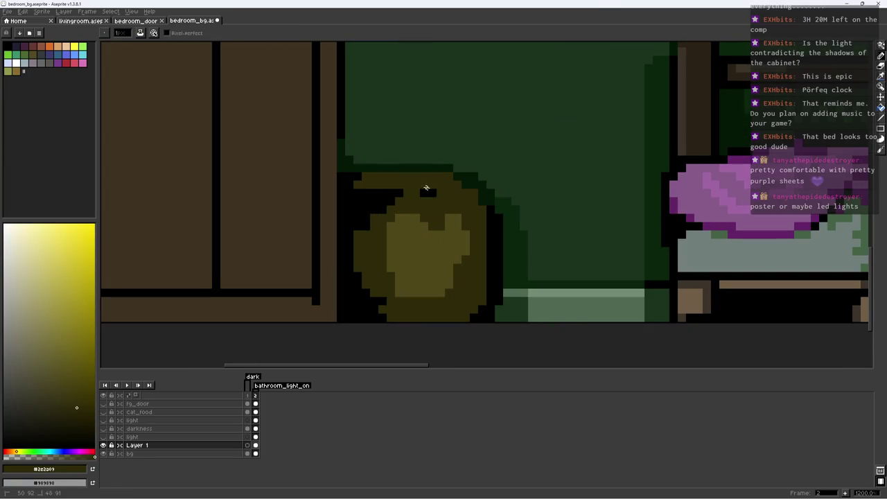
{"action": "left_click", "coordinate": [353, 172], "text": "alt"}
{"action": "key", "text": "z"}
{"action": "scroll", "coordinate": [354, 173], "scroll_direction": "down", "scroll_amount": 4}
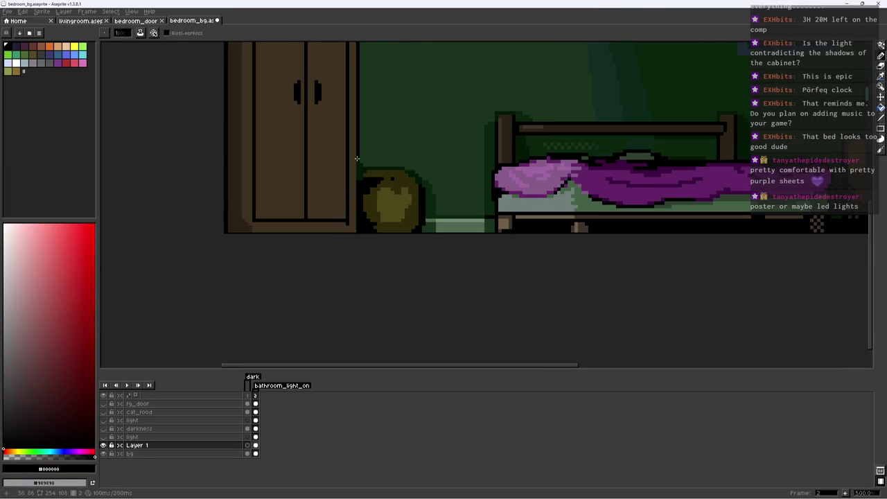
{"action": "scroll", "coordinate": [339, 244], "scroll_direction": "down", "scroll_amount": 1}
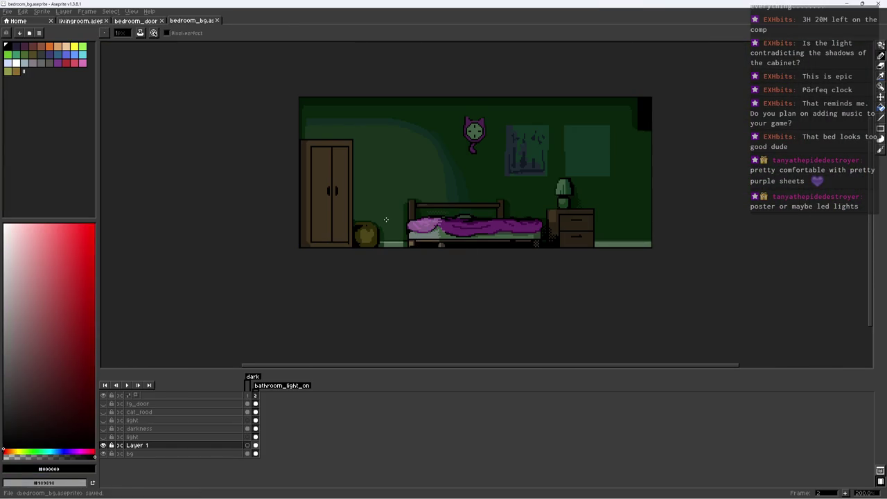
Pick the dark wall green, marquee-select the wall area above the wardrobe, and save
{"action": "scroll", "coordinate": [538, 154], "scroll_direction": "up", "scroll_amount": 2}
{"action": "key", "text": "b"}
{"action": "left_click", "coordinate": [536, 140], "text": "alt"}
{"action": "key", "text": "m"}
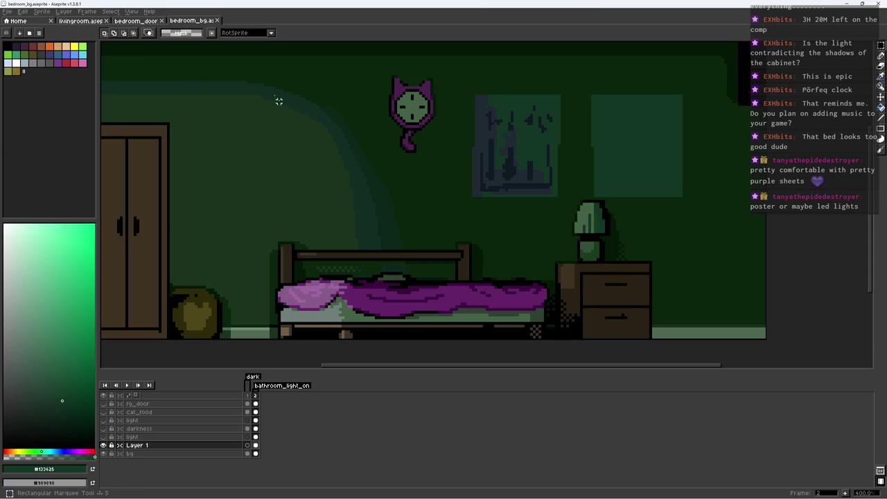
{"action": "mouse_move", "coordinate": [185, 82]}
{"action": "left_mouse_down"}
{"action": "mouse_move", "coordinate": [265, 165]}
{"action": "mouse_move", "coordinate": [247, 145]}
{"action": "left_mouse_up"}
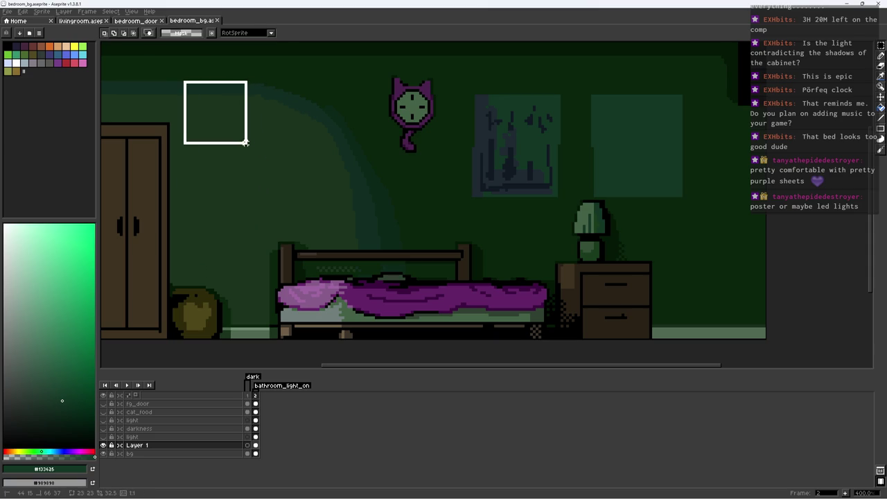
{"action": "key", "text": "g"}
{"action": "key", "text": "m"}
{"action": "left_click_drag", "start_coordinate": [185, 111], "coordinate": [277, 221]}
{"action": "scroll", "coordinate": [332, 193], "scroll_direction": "down", "scroll_amount": 4}
{"action": "key", "text": "ctrl+s"}
{"action": "scroll", "coordinate": [355, 190], "scroll_direction": "up", "scroll_amount": 2}
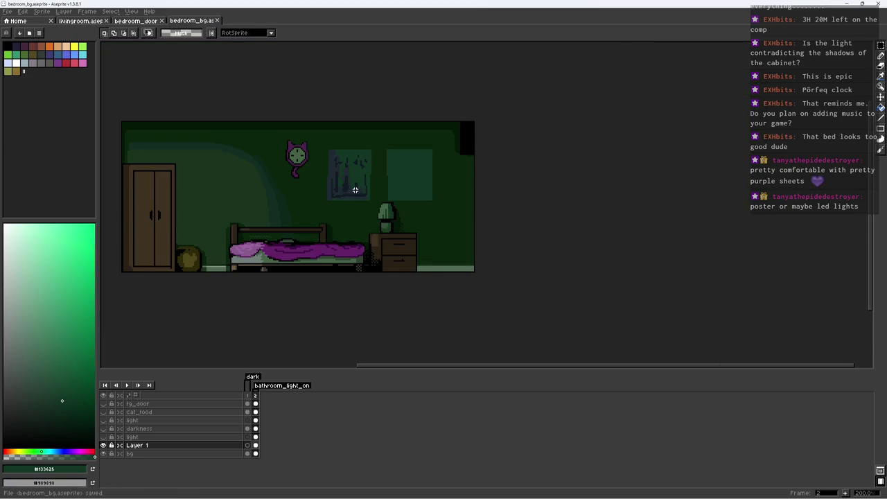
{"action": "left_click_drag", "start_coordinate": [331, 184], "coordinate": [339, 178]}
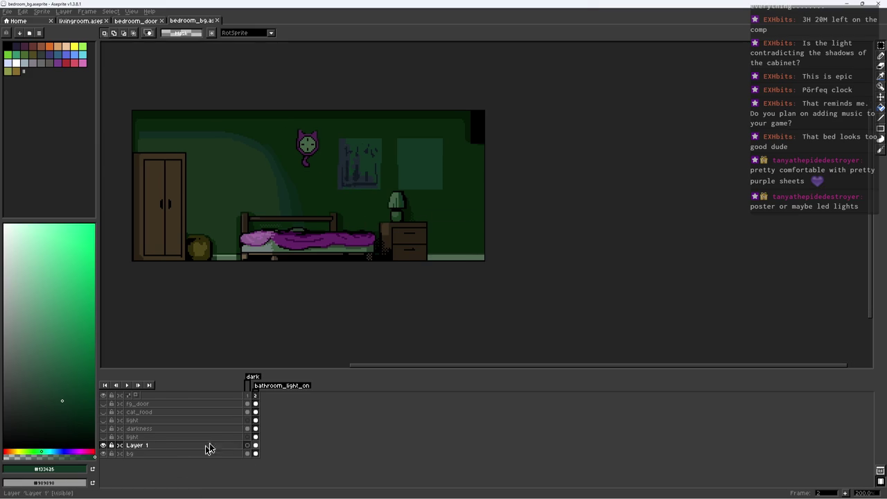
Compare the Layer 1 and bg cels in frames 1 and 2, then save
{"action": "left_click", "coordinate": [247, 446]}
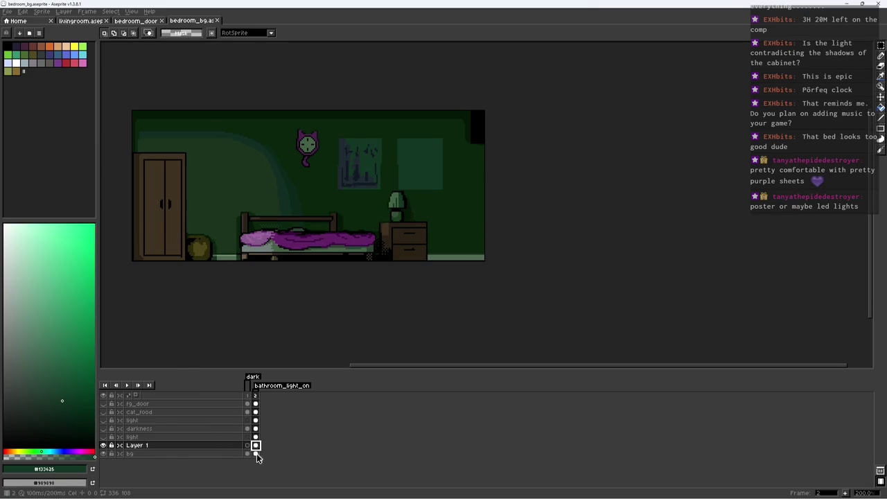
{"action": "left_click", "coordinate": [253, 454]}
{"action": "left_click", "coordinate": [248, 454]}
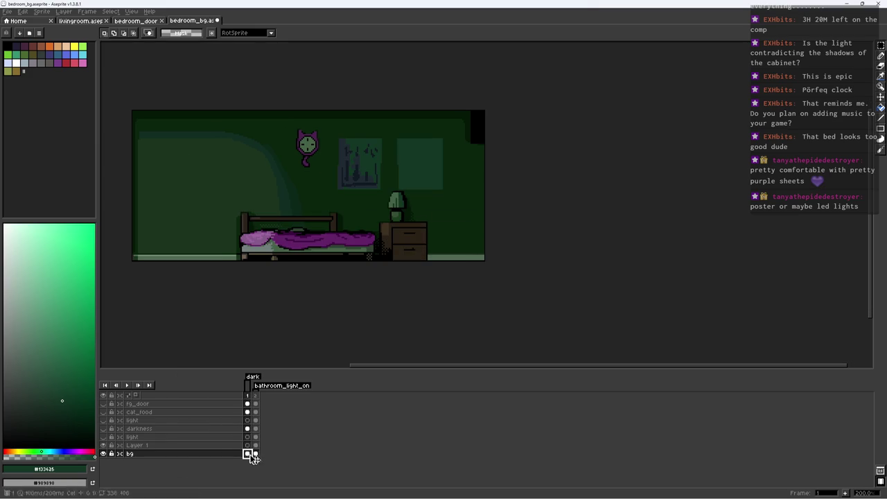
{"action": "left_click", "coordinate": [255, 446]}
{"action": "left_click", "coordinate": [247, 445]}
{"action": "key", "text": "ctrl+v"}
{"action": "key", "text": "ctrl+s"}
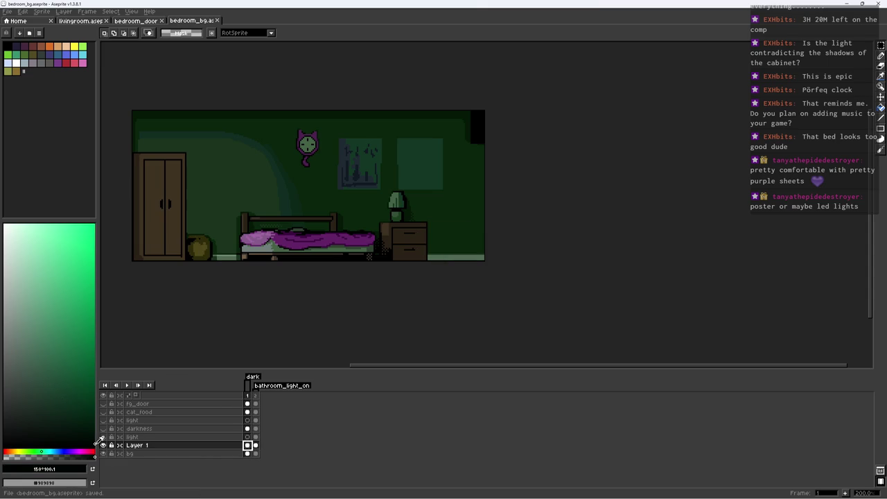
Link Layer 1's cels across frames 1 and 2
{"action": "left_click_drag", "start_coordinate": [248, 446], "coordinate": [255, 446]}
{"action": "right_click", "coordinate": [255, 446]}
{"action": "left_click", "coordinate": [286, 476]}
{"action": "right_click", "coordinate": [252, 447]}
{"action": "left_click", "coordinate": [286, 475]}
Merge Layer 1 down into the bg layer and save bedroom_bg.aseprite
{"action": "right_click", "coordinate": [141, 446]}
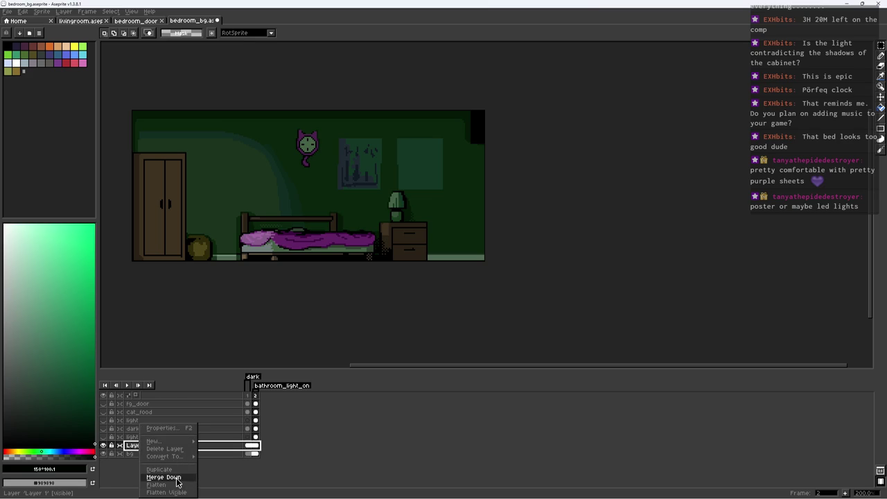
{"action": "left_click", "coordinate": [179, 478]}
{"action": "key", "text": "ctrl+s"}
{"action": "scroll", "coordinate": [233, 356], "scroll_direction": "up", "scroll_amount": 1}
{"action": "key", "text": "ctrl+s"}
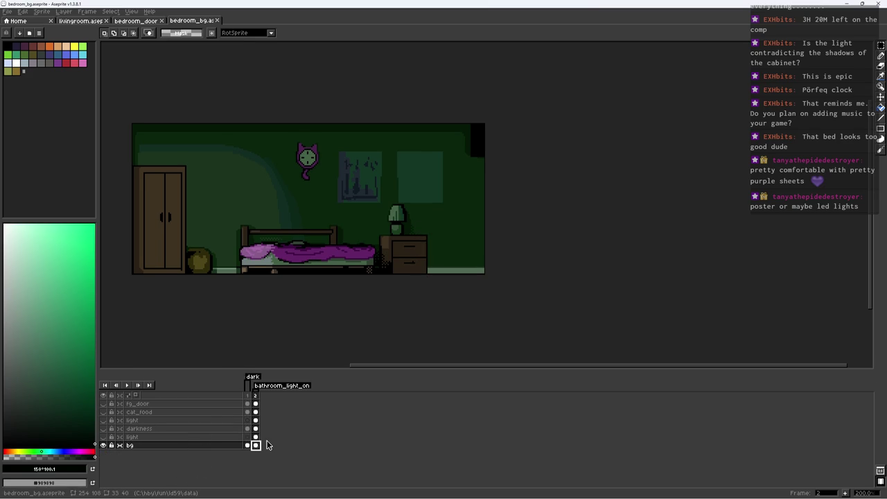
{"action": "key", "text": "z"}
{"action": "left_click", "coordinate": [354, 199]}
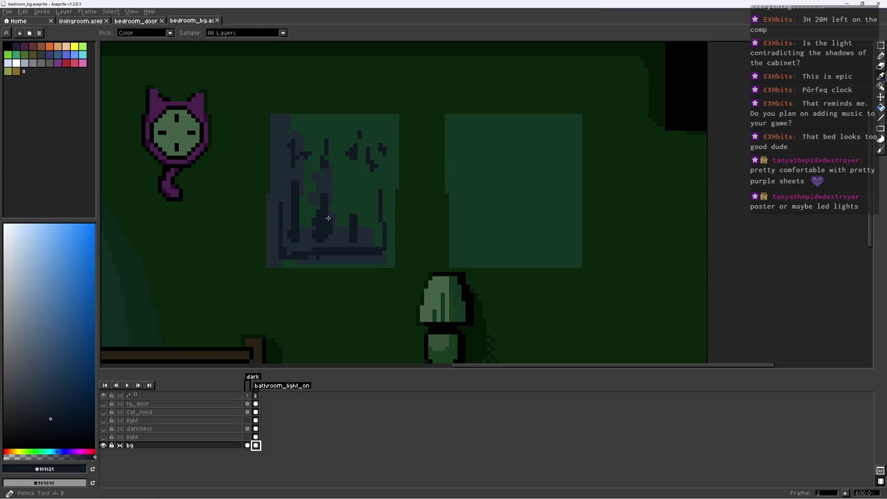
Zoom in on the poster and repaint a strip along its left edge dark green
{"action": "left_click", "coordinate": [340, 197]}
{"action": "key", "text": "b"}
{"action": "left_click", "coordinate": [289, 192], "text": "alt"}
{"action": "left_click", "coordinate": [289, 137]}
{"action": "key", "text": "alt"}
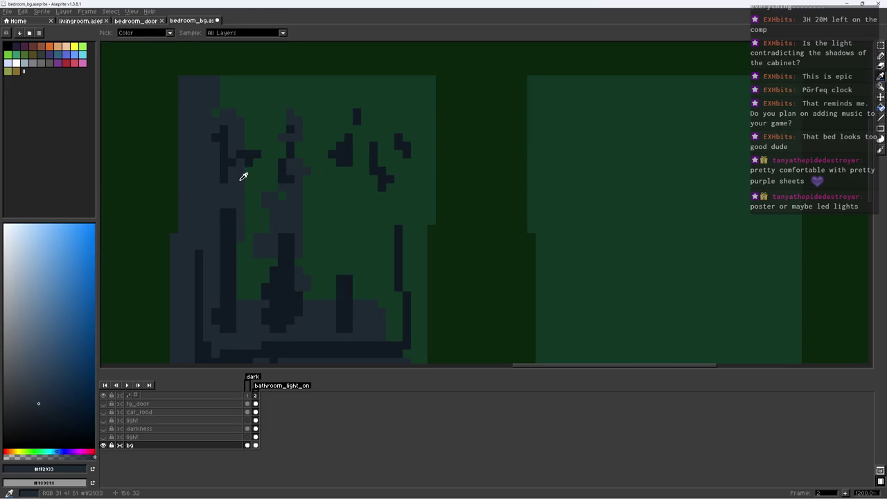
{"action": "left_click", "coordinate": [223, 164]}
{"action": "key", "text": "space"}
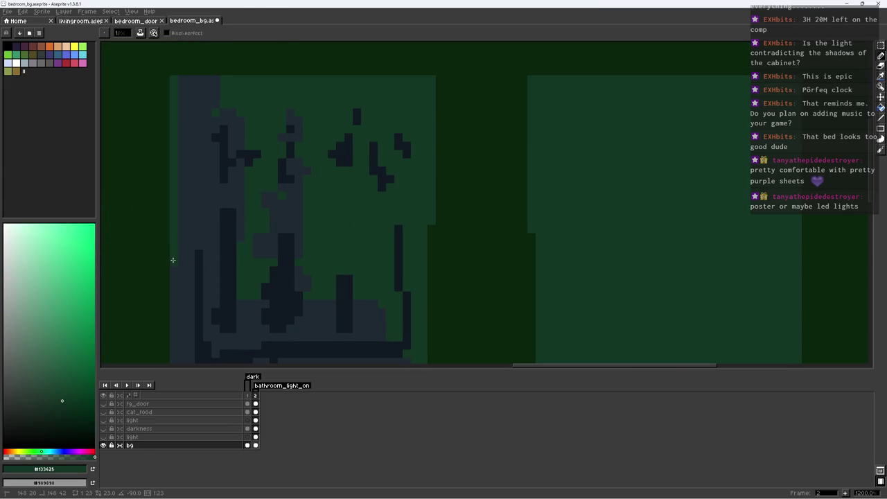
{"action": "left_click_drag", "start_coordinate": [194, 266], "coordinate": [208, 216]}
{"action": "left_click", "coordinate": [200, 200], "text": "alt"}
{"action": "mouse_move", "coordinate": [190, 150]}
{"action": "left_mouse_down"}
{"action": "mouse_move", "coordinate": [190, 207]}
{"action": "mouse_move", "coordinate": [184, 122]}
{"action": "mouse_move", "coordinate": [179, 187]}
{"action": "left_mouse_up"}
{"action": "left_click", "coordinate": [178, 132], "text": "alt"}
Link the bg layer's frame 1 and 2 cels into one shared cel and save
{"action": "left_click_drag", "start_coordinate": [247, 445], "coordinate": [256, 445]}
{"action": "left_click", "coordinate": [248, 444]}
{"action": "key", "text": "2"}
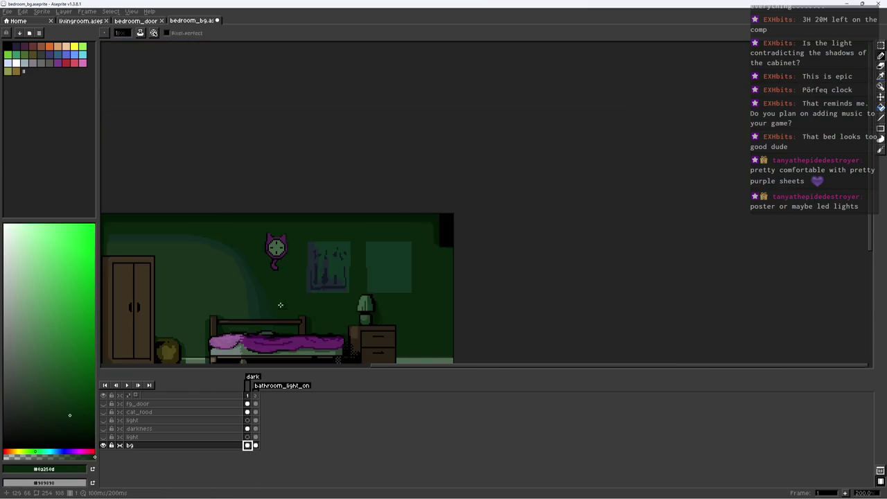
{"action": "scroll", "coordinate": [318, 291], "scroll_direction": "up", "scroll_amount": 1}
{"action": "left_click_drag", "start_coordinate": [248, 445], "coordinate": [255, 448]}
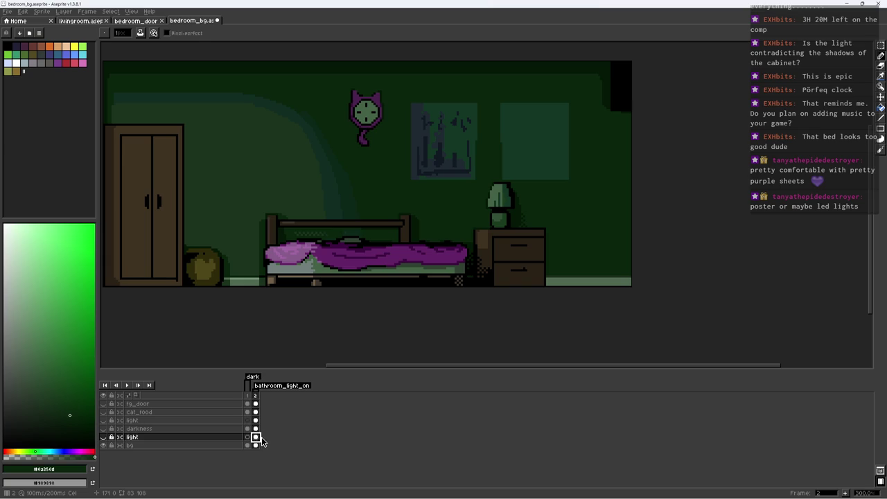
{"action": "right_click", "coordinate": [255, 448]}
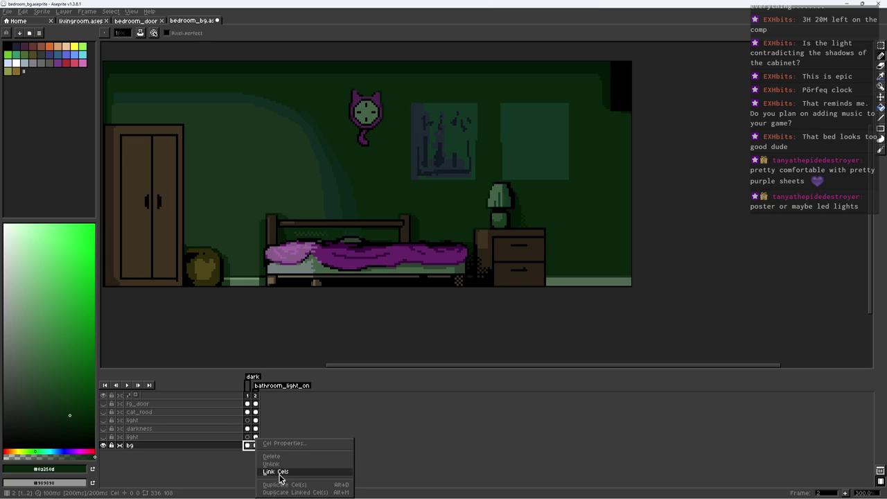
{"action": "left_click", "coordinate": [279, 477]}
{"action": "key", "text": "ctrl+s"}
{"action": "left_click", "coordinate": [248, 445]}
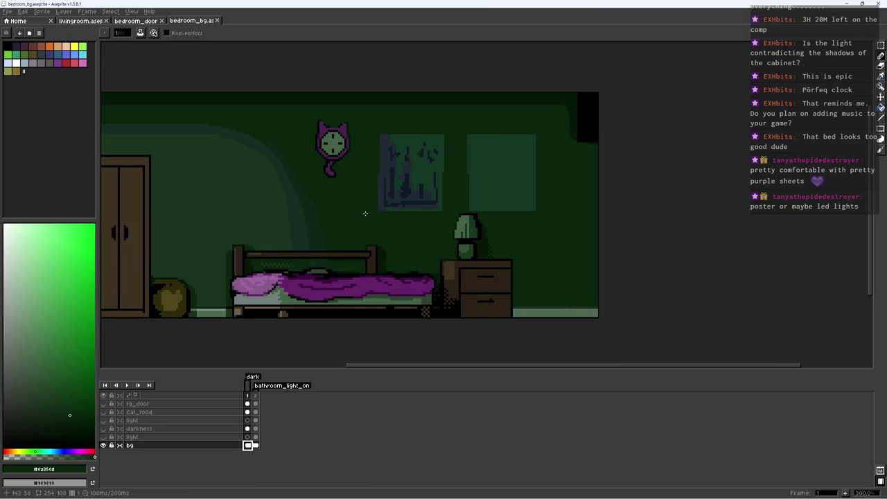
{"action": "scroll", "coordinate": [436, 176], "scroll_direction": "up", "scroll_amount": 3}
Darken the light column at the poster's right edge and save
{"action": "left_click_drag", "start_coordinate": [449, 173], "coordinate": [450, 110]}
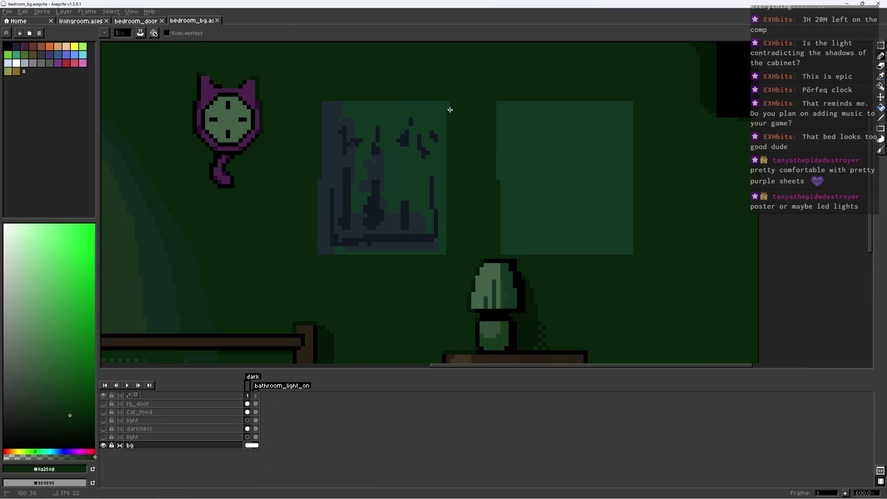
{"action": "left_click", "coordinate": [323, 111], "text": "alt"}
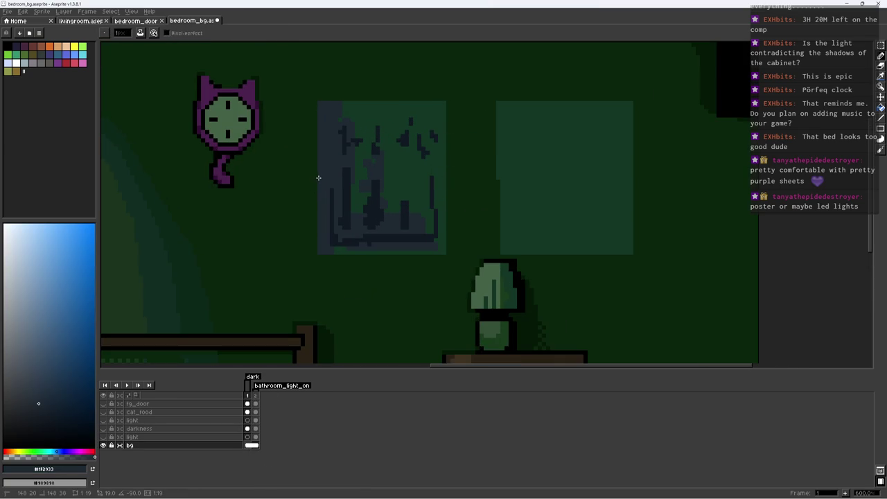
{"action": "scroll", "coordinate": [316, 198], "scroll_direction": "down", "scroll_amount": 5}
{"action": "scroll", "coordinate": [341, 200], "scroll_direction": "up", "scroll_amount": 1}
{"action": "key", "text": "ctrl+s"}
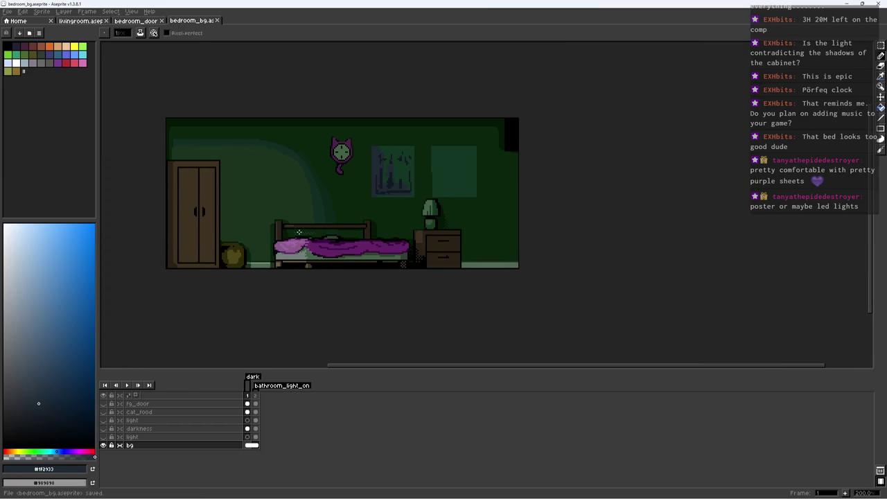
Repaint the light beam's edge on the wall with a 5px brush, then save
{"action": "scroll", "coordinate": [299, 232], "scroll_direction": "up", "scroll_amount": 2}
{"action": "left_click", "coordinate": [351, 196], "text": "alt"}
{"action": "key", "text": "ctrl+shift+d"}
{"action": "key", "text": "plus"}
{"action": "key", "text": "plus"}
{"action": "key", "text": "plus"}
{"action": "left_click_drag", "start_coordinate": [186, 117], "coordinate": [179, 285]}
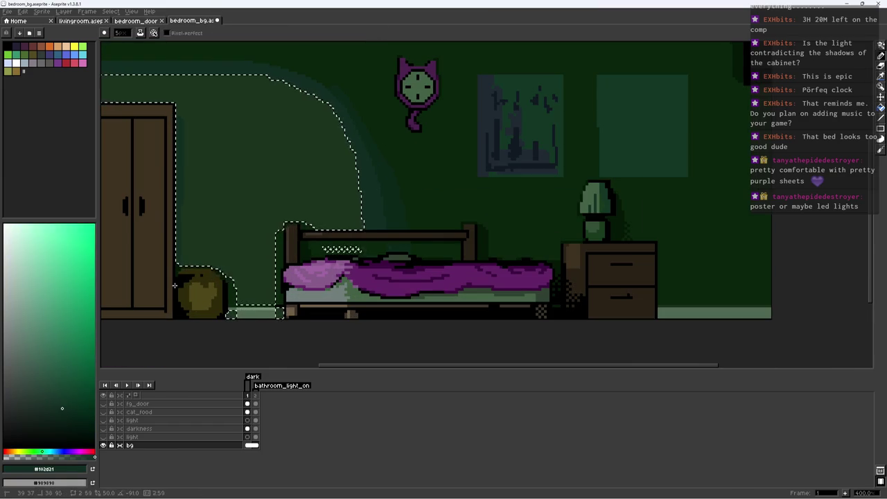
{"action": "key", "text": "ctrl+d"}
{"action": "left_click", "coordinate": [190, 127], "text": "alt"}
{"action": "key", "text": "ctrl+shift+d"}
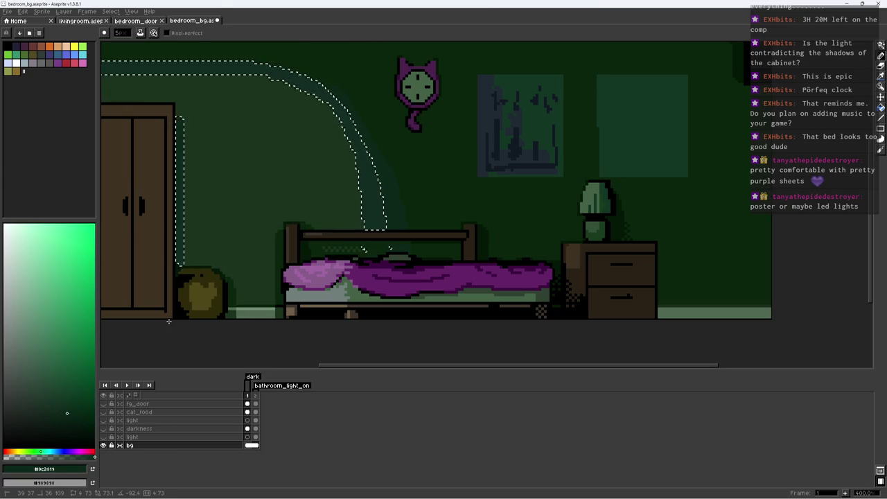
{"action": "scroll", "coordinate": [197, 303], "scroll_direction": "down", "scroll_amount": 2}
{"action": "key", "text": "ctrl+s"}
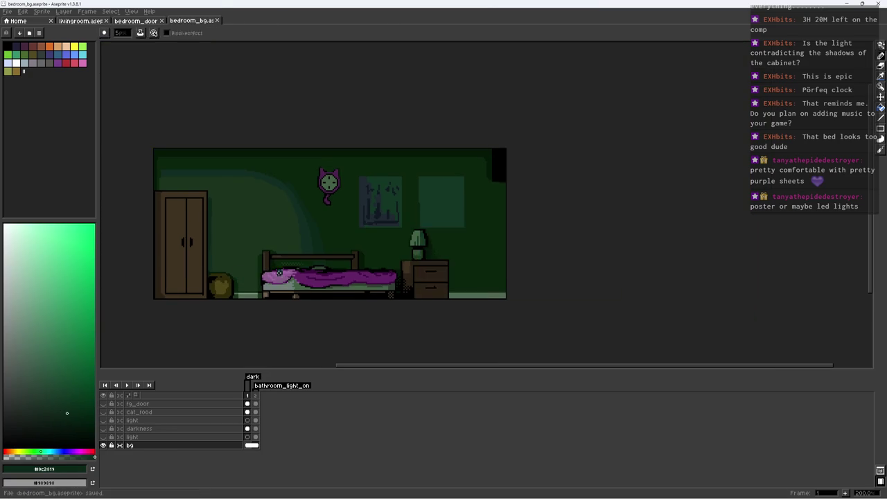
Zoom in on the wall near the cat clock, zoom back out, and save
{"action": "scroll", "coordinate": [305, 214], "scroll_direction": "up", "scroll_amount": 1}
{"action": "key", "text": "z"}
{"action": "left_click", "coordinate": [315, 181]}
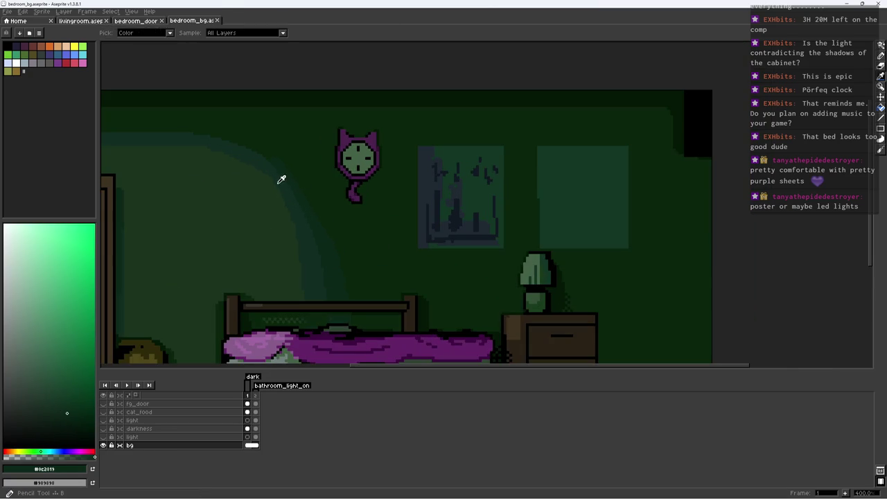
{"action": "left_click", "coordinate": [306, 173]}
{"action": "key", "text": "b"}
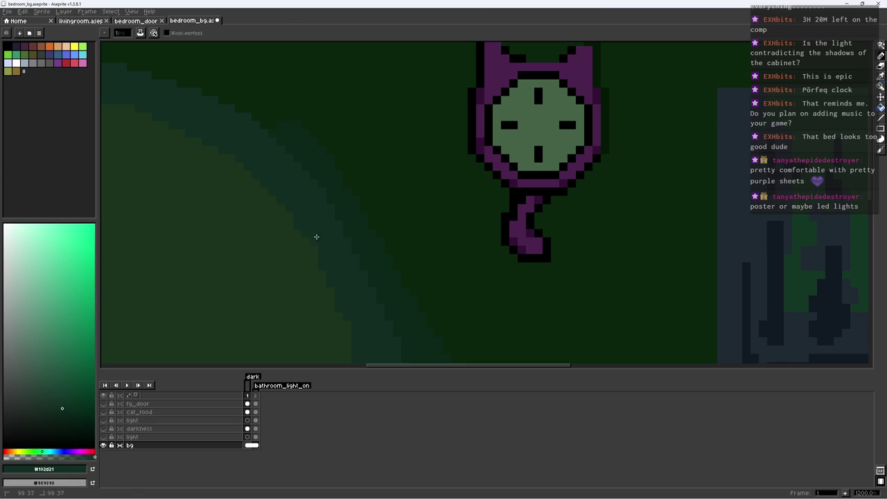
{"action": "key", "text": "z"}
{"action": "scroll", "coordinate": [322, 223], "scroll_direction": "down", "scroll_amount": 6}
{"action": "scroll", "coordinate": [321, 222], "scroll_direction": "down", "scroll_amount": 2}
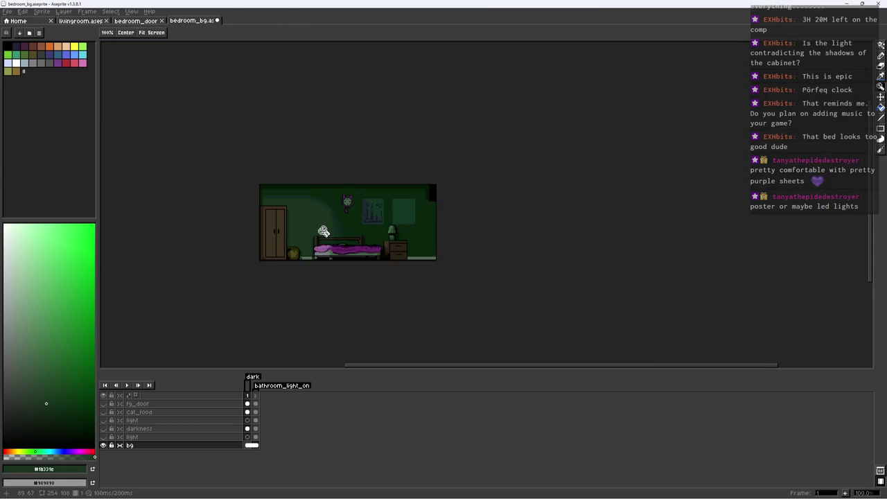
{"action": "scroll", "coordinate": [326, 201], "scroll_direction": "up", "scroll_amount": 4}
{"action": "key", "text": "b"}
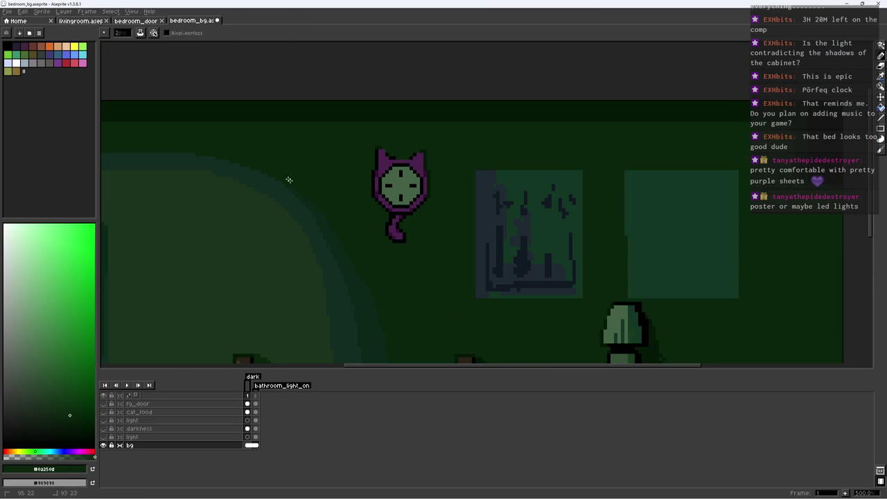
{"action": "scroll", "coordinate": [312, 198], "scroll_direction": "down", "scroll_amount": 2}
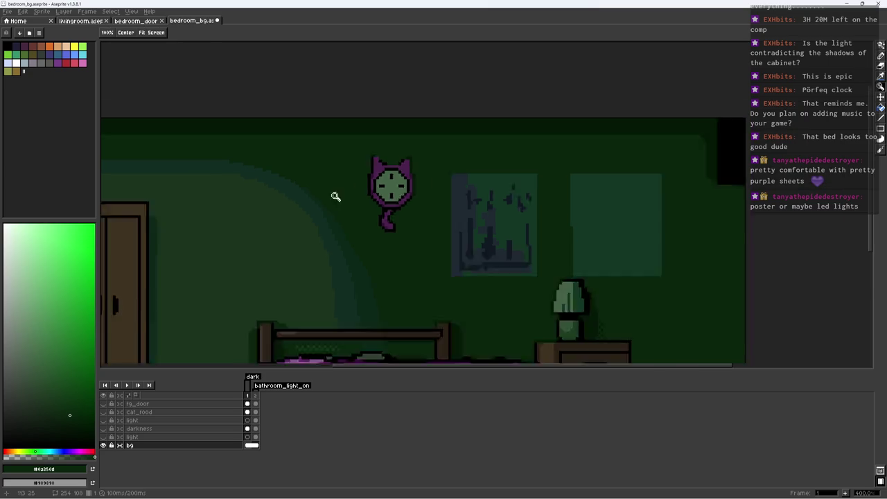
{"action": "scroll", "coordinate": [337, 196], "scroll_direction": "down", "scroll_amount": 1}
{"action": "key", "text": "ctrl+s"}
Recolour the stray pixel on the sheet's lower edge purple and darken its neighbour
{"action": "scroll", "coordinate": [362, 244], "scroll_direction": "down", "scroll_amount": 1}
{"action": "scroll", "coordinate": [362, 244], "scroll_direction": "up", "scroll_amount": 5}
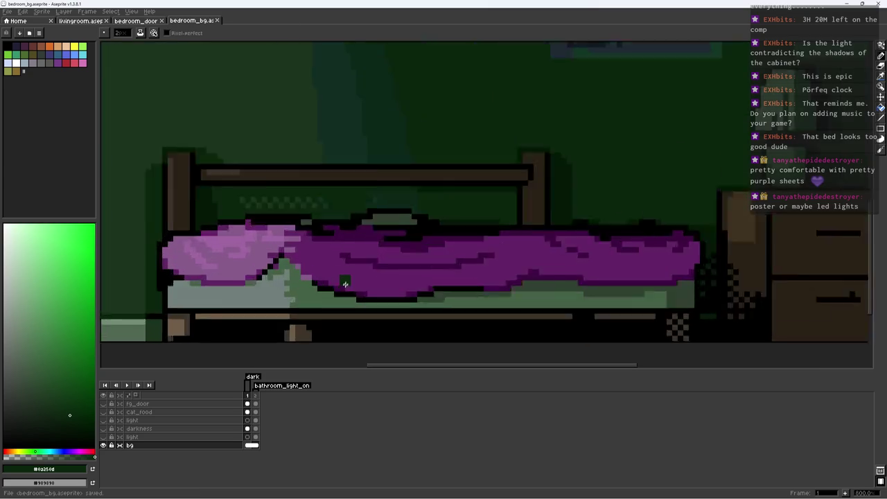
{"action": "scroll", "coordinate": [340, 282], "scroll_direction": "up", "scroll_amount": 6}
{"action": "left_click", "coordinate": [254, 259], "text": "alt"}
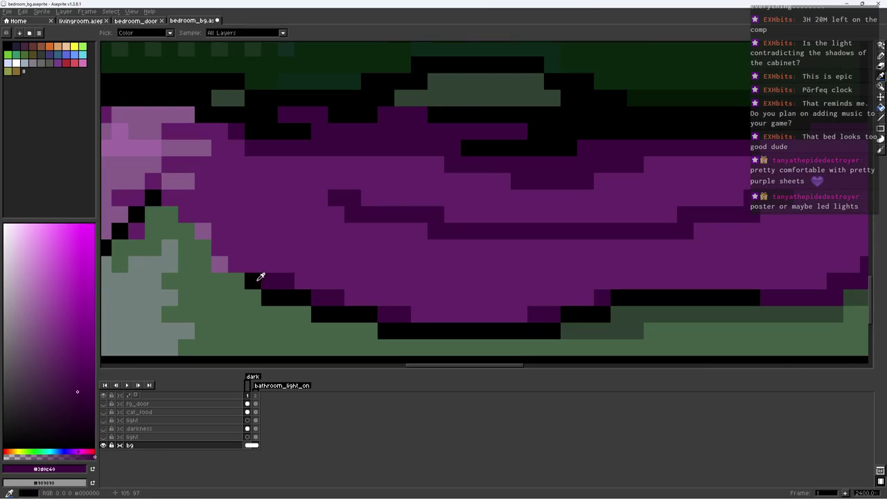
{"action": "left_click", "coordinate": [208, 263], "text": "alt"}
{"action": "left_click", "coordinate": [220, 235], "text": "alt"}
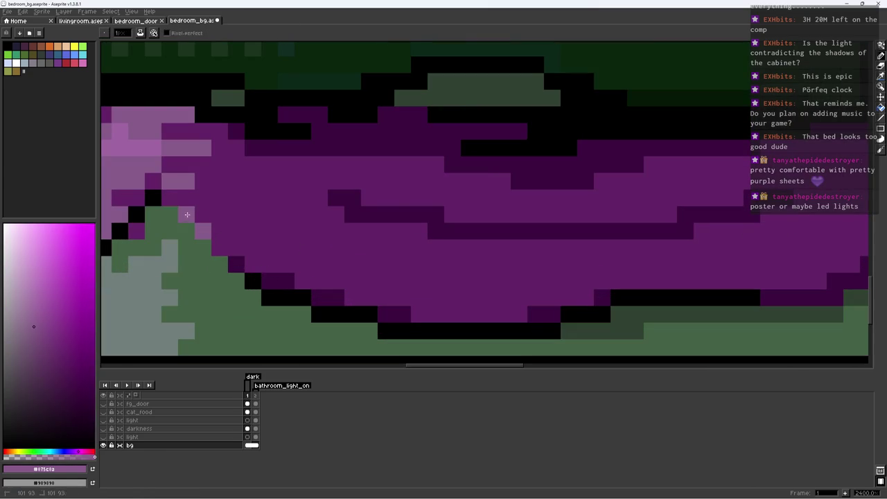
{"action": "scroll", "coordinate": [303, 247], "scroll_direction": "down", "scroll_amount": 9}
{"action": "key", "text": "ctrl+s"}
{"action": "scroll", "coordinate": [319, 241], "scroll_direction": "down", "scroll_amount": 1}
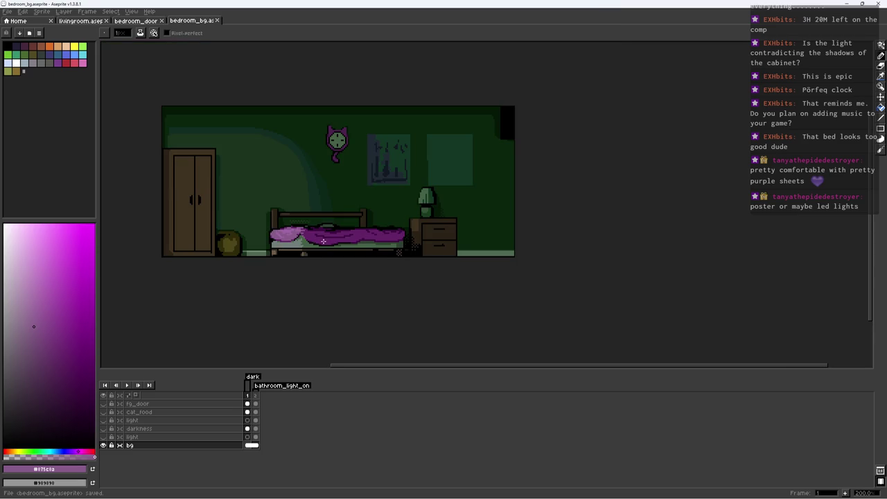
{"action": "left_click_drag", "start_coordinate": [382, 237], "coordinate": [390, 244]}
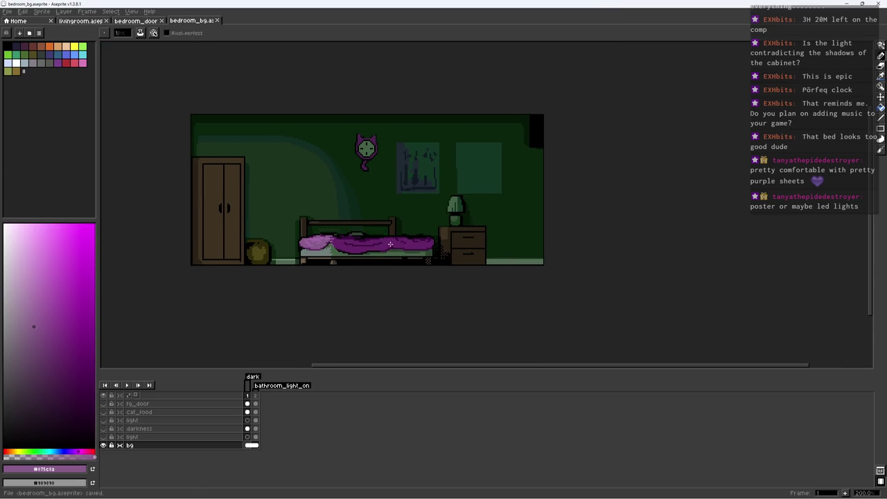
{"action": "scroll", "coordinate": [232, 255], "scroll_direction": "up", "scroll_amount": 5}
{"action": "left_click", "coordinate": [228, 257], "text": "alt"}
{"action": "scroll", "coordinate": [249, 249], "scroll_direction": "down", "scroll_amount": 2}
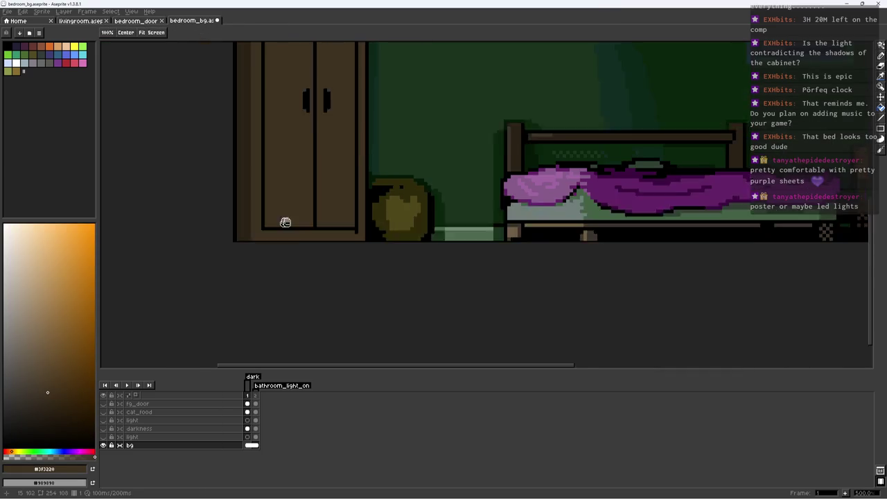
Draw a lighter brown highlight line down the wardrobe's centre seam
{"action": "left_click", "coordinate": [43, 373]}
{"action": "scroll", "coordinate": [243, 283], "scroll_direction": "up", "scroll_amount": 1}
{"action": "left_click", "coordinate": [297, 339]}
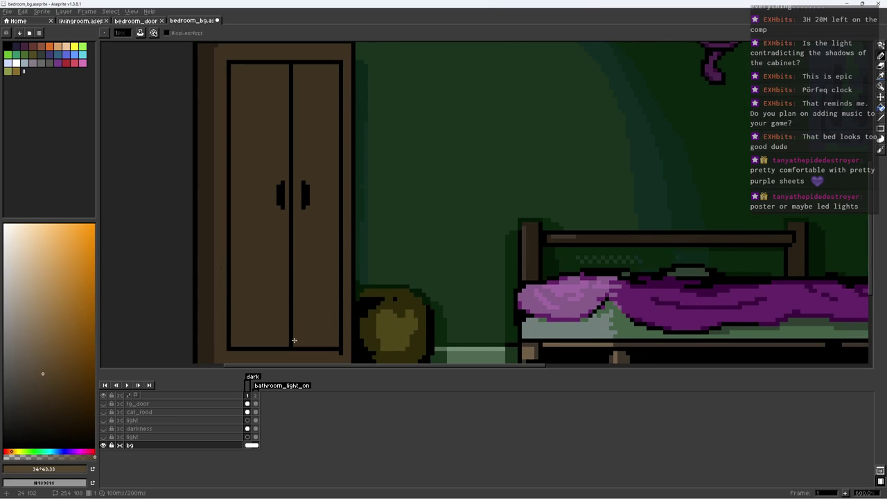
{"action": "left_click", "coordinate": [297, 72], "text": "shift"}
{"action": "scroll", "coordinate": [307, 185], "scroll_direction": "down", "scroll_amount": 3}
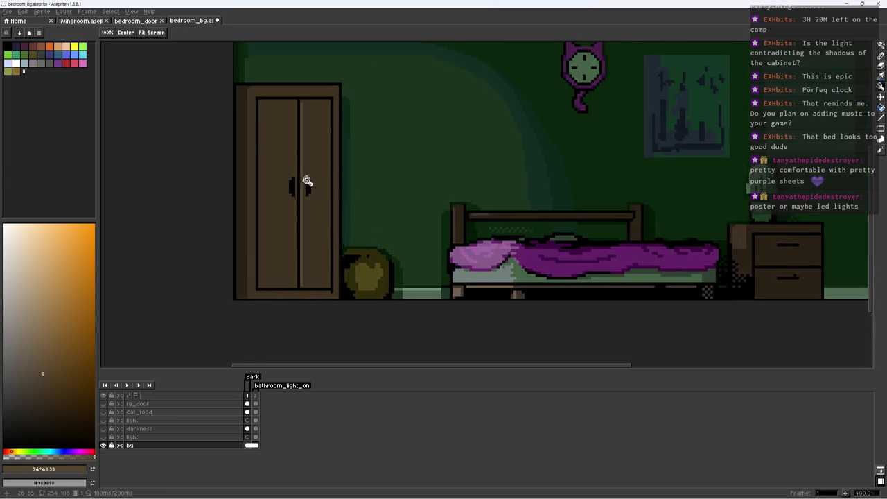
{"action": "scroll", "coordinate": [287, 168], "scroll_direction": "down", "scroll_amount": 1}
{"action": "scroll", "coordinate": [329, 143], "scroll_direction": "up", "scroll_amount": 1}
{"action": "scroll", "coordinate": [319, 109], "scroll_direction": "up", "scroll_amount": 4}
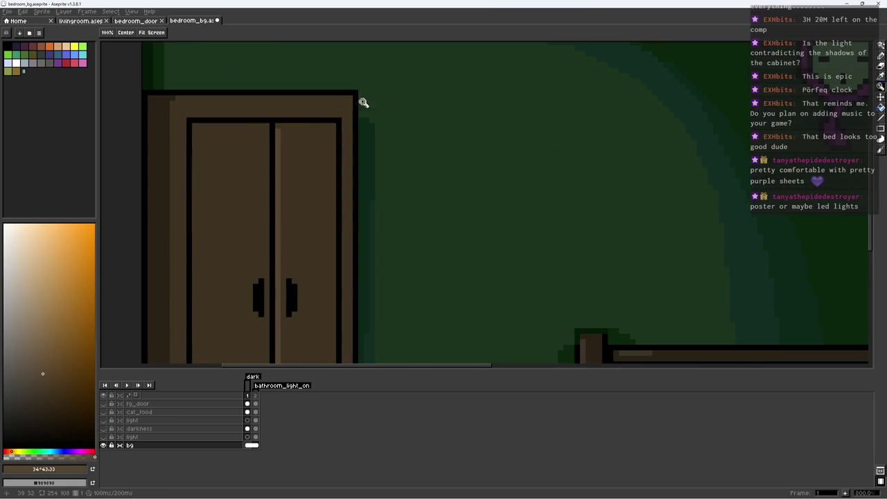
Paint over the wardrobe's black top outline with the wall green
{"action": "left_click_drag", "start_coordinate": [409, 105], "coordinate": [478, 174]}
{"action": "key", "text": "b"}
{"action": "left_click", "coordinate": [440, 152], "text": "alt"}
{"action": "left_click_drag", "start_coordinate": [427, 159], "coordinate": [232, 158]}
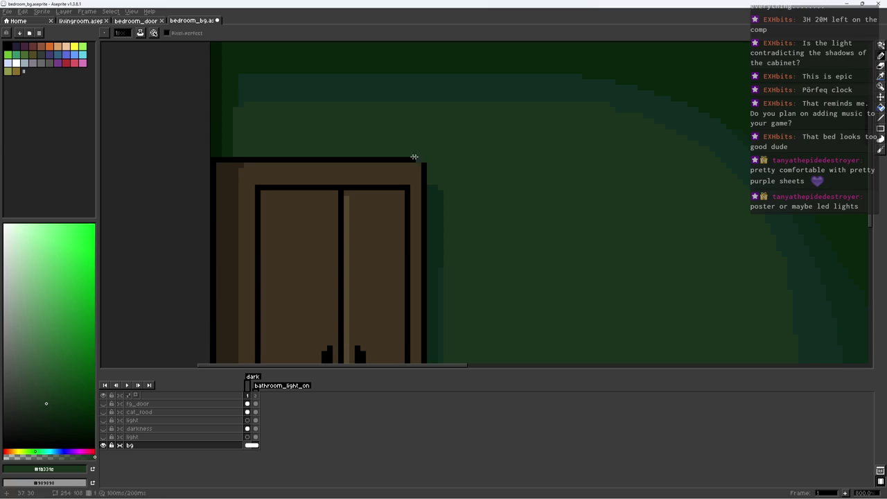
{"action": "left_click", "coordinate": [220, 154], "text": "alt"}
Draw a light brown highlight line along the wardrobe's top edge
{"action": "scroll", "coordinate": [270, 172], "scroll_direction": "down", "scroll_amount": 4}
{"action": "scroll", "coordinate": [270, 173], "scroll_direction": "up", "scroll_amount": 3}
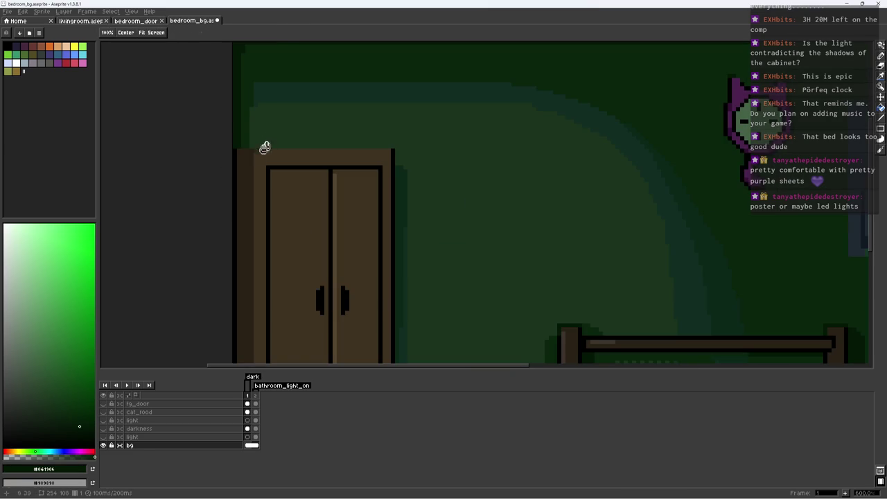
{"action": "left_click", "coordinate": [339, 183], "text": "alt"}
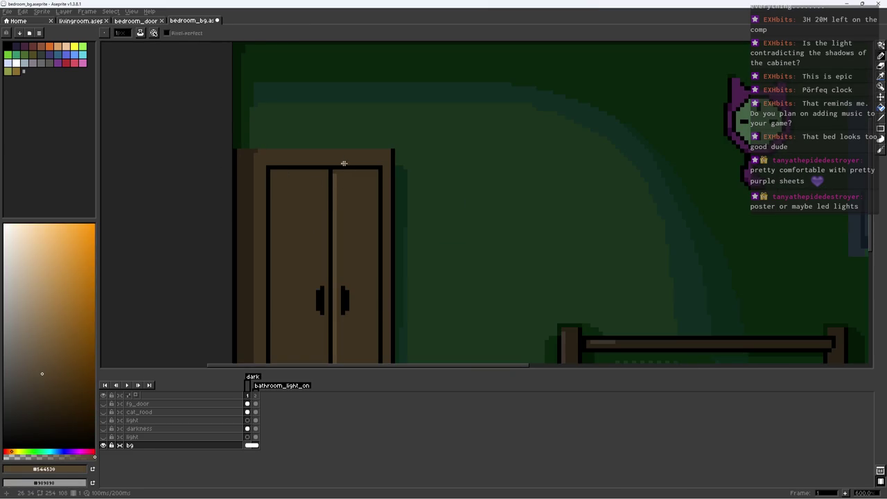
{"action": "left_click_drag", "start_coordinate": [377, 164], "coordinate": [274, 164]}
{"action": "scroll", "coordinate": [356, 208], "scroll_direction": "down", "scroll_amount": 4}
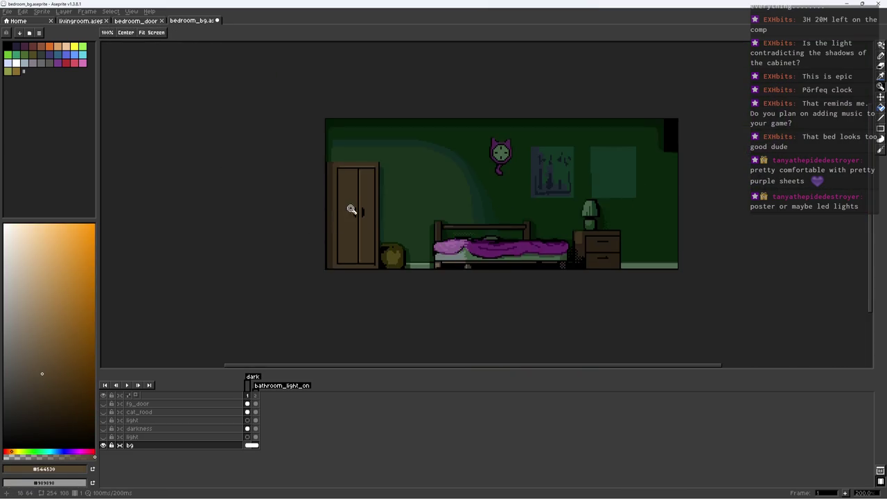
{"action": "scroll", "coordinate": [391, 238], "scroll_direction": "up", "scroll_amount": 1}
{"action": "scroll", "coordinate": [403, 271], "scroll_direction": "up", "scroll_amount": 5}
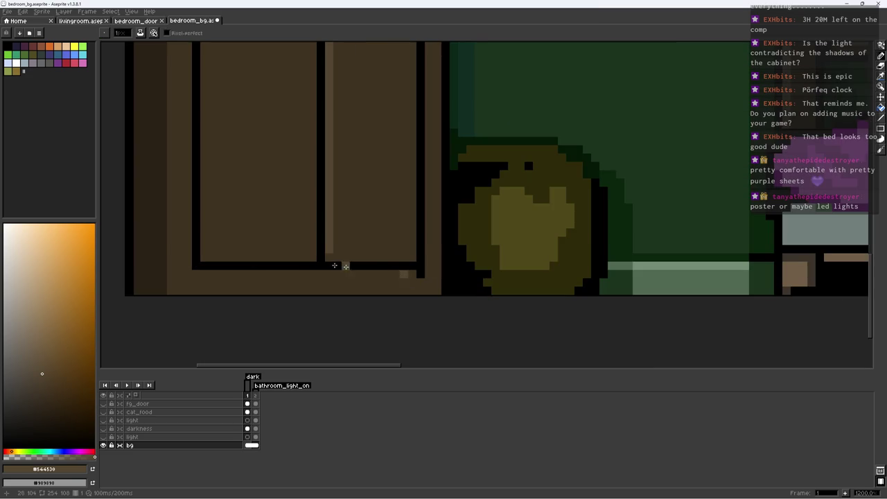
{"action": "scroll", "coordinate": [334, 267], "scroll_direction": "down", "scroll_amount": 6}
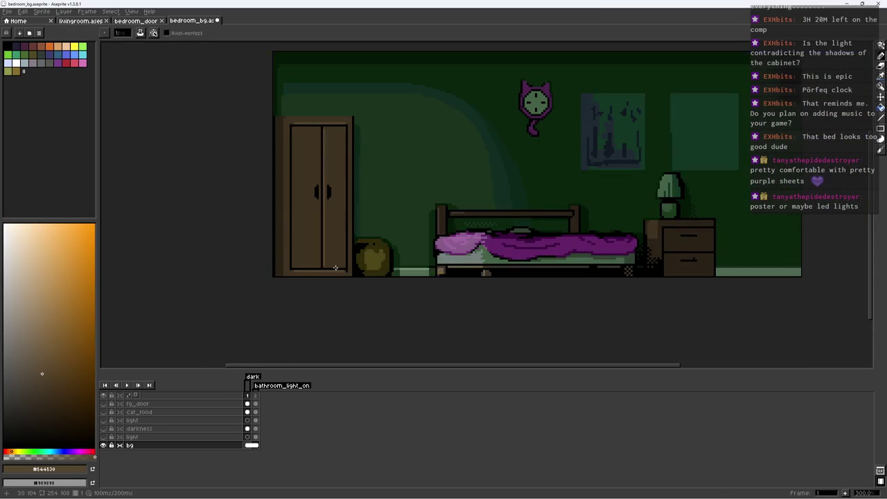
{"action": "left_click_drag", "start_coordinate": [460, 165], "coordinate": [346, 192]}
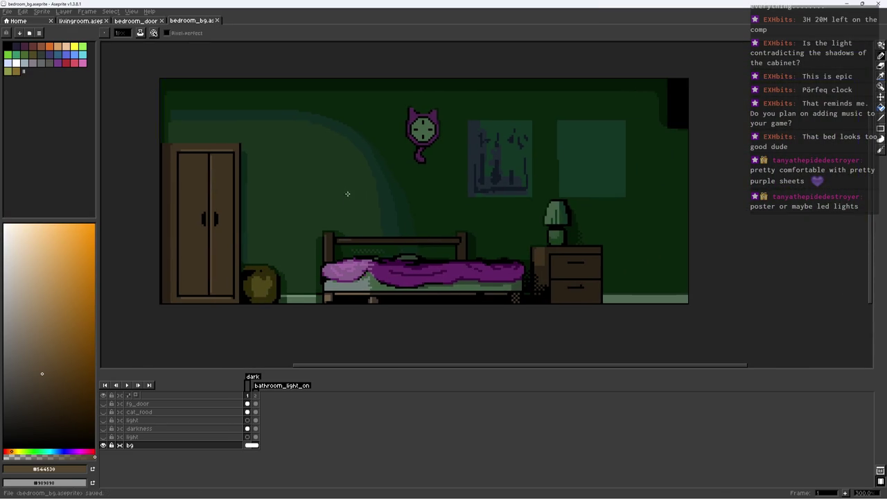
Make the cat_food layer visible and fill the box with a darker brown
{"action": "left_click", "coordinate": [144, 414]}
{"action": "left_click", "coordinate": [103, 412]}
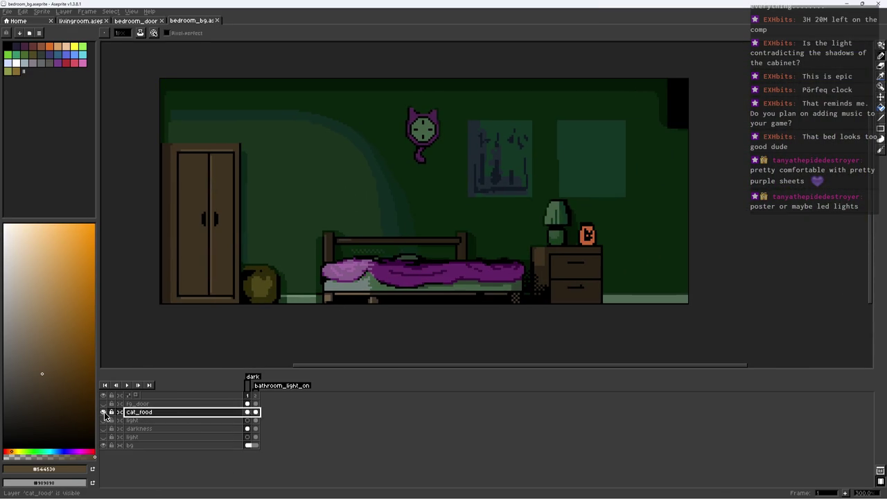
{"action": "left_click", "coordinate": [55, 387]}
{"action": "key", "text": "g"}
{"action": "left_click", "coordinate": [586, 237]}
{"action": "left_click", "coordinate": [587, 230]}
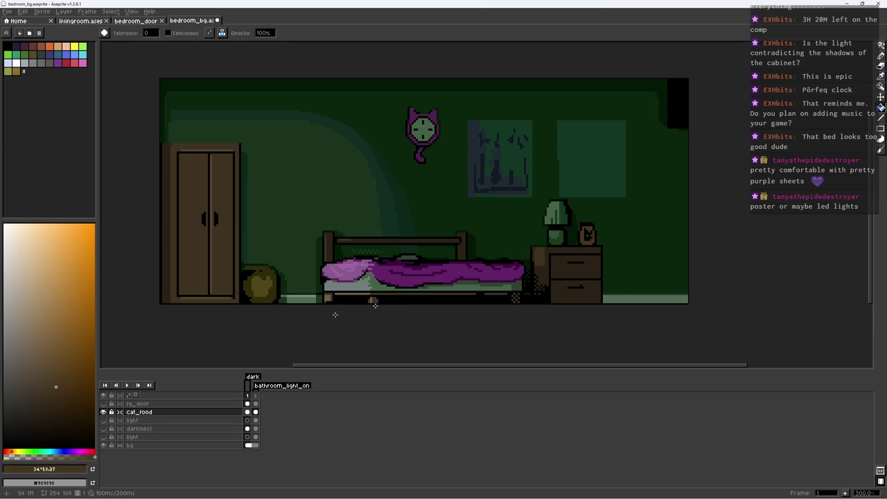
Shift the box colour from orange to a muted red-brown and save
{"action": "left_click", "coordinate": [61, 370]}
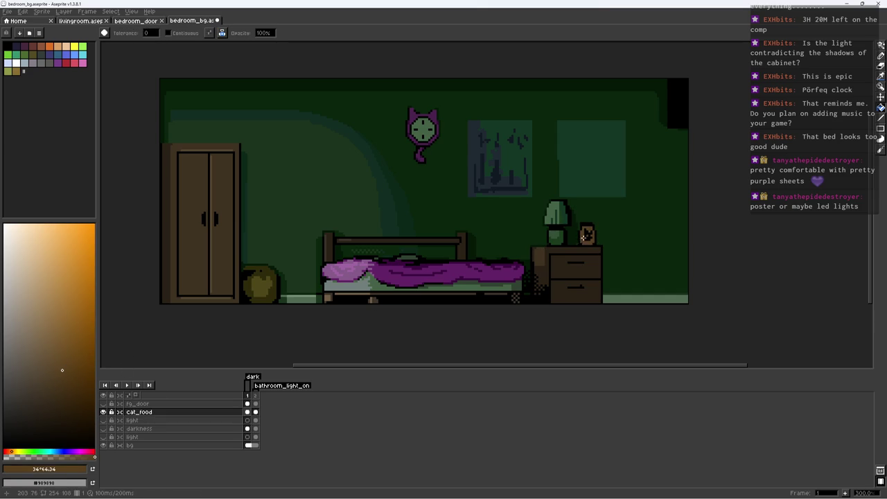
{"action": "scroll", "coordinate": [637, 240], "scroll_direction": "down", "scroll_amount": 3}
{"action": "scroll", "coordinate": [638, 242], "scroll_direction": "up", "scroll_amount": 5}
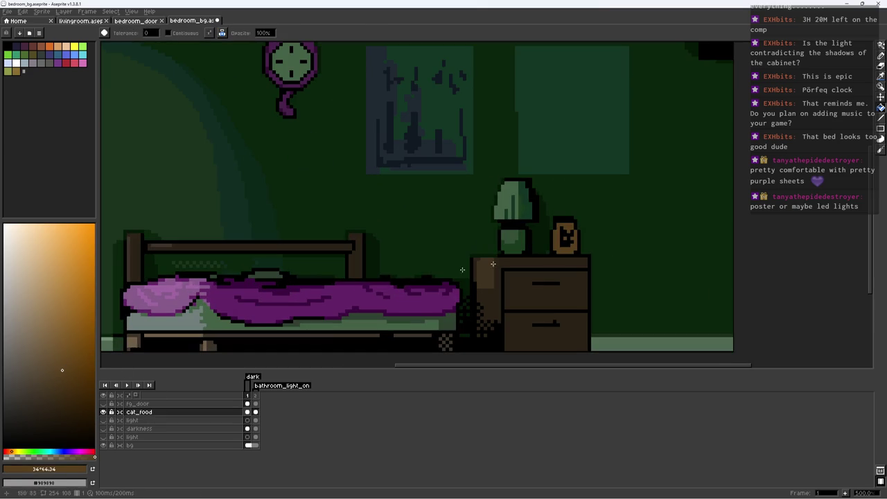
{"action": "left_click", "coordinate": [8, 452]}
{"action": "scroll", "coordinate": [575, 239], "scroll_direction": "down", "scroll_amount": 2}
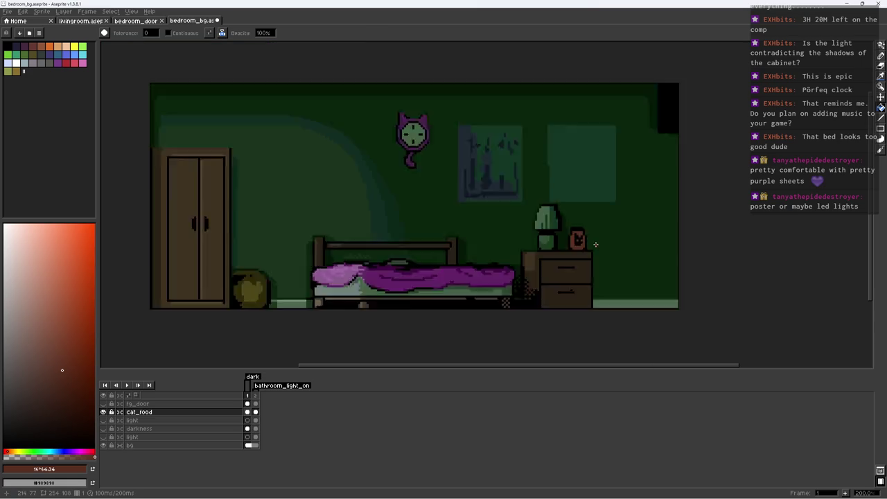
{"action": "scroll", "coordinate": [576, 239], "scroll_direction": "down", "scroll_amount": 1}
{"action": "left_click", "coordinate": [62, 357]}
{"action": "scroll", "coordinate": [584, 263], "scroll_direction": "up", "scroll_amount": 2}
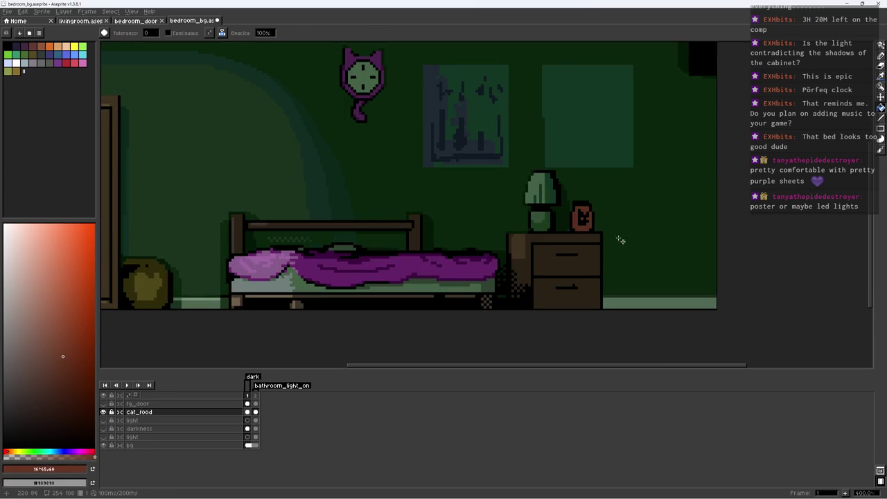
{"action": "scroll", "coordinate": [623, 230], "scroll_direction": "down", "scroll_amount": 3}
{"action": "scroll", "coordinate": [653, 232], "scroll_direction": "up", "scroll_amount": 1}
{"action": "scroll", "coordinate": [645, 230], "scroll_direction": "up", "scroll_amount": 1}
{"action": "key", "text": "ctrl+s"}
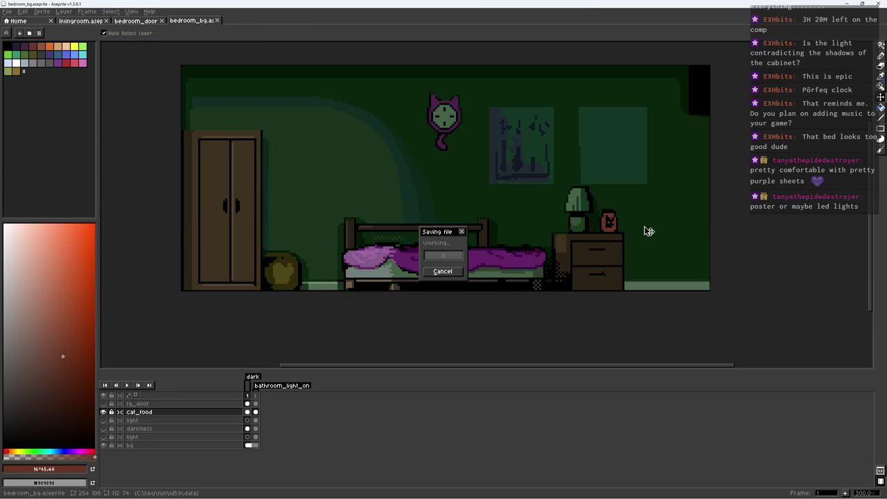
Select the area around the cat food box and save again
{"action": "scroll", "coordinate": [644, 226], "scroll_direction": "up", "scroll_amount": 1}
{"action": "key", "text": "m"}
{"action": "mouse_move", "coordinate": [576, 176]}
{"action": "left_mouse_down"}
{"action": "mouse_move", "coordinate": [655, 255]}
{"action": "mouse_move", "coordinate": [631, 235]}
{"action": "left_mouse_up"}
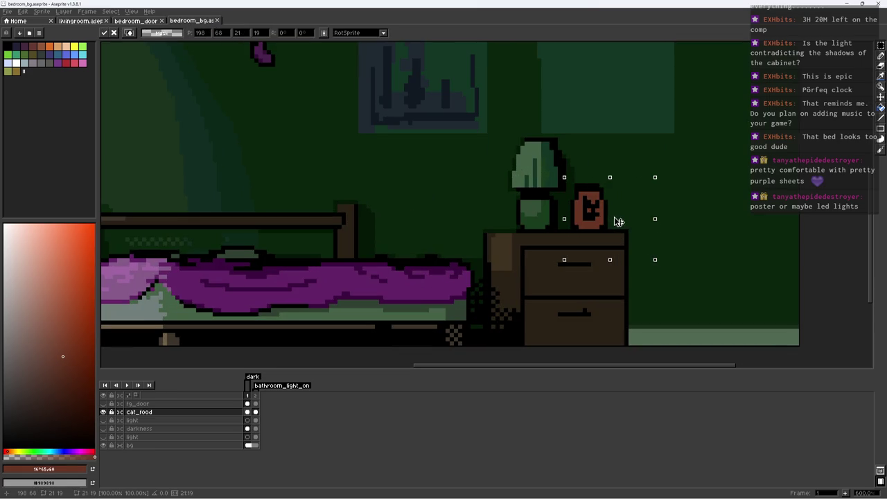
{"action": "scroll", "coordinate": [626, 221], "scroll_direction": "down", "scroll_amount": 1}
{"action": "scroll", "coordinate": [626, 222], "scroll_direction": "down", "scroll_amount": 2}
{"action": "key", "text": "ctrl+s"}
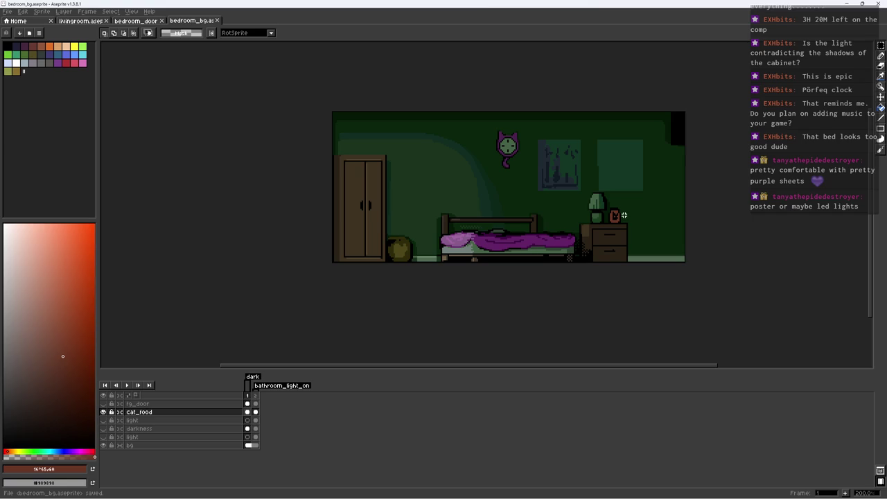